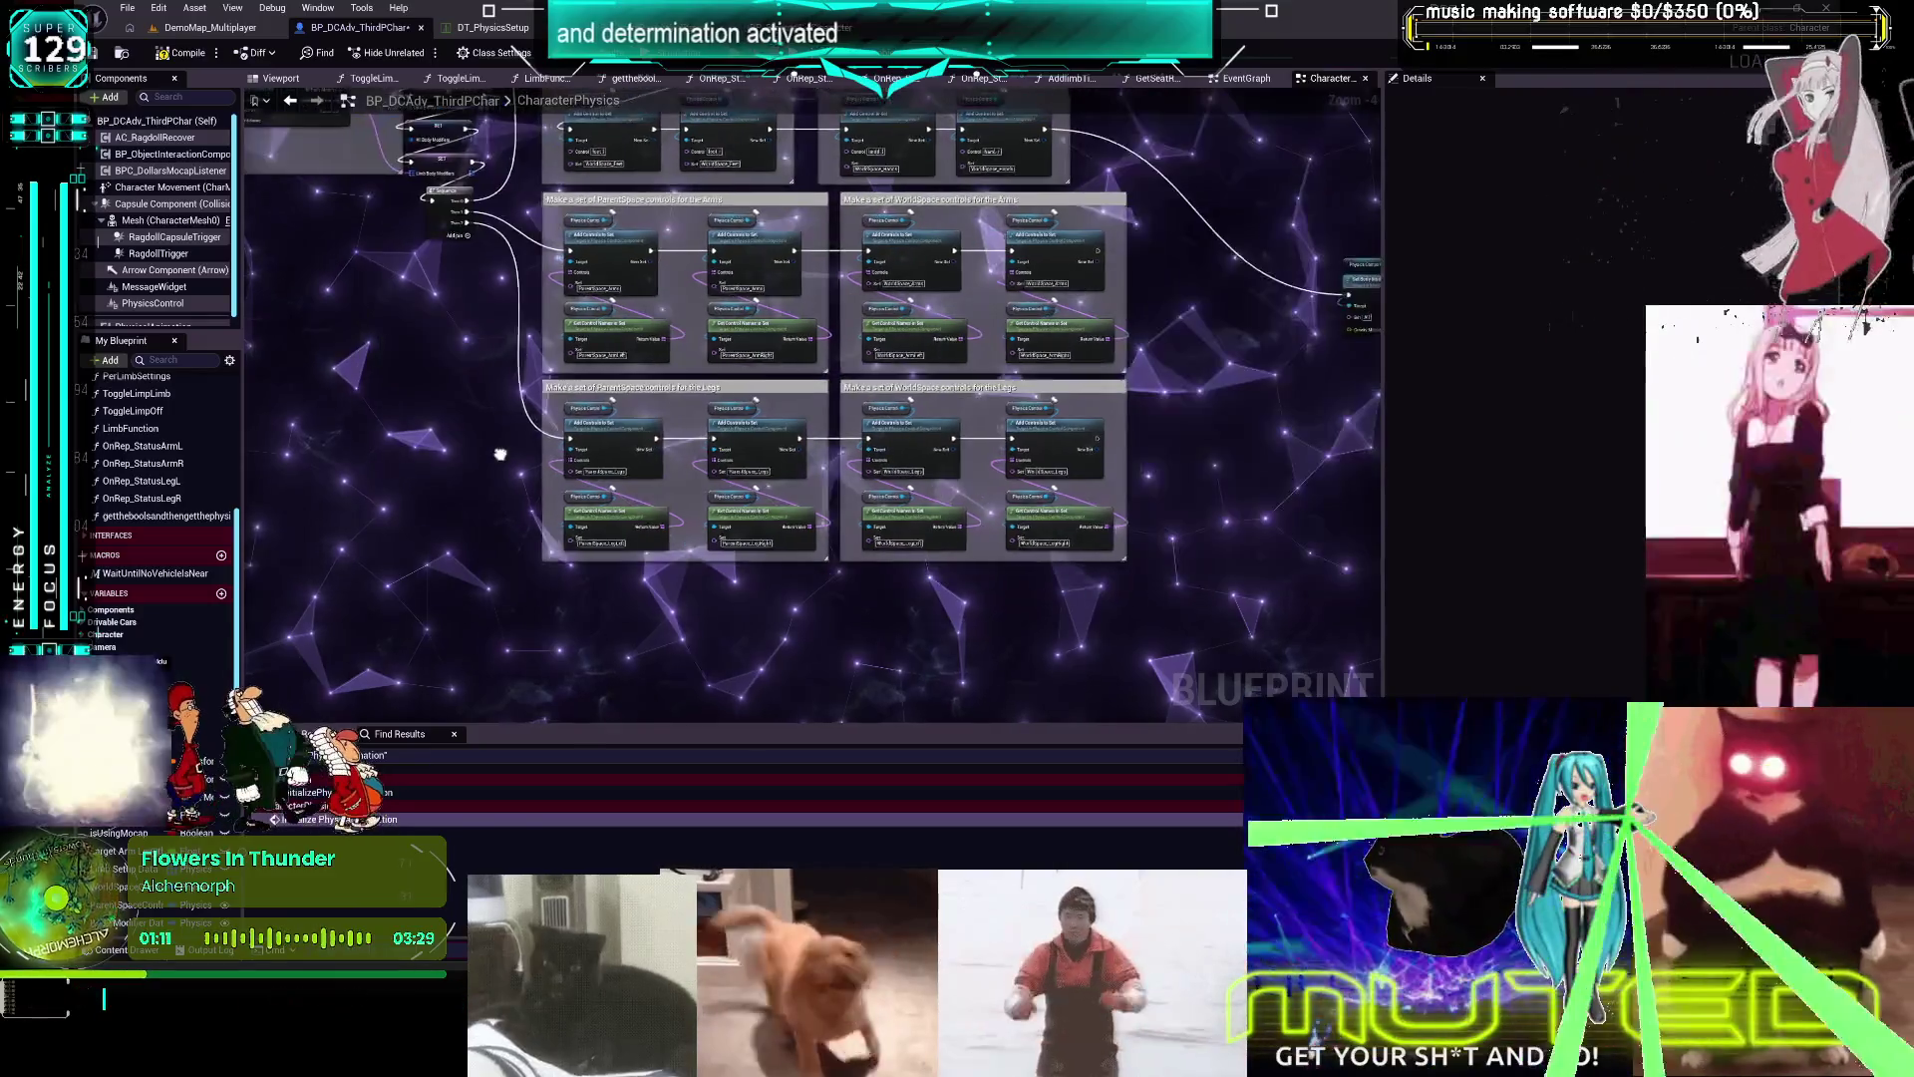
Open the DT_PhysicsSetup data table and compare the Head2 and Spine1 row settings
scroll(949, 338, "up", 2)
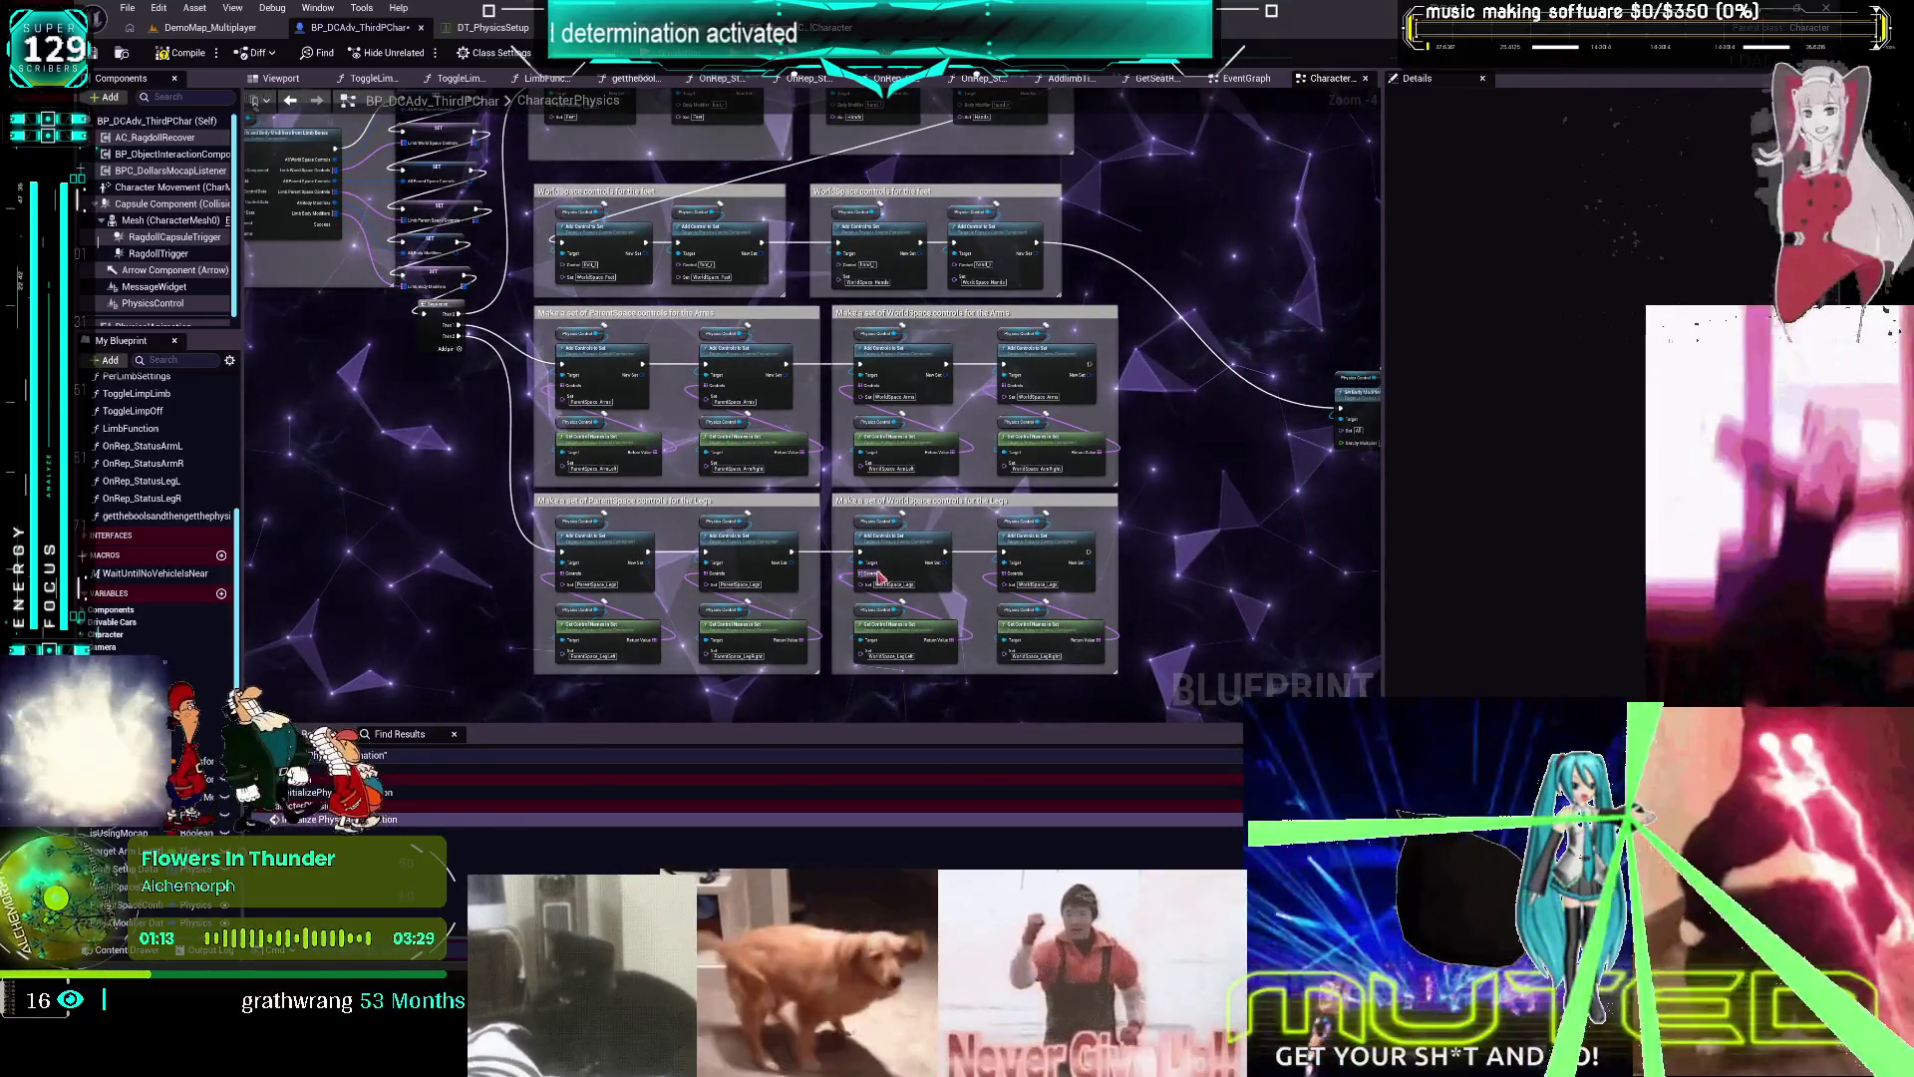
left_click(516, 31)
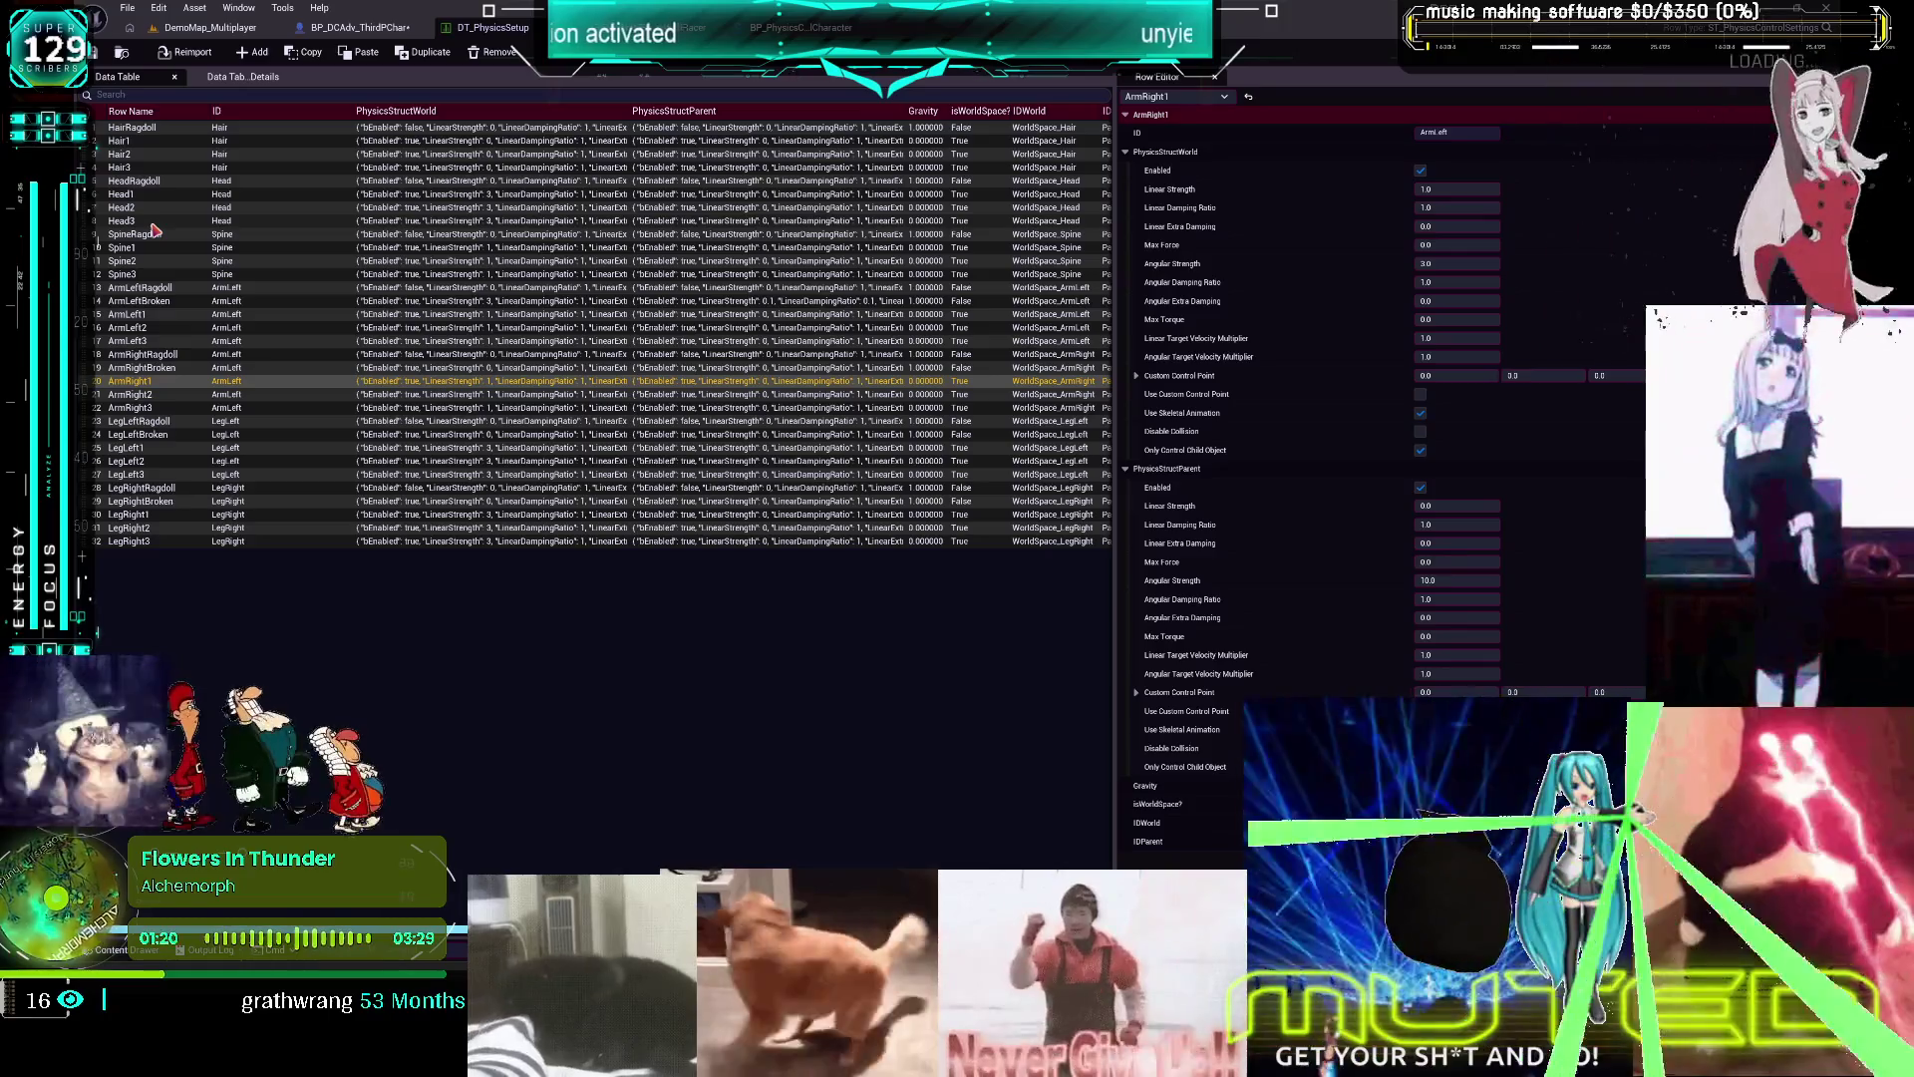
right_click(150, 209)
left_click(152, 207)
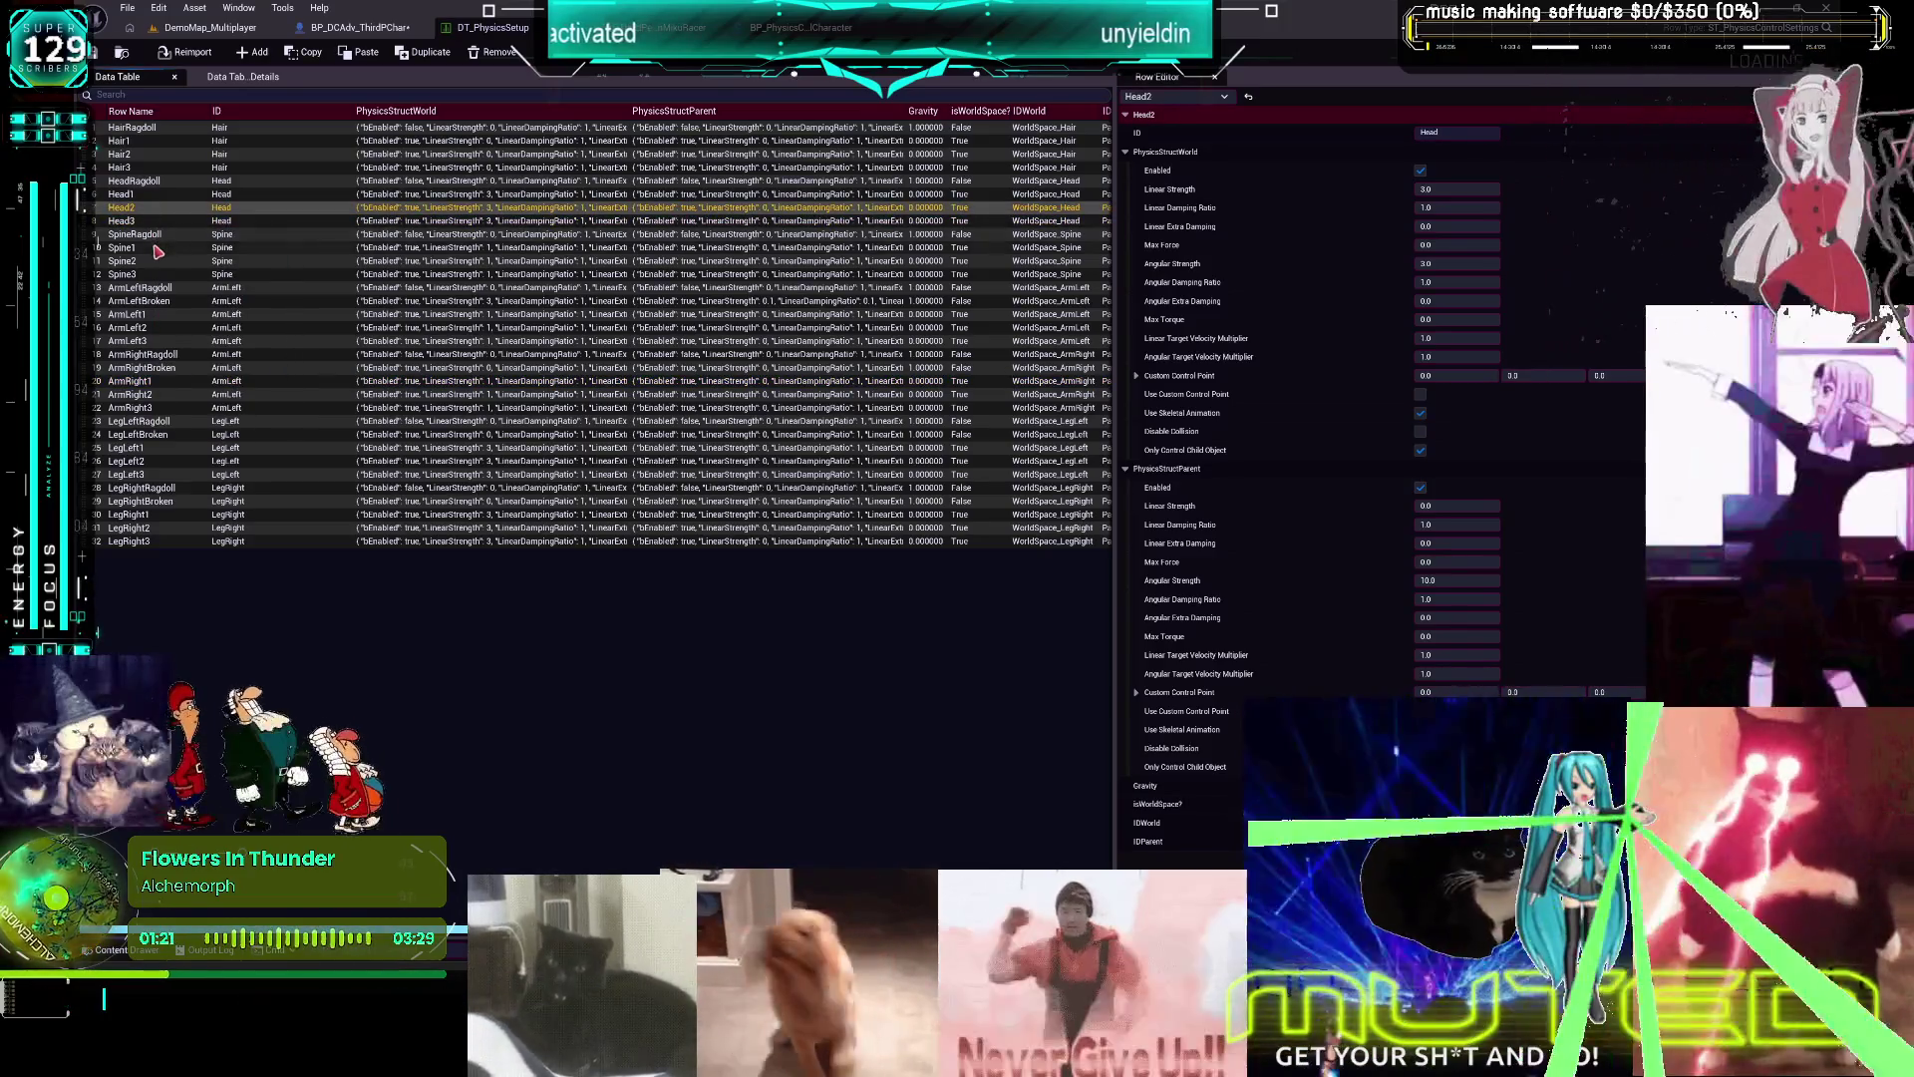
left_click(156, 247)
Bring up the BP_PhysicsControlCharacter event graph with its WorldSpace upper-body and feet controls
left_click(372, 33)
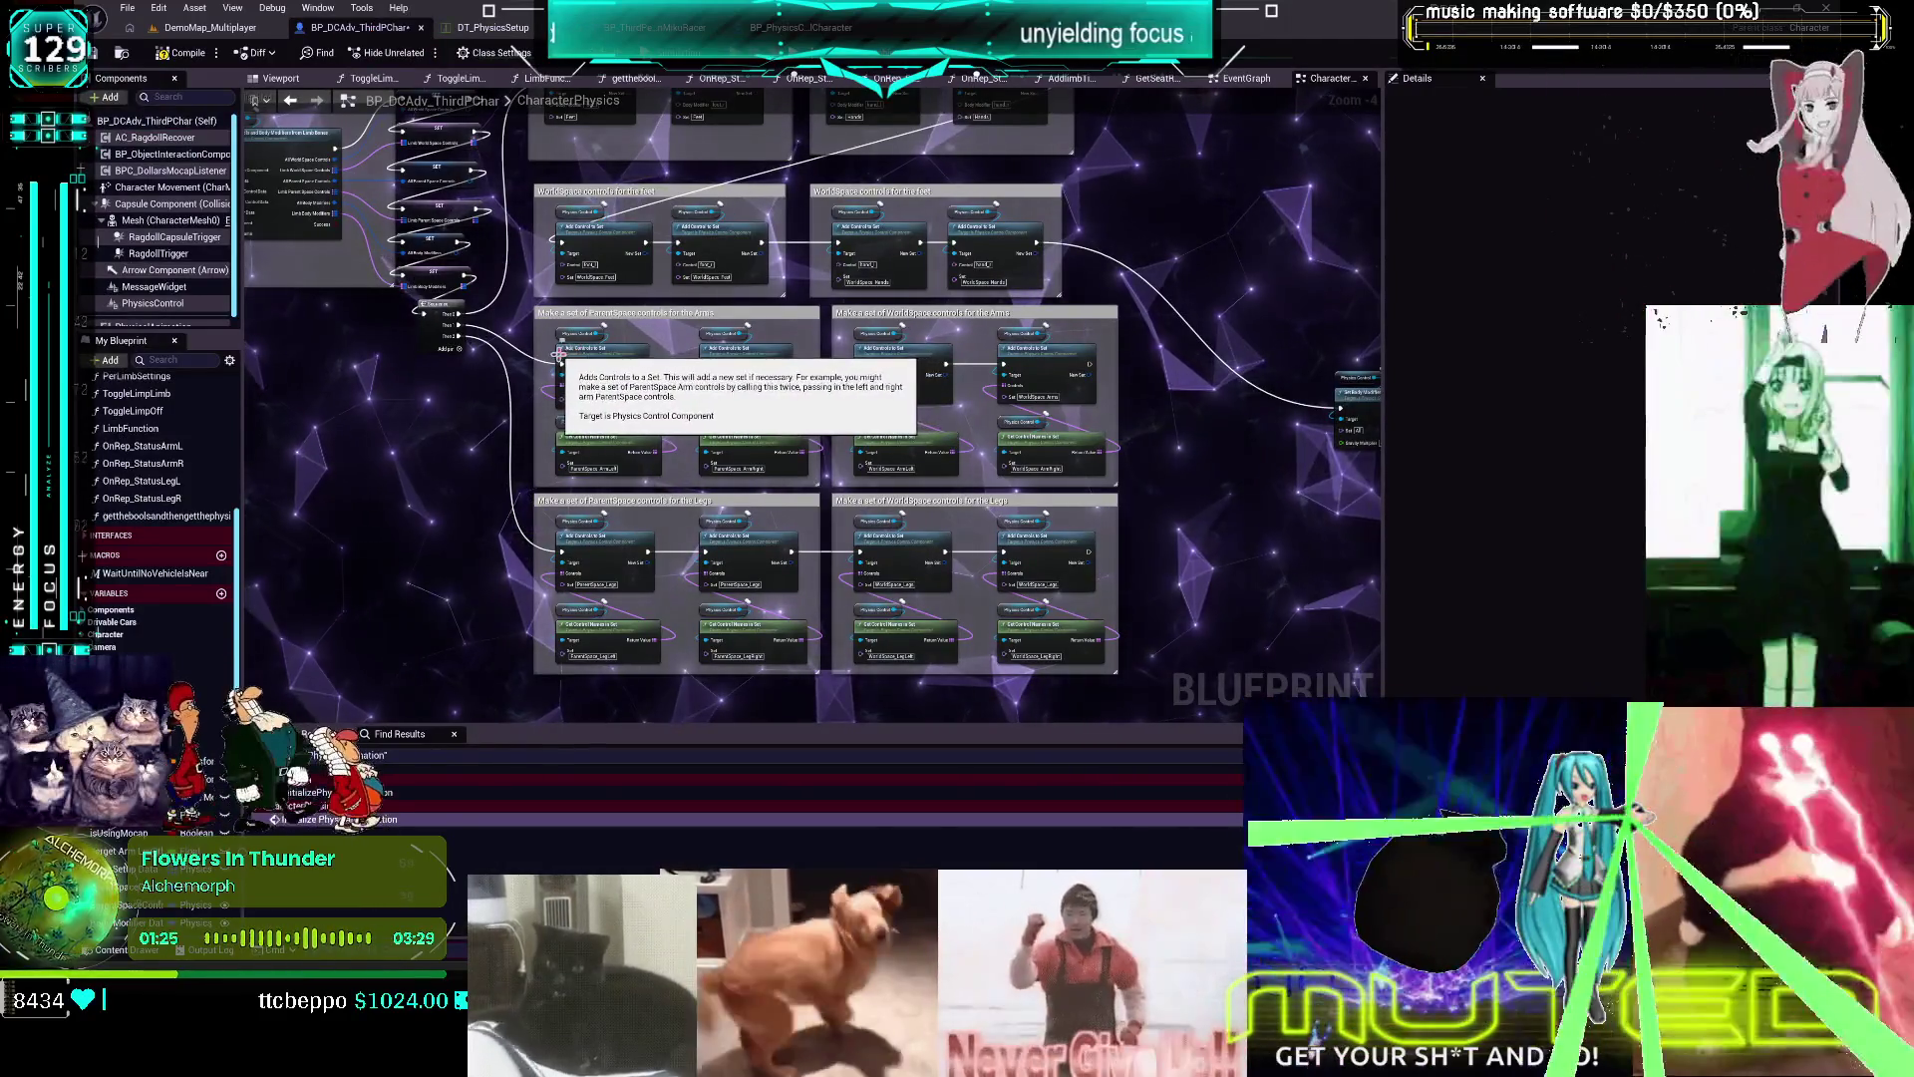
mouse_move(469, 455)
left_mouse_down()
mouse_move(472, 430)
mouse_move(616, 348)
mouse_move(693, 343)
left_mouse_up()
left_click(518, 36)
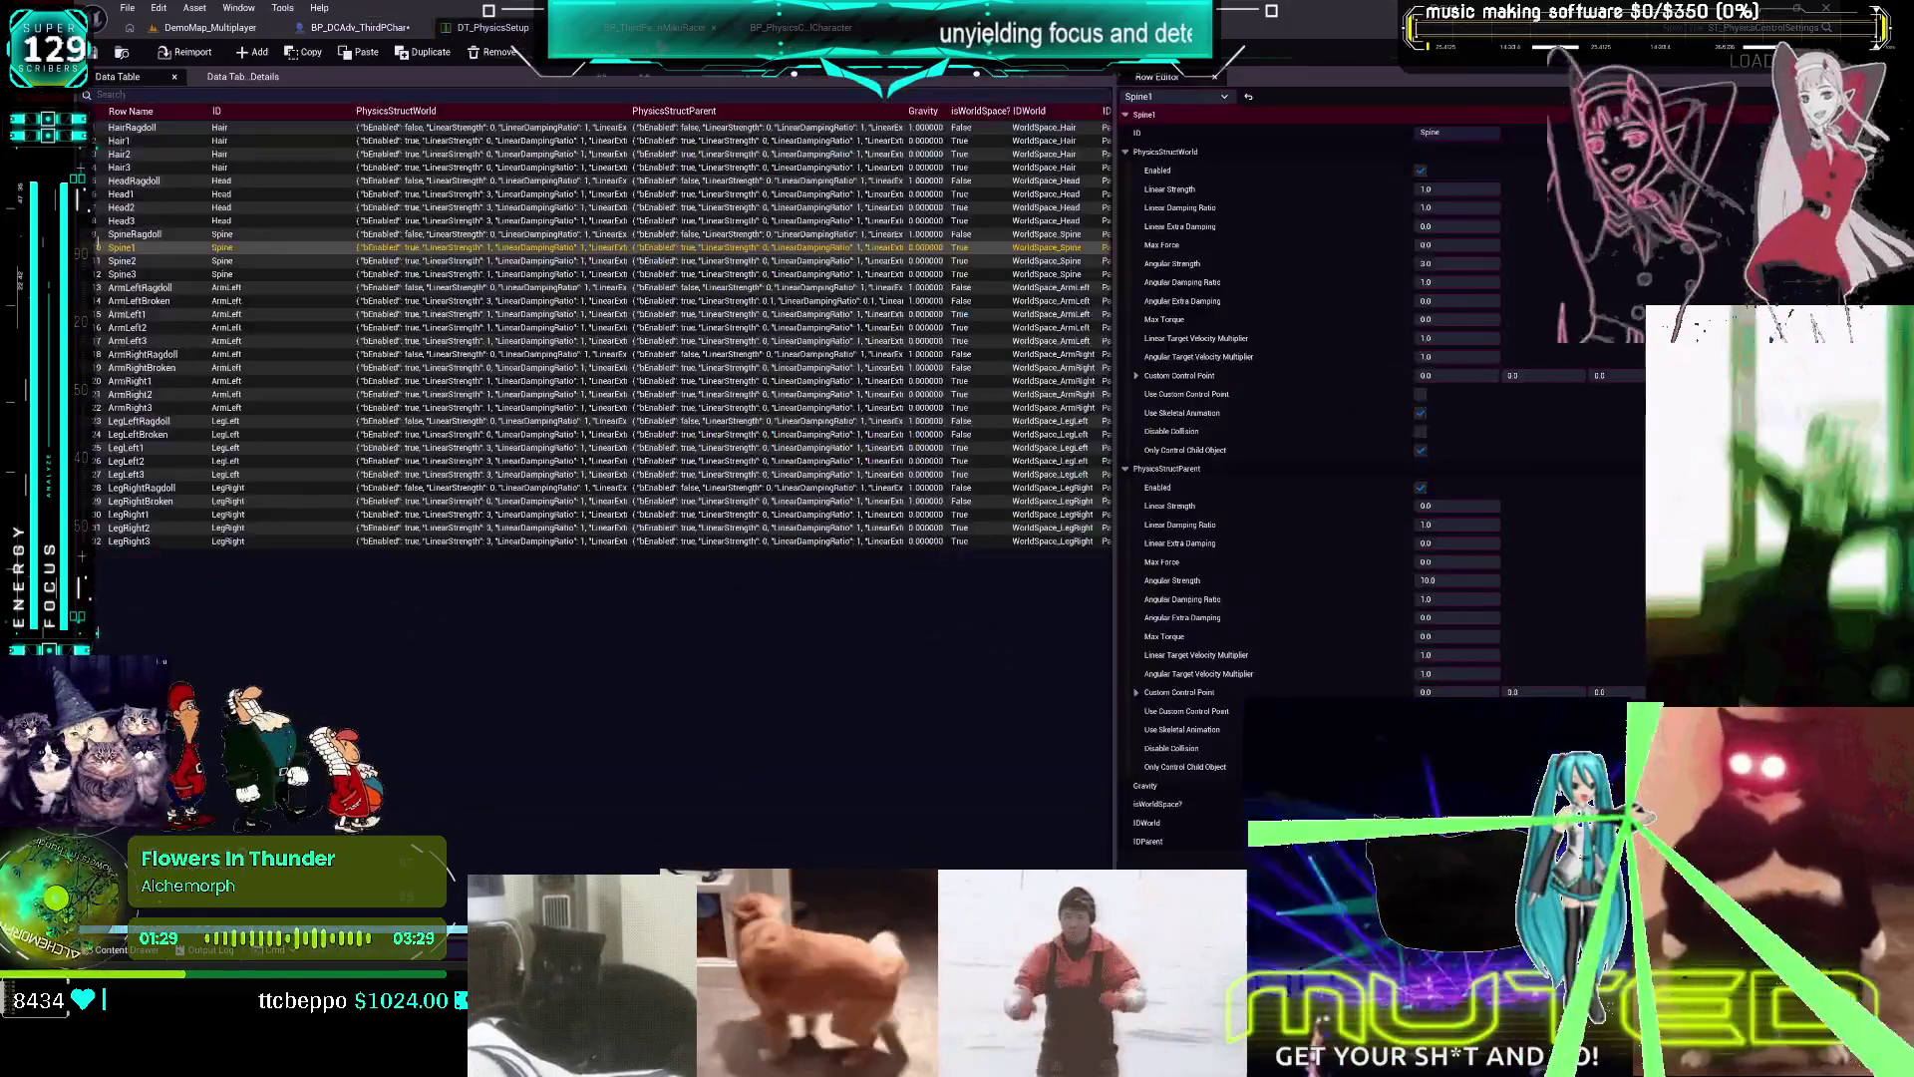
left_click(798, 27)
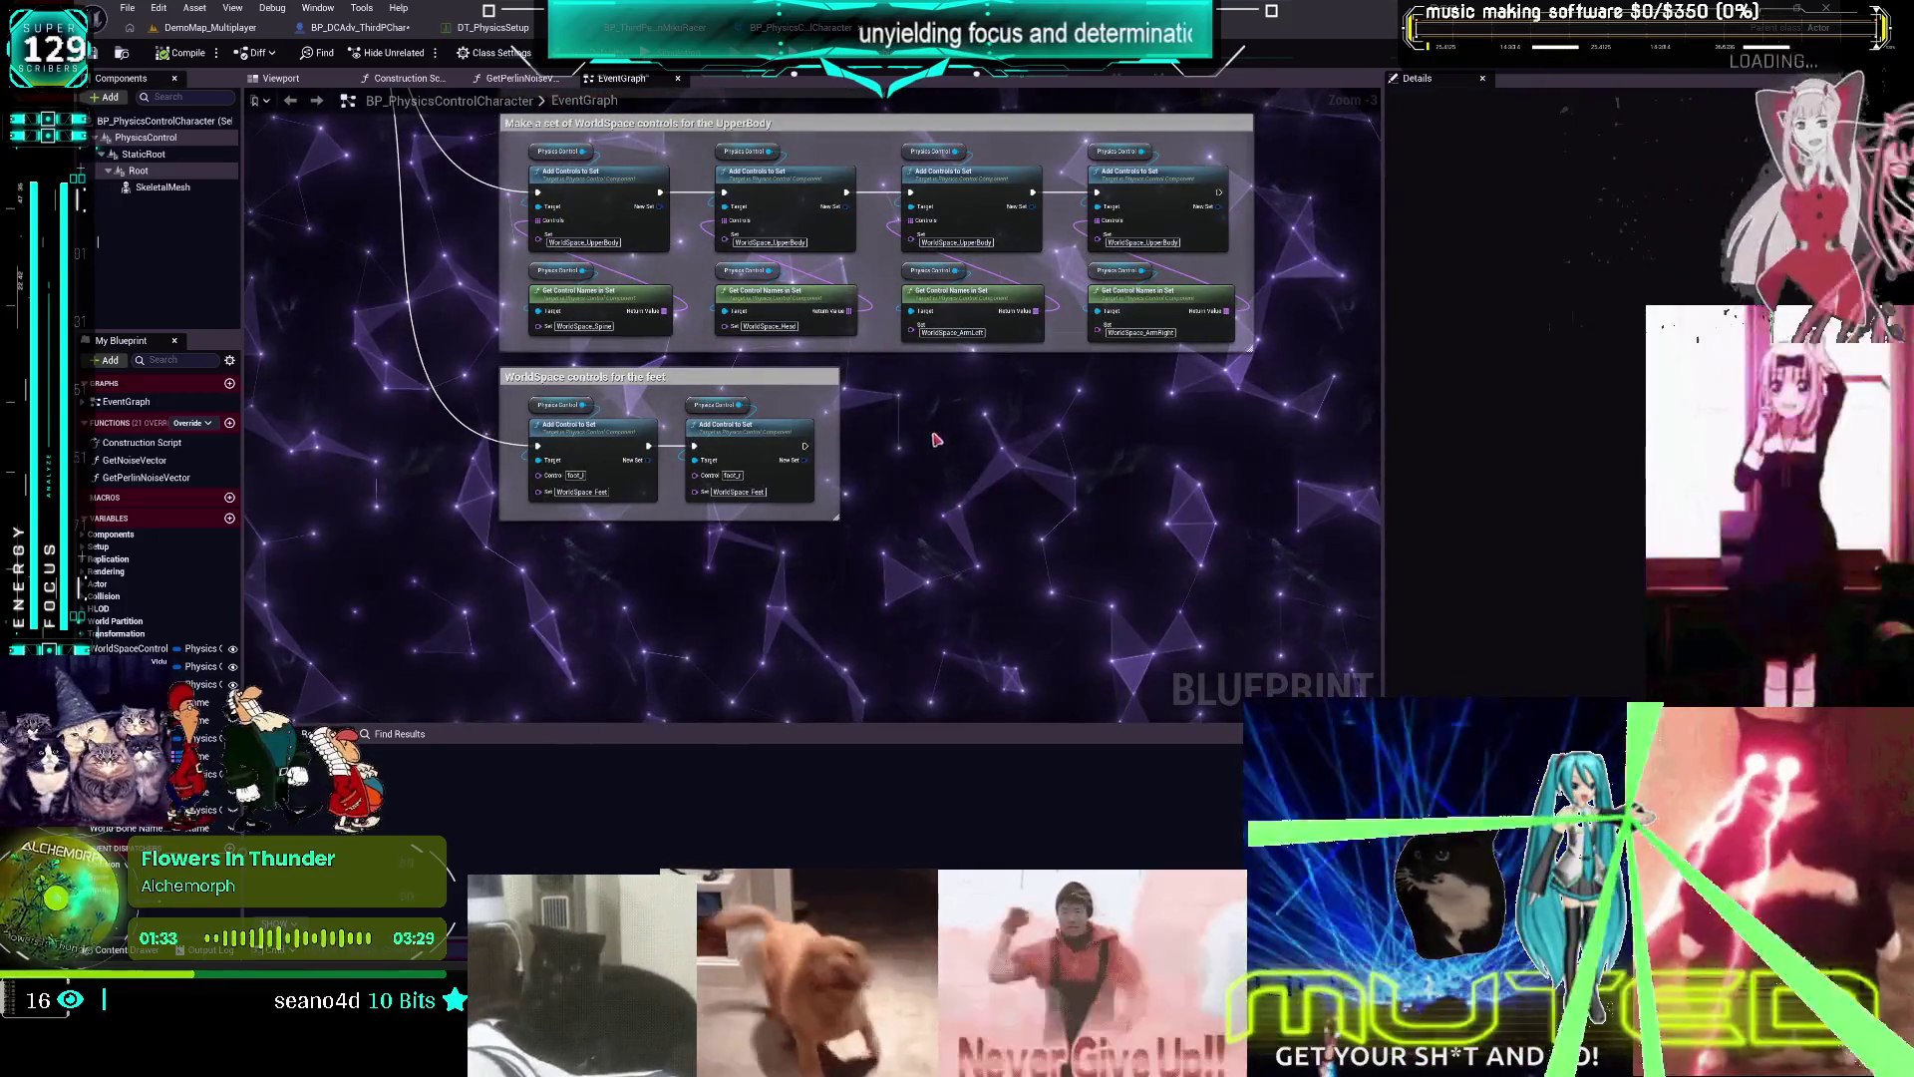
Open BP_PhysicsControlCaterpillar from the PhysicsControl Blueprints folder and view its tail-waggling logic
mouse_move(940, 432)
left_mouse_down()
mouse_move(909, 484)
mouse_move(610, 470)
mouse_move(381, 574)
mouse_move(779, 571)
left_mouse_up()
left_click(205, 27)
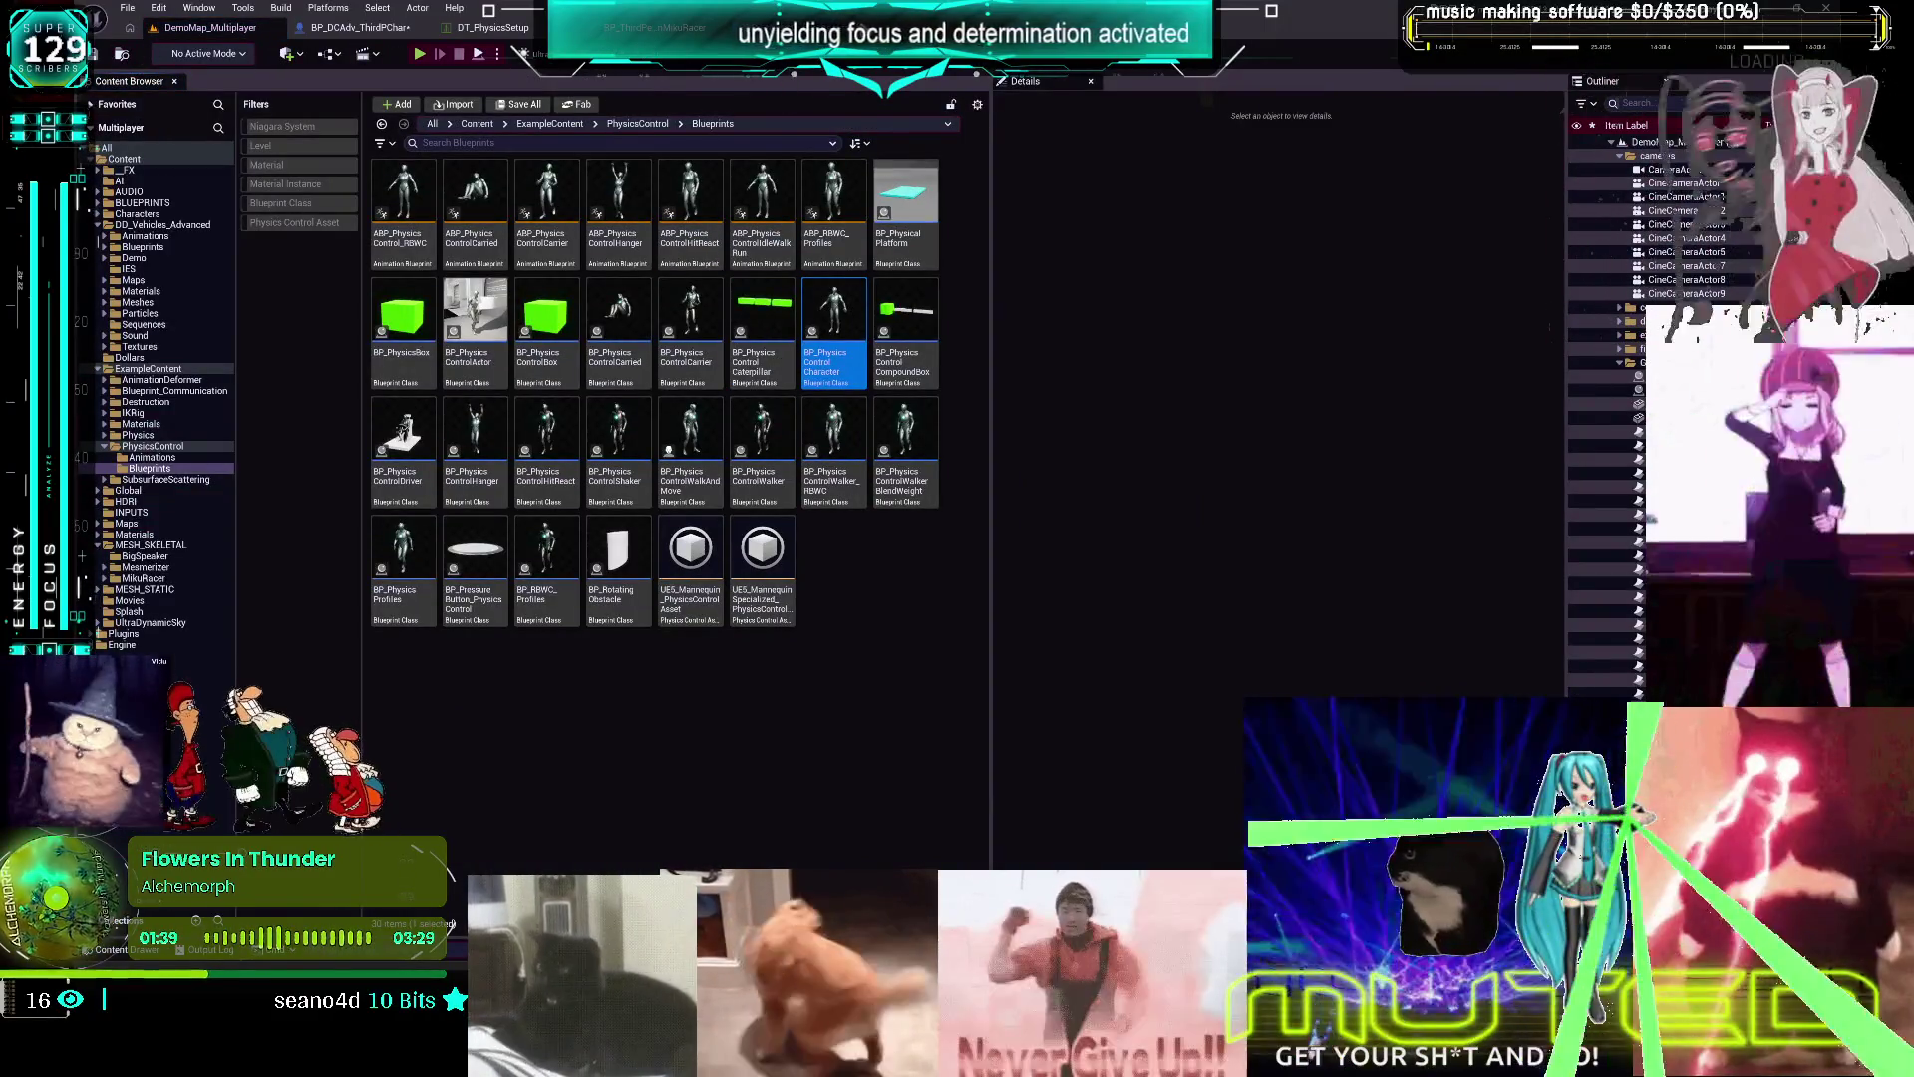
mouse_move(923, 428)
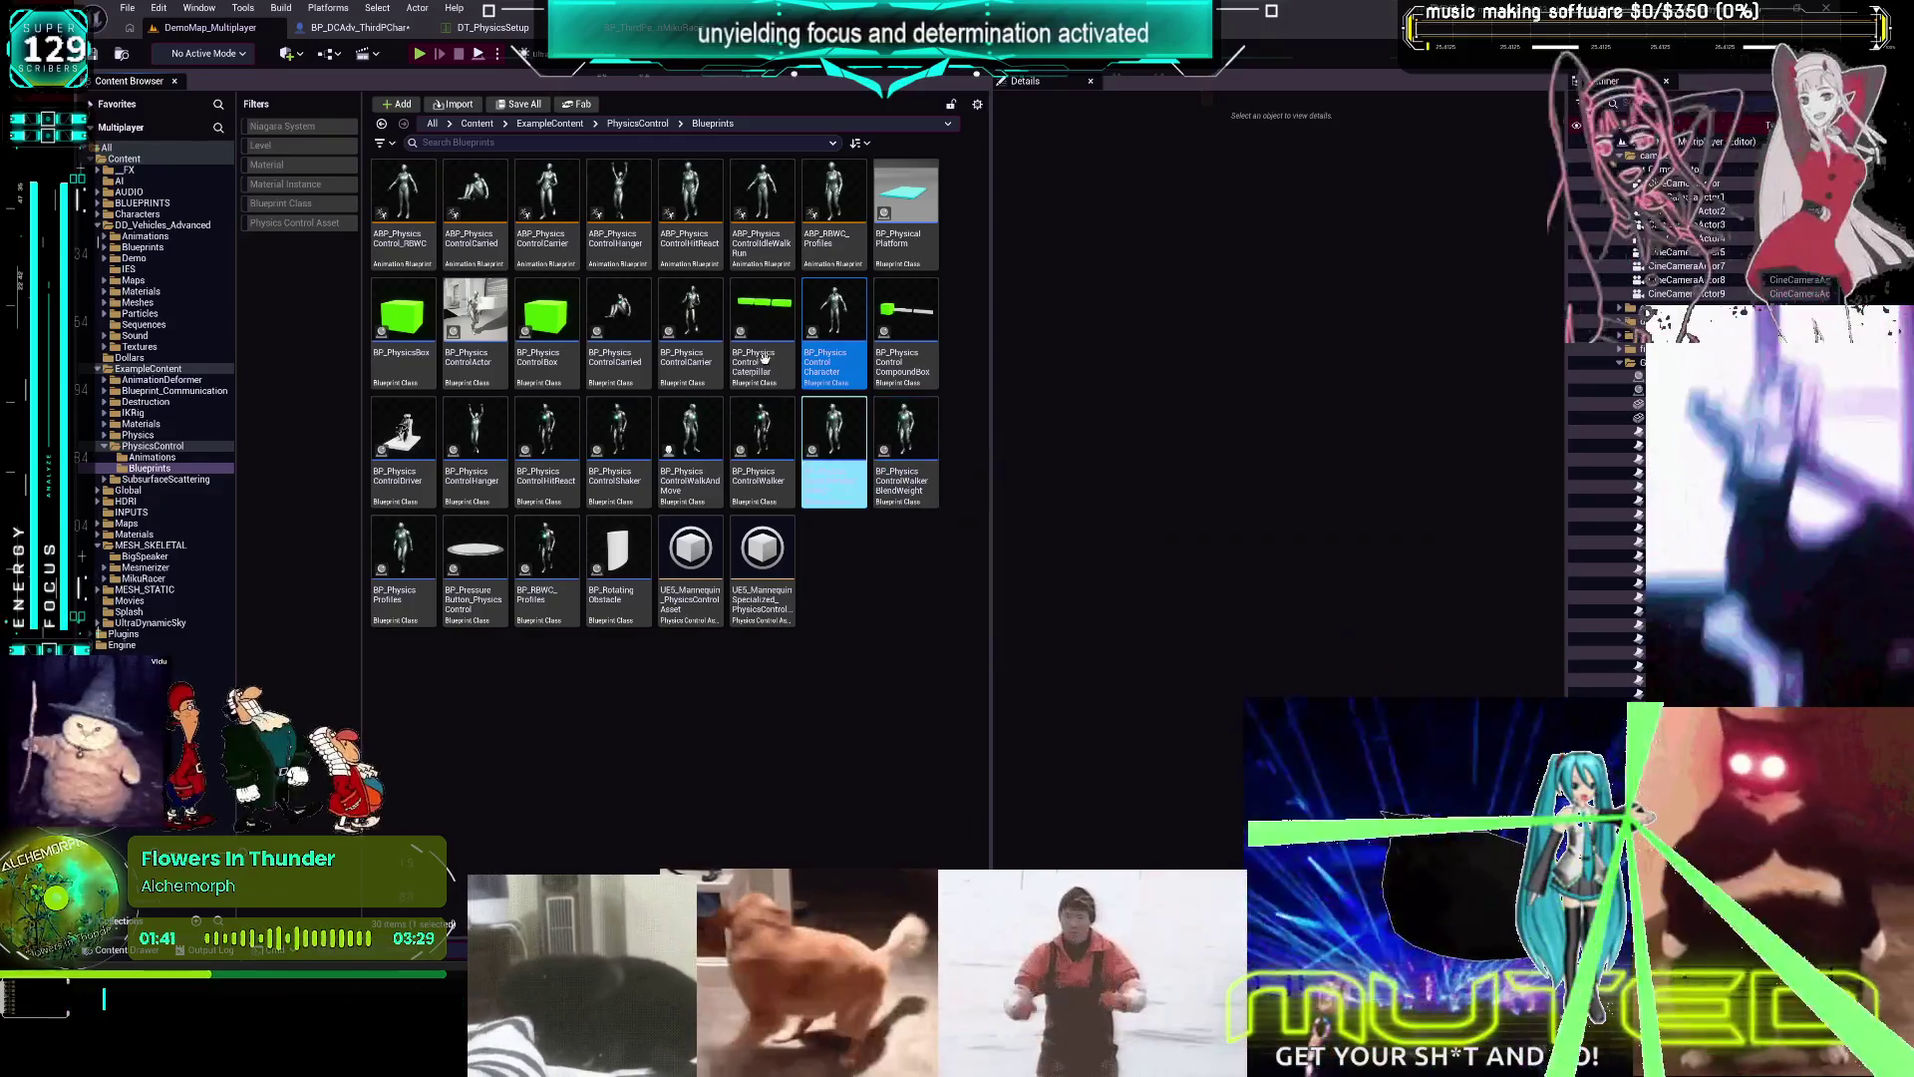
double_click(762, 319)
mouse_move(1090, 494)
left_mouse_down()
mouse_move(1051, 482)
mouse_move(857, 283)
mouse_move(728, 348)
mouse_move(269, 499)
left_mouse_up()
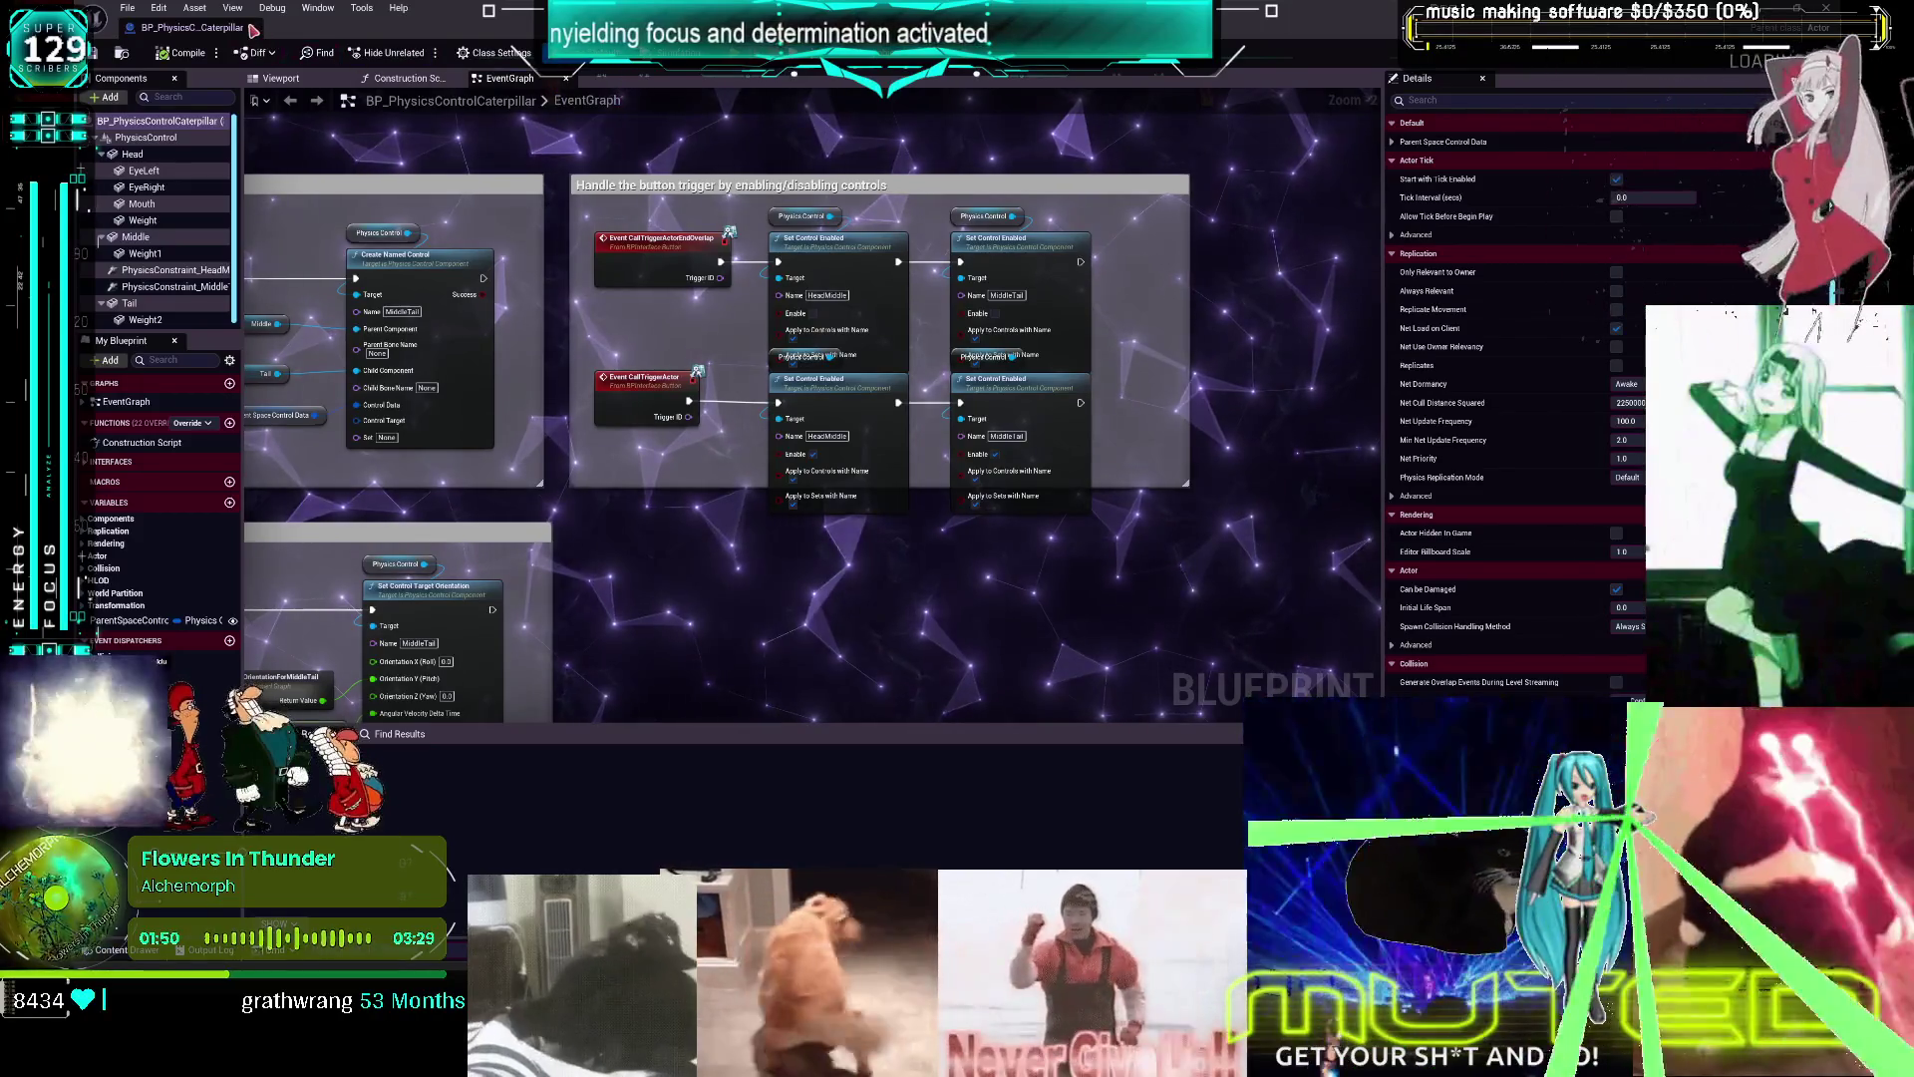
Close the Caterpillar blueprint, then open and close BP_PhysicsControlCarrier
left_click(251, 27)
double_click(681, 373)
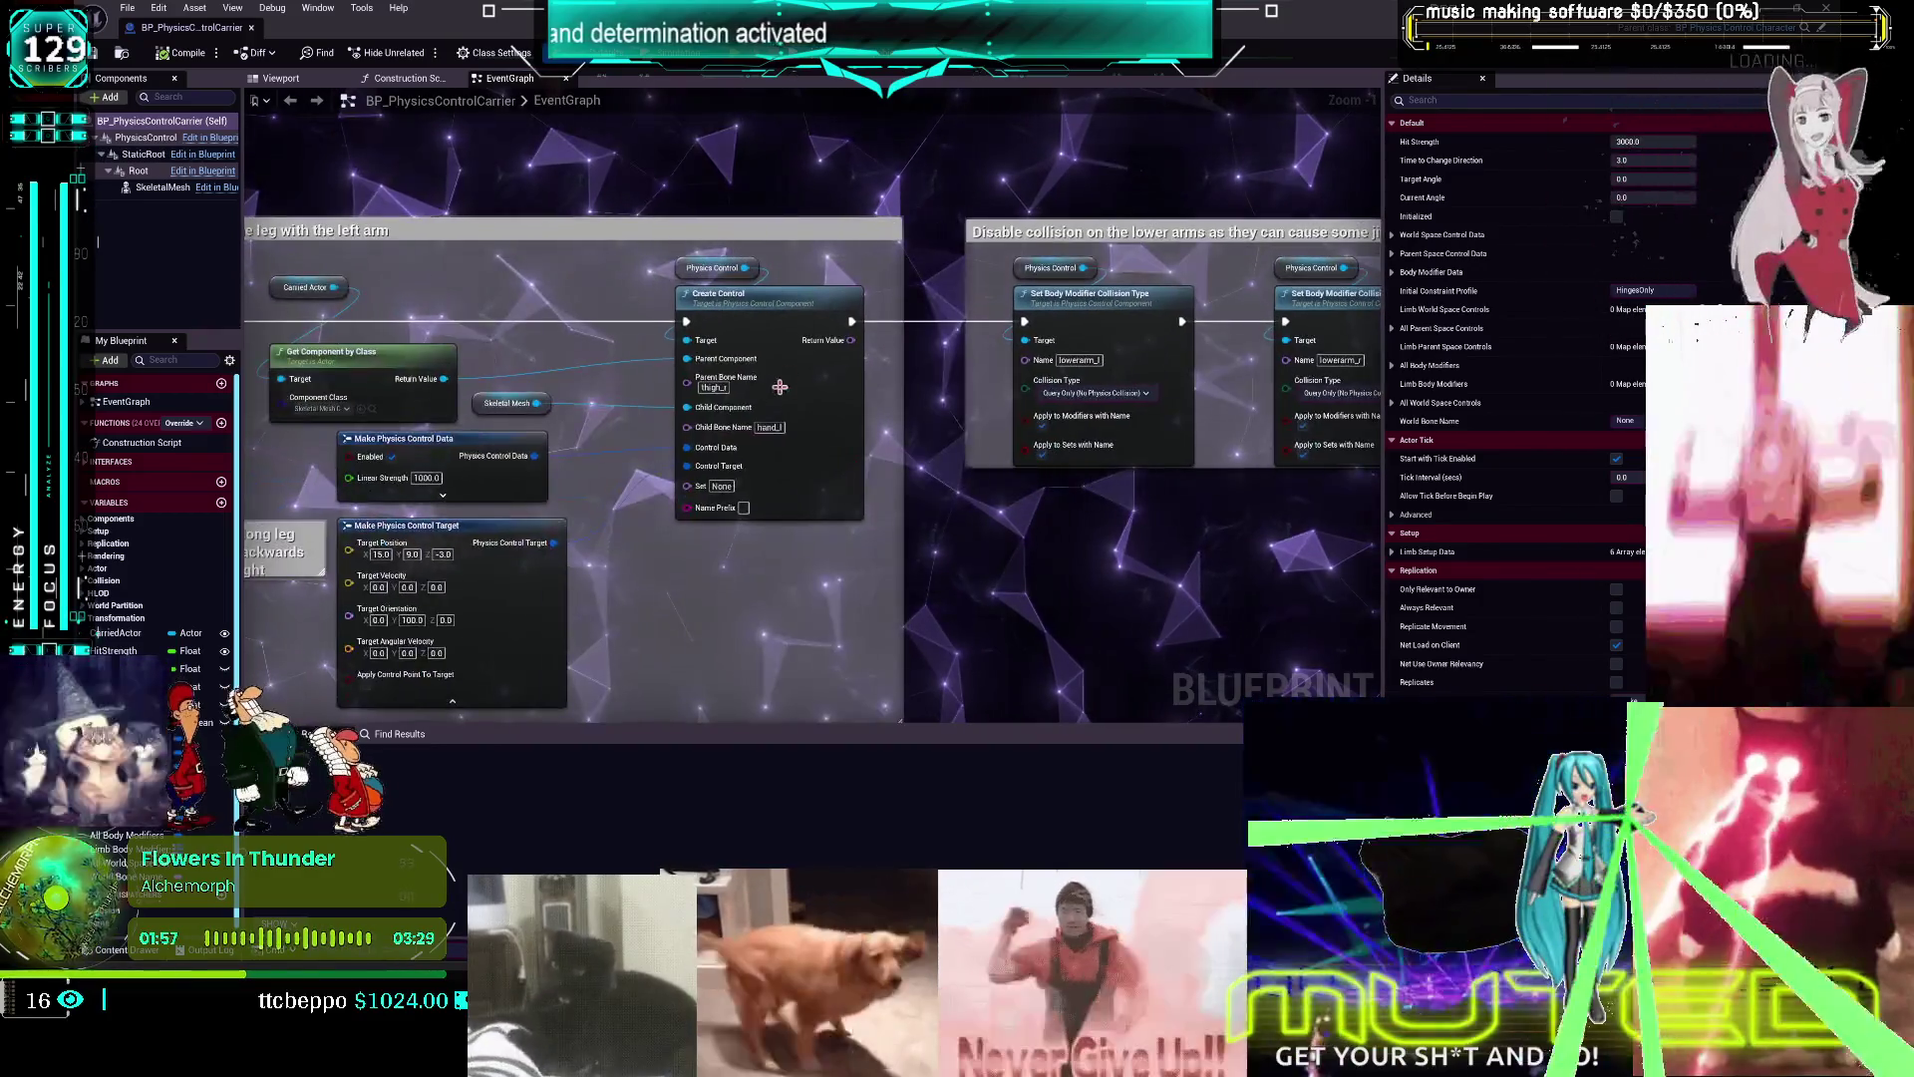
left_click(251, 28)
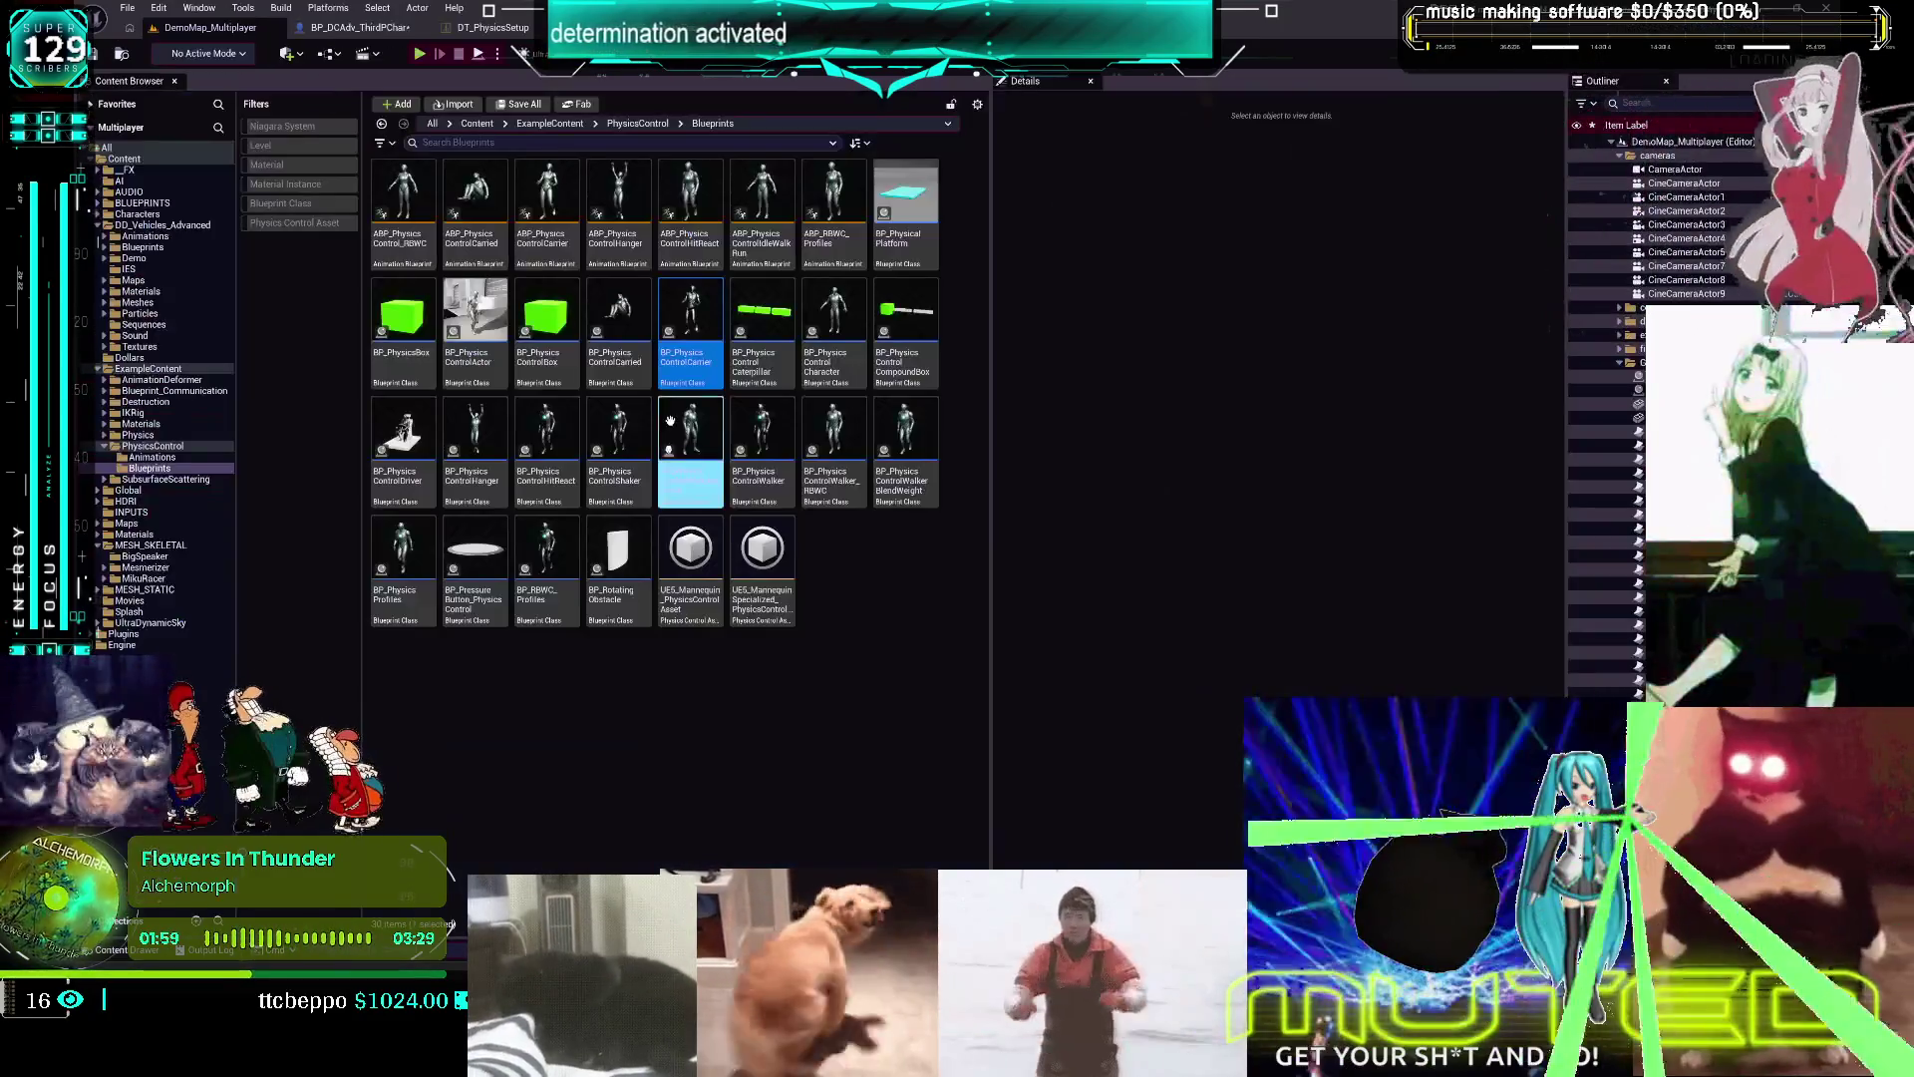
Select the Set Limb control-params nodes in BP_PhysicsControlCarried and return to BP_DCAdv_ThirdPChar's CharacterPhysics graph
double_click(621, 317)
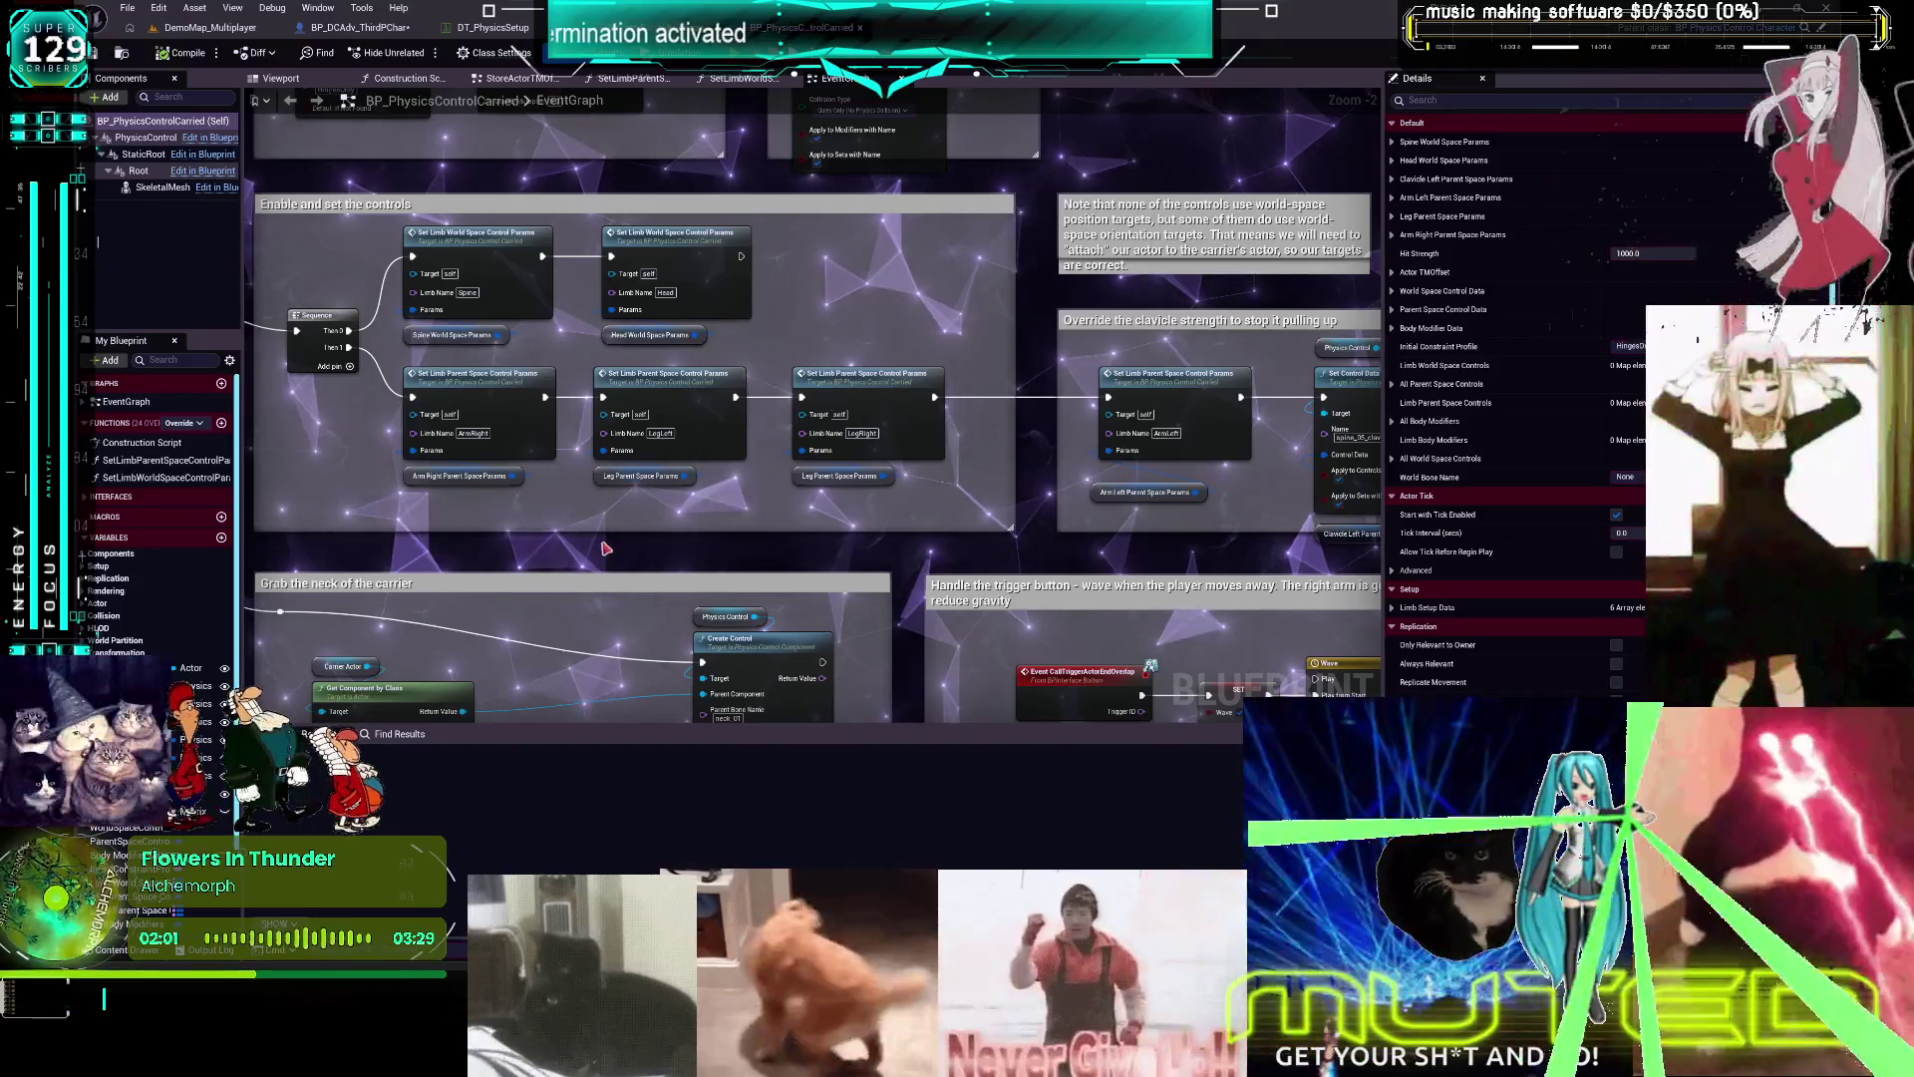
left_click_drag(608, 527, 815, 521)
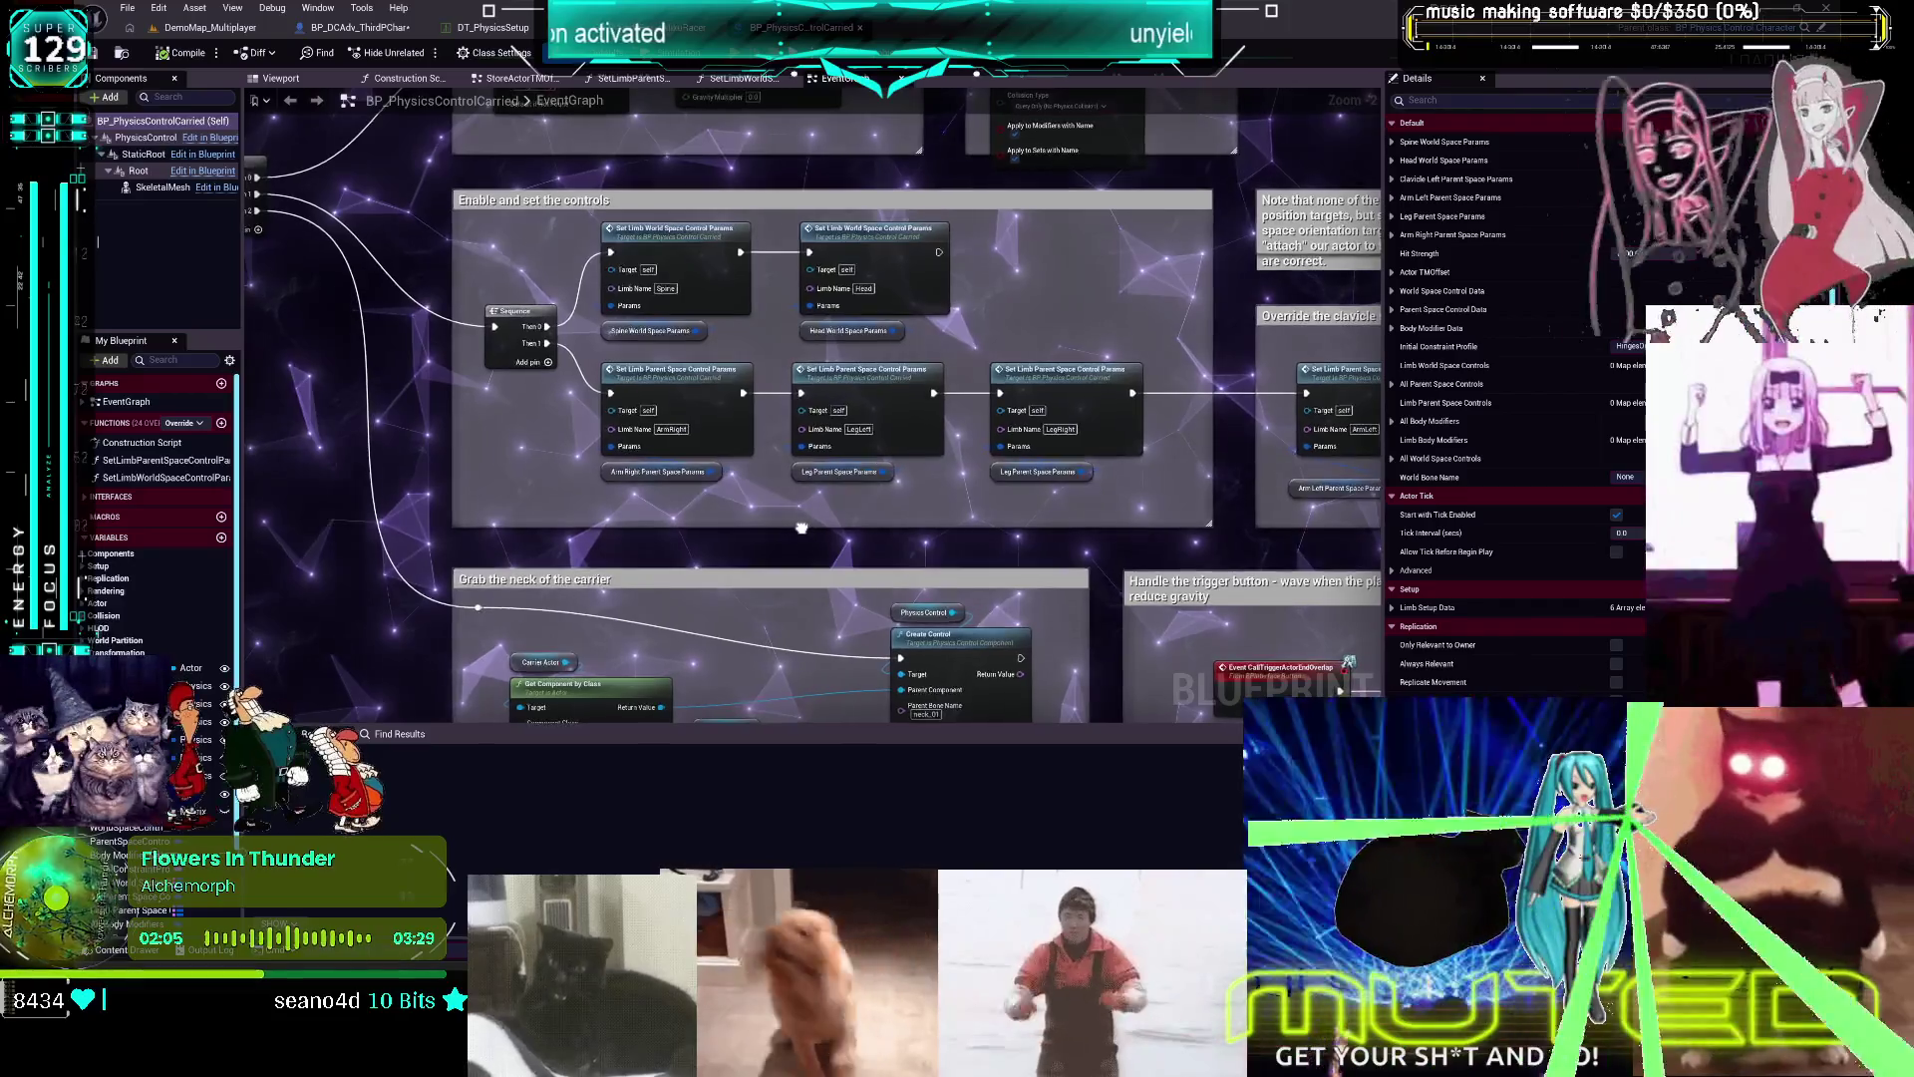
left_click_drag(800, 529, 768, 543)
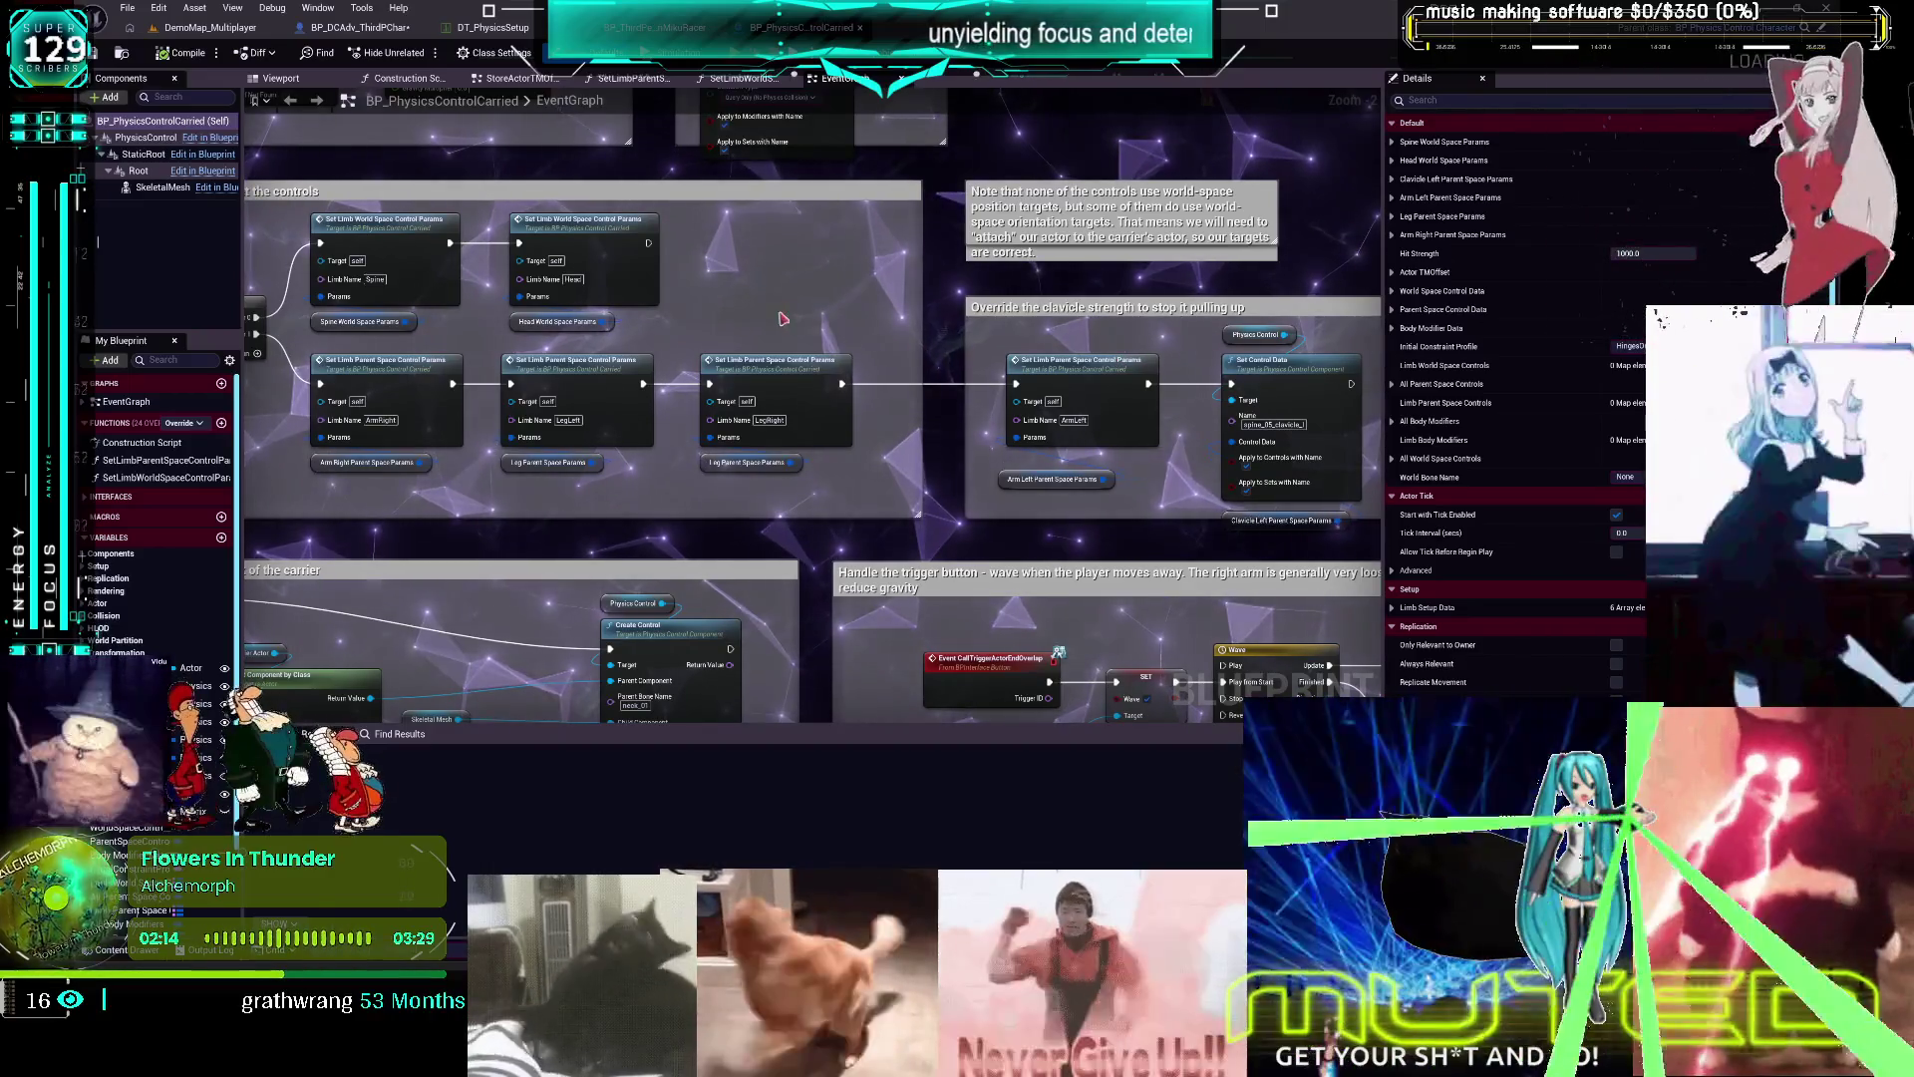
mouse_move(882, 301)
left_mouse_down()
mouse_move(573, 296)
mouse_move(1108, 531)
mouse_move(1106, 330)
left_mouse_up()
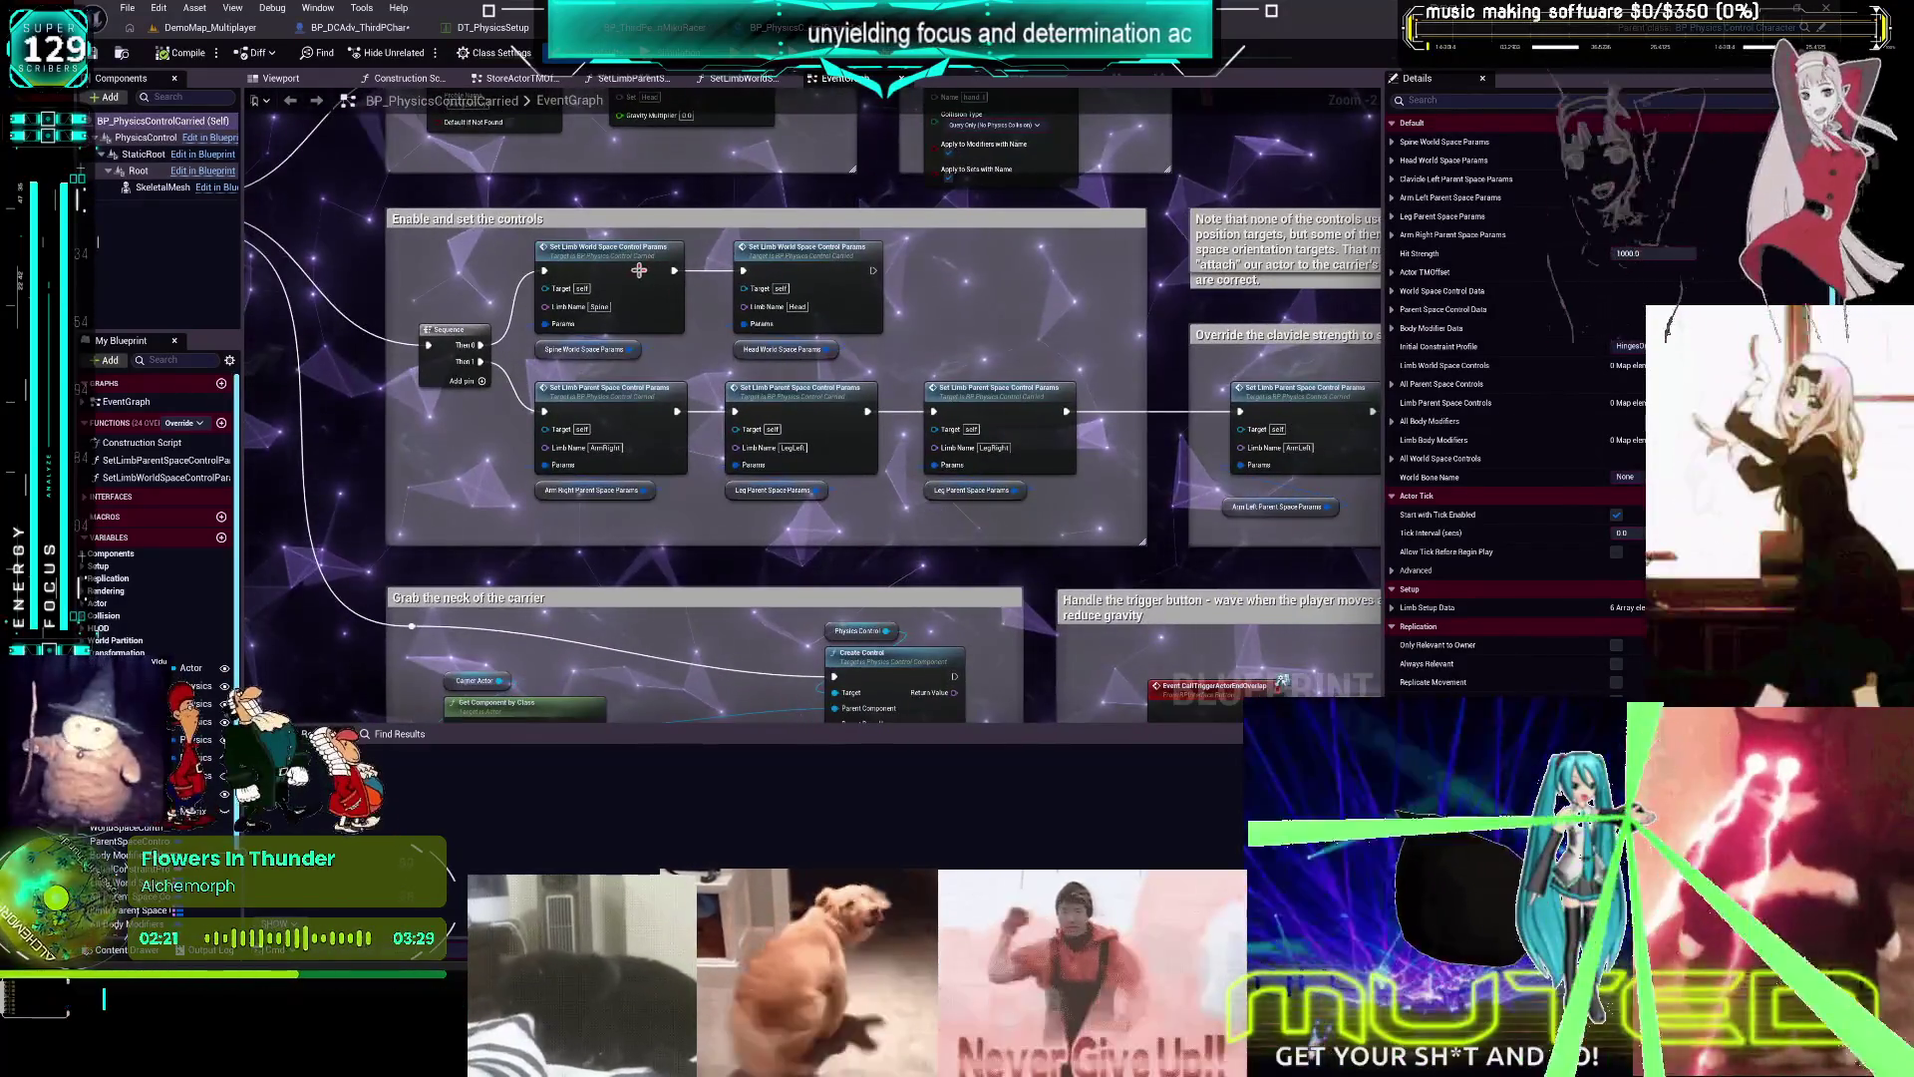
left_click(605, 255)
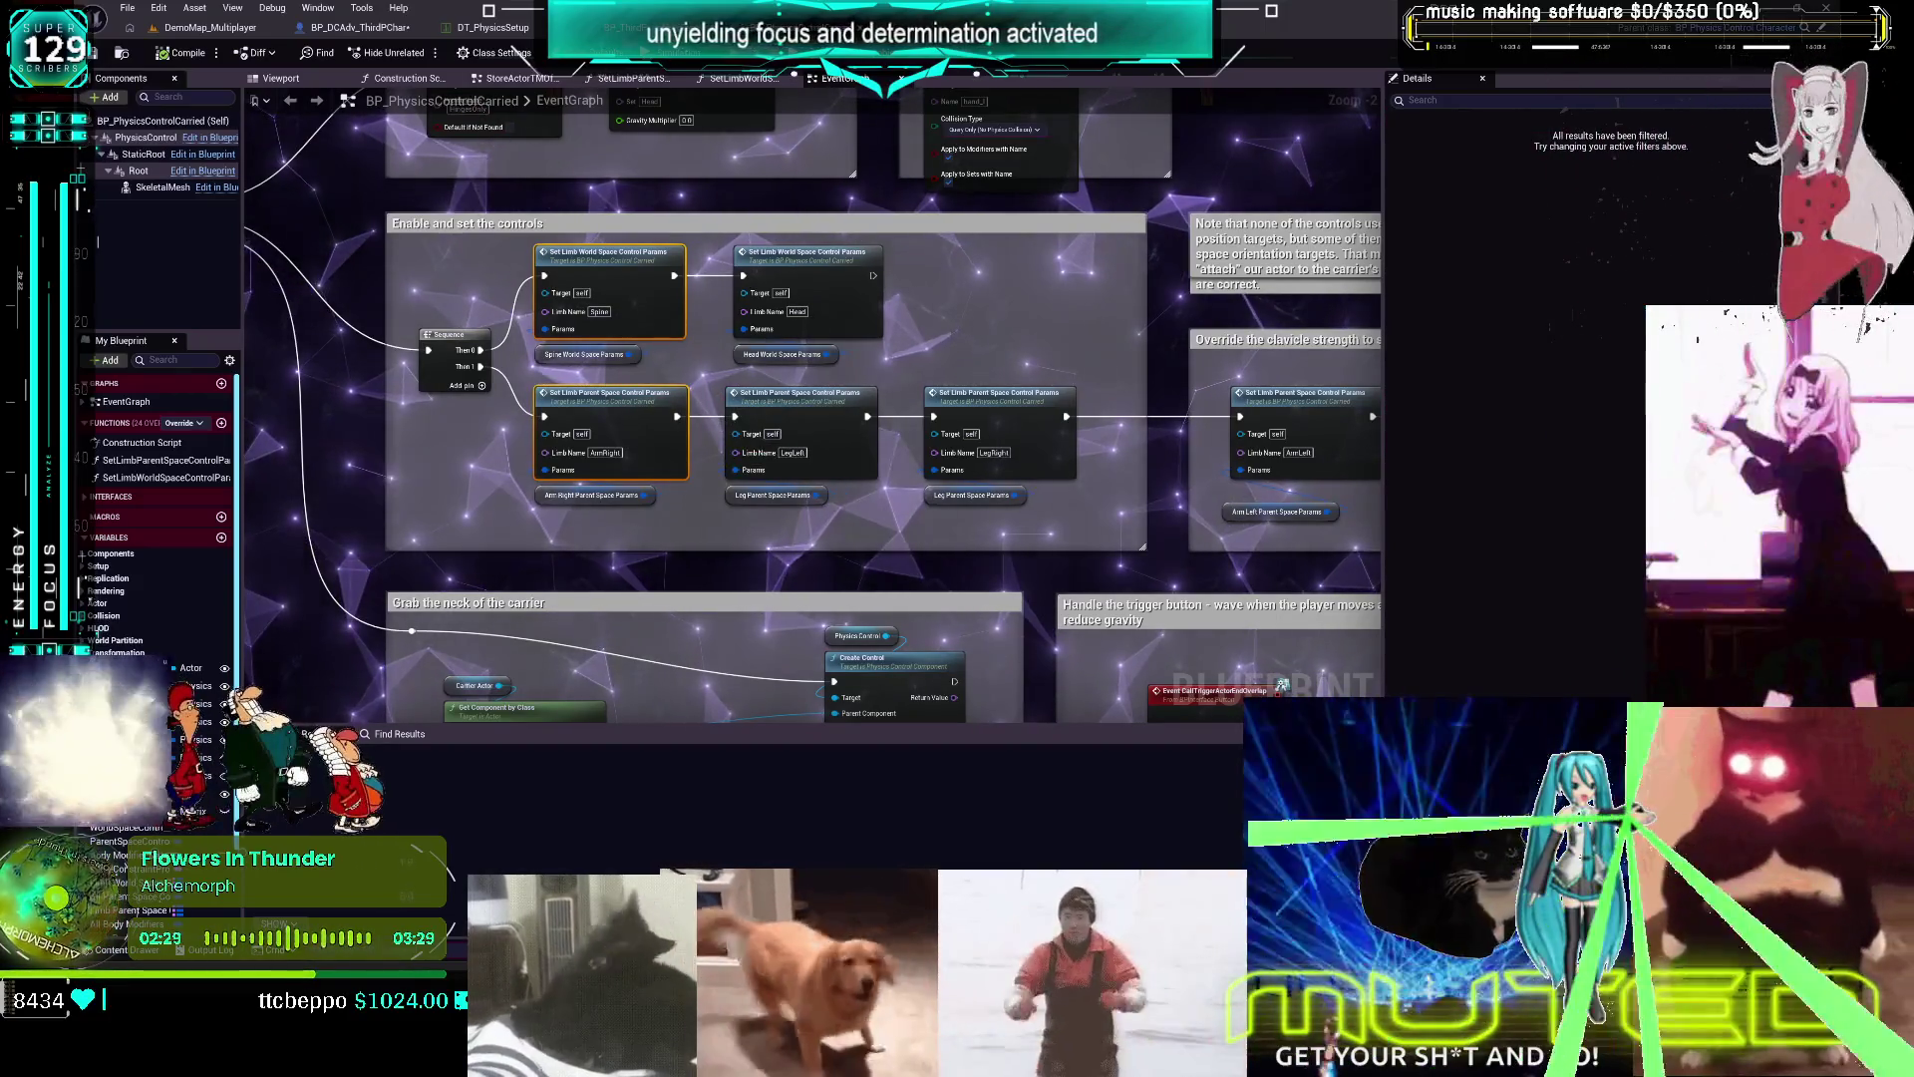
left_click(382, 30)
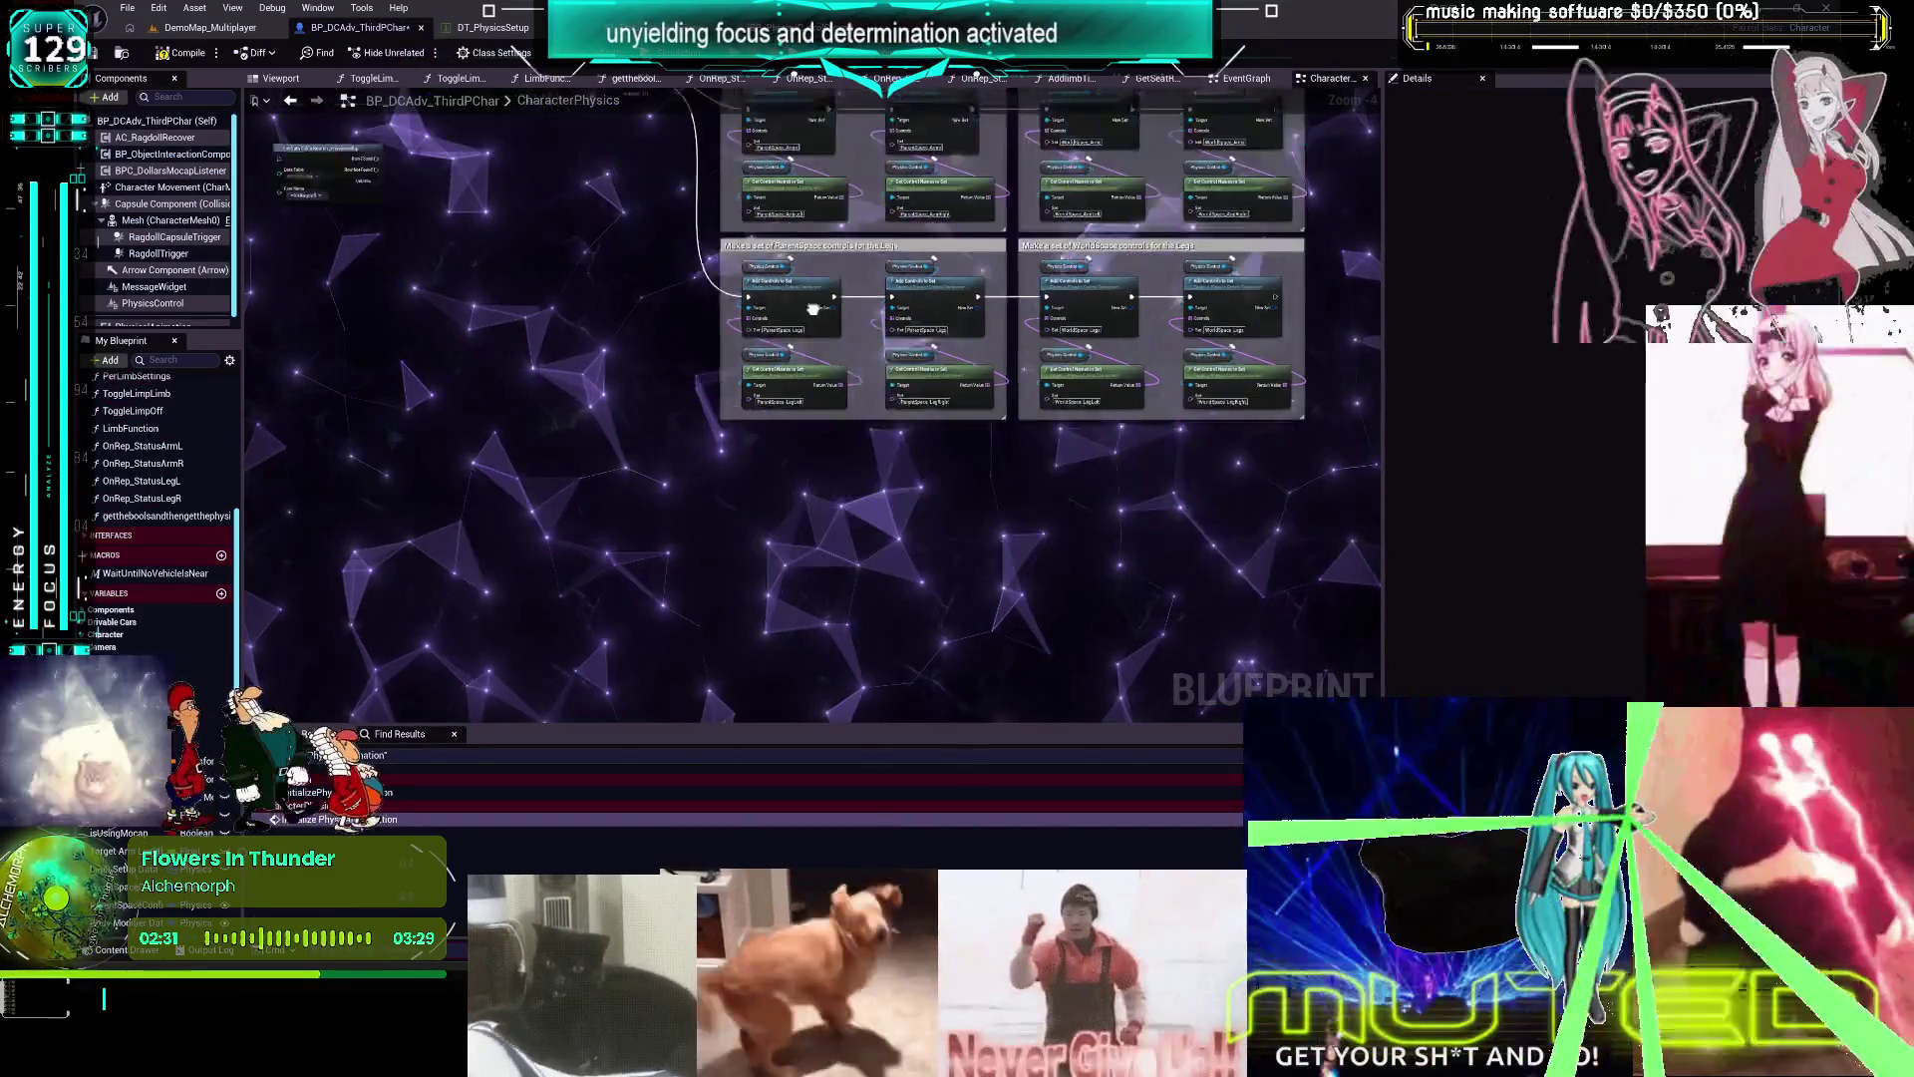
Shift the two Set Limb nodes left and place a Sequence node to their left
scroll(807, 404, "up", 4)
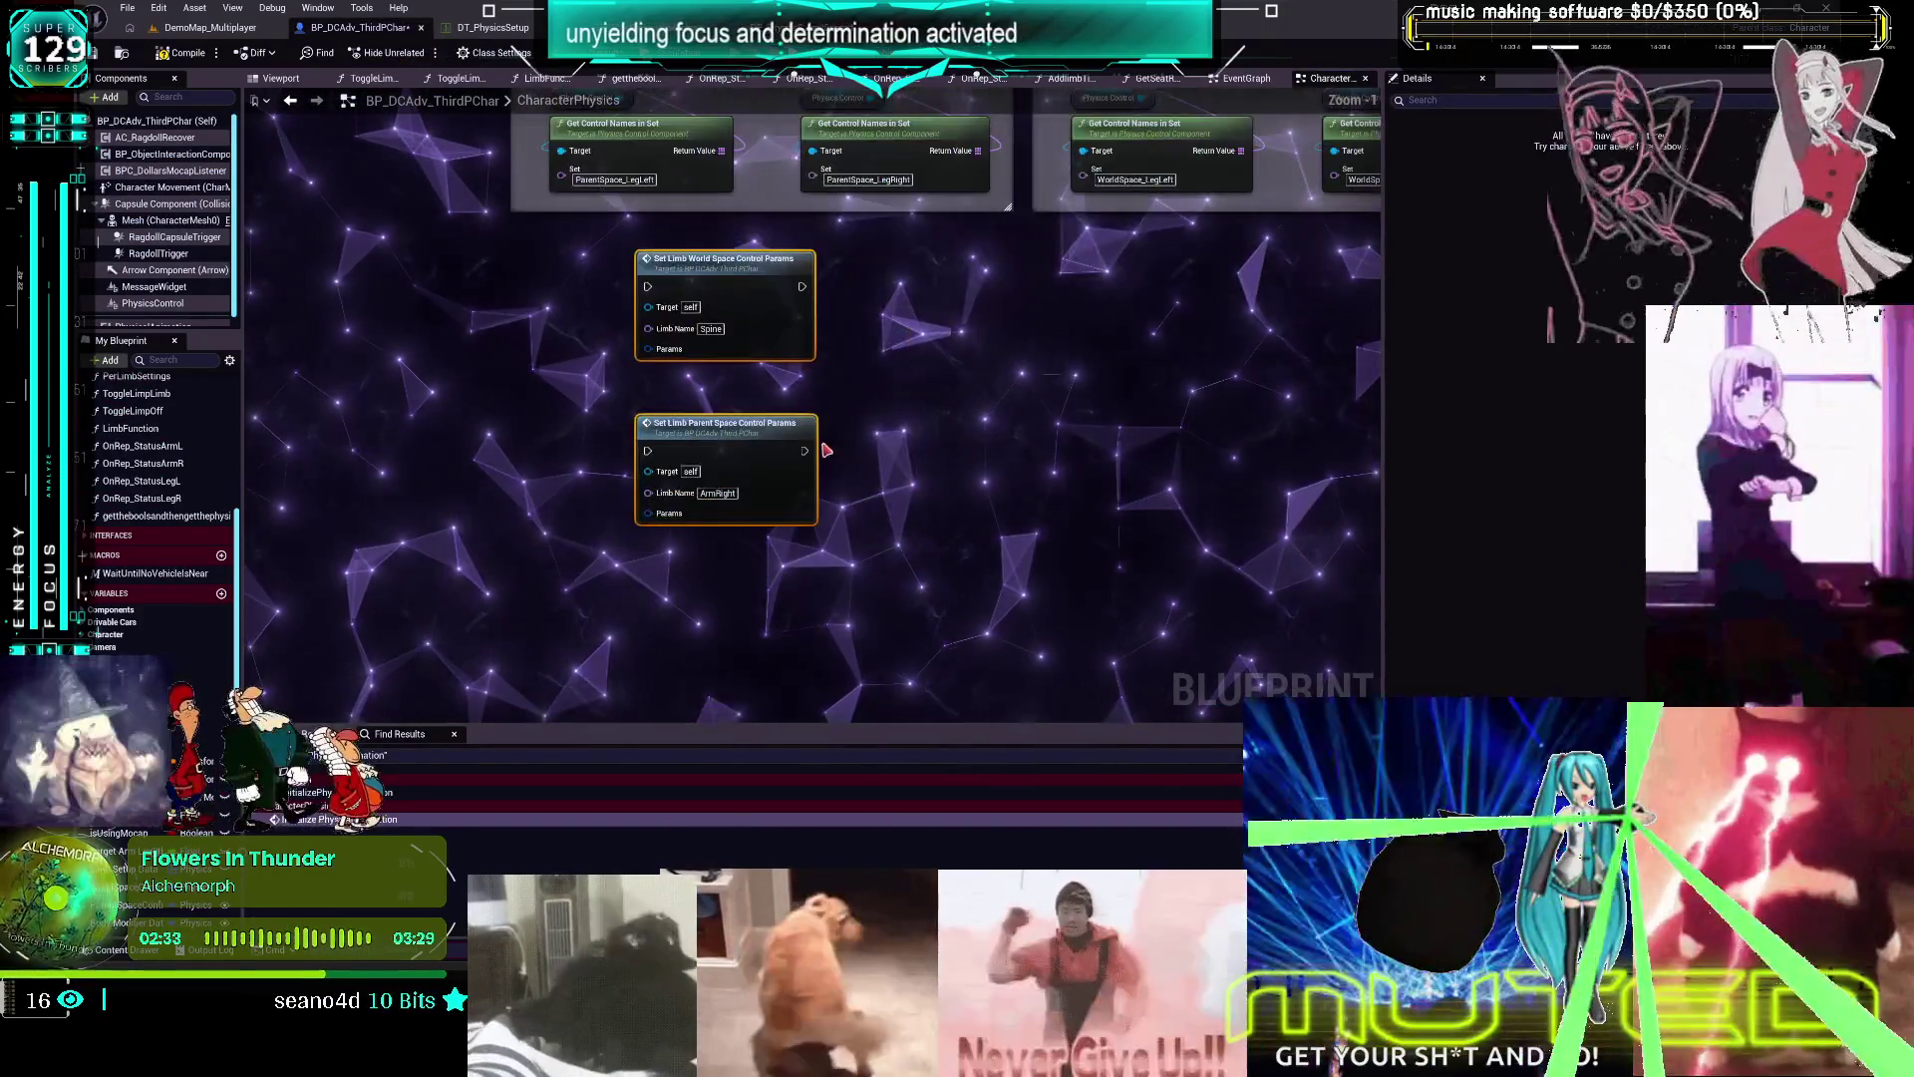
left_click_drag(774, 263, 687, 274)
left_click(718, 408)
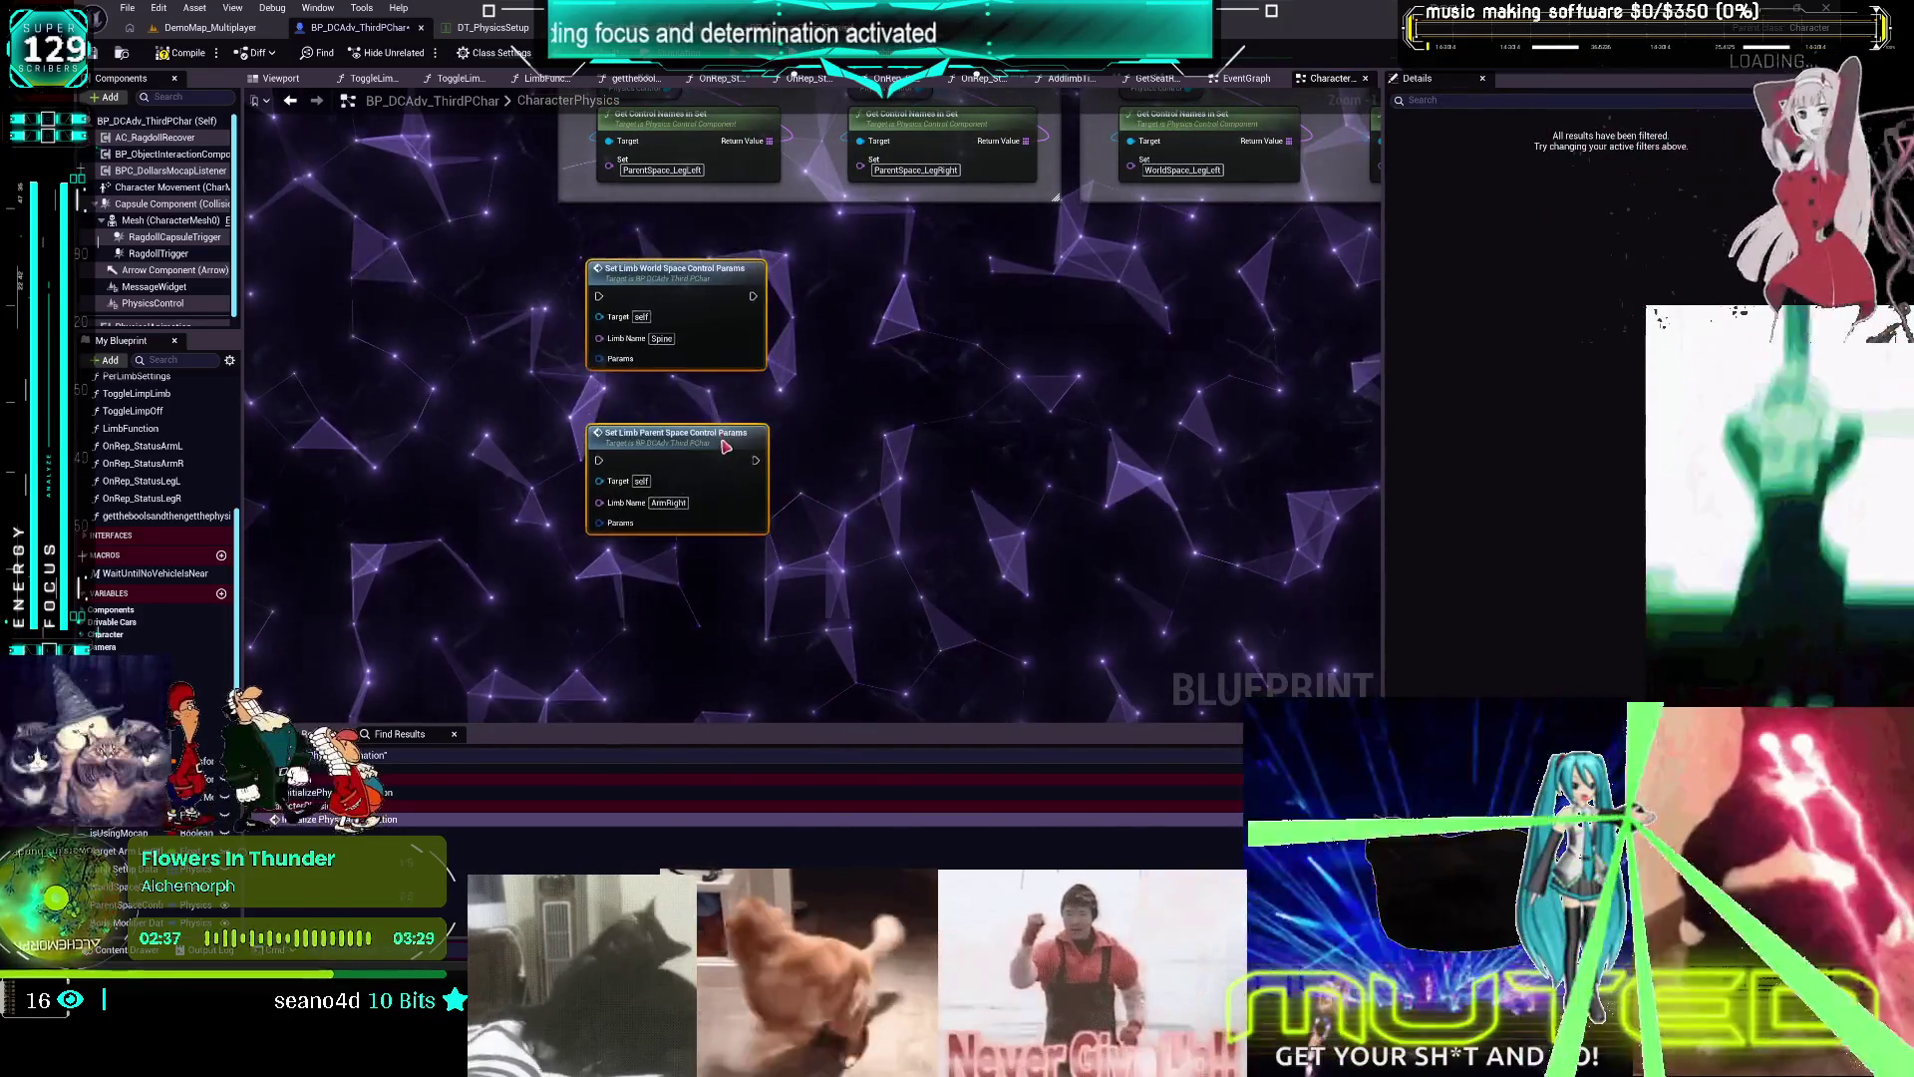
scroll(718, 409, "down", 2)
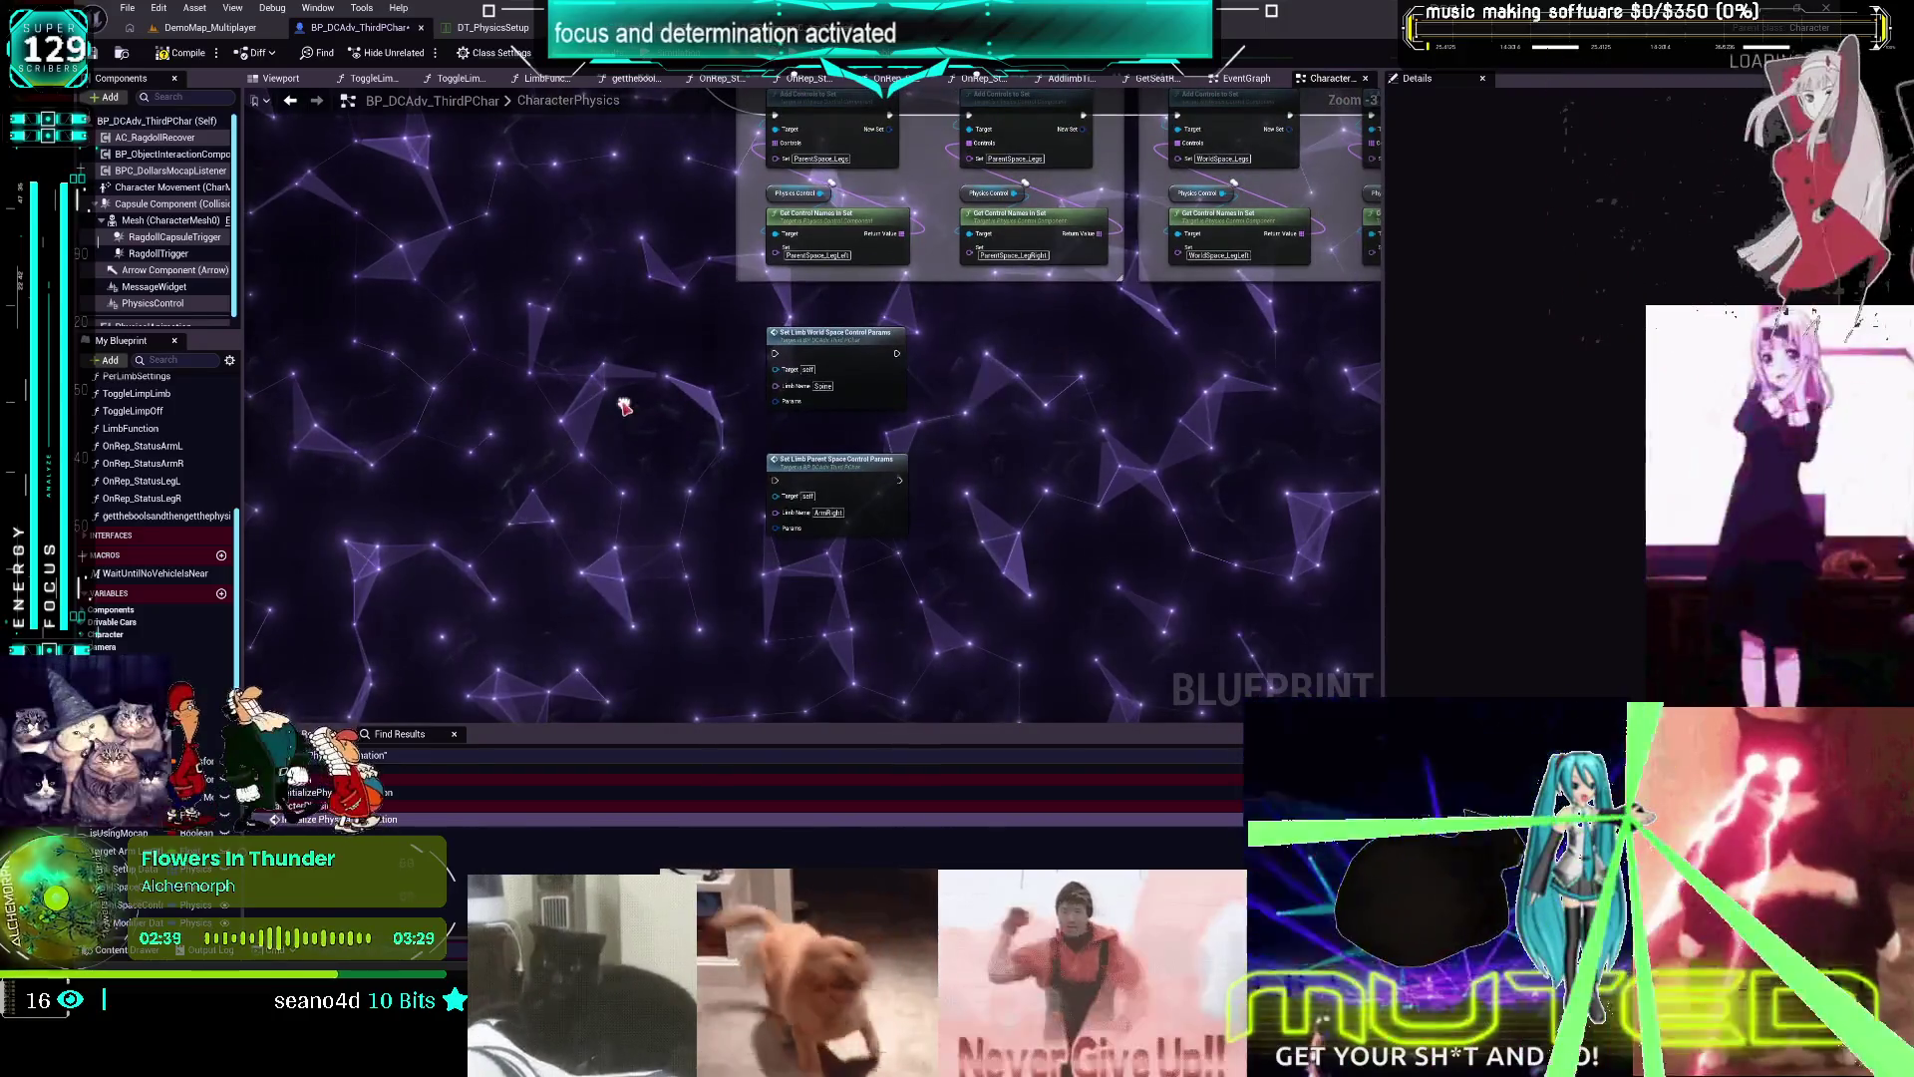
right_click(622, 408)
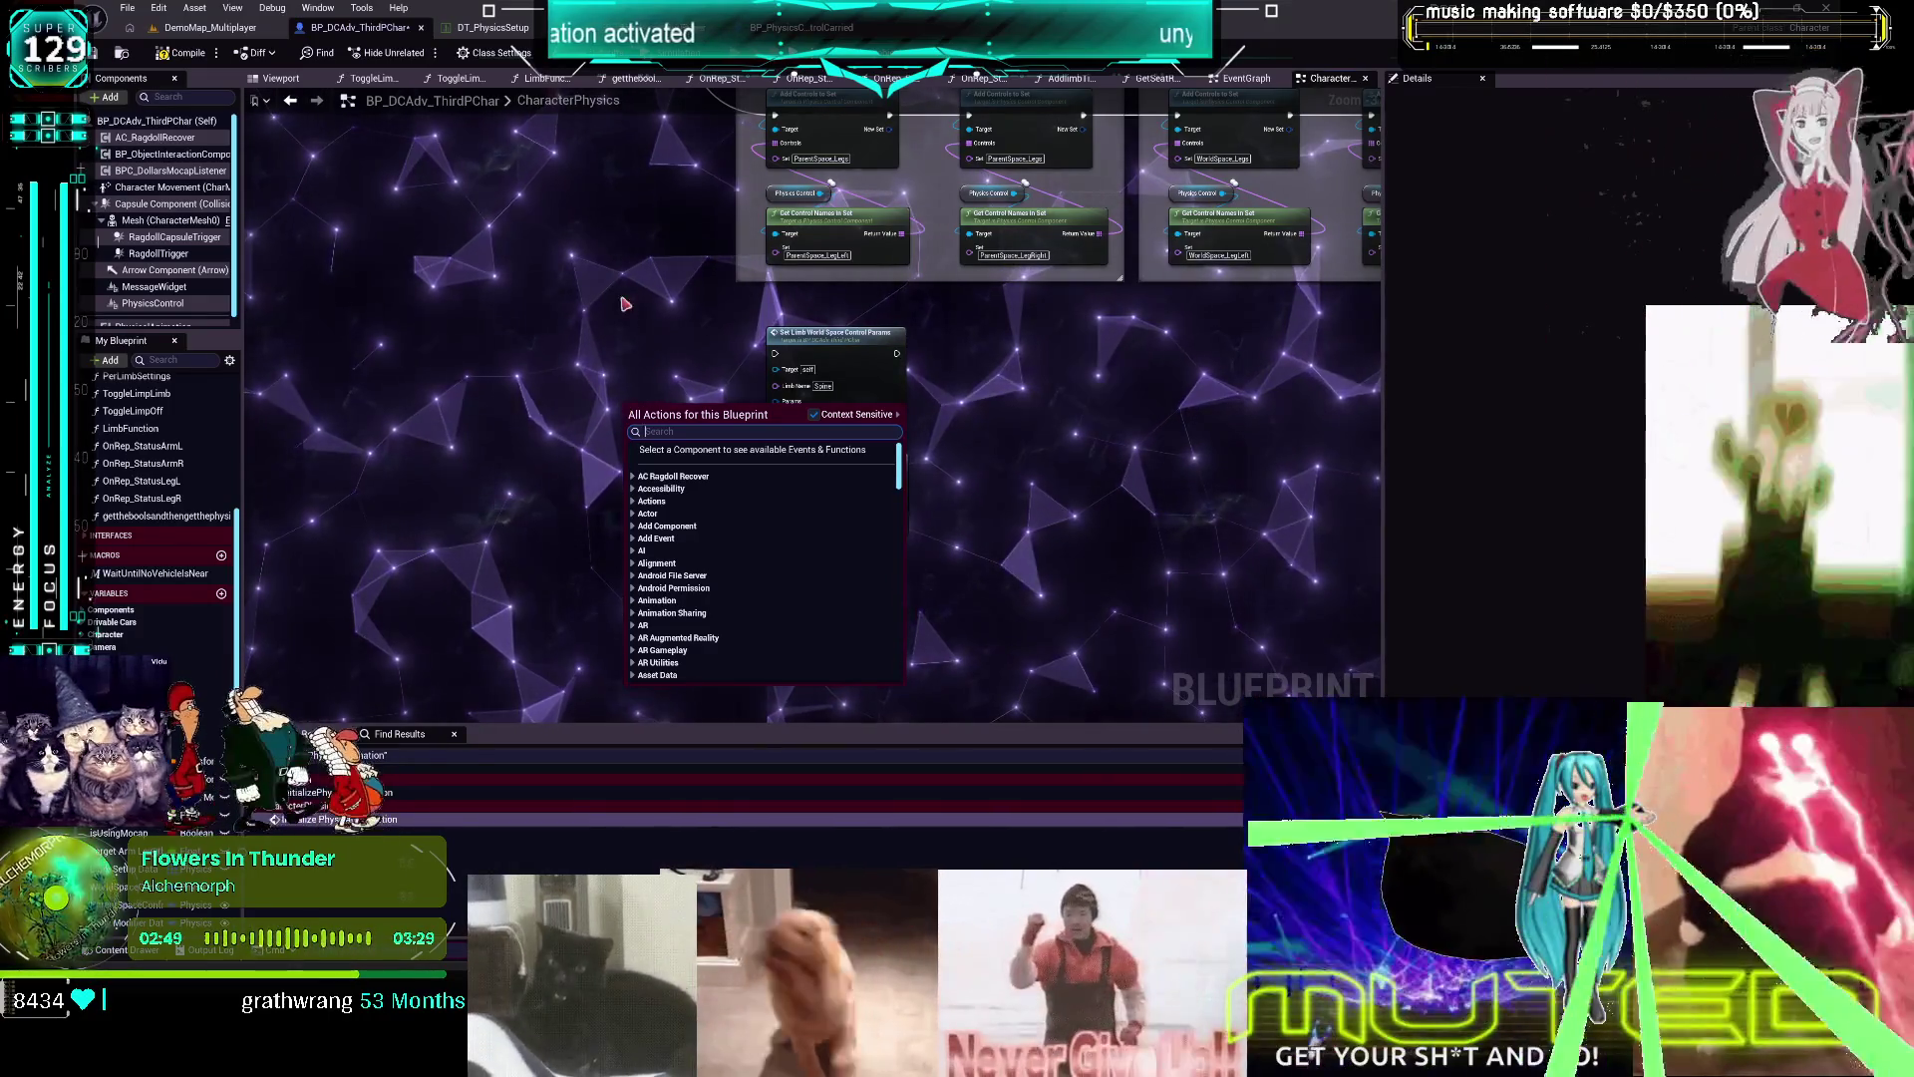
left_click(628, 329)
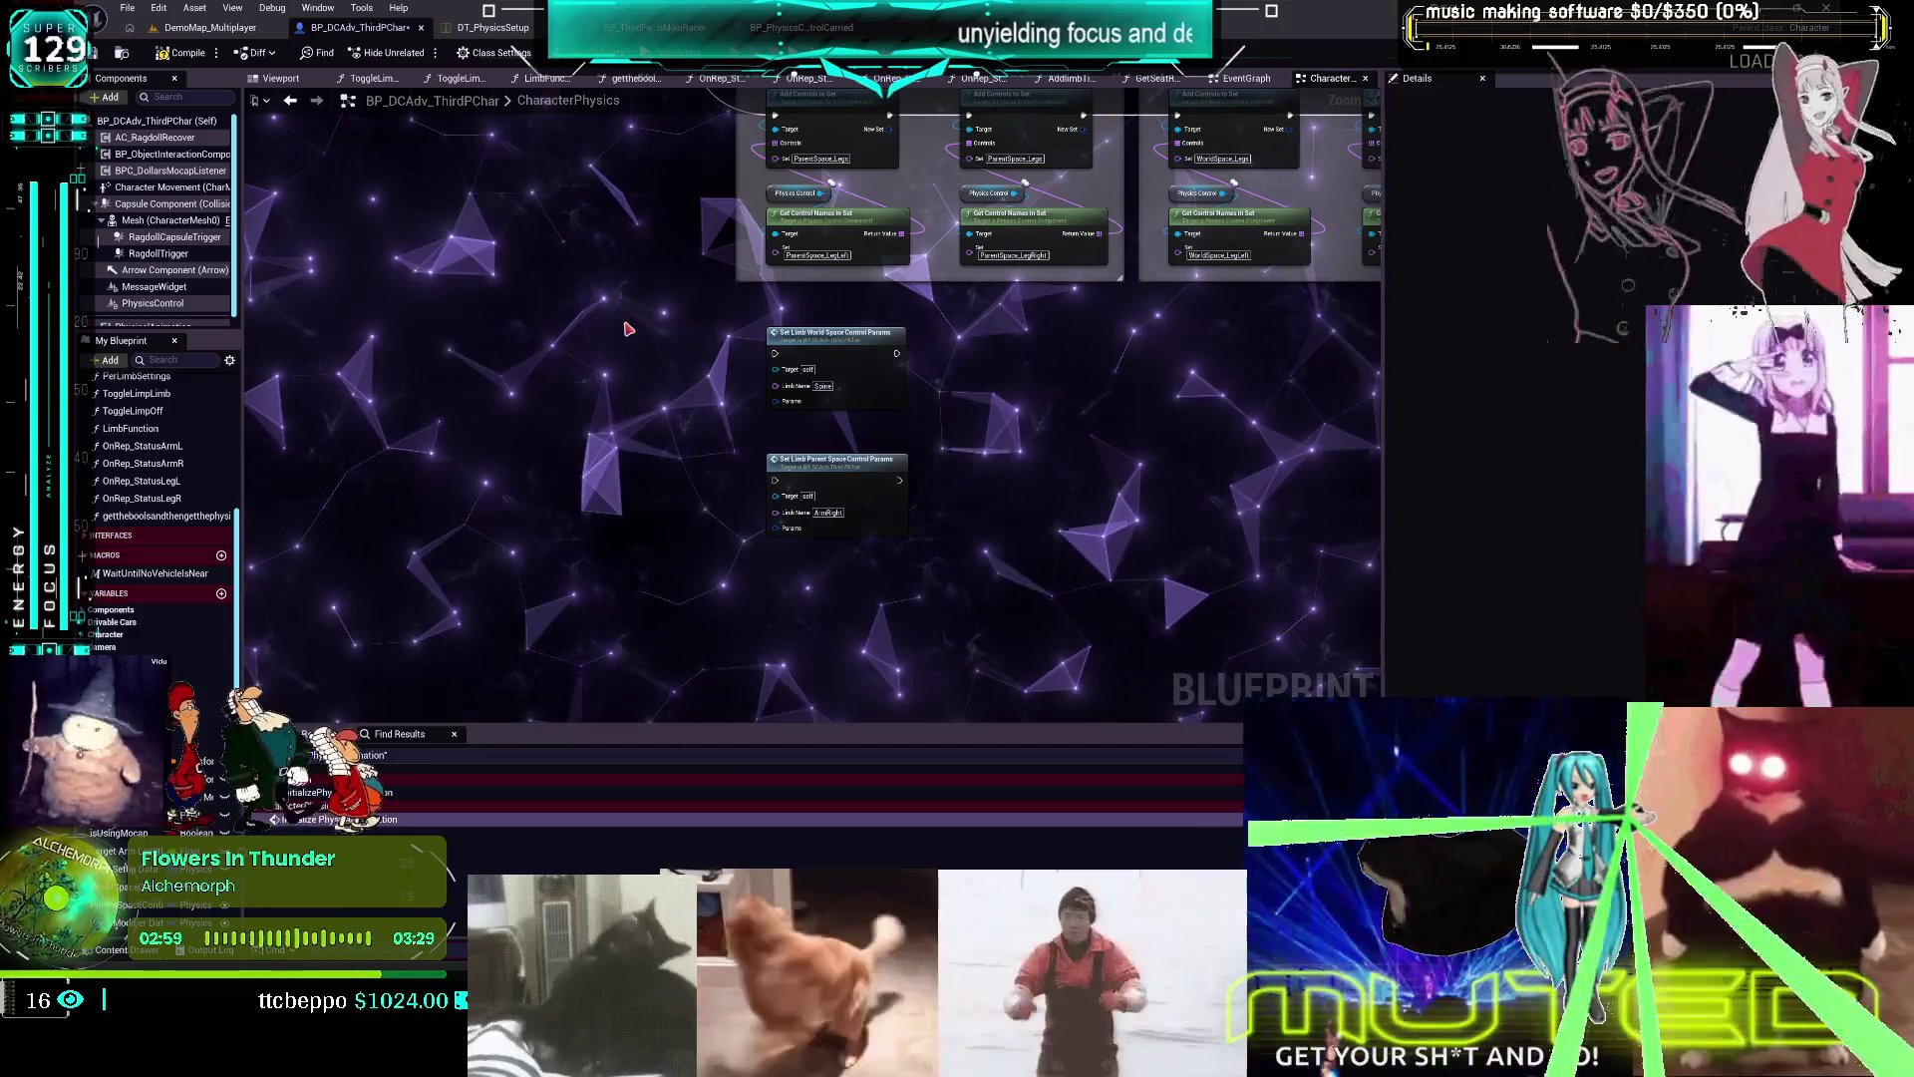
left_click(610, 419)
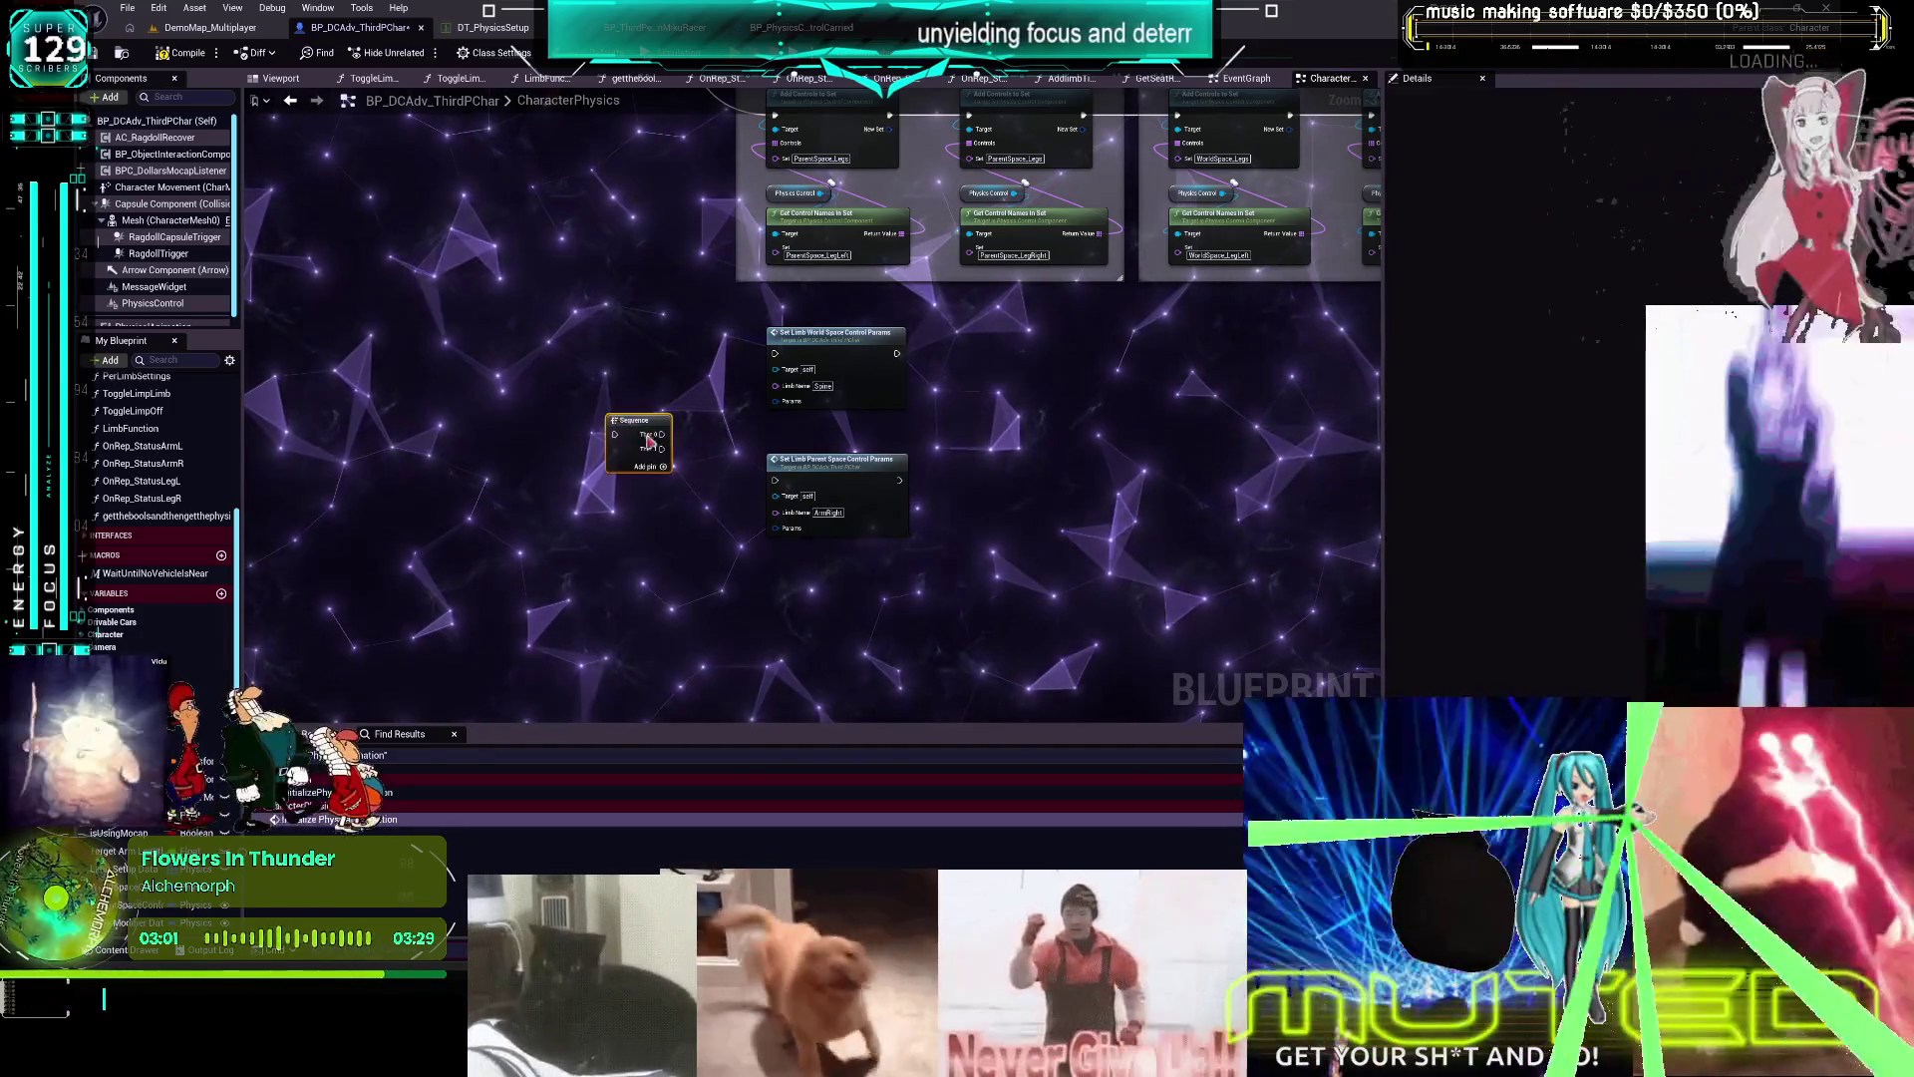
Wire the Sequence's Then 0 and Then 1 outputs into the two Set Limb nodes
left_click_drag(663, 435, 775, 353)
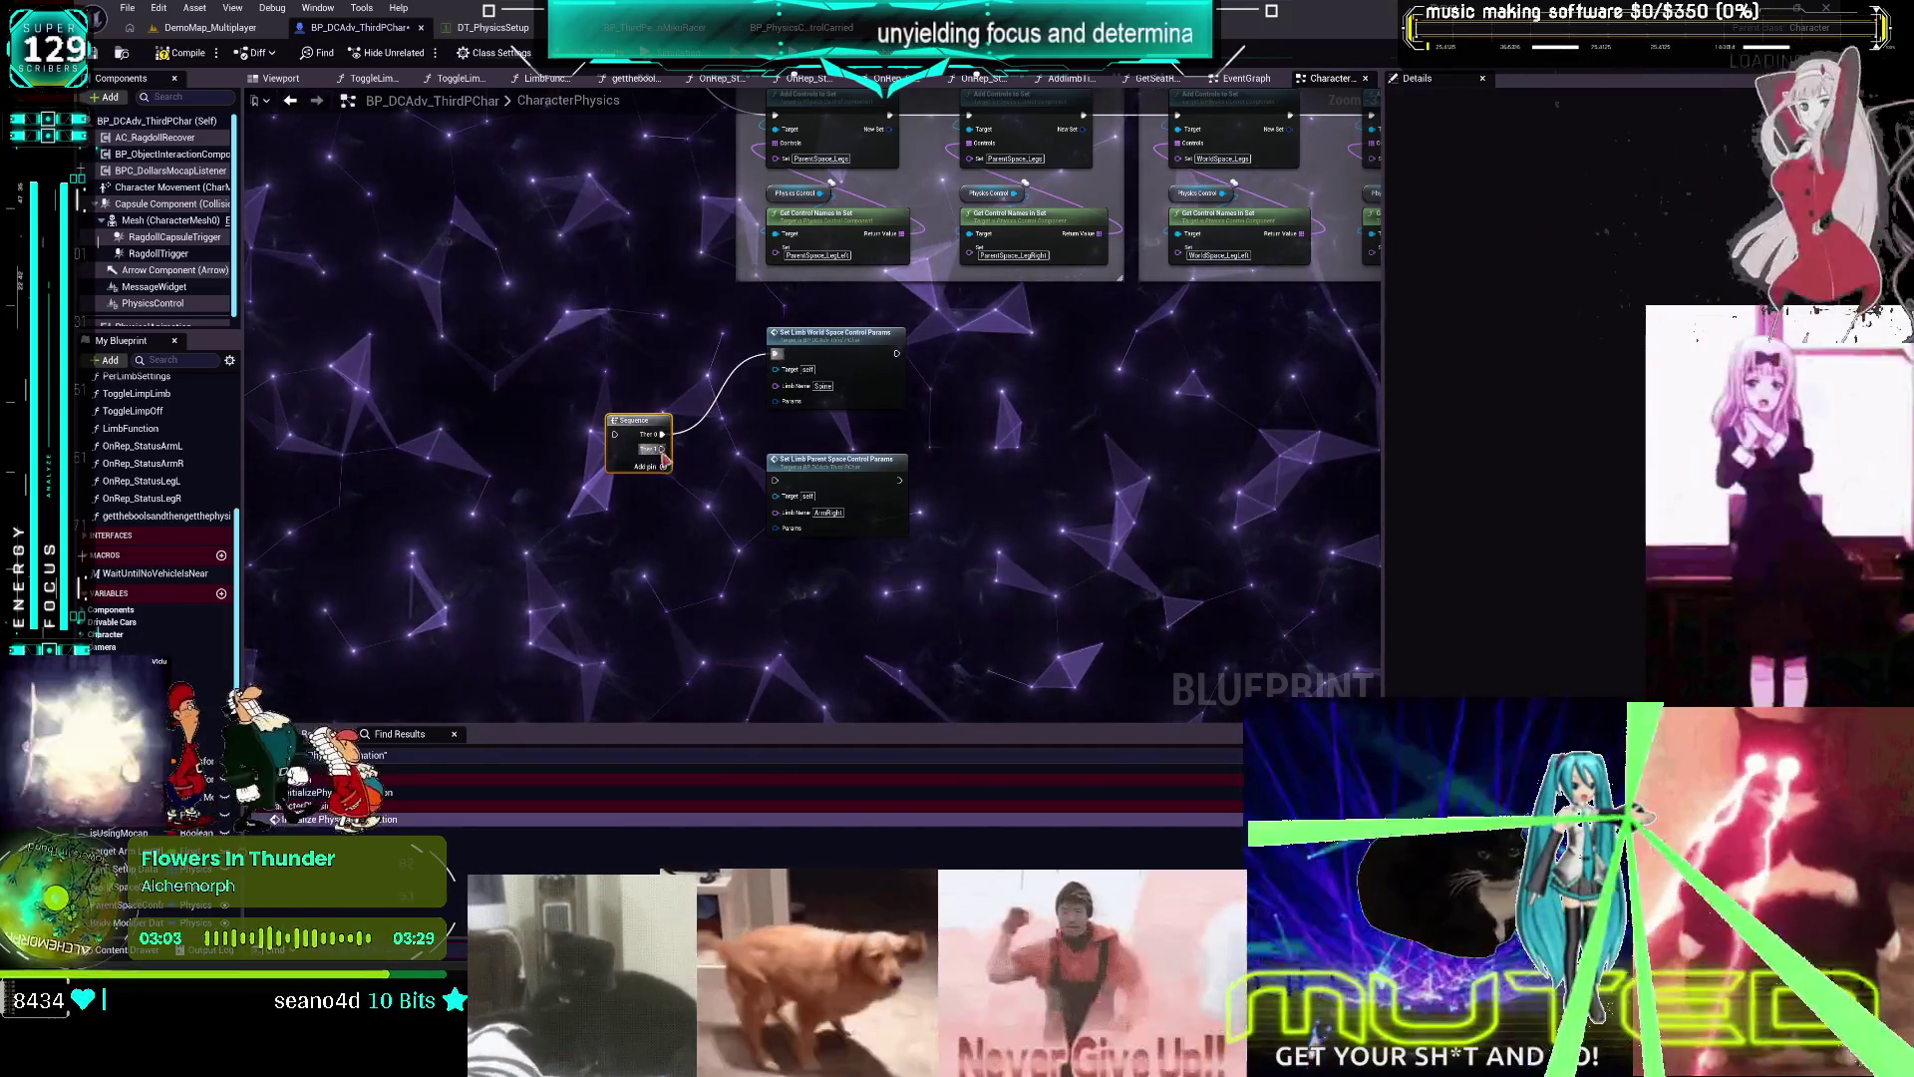
left_click_drag(660, 448, 777, 485)
left_click_drag(386, 394, 551, 375)
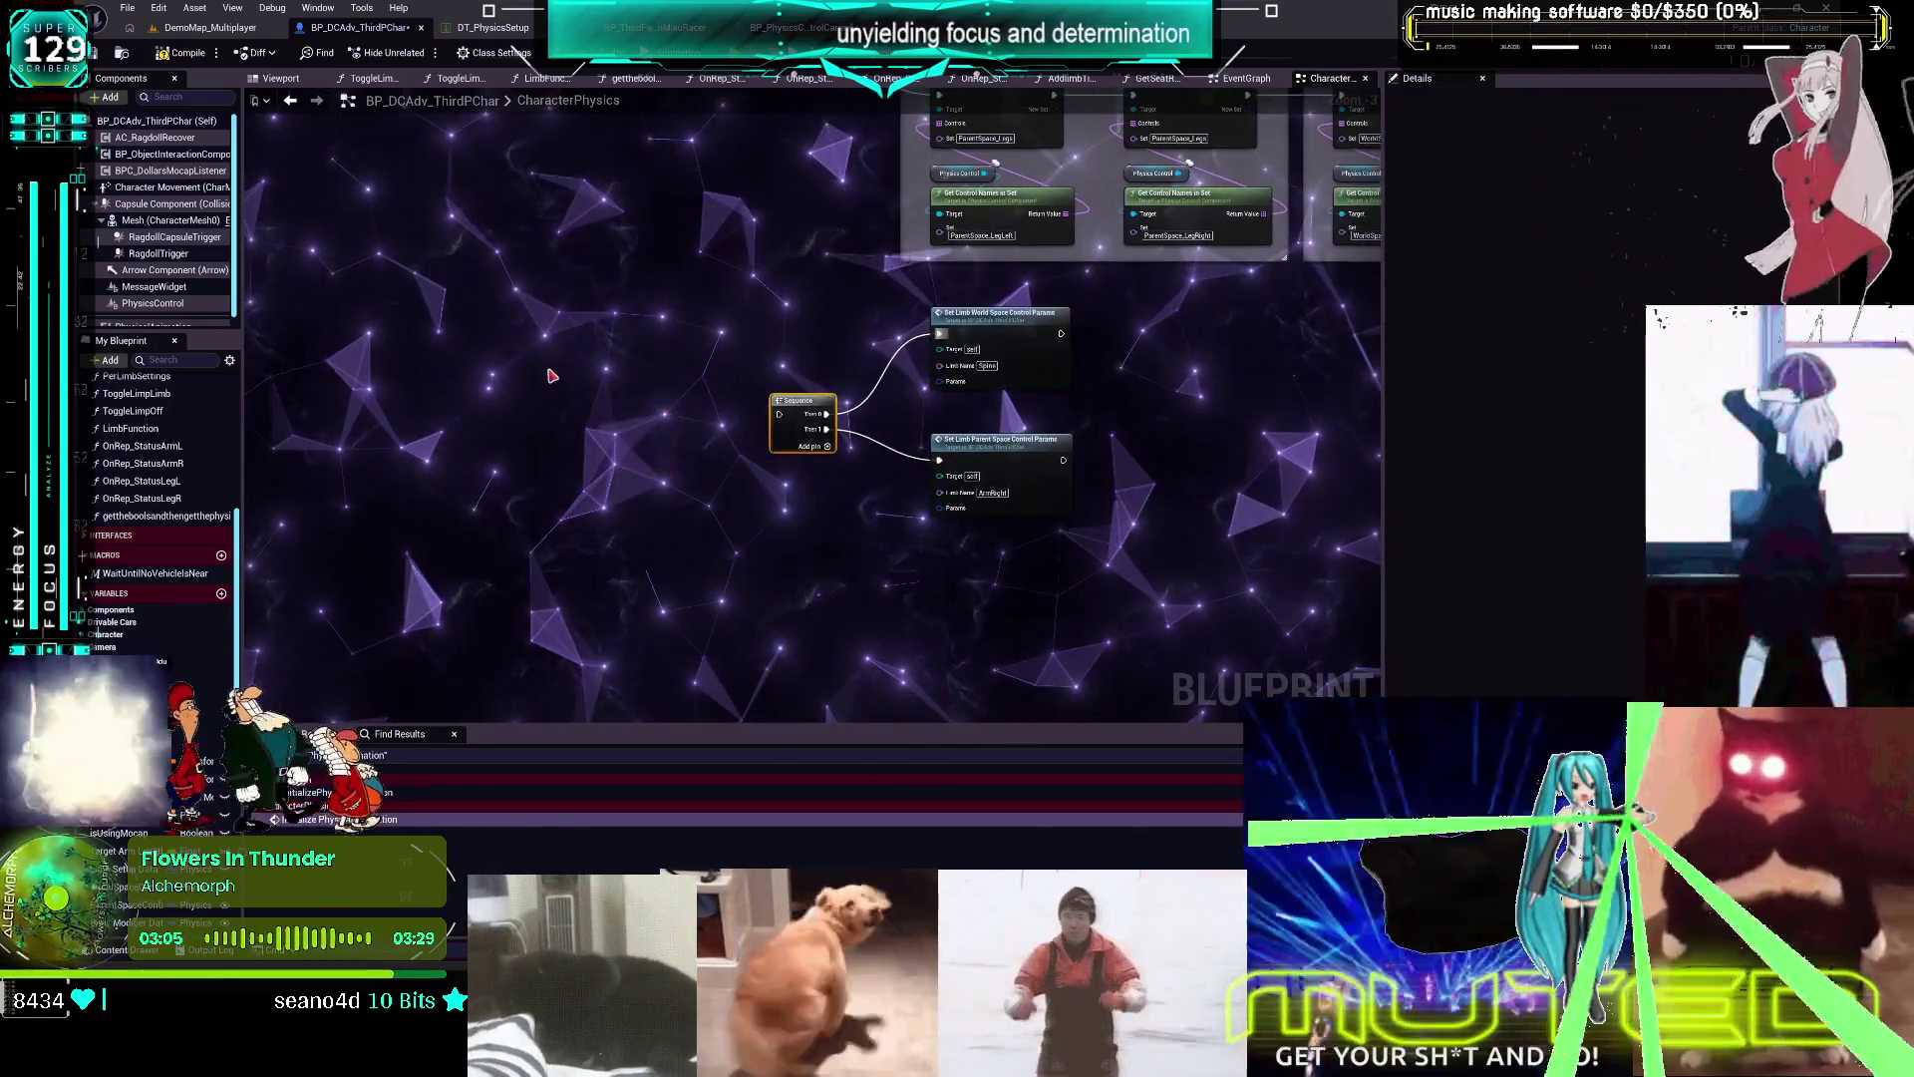
Add a comment box titled 'get Limb set name' above the limb logic
key("c")
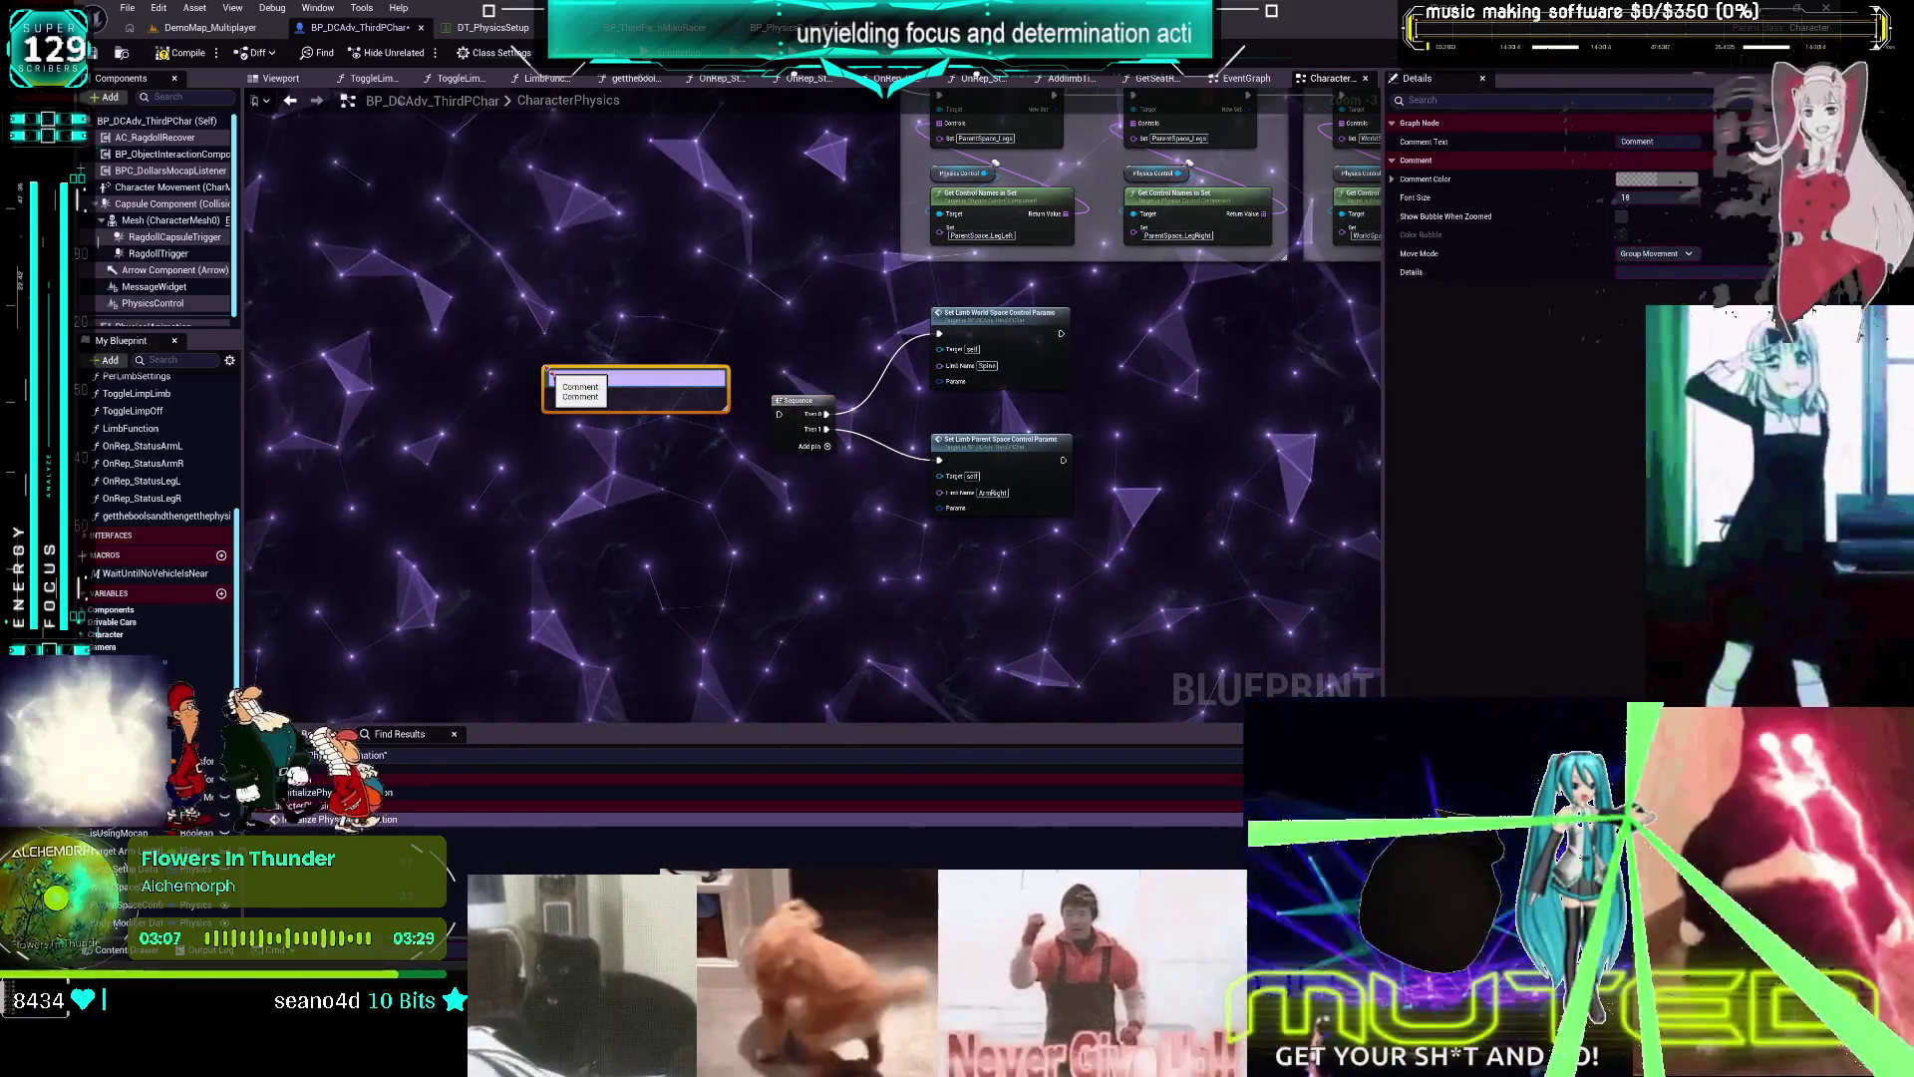
type("get params")
key("Return")
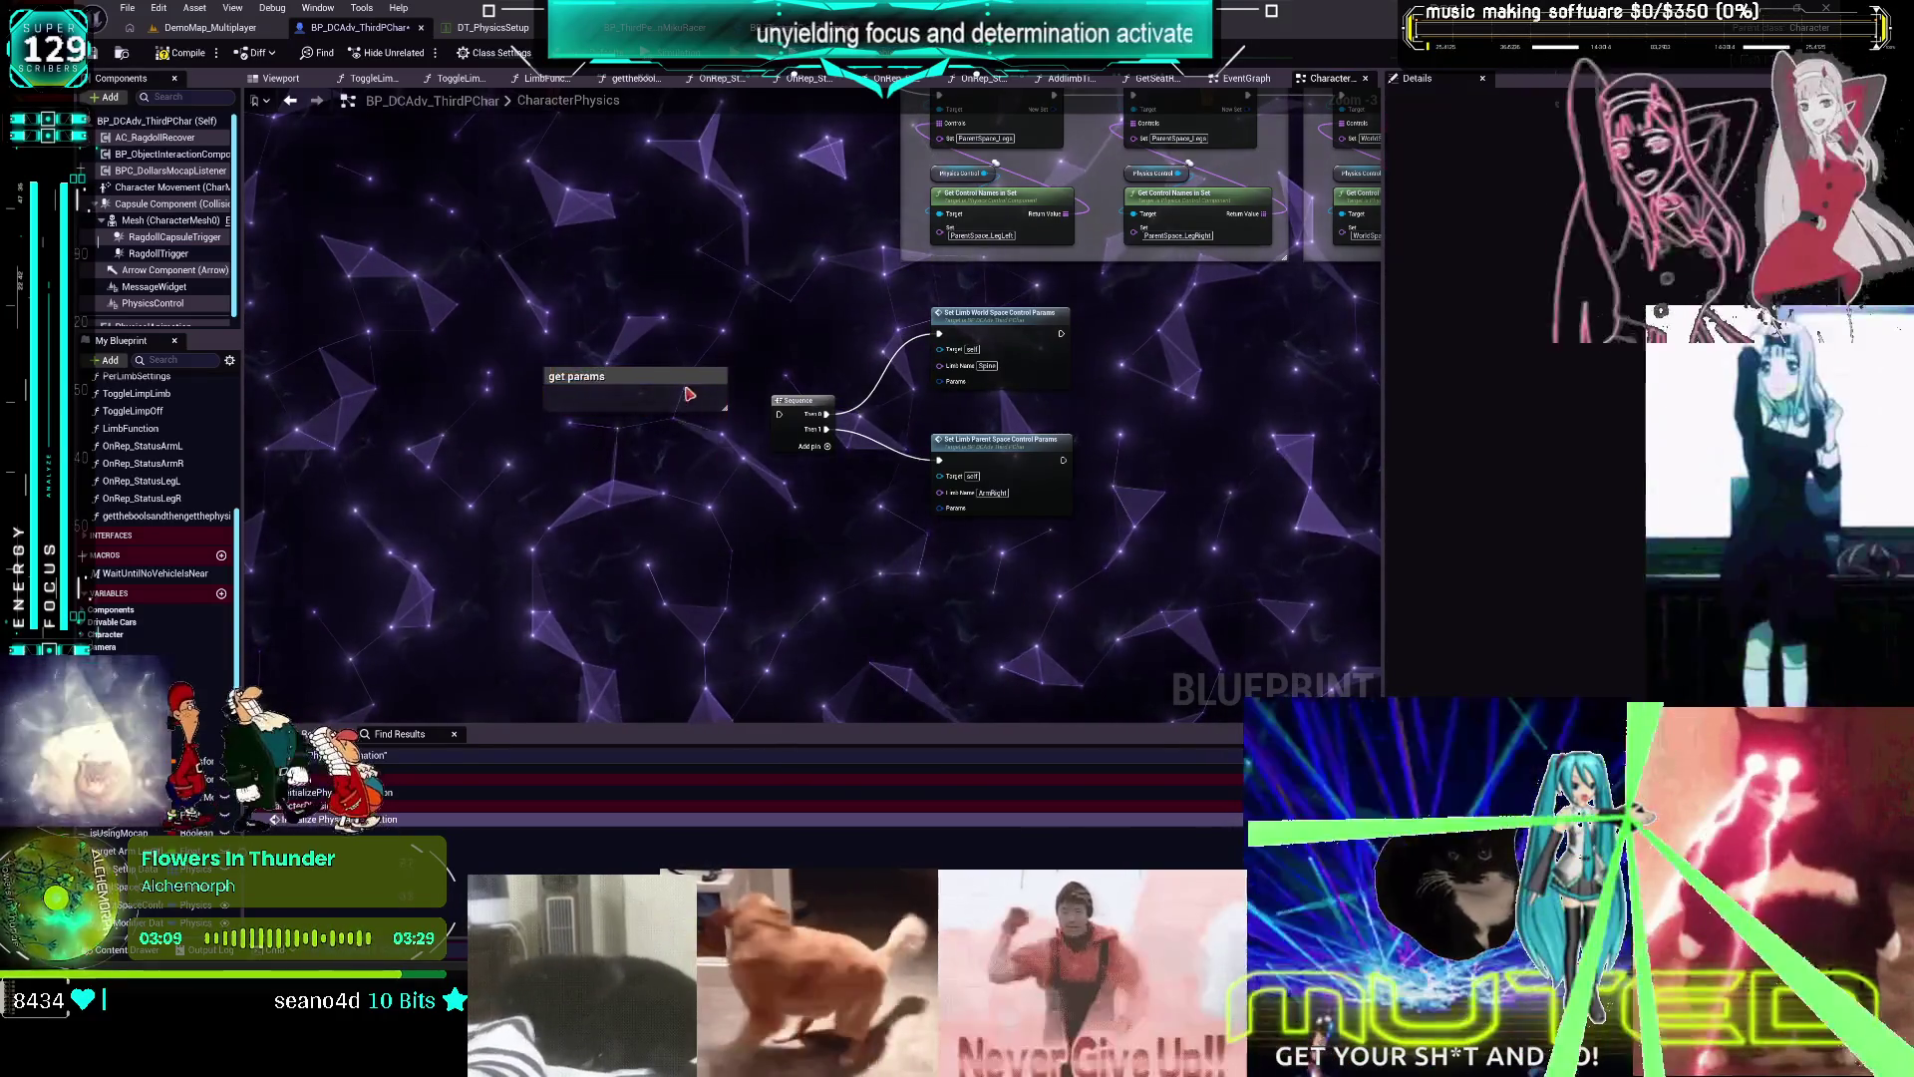
left_click_drag(690, 404, 696, 426)
left_click(653, 320)
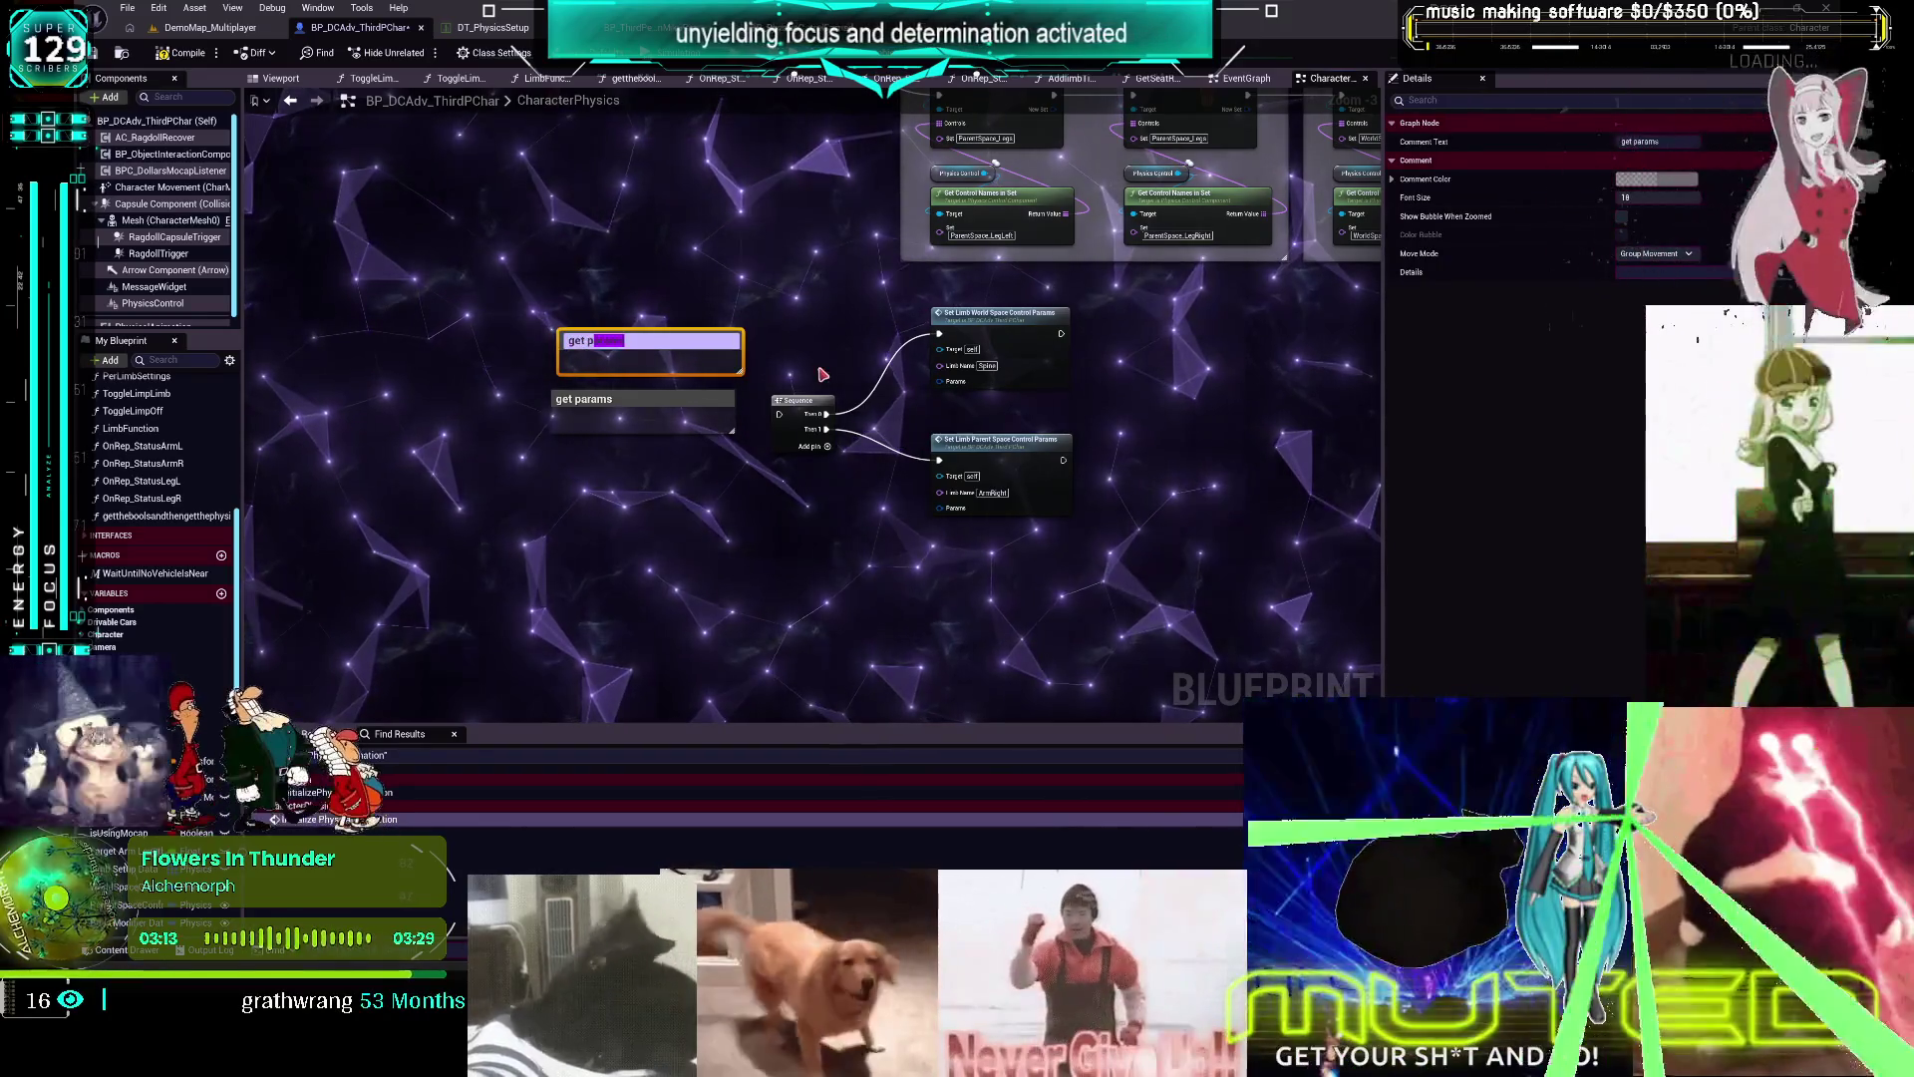
type("imb")
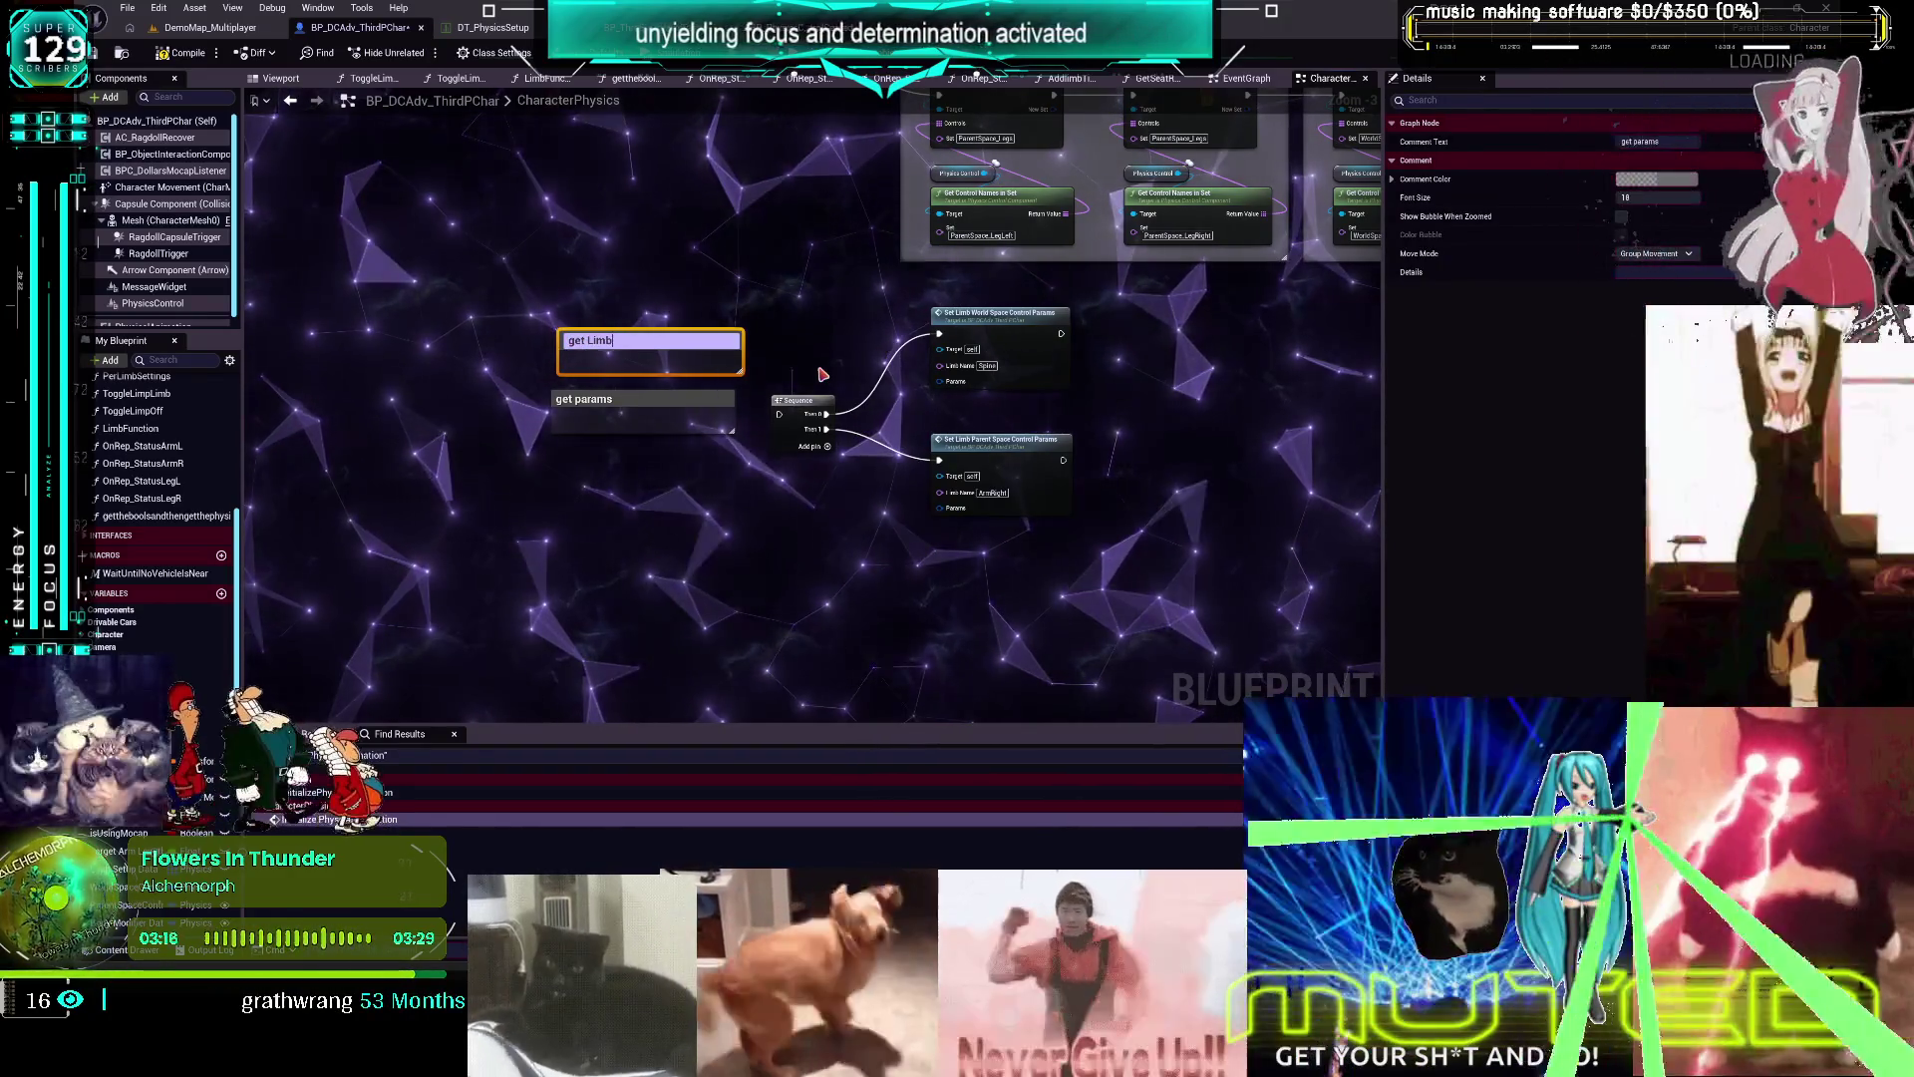
type(" see")
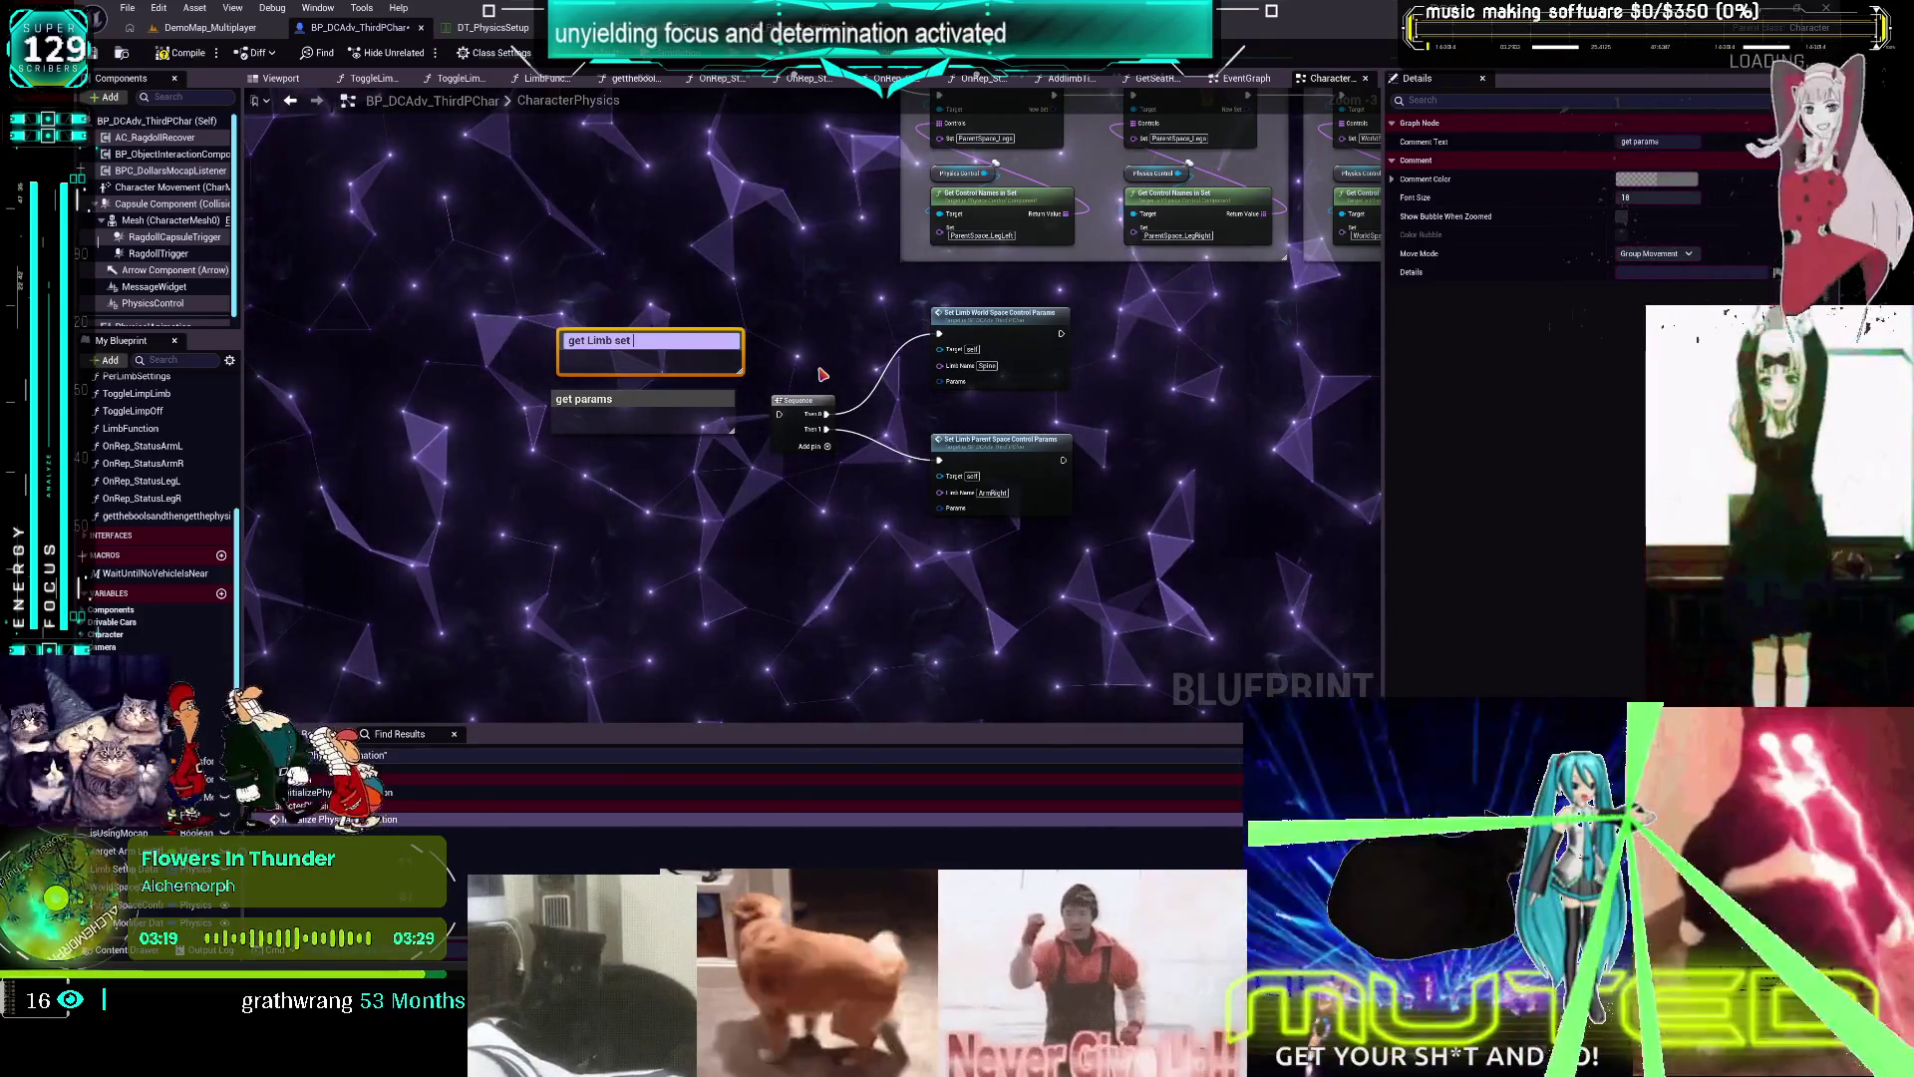
left_click(648, 319)
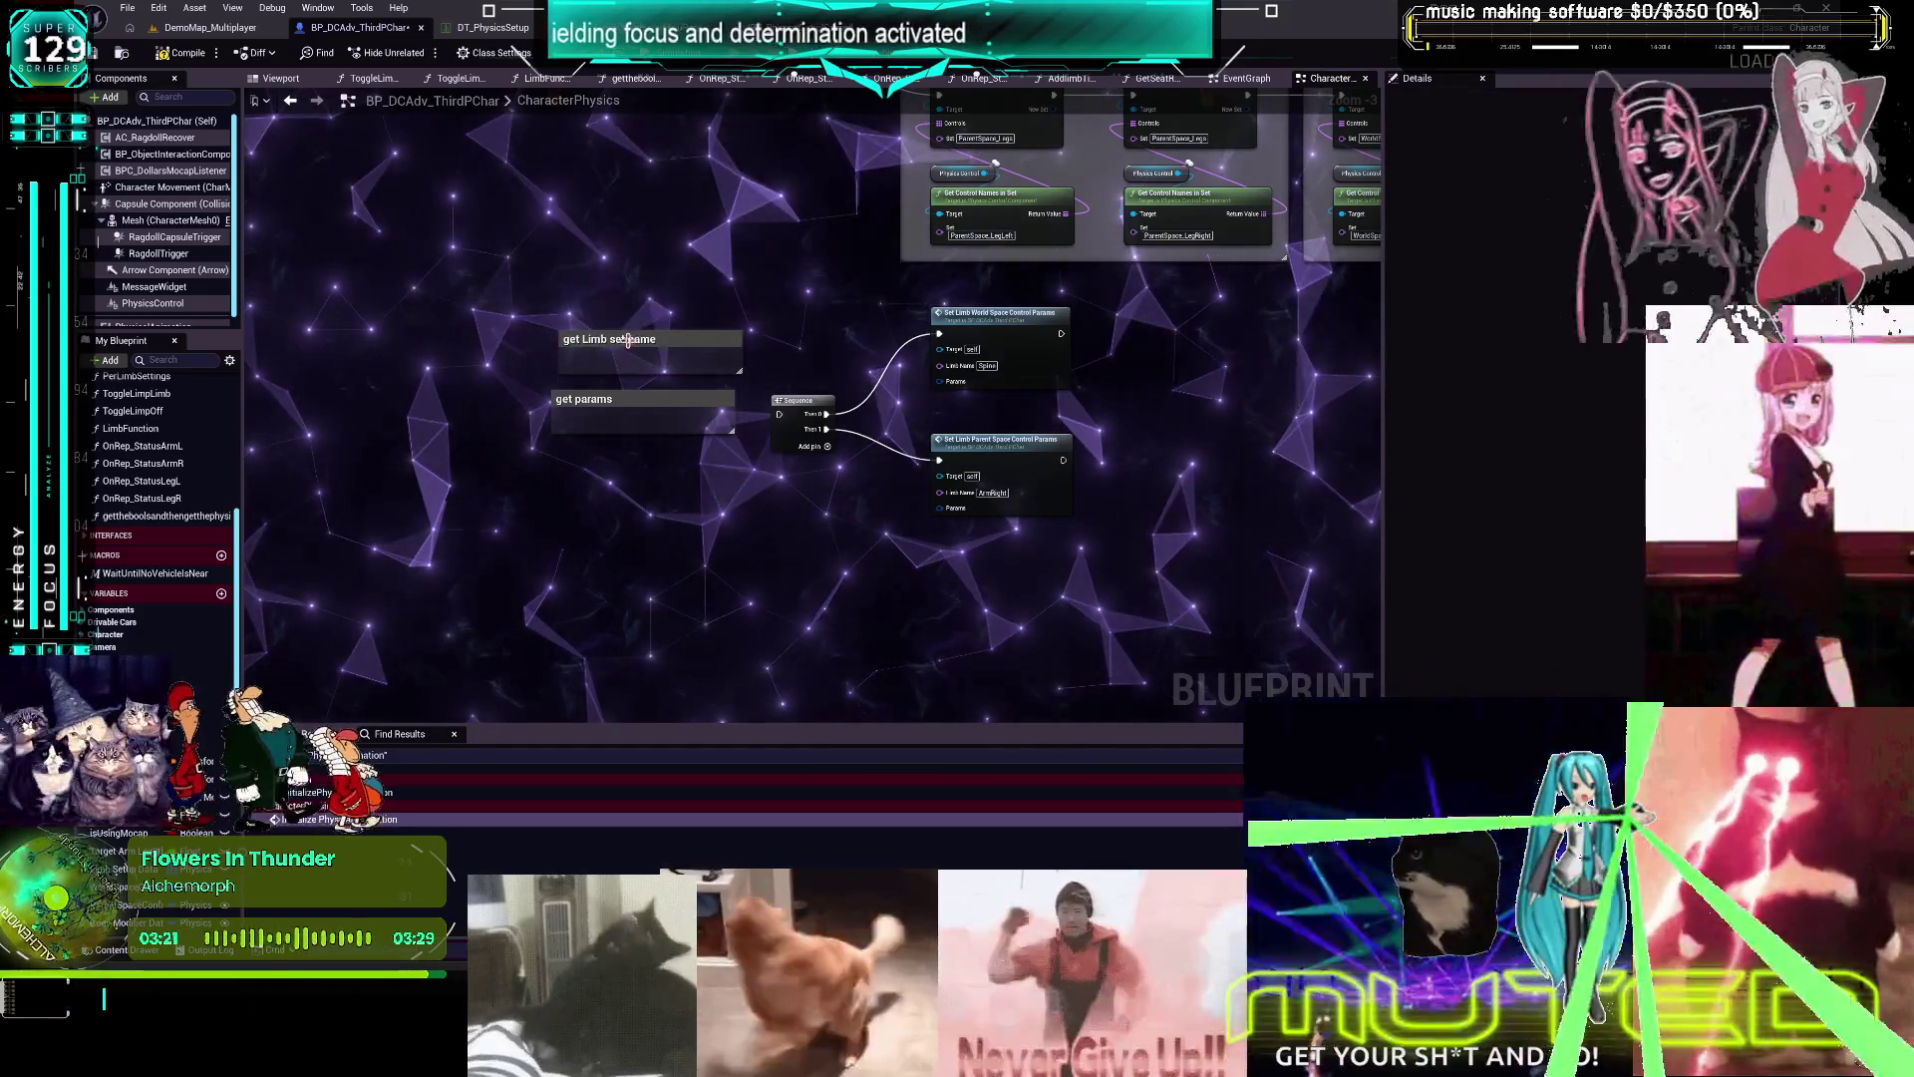
left_click_drag(627, 341, 615, 348)
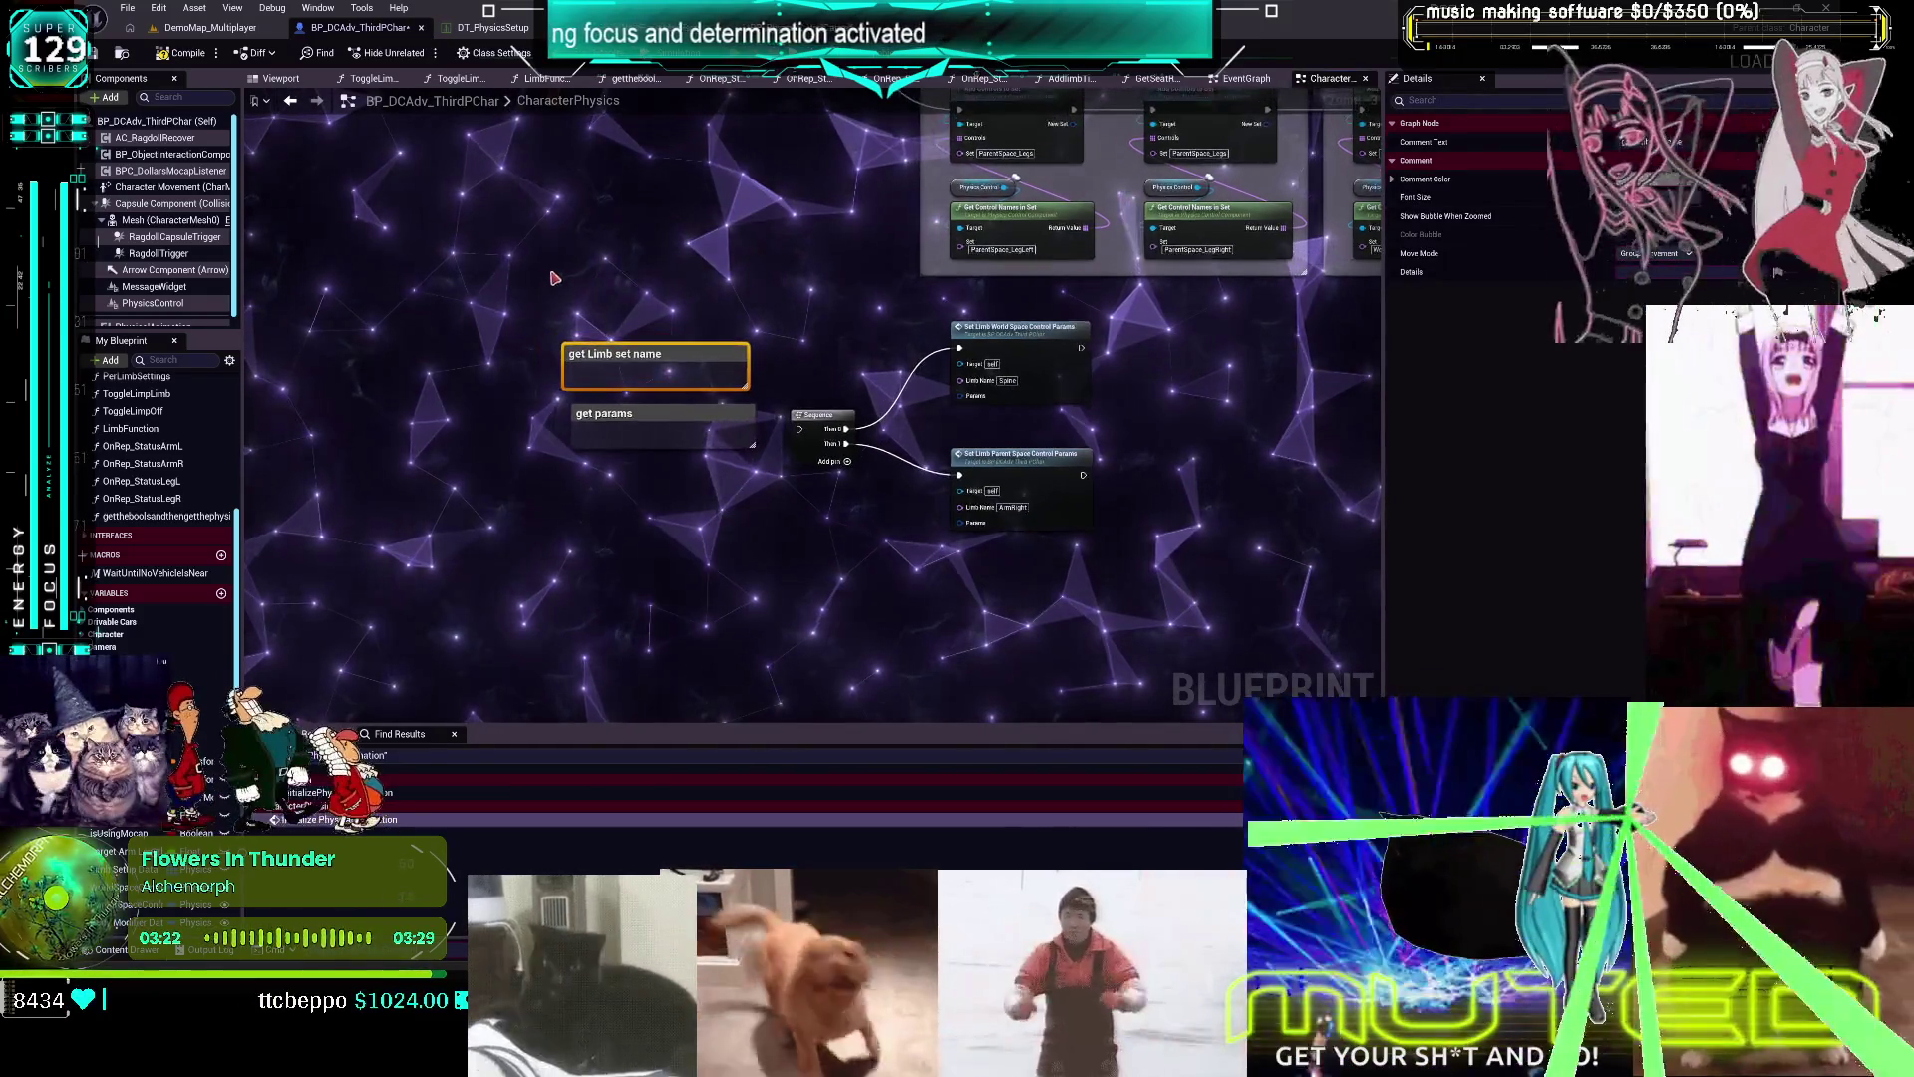
left_click(653, 276)
Duplicate the comment and retitle it 'get interger value to choose complete sets'
key("ctrl+v")
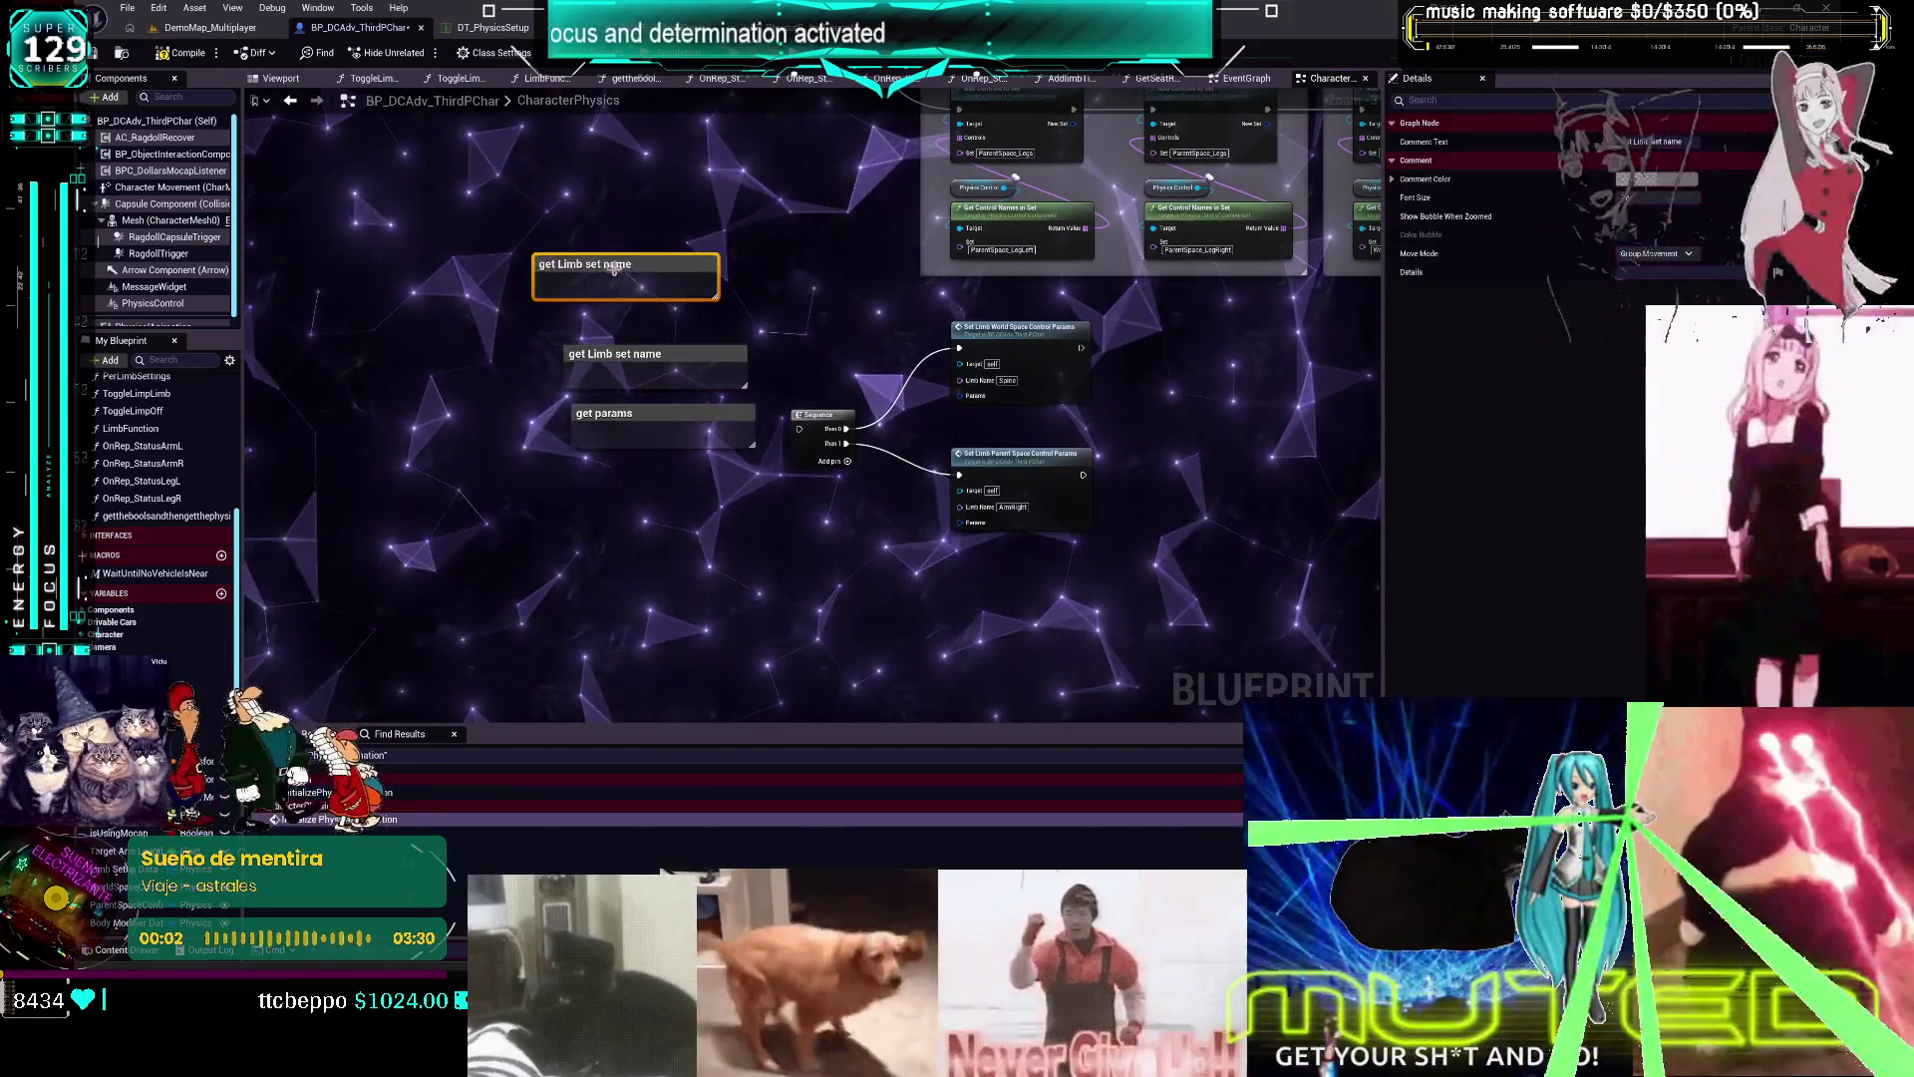
double_click(503, 304)
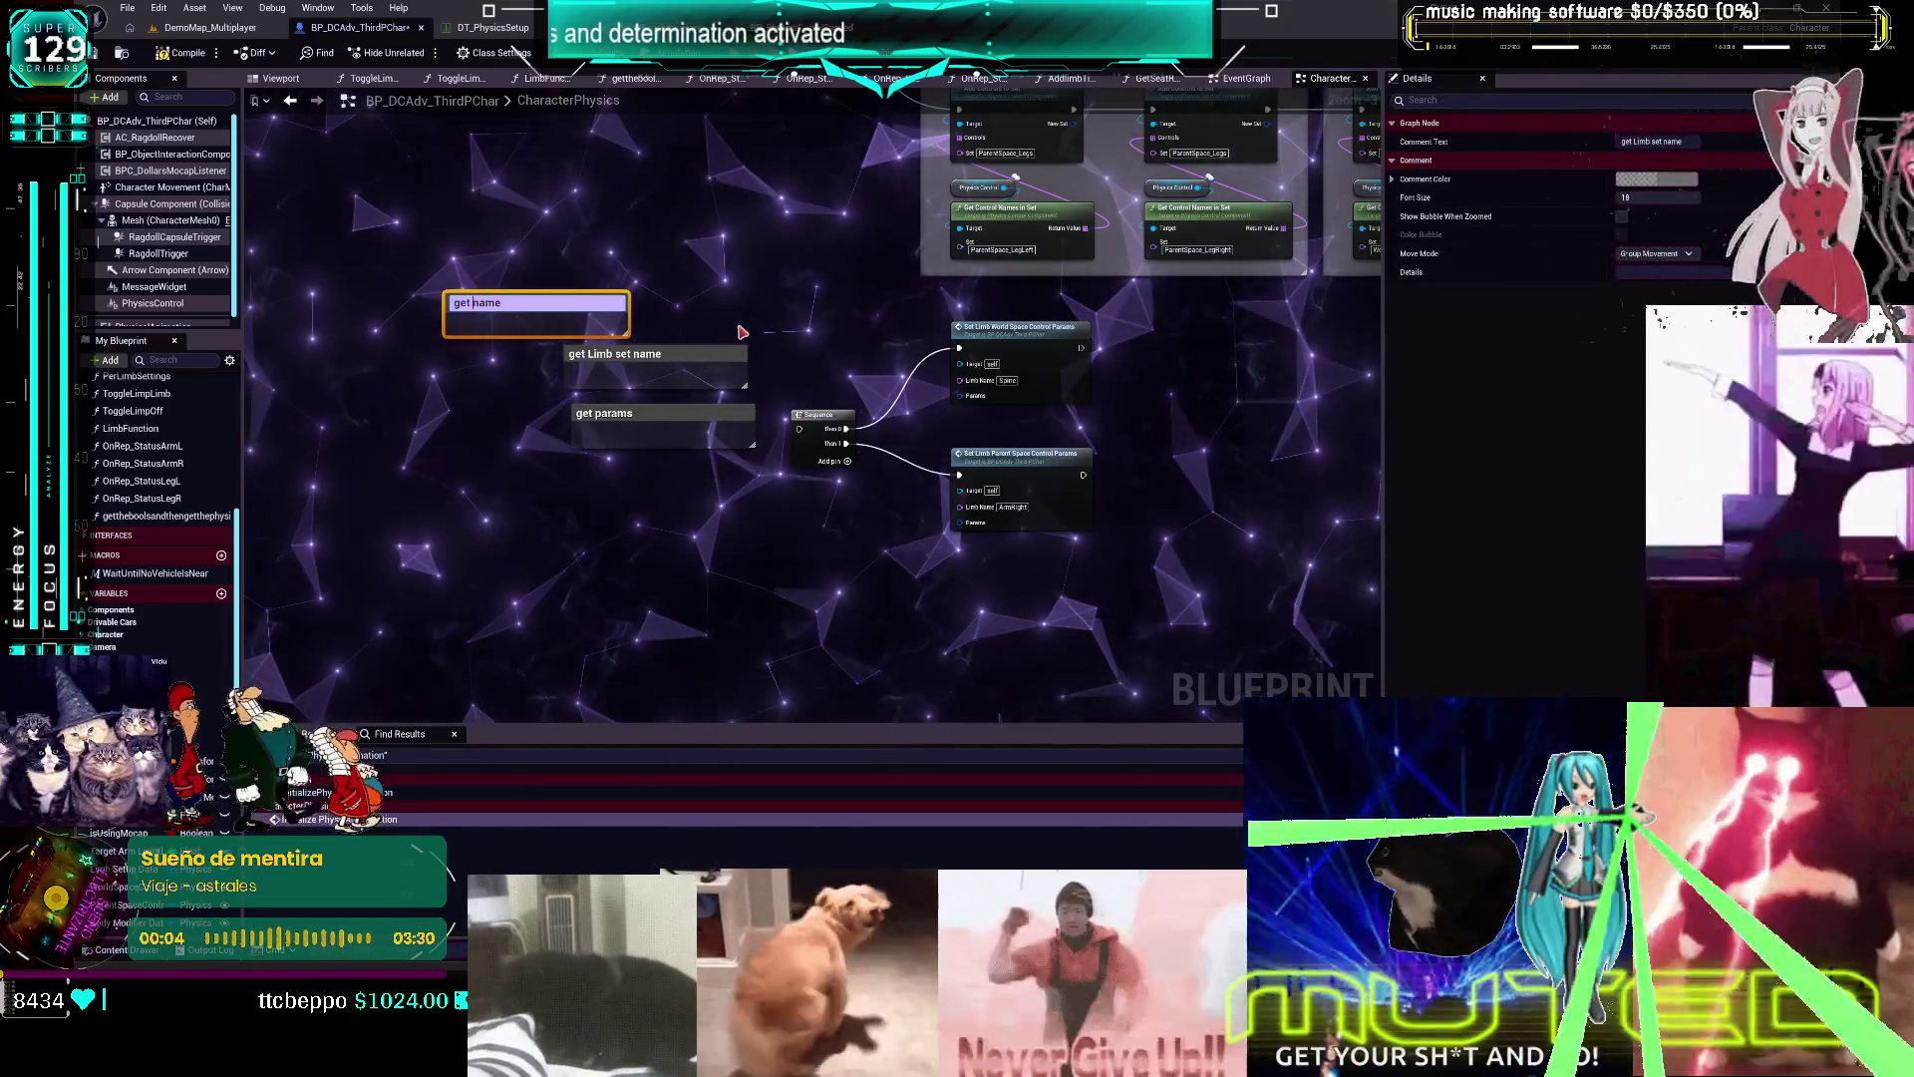
type("Li")
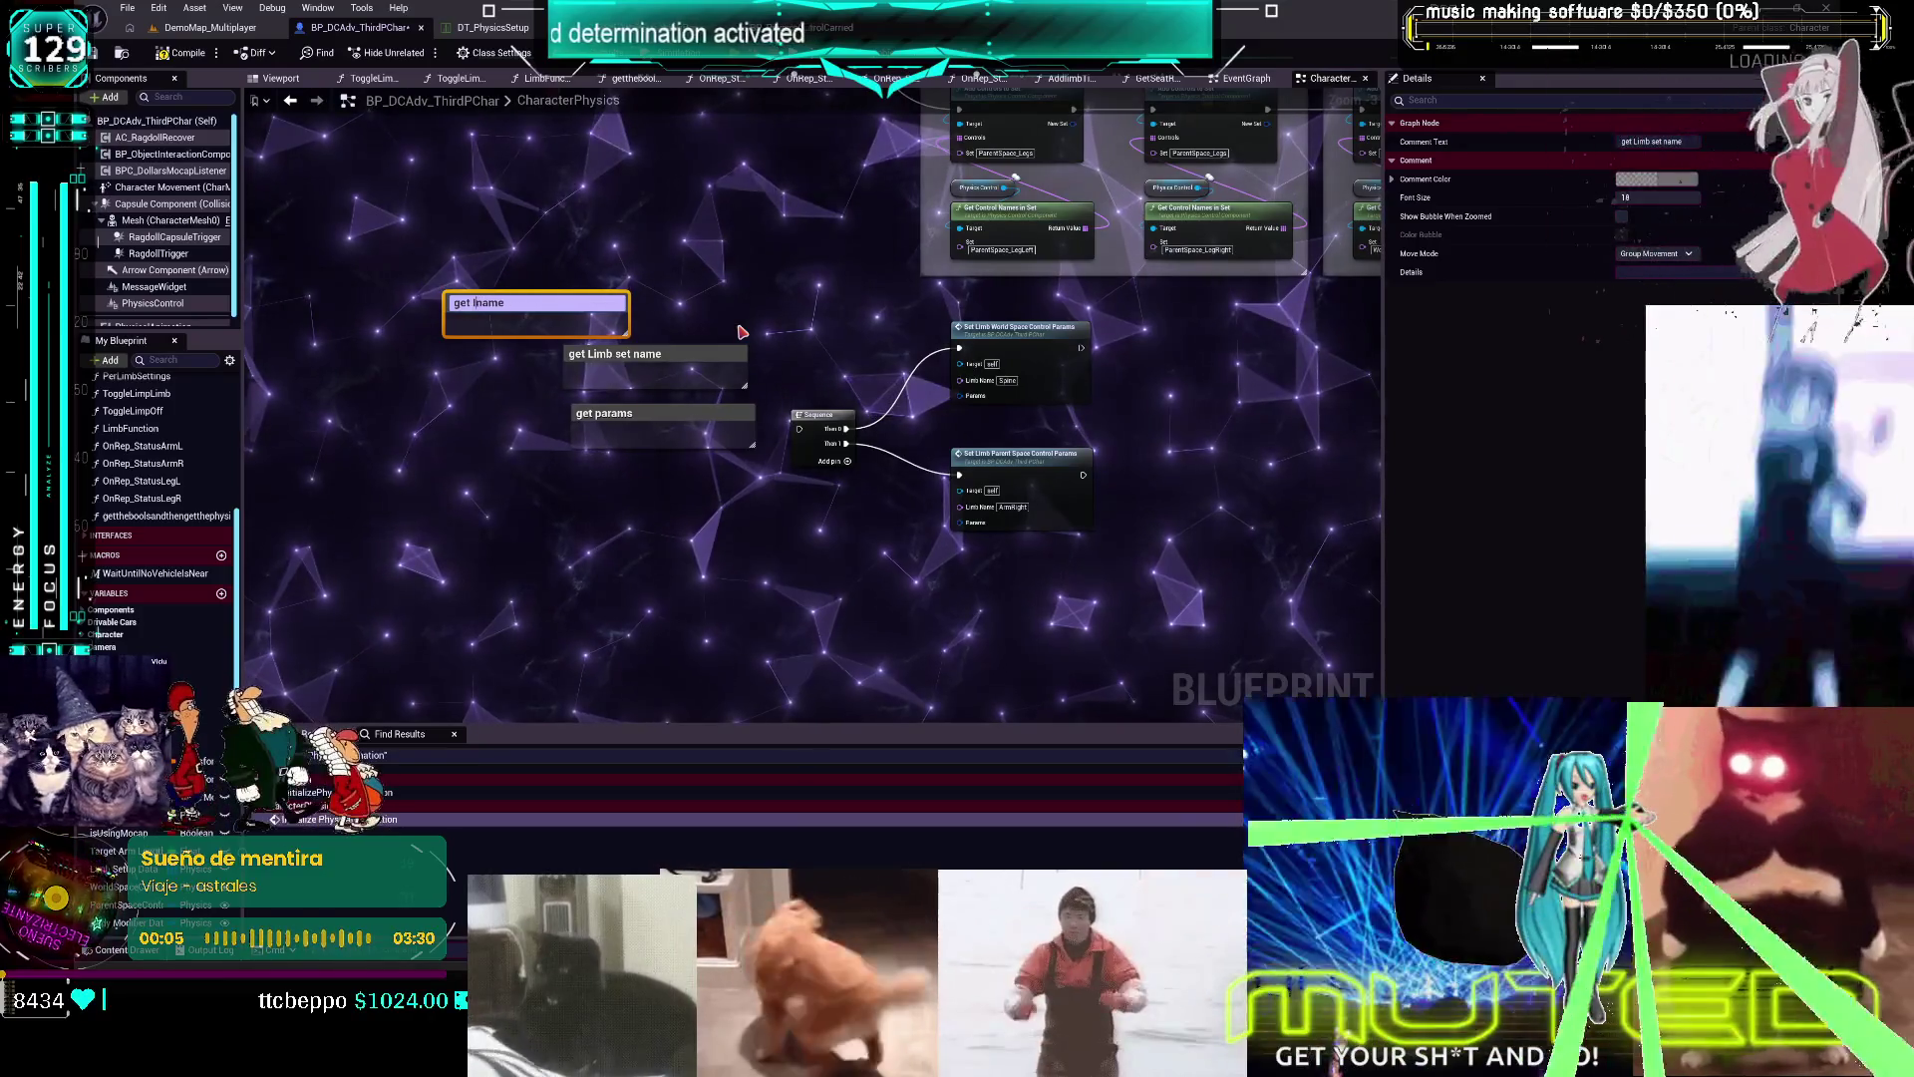
key("BackSpace")
type("interget value to")
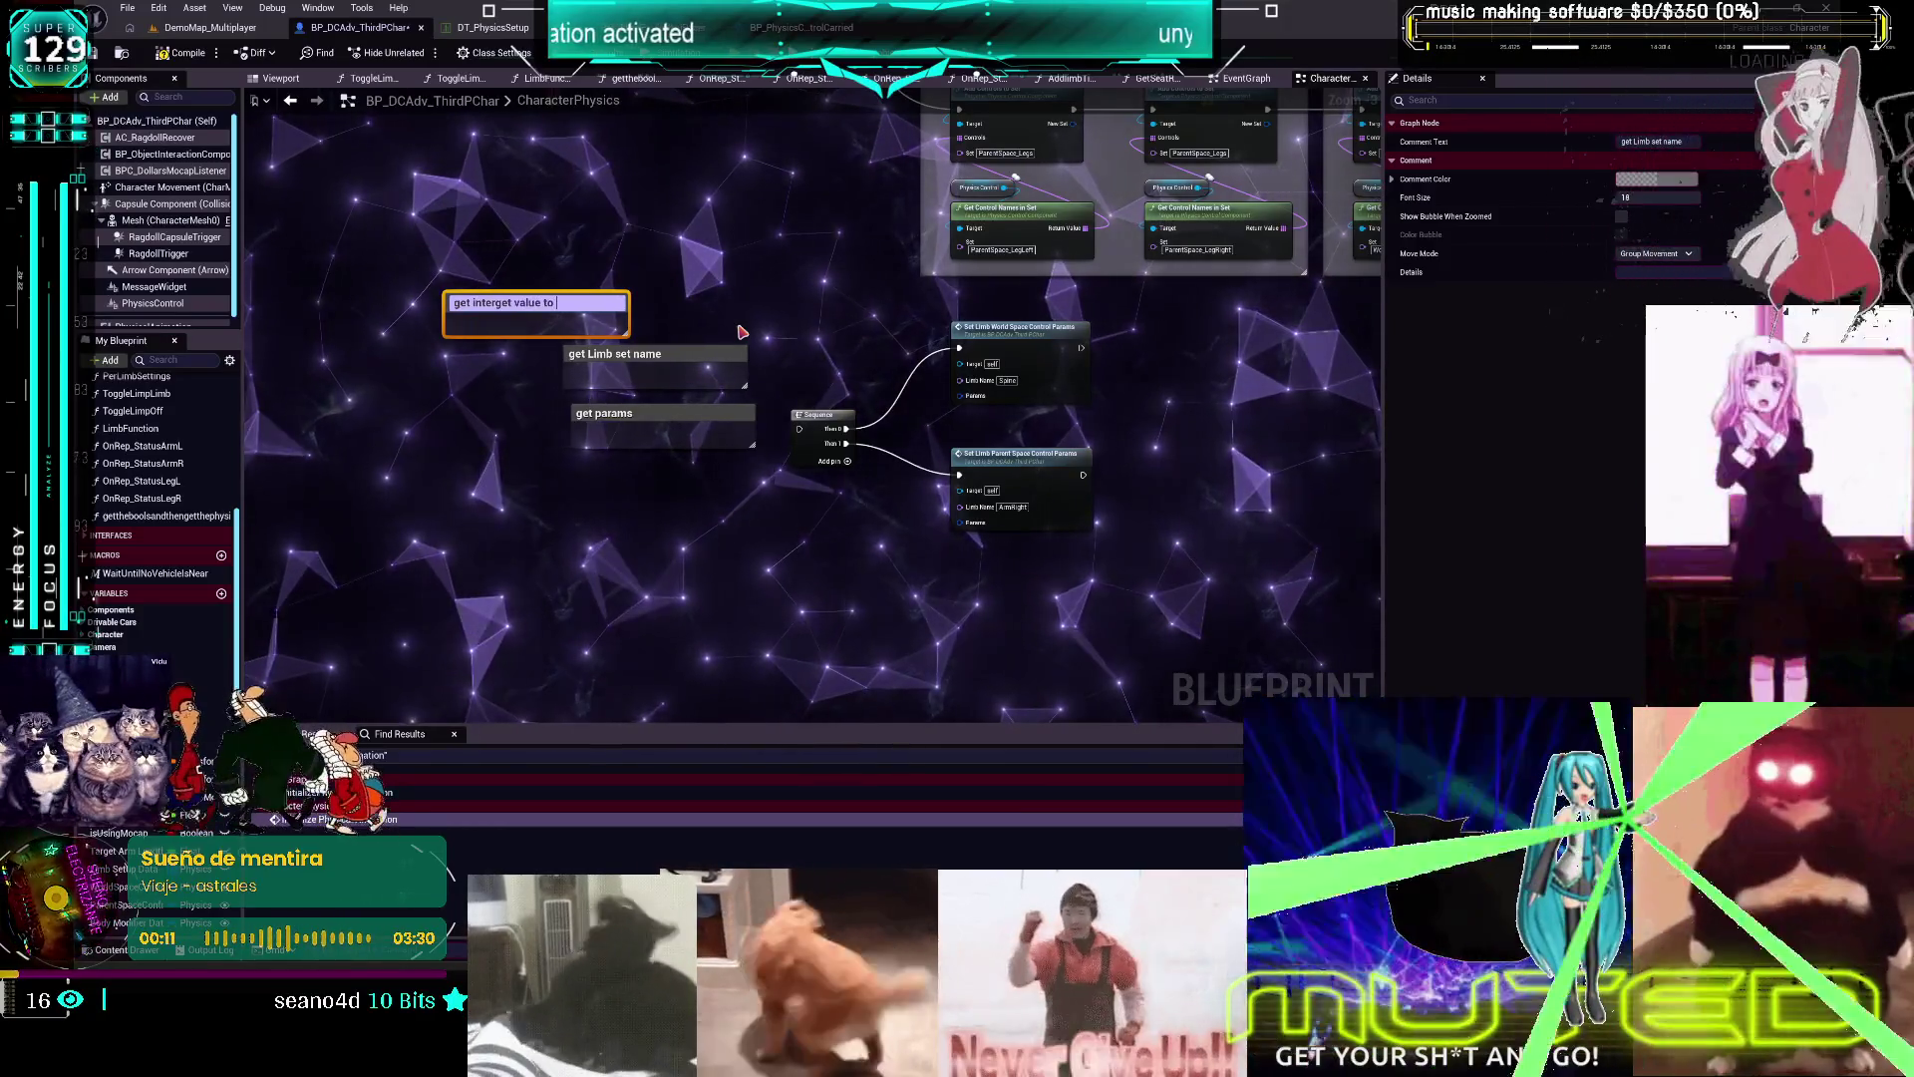
type("choose")
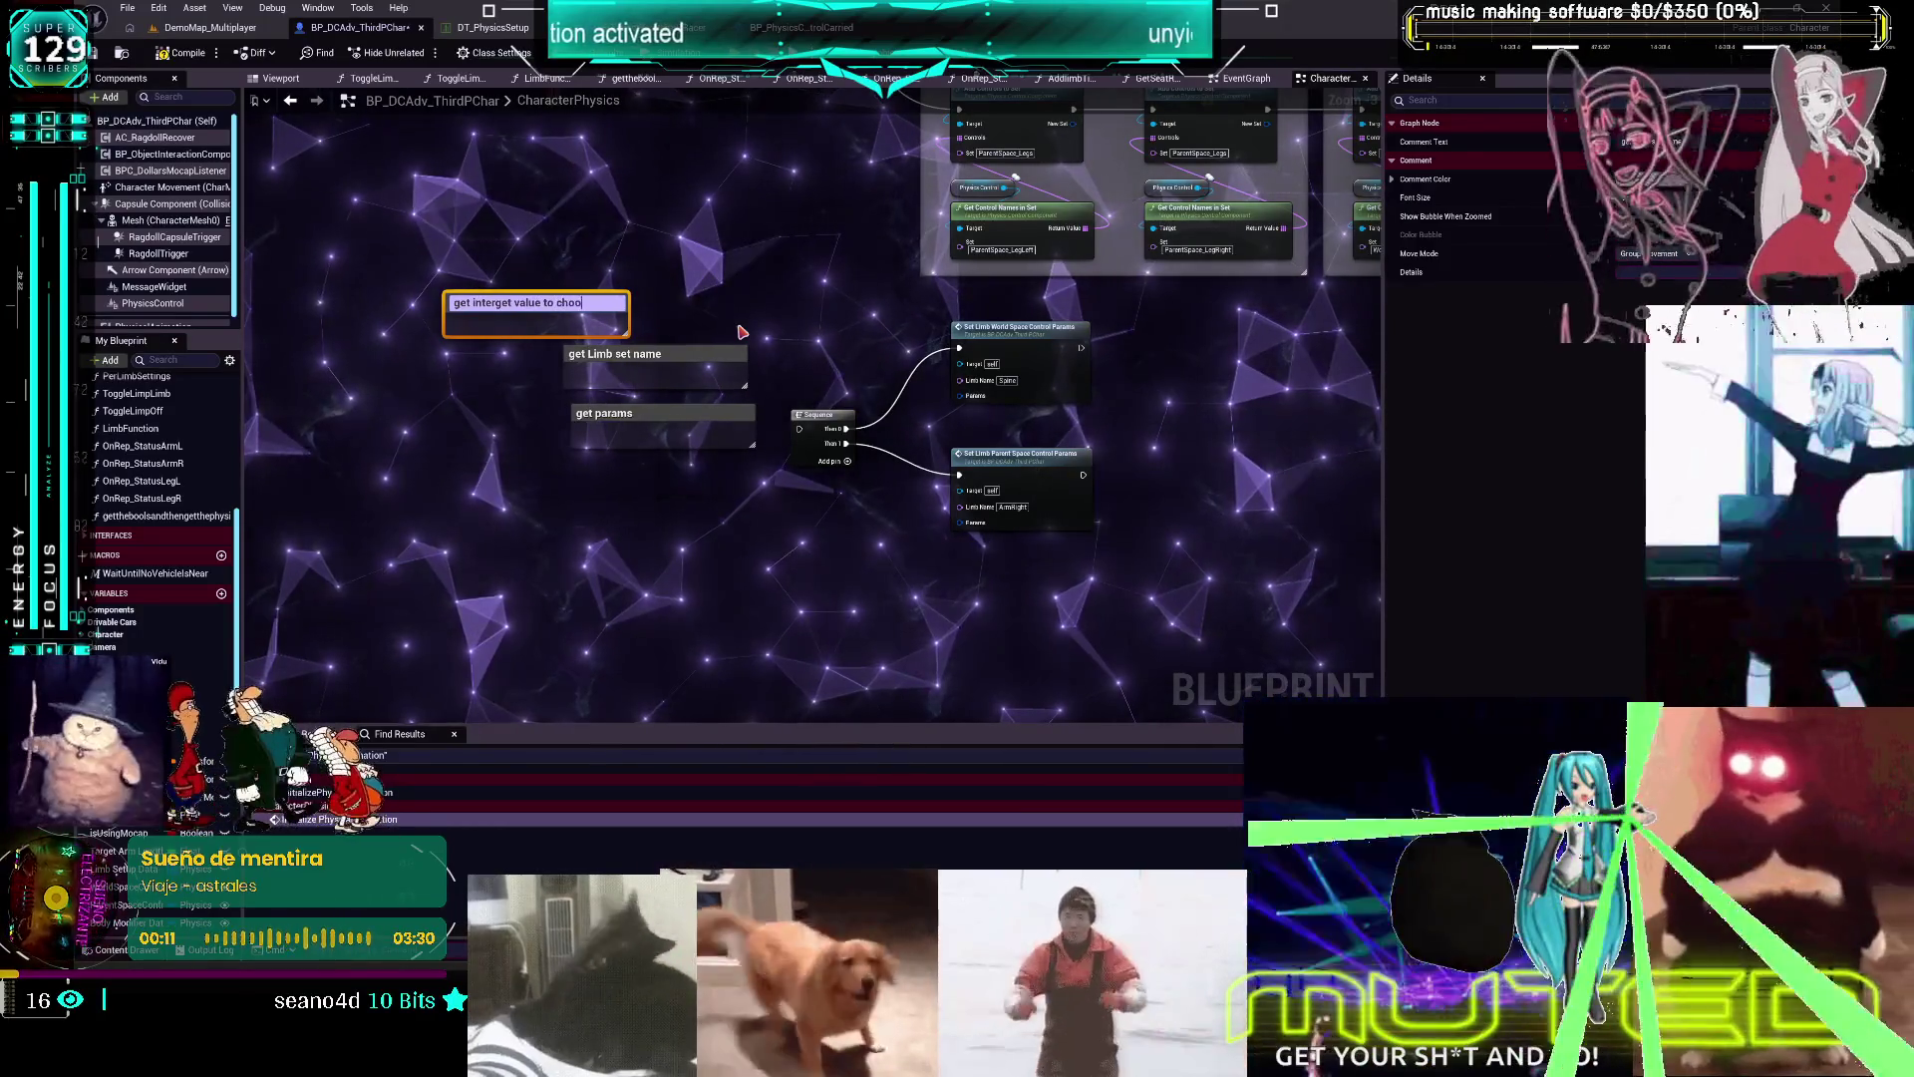
type(" set")
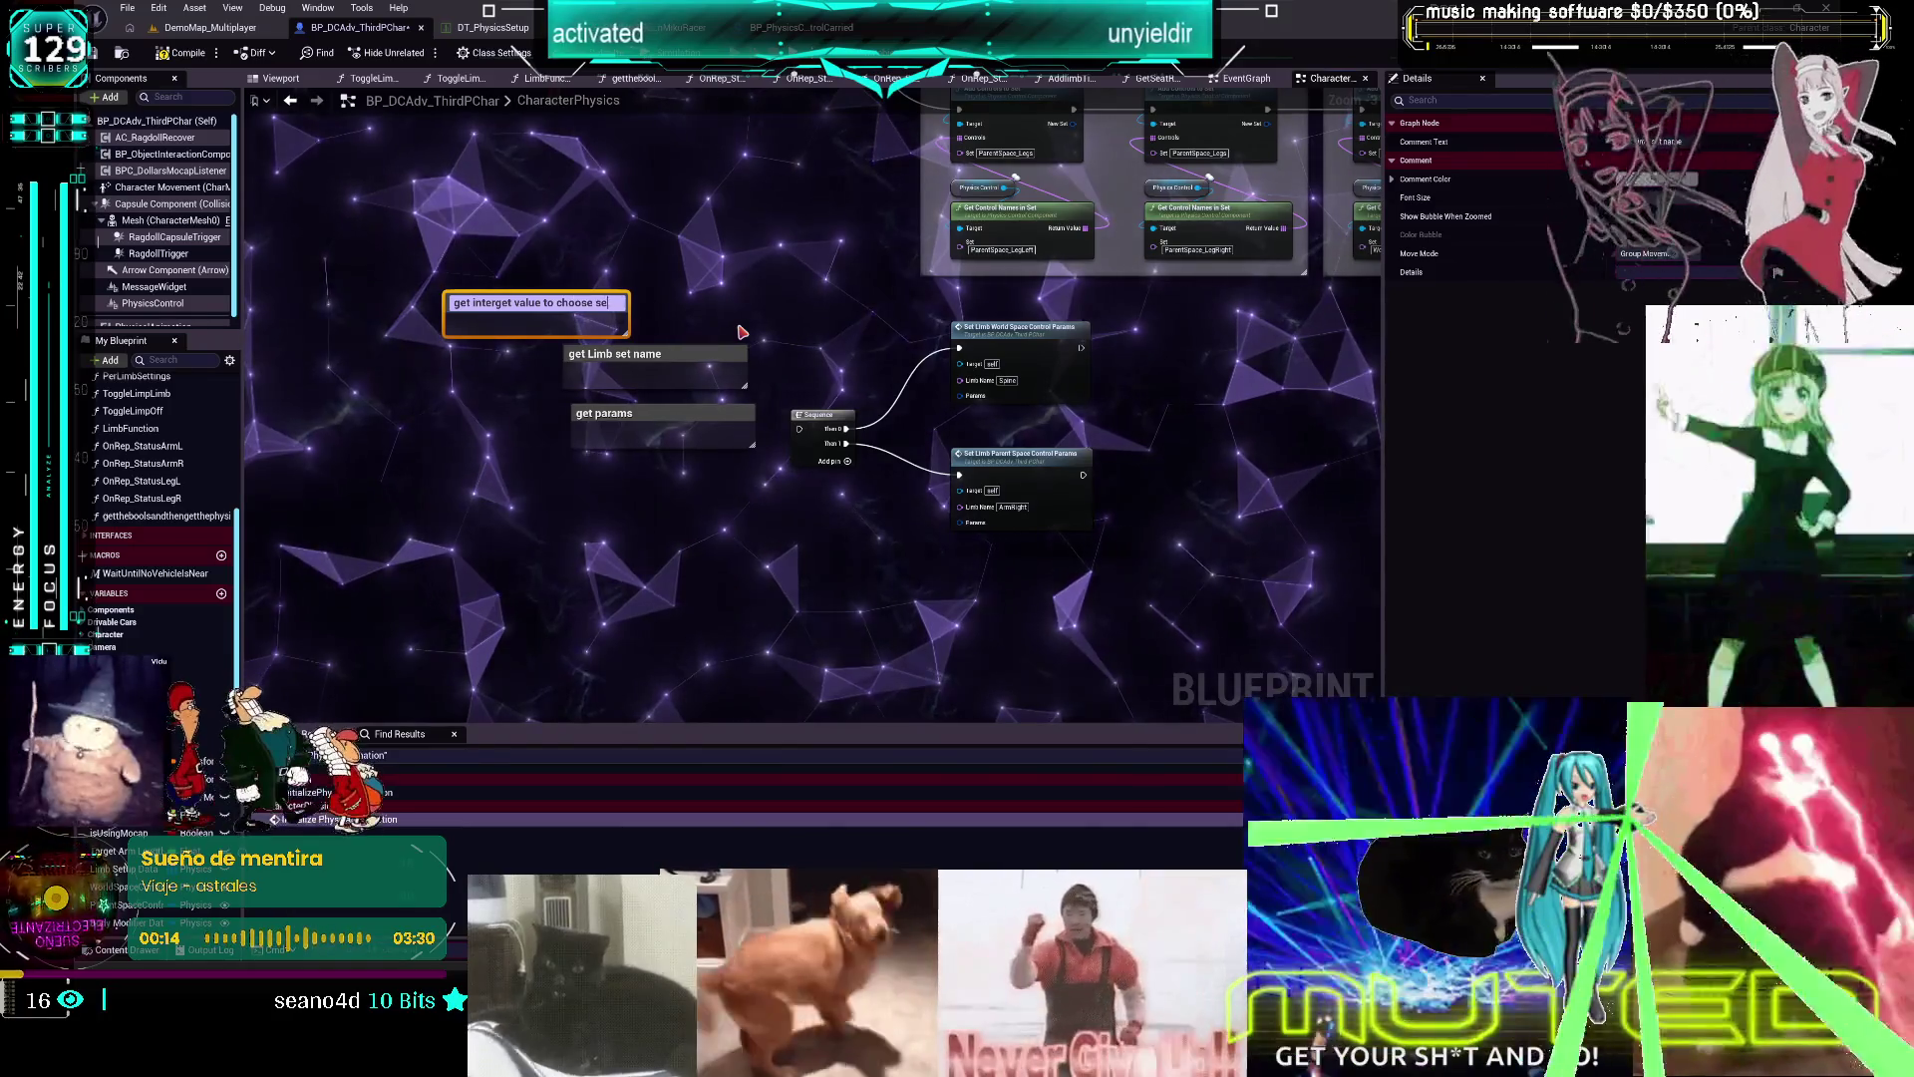
key("BackSpace")
key("BackSpace")
type("complet")
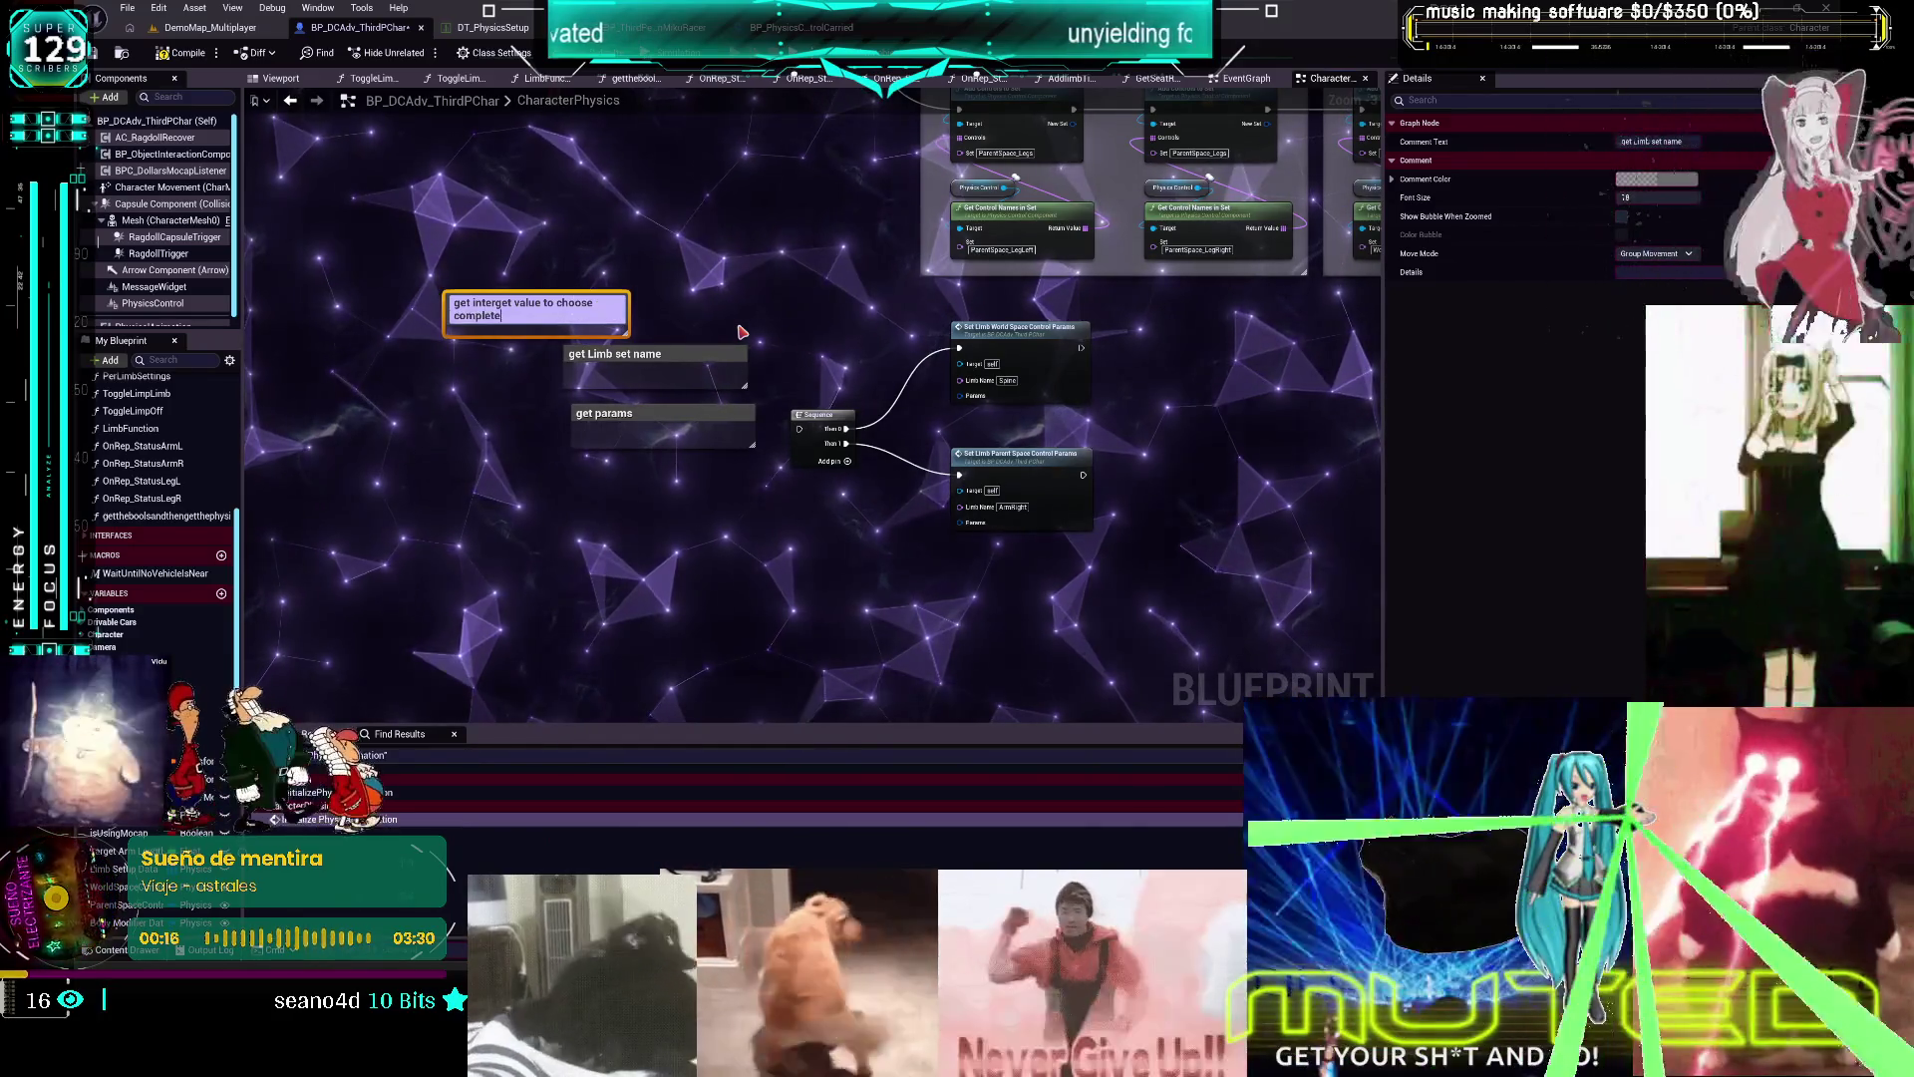
type("ets")
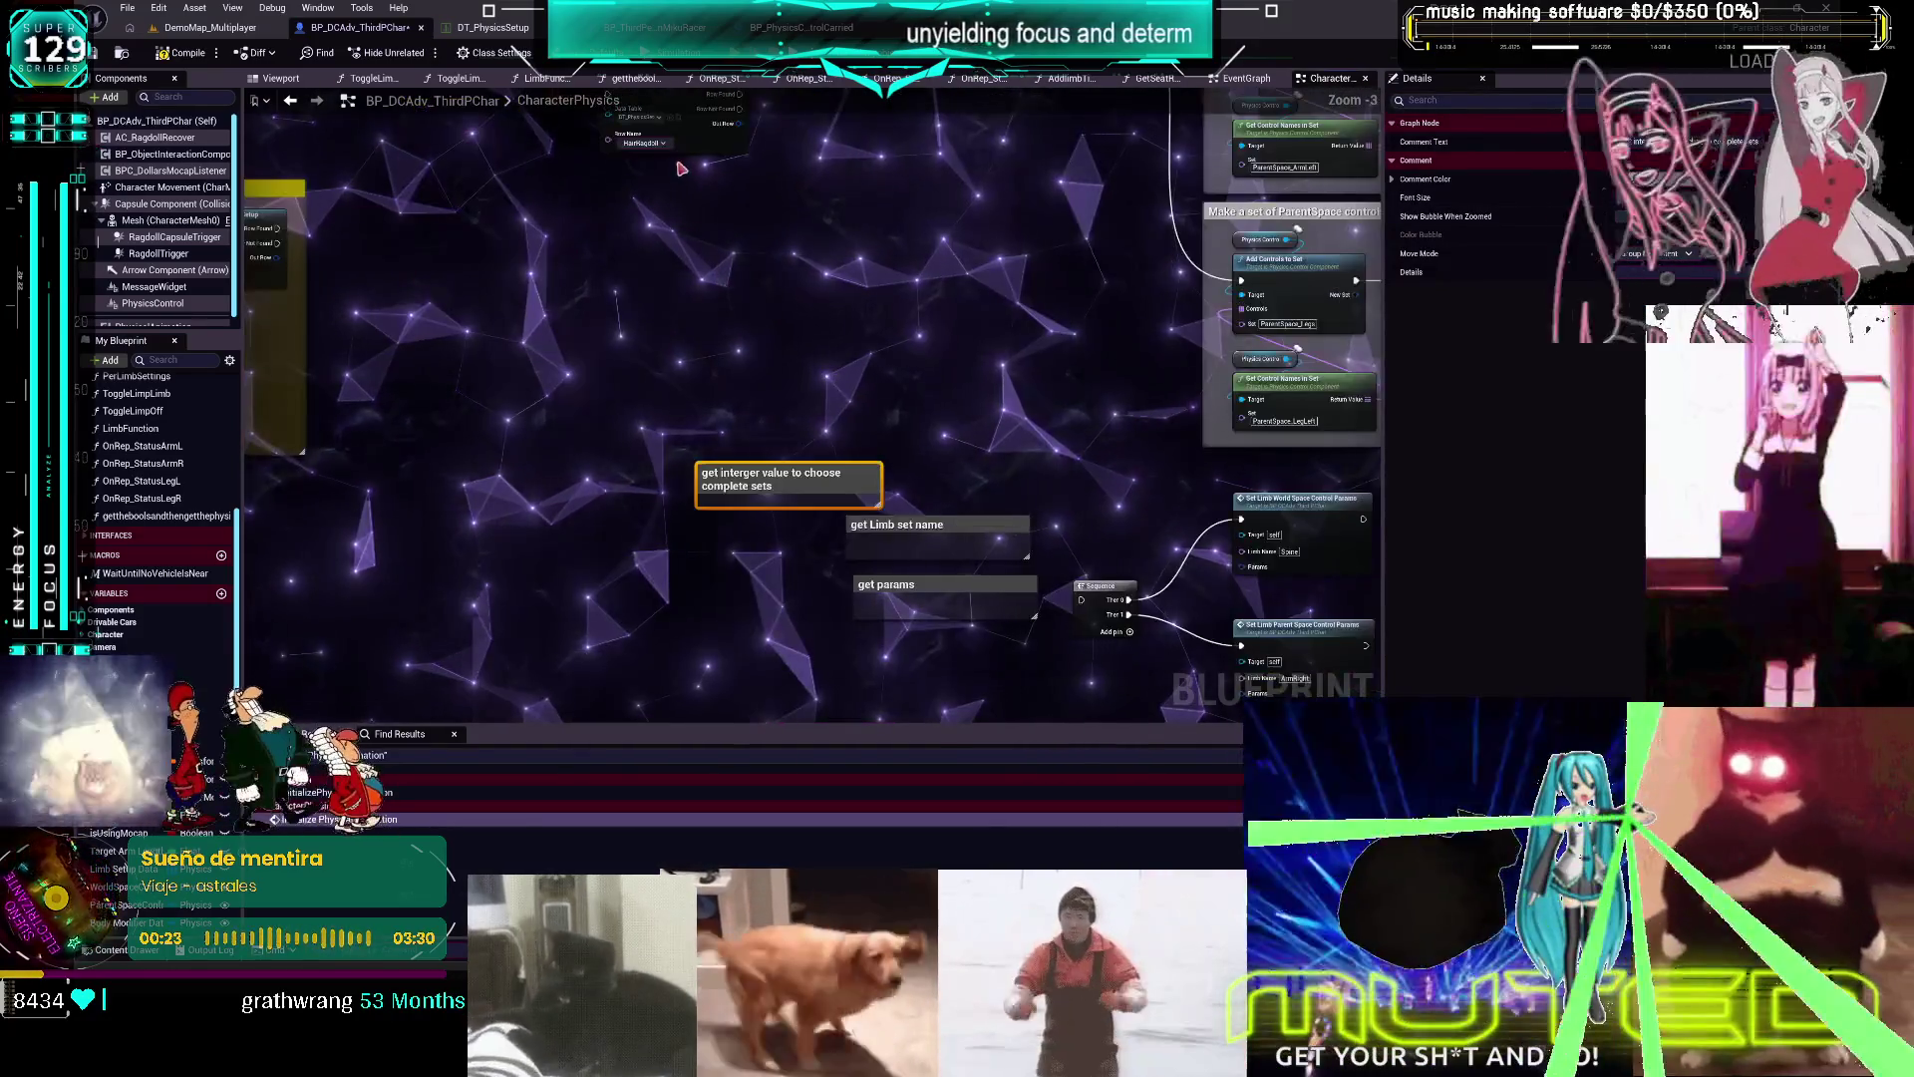
Paste a DT_PhysicsSetup Get Data Table Row node (HairRagdoll) beside the comments and Sequence
key("ctrl+v")
mouse_move(690, 601)
left_mouse_down()
mouse_move(619, 350)
mouse_move(645, 342)
mouse_move(642, 367)
left_mouse_up()
left_click(655, 408)
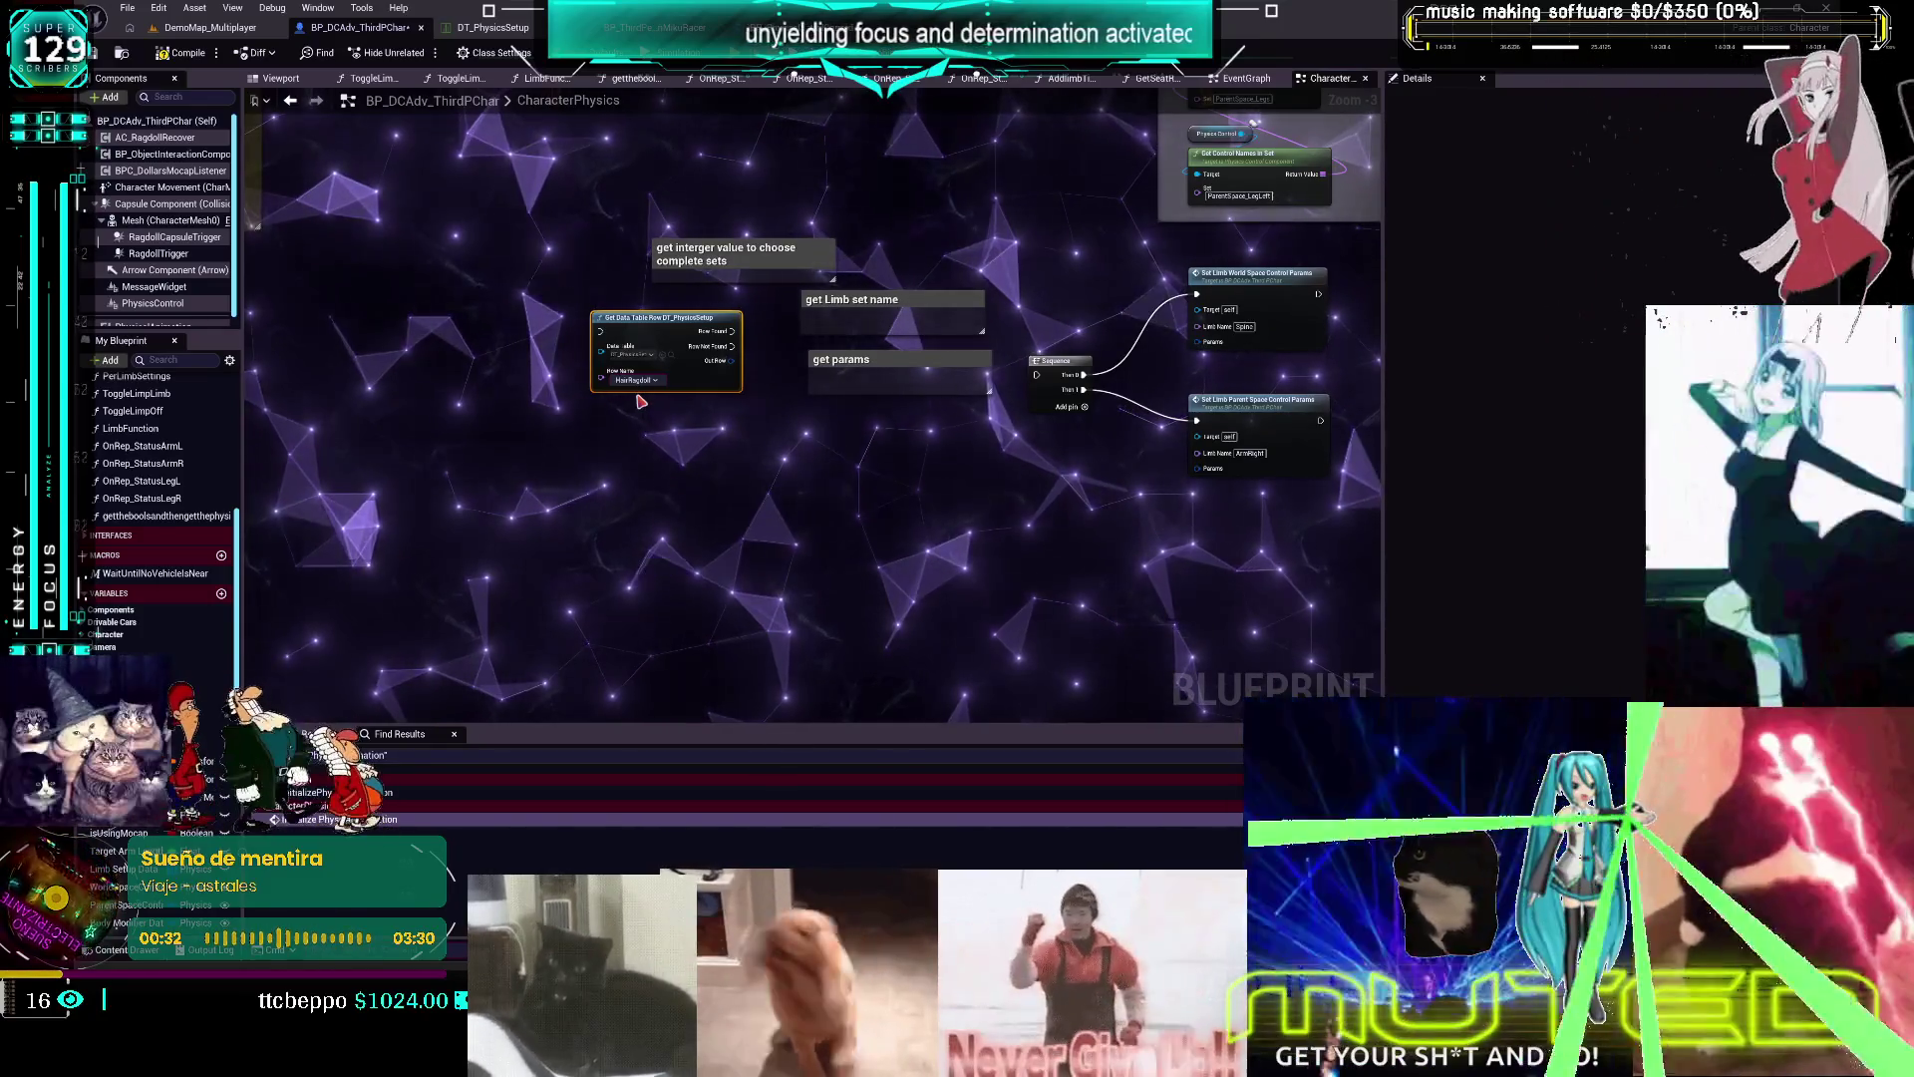
left_click_drag(1032, 427, 707, 476)
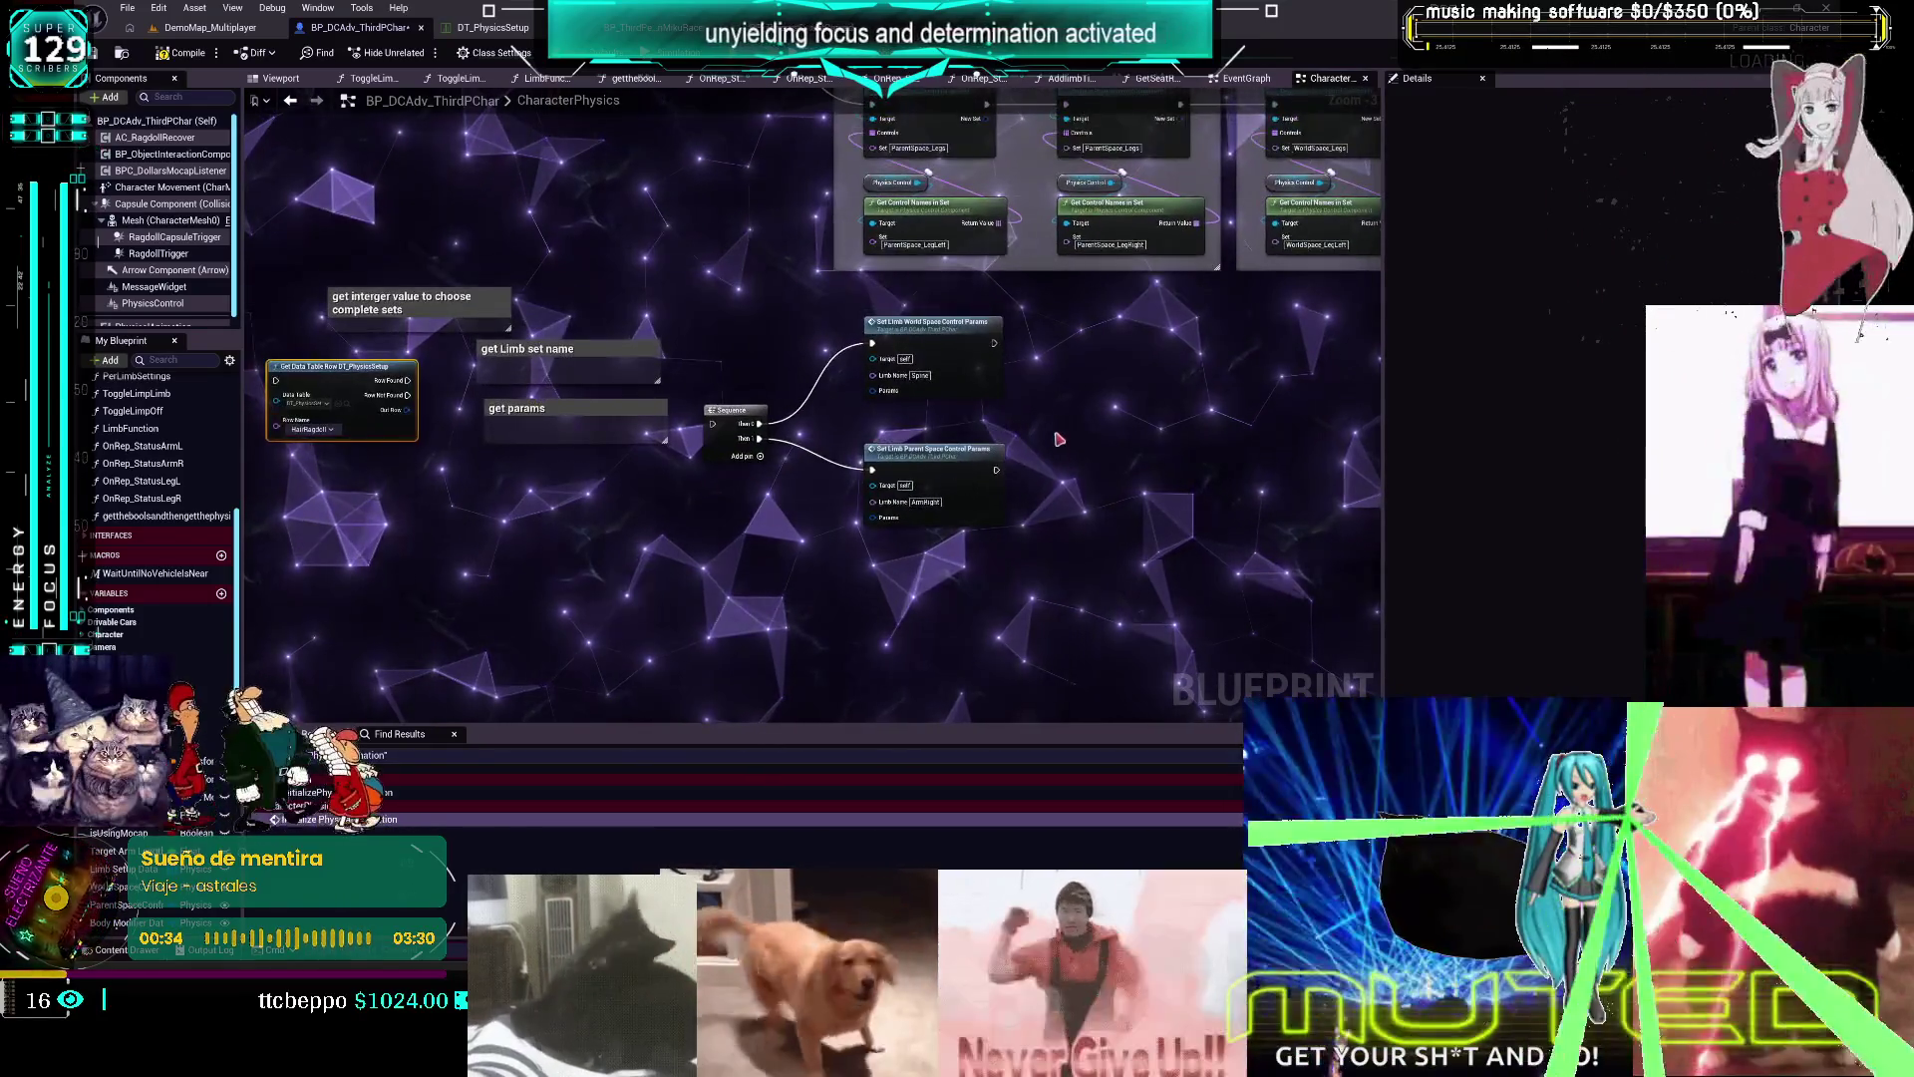
left_click_drag(329, 303, 331, 304)
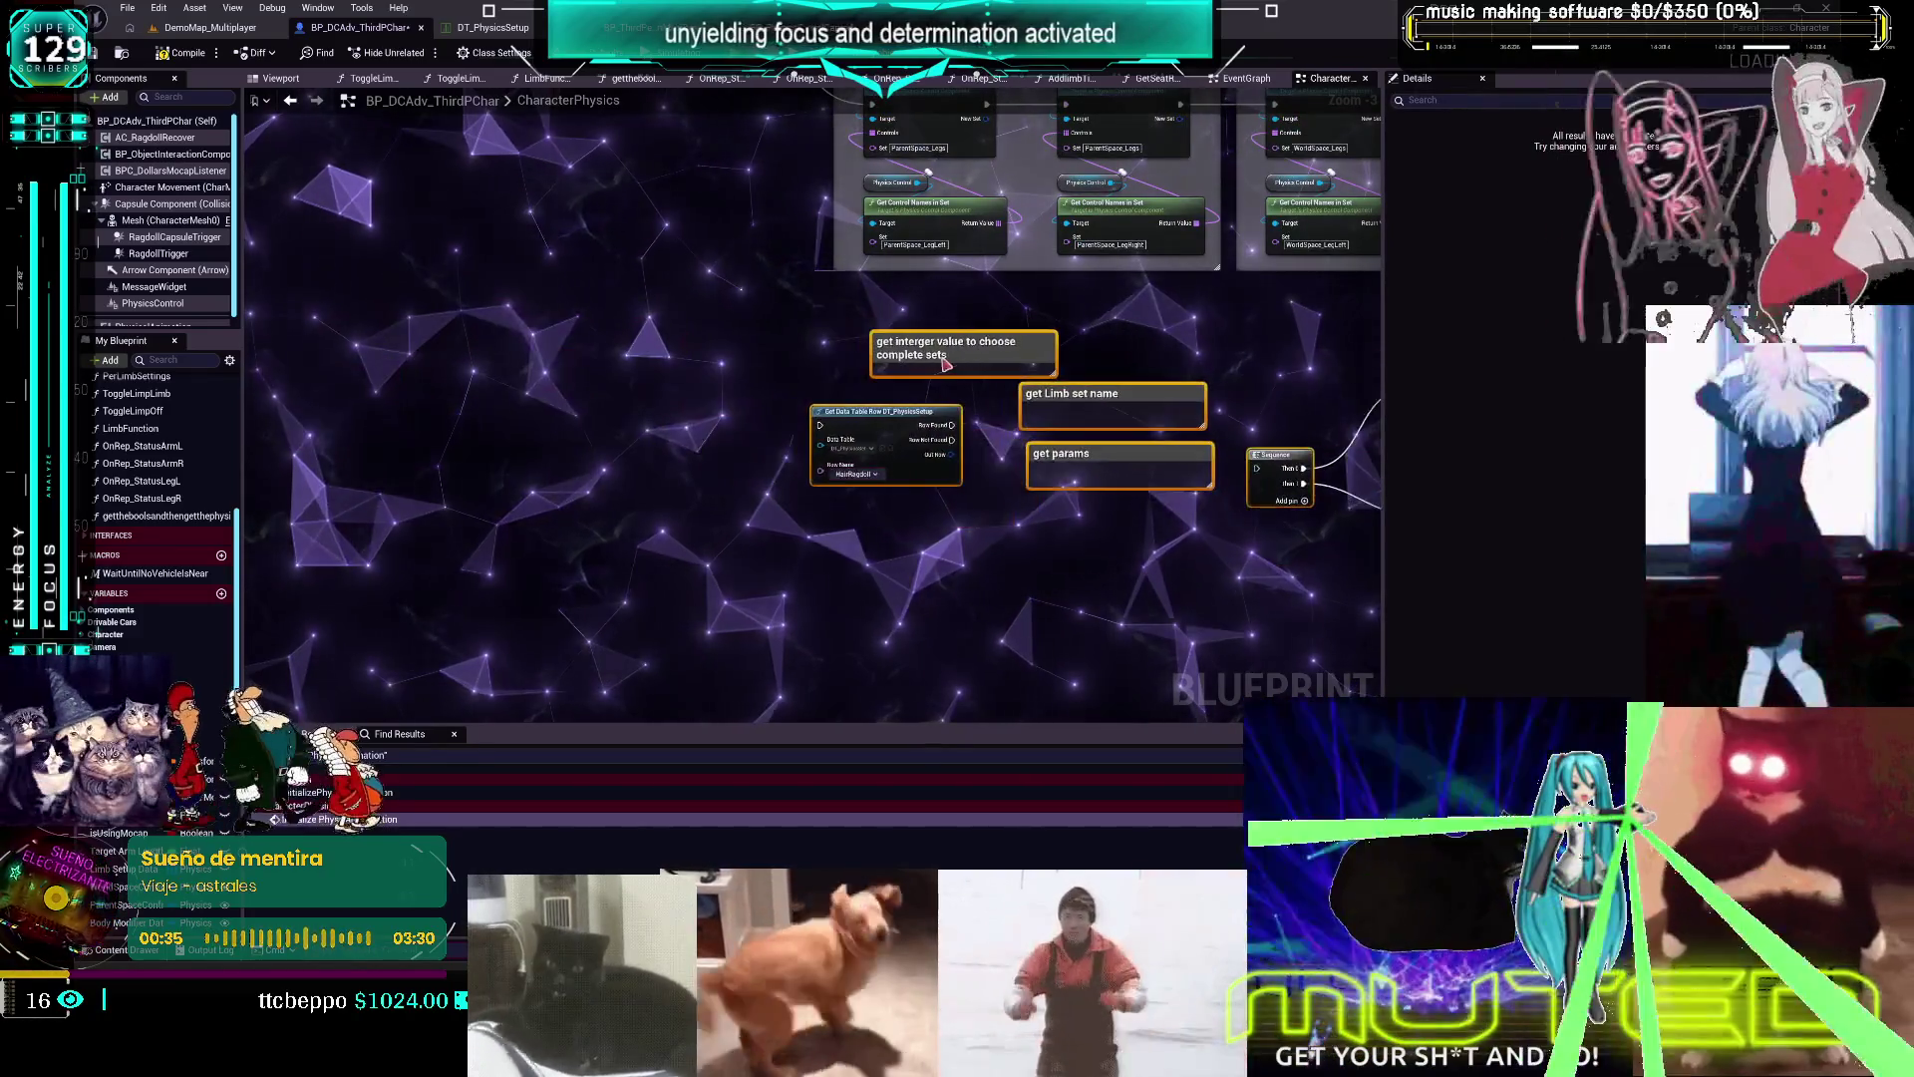
left_click_drag(1296, 499, 698, 189)
scroll(698, 188, "up", 2)
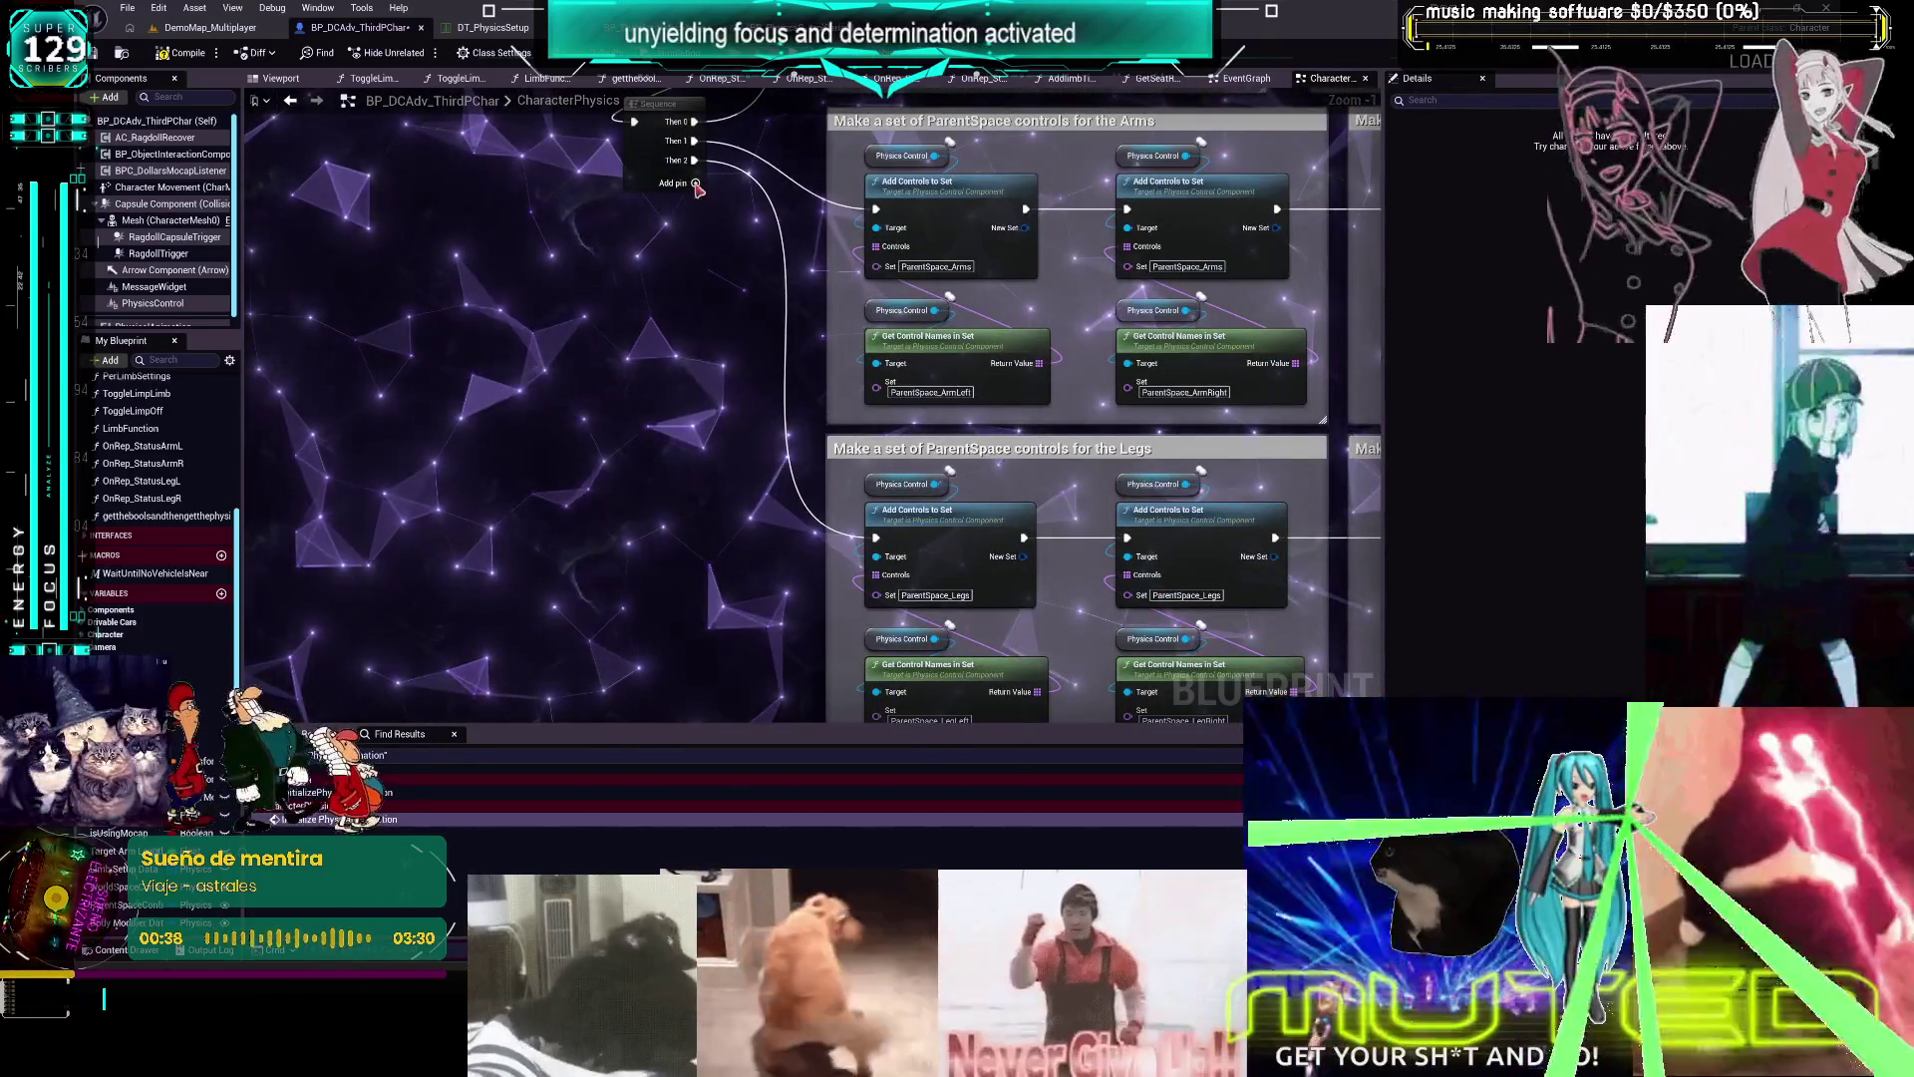
left_click_drag(798, 678, 798, 107)
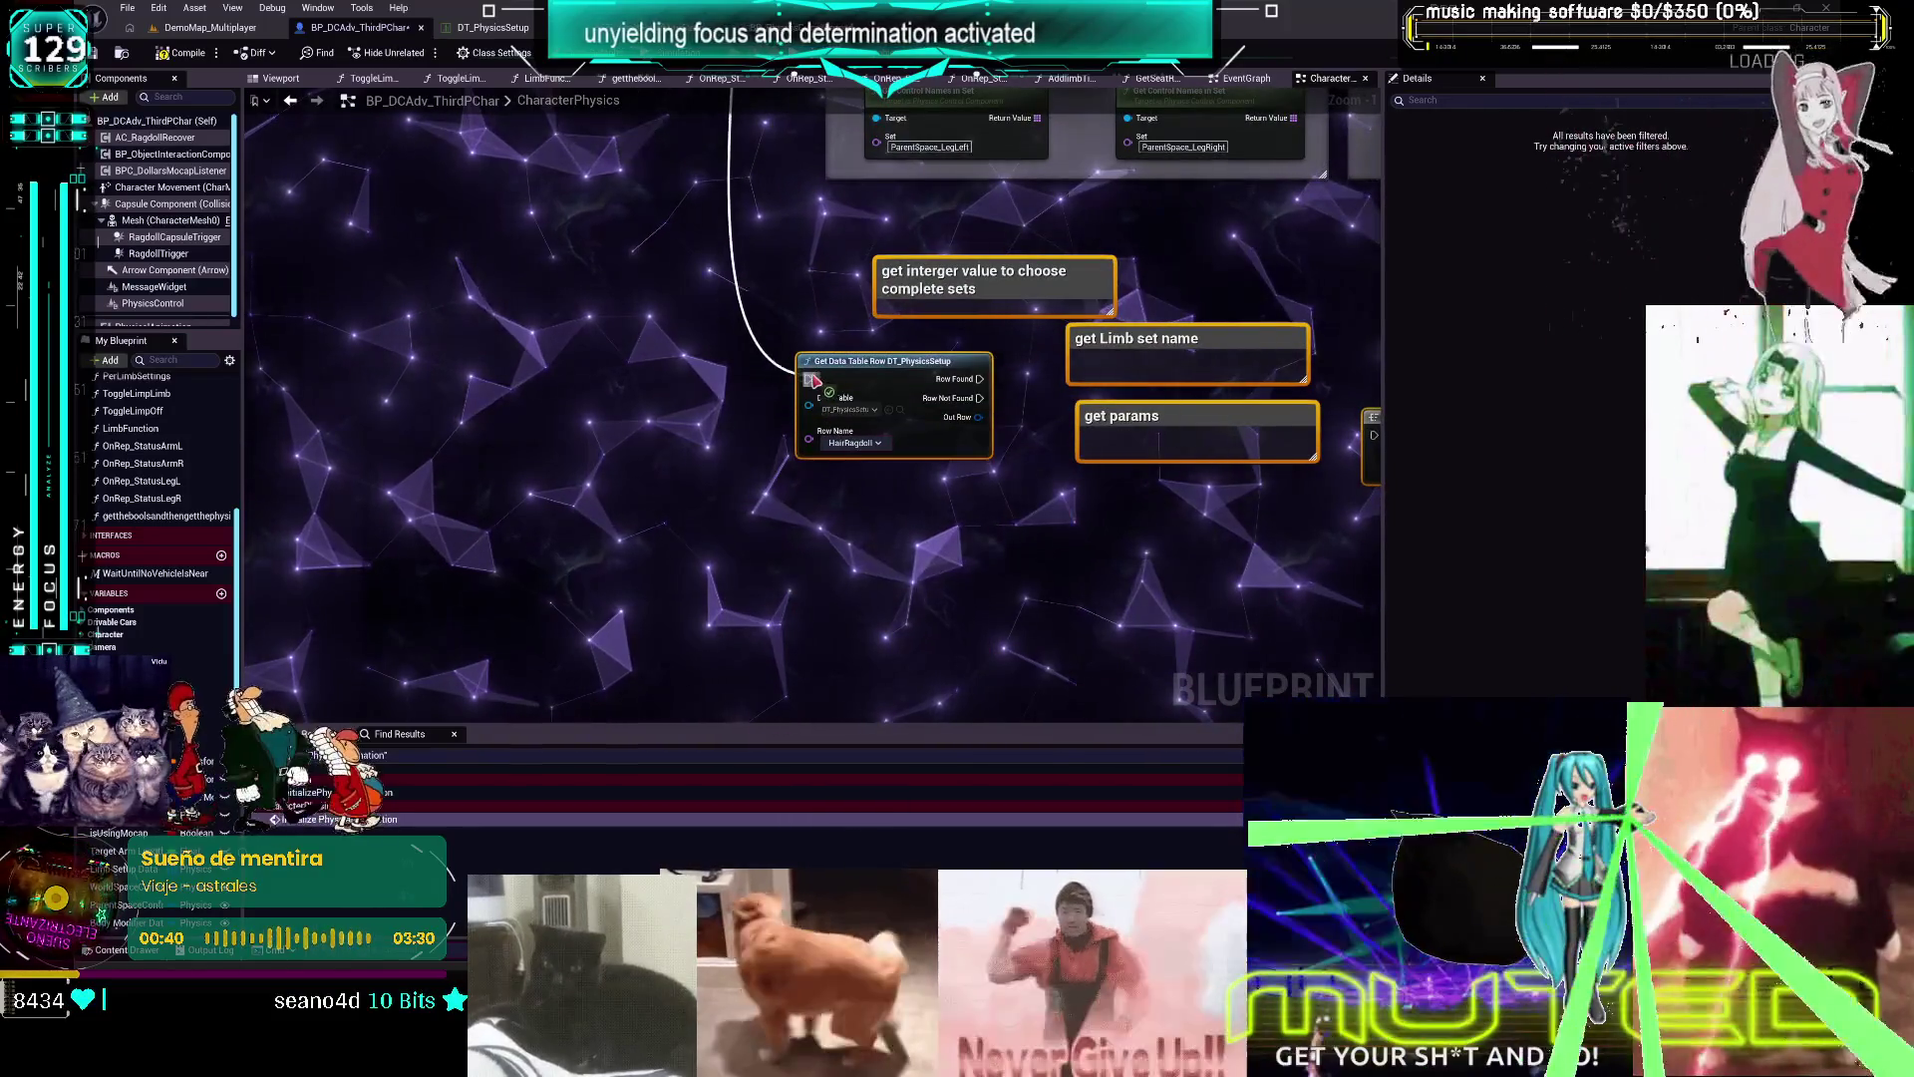
left_click_drag(1045, 553, 880, 581)
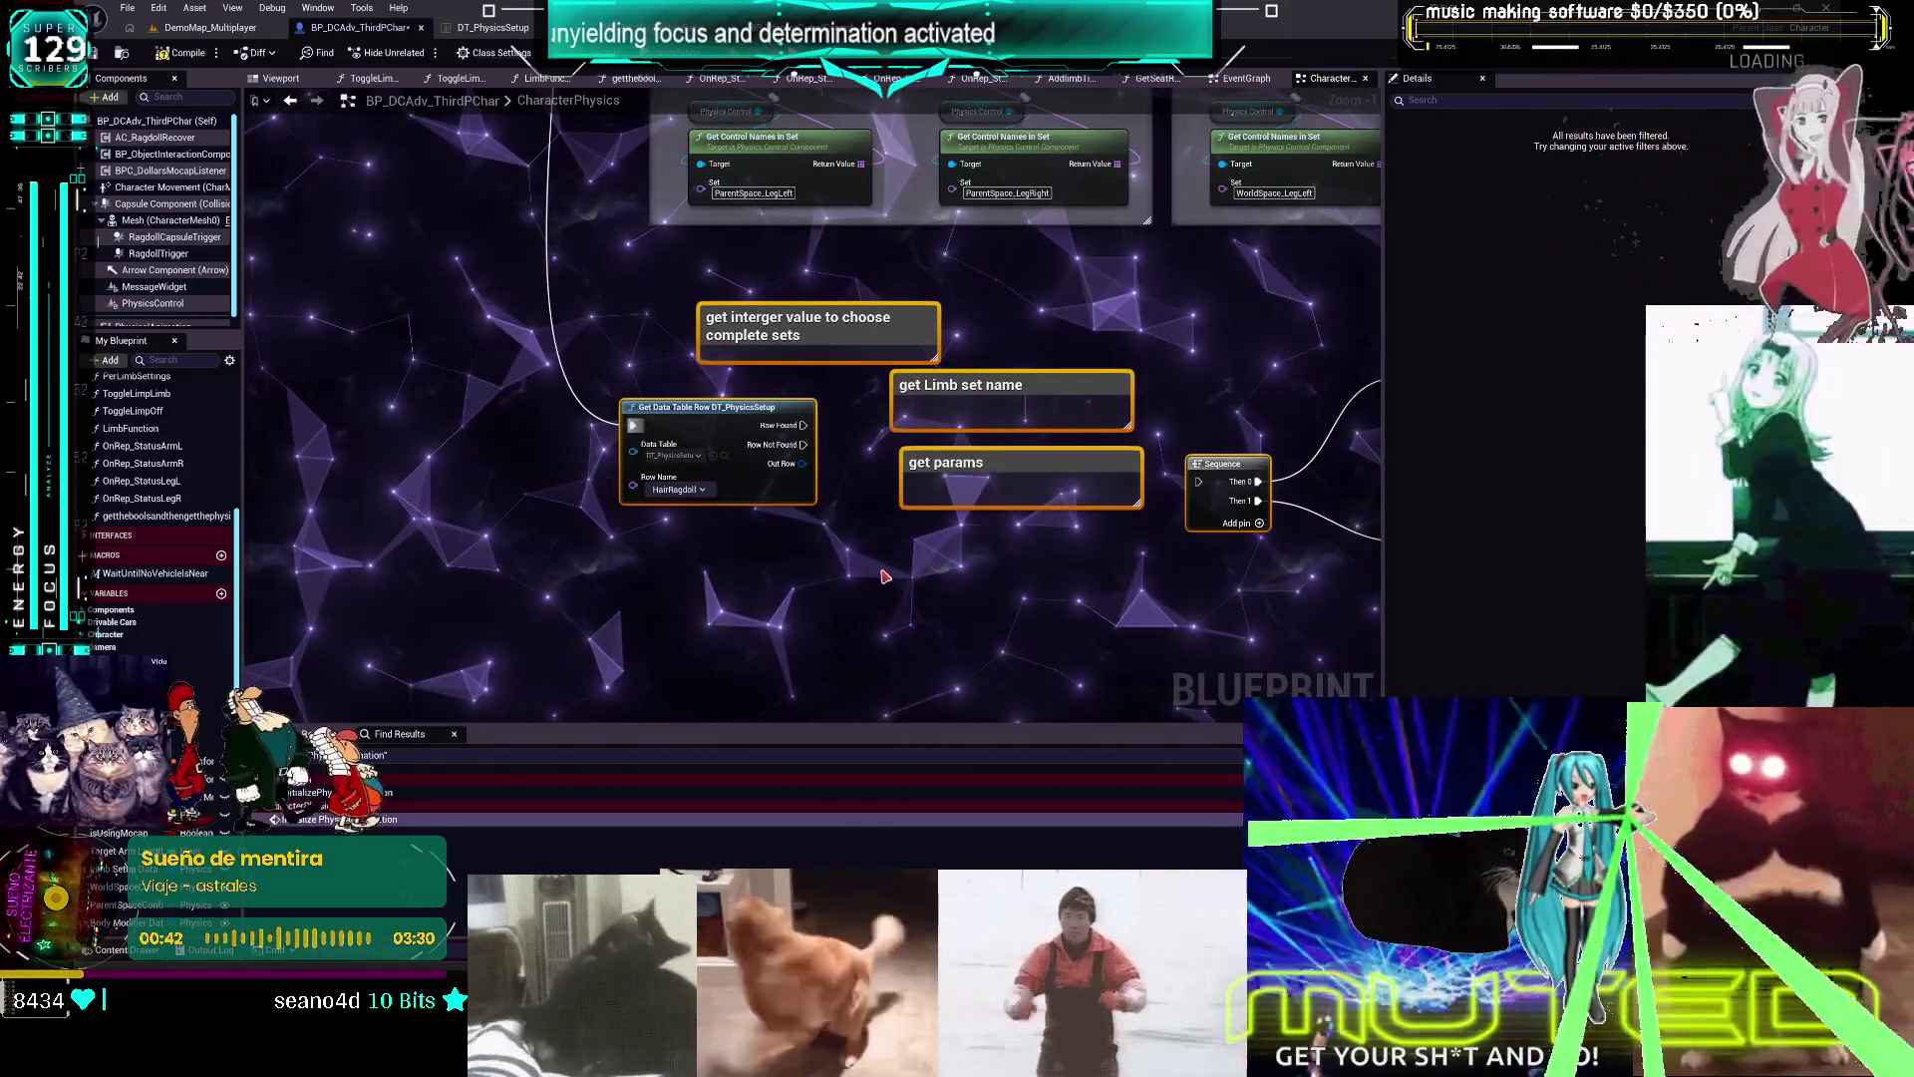
mouse_move(746, 412)
left_mouse_down()
mouse_move(532, 417)
mouse_move(459, 464)
mouse_move(526, 416)
mouse_move(972, 505)
mouse_move(980, 488)
left_mouse_up()
left_click(499, 411)
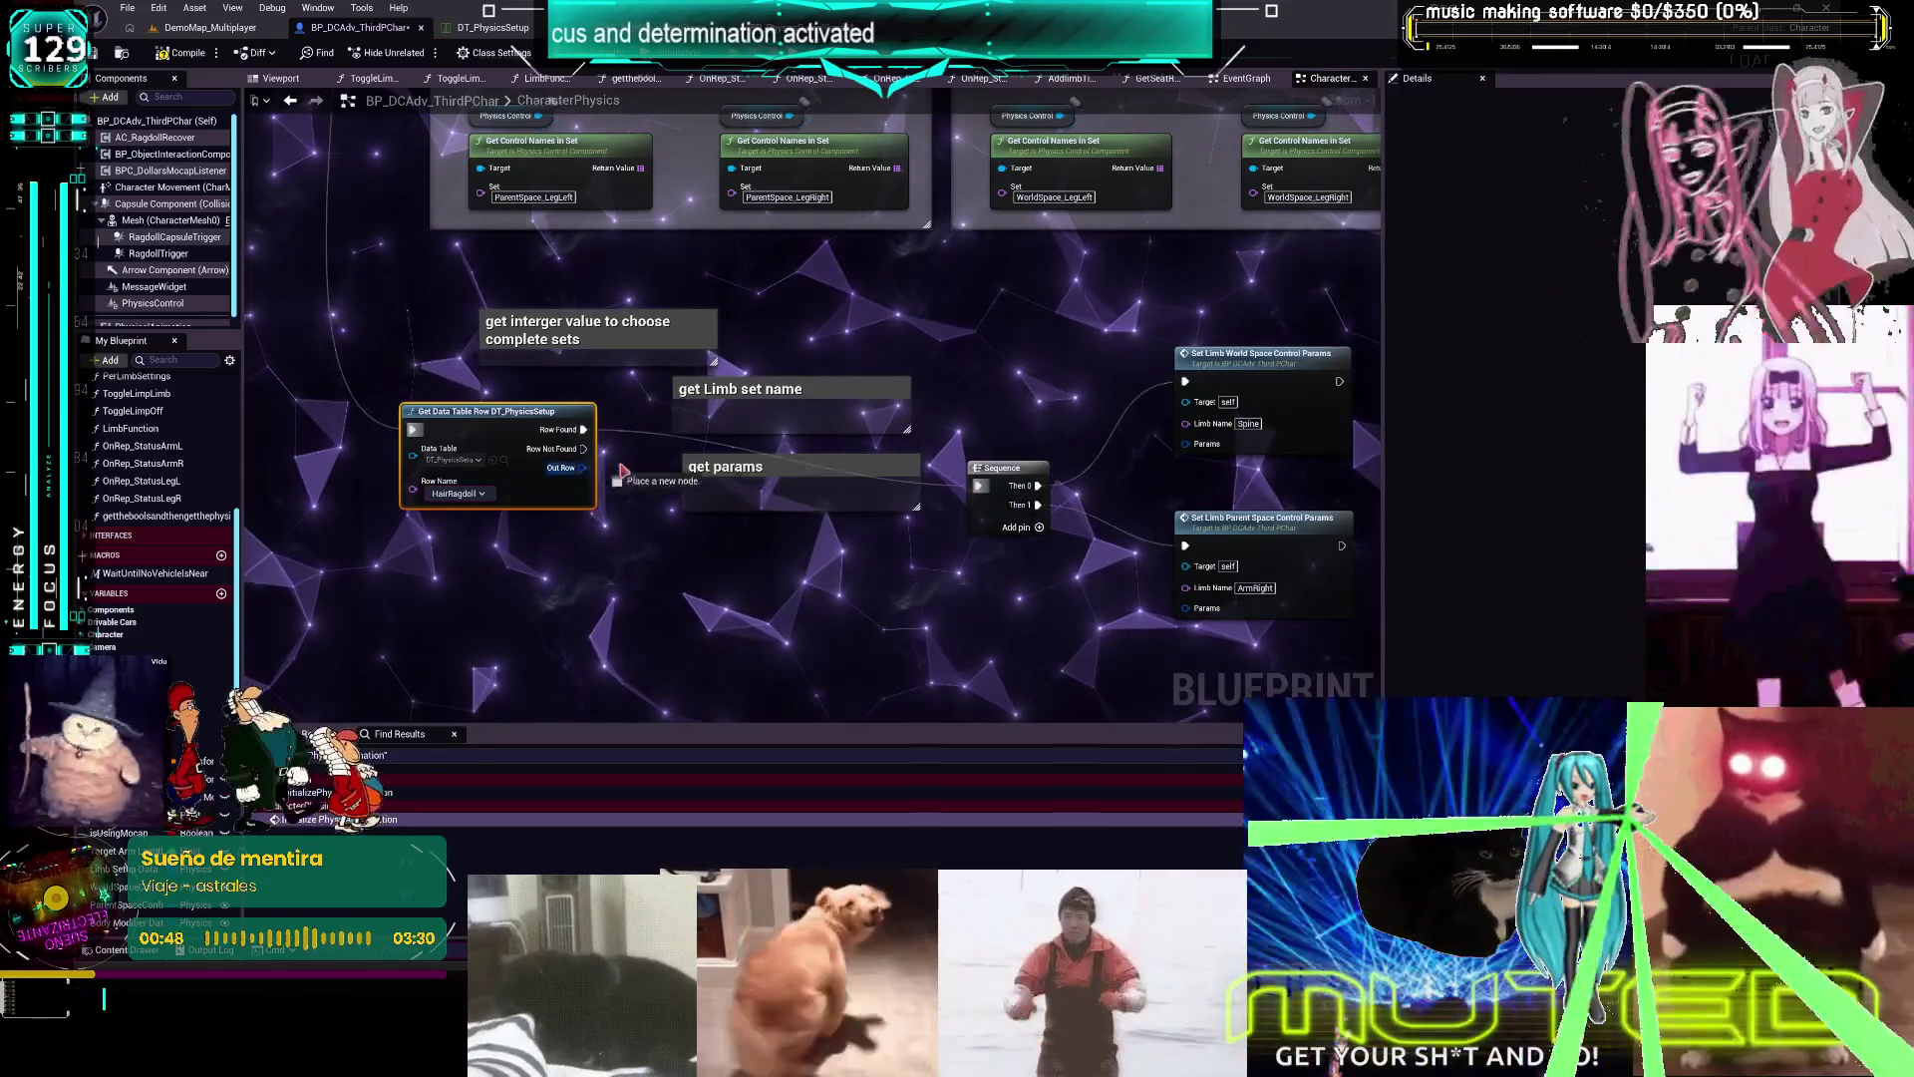
Connect Row Found to the Sequence input and route Out Row through reroute points
right_click(987, 375)
left_click(920, 588)
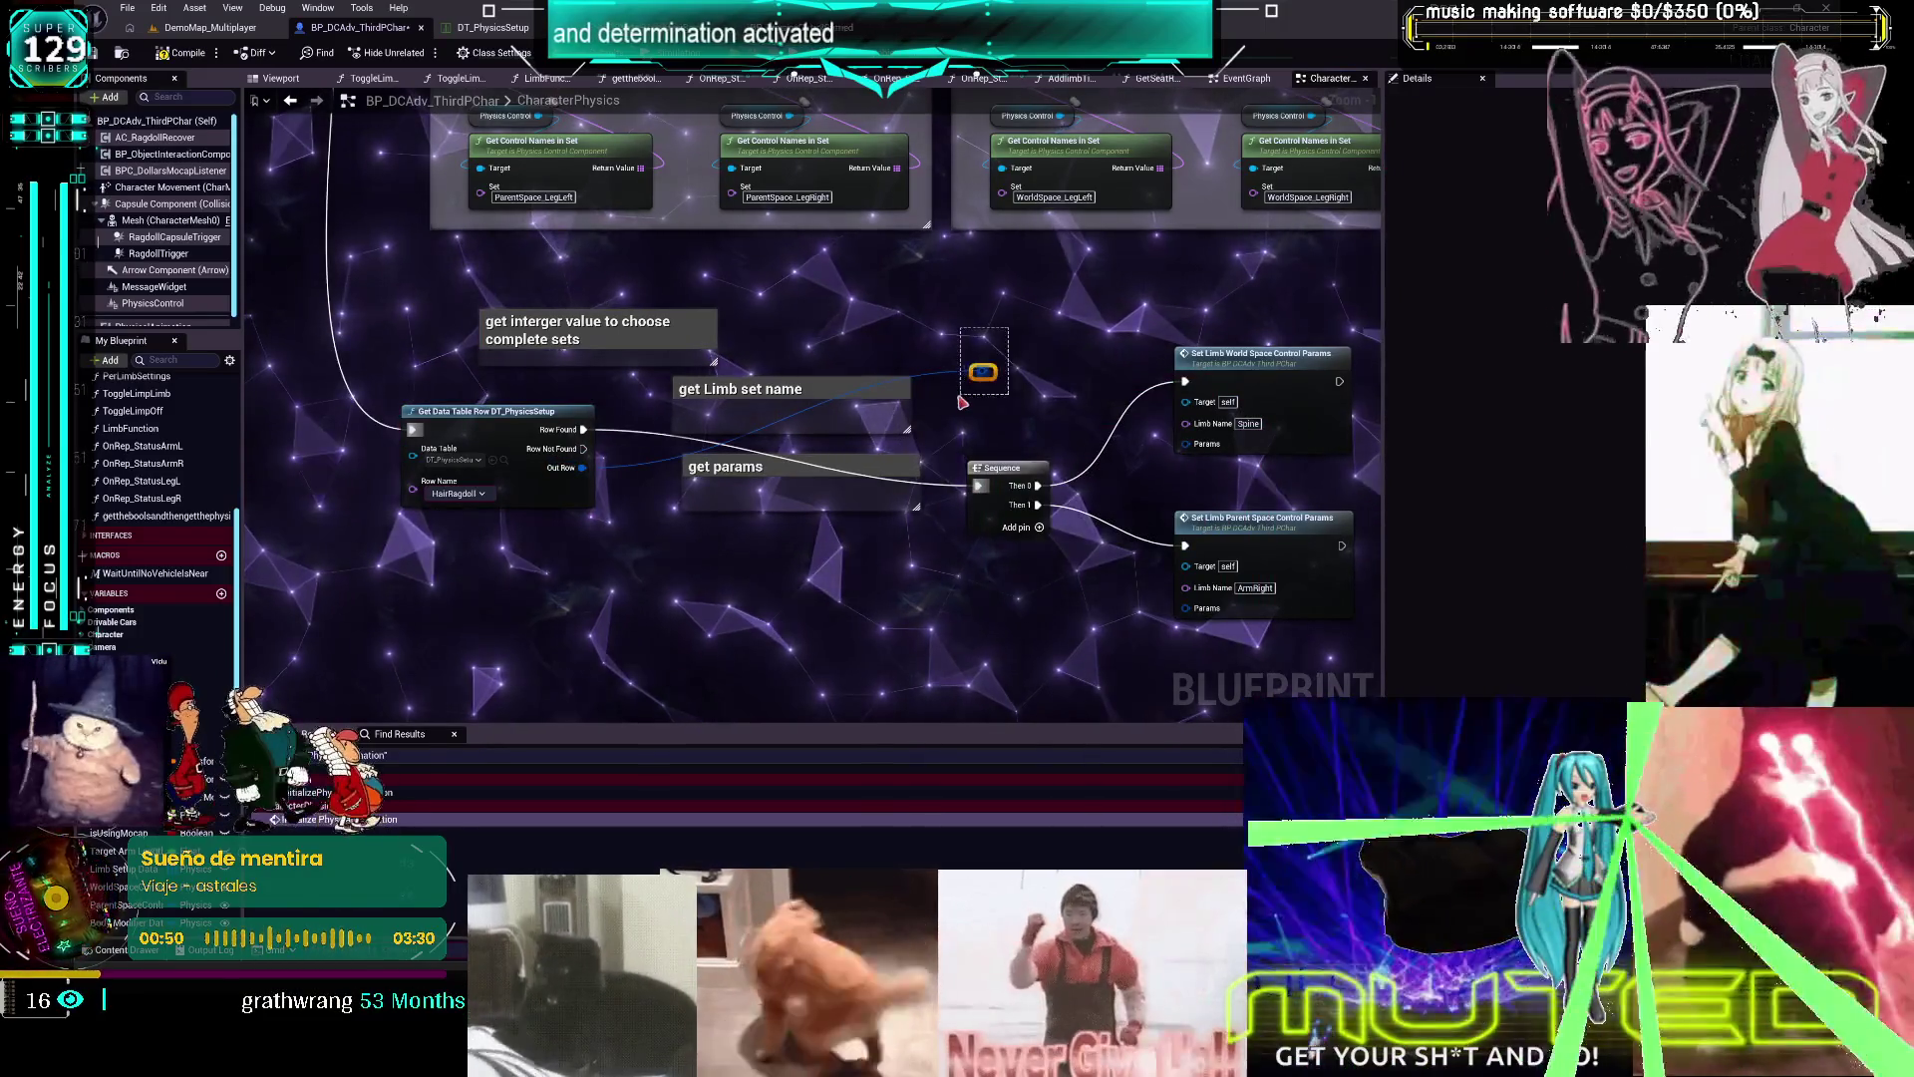
left_click_drag(1031, 342, 937, 413)
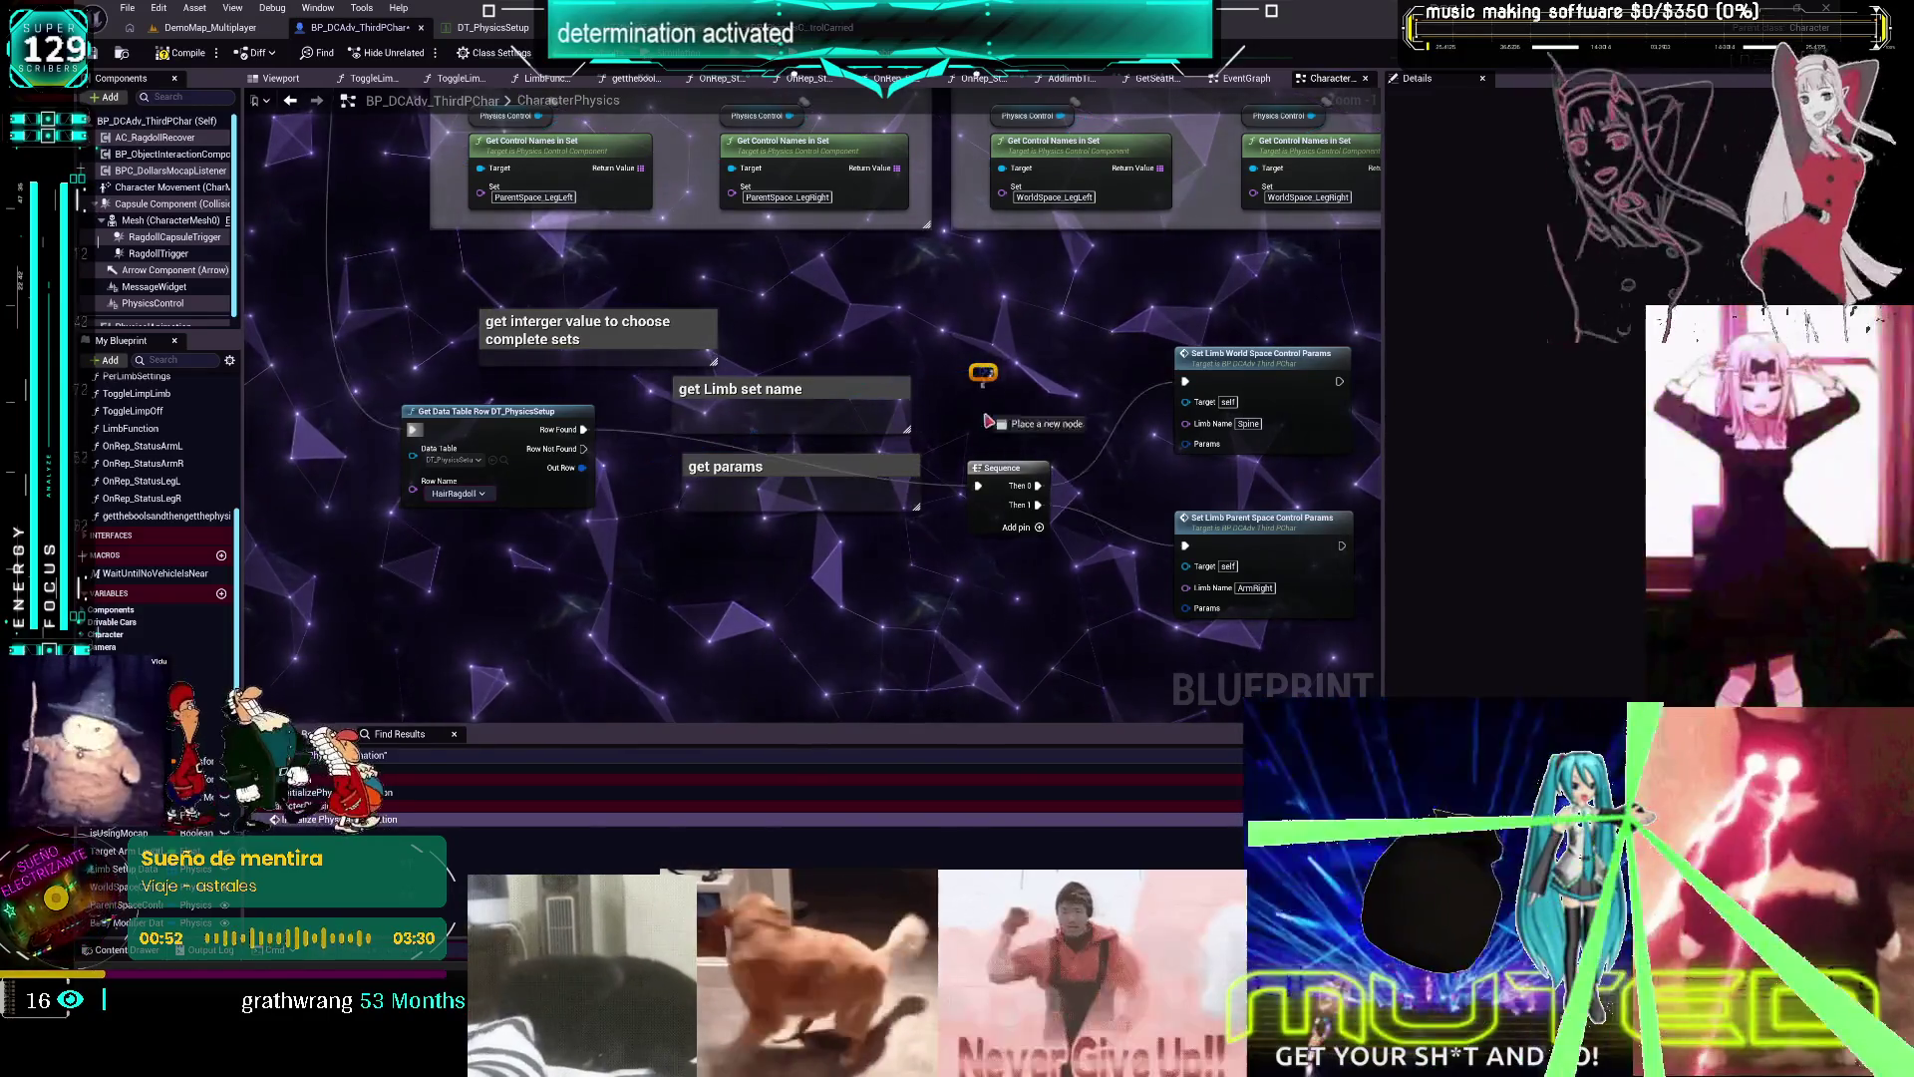
left_click(1076, 399)
mouse_move(982, 371)
left_mouse_down()
mouse_move(991, 648)
mouse_move(973, 642)
left_mouse_up()
left_click_drag(577, 466, 967, 639)
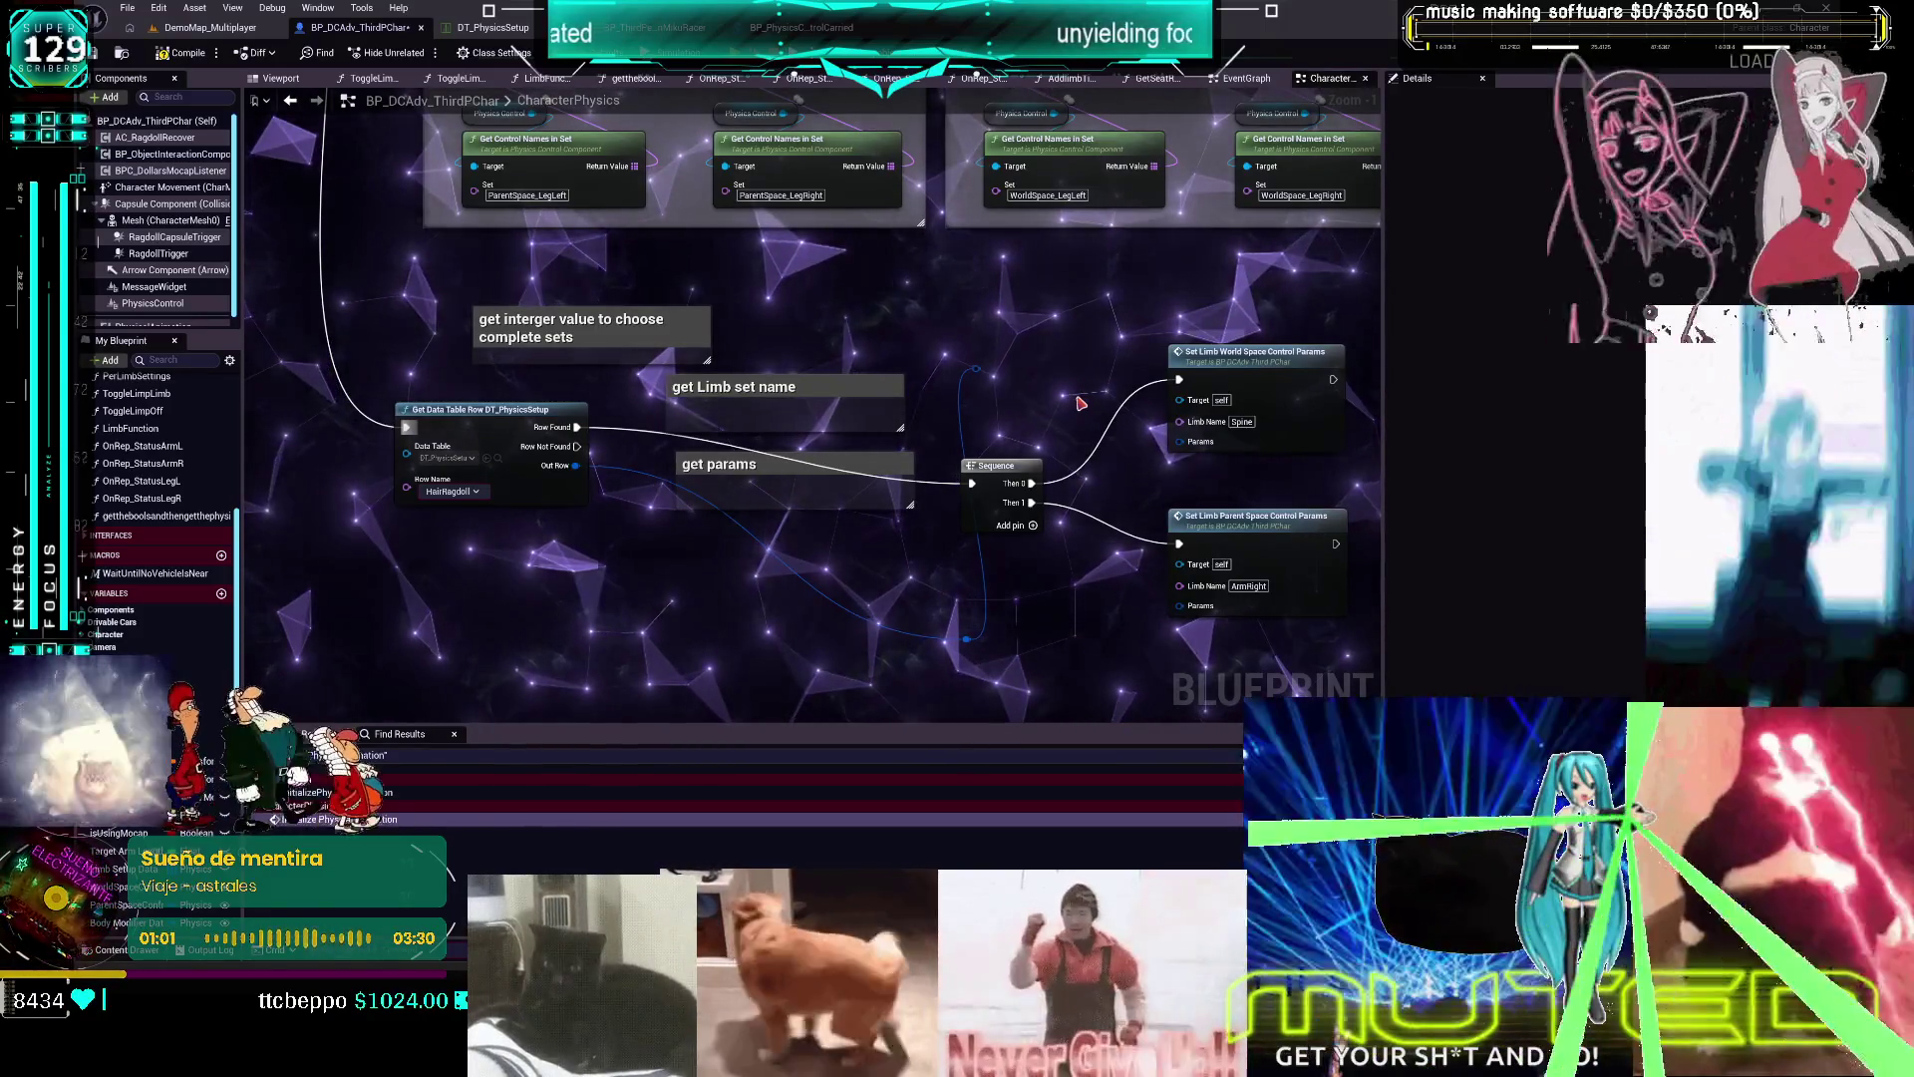
Move the Sequence and both Set Limb nodes up, level with the Get Data Table Row node
scroll(798, 305, "down", 1)
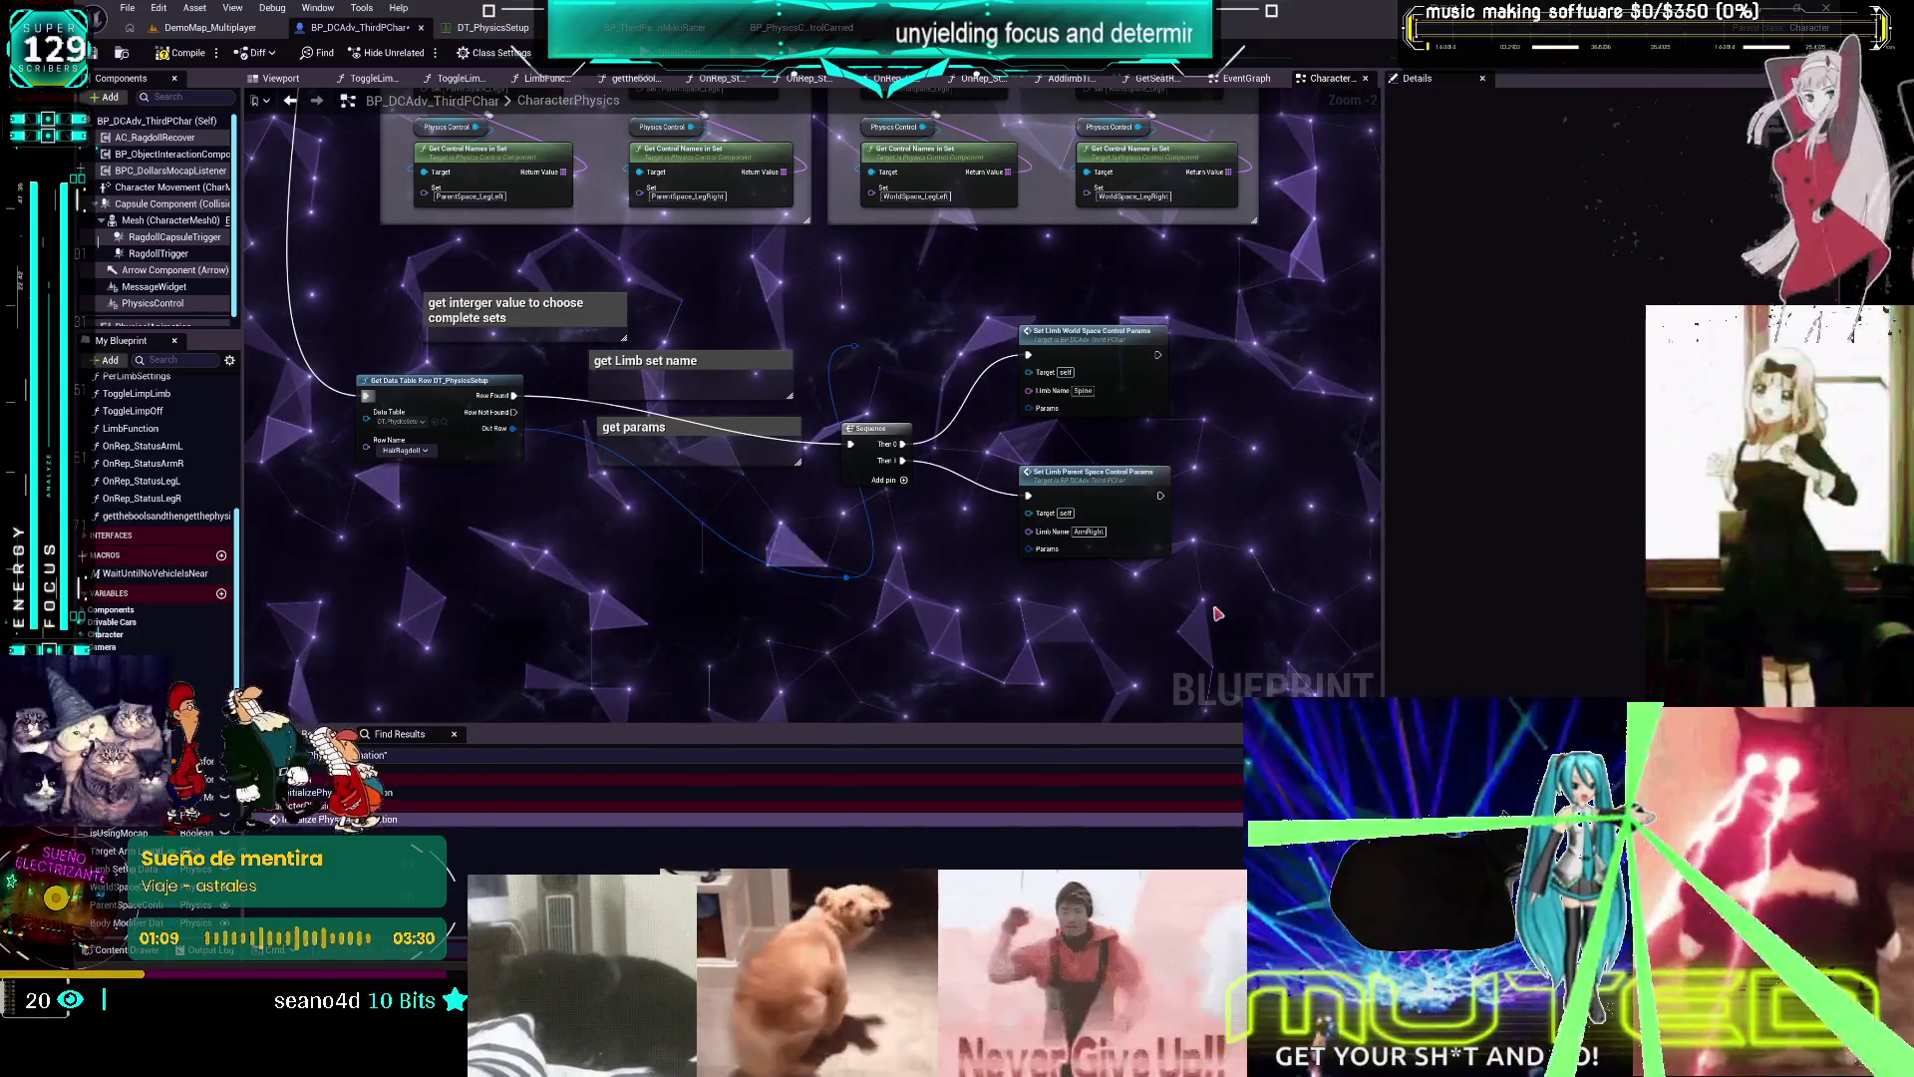
left_click_drag(886, 408, 898, 336)
left_click(531, 476)
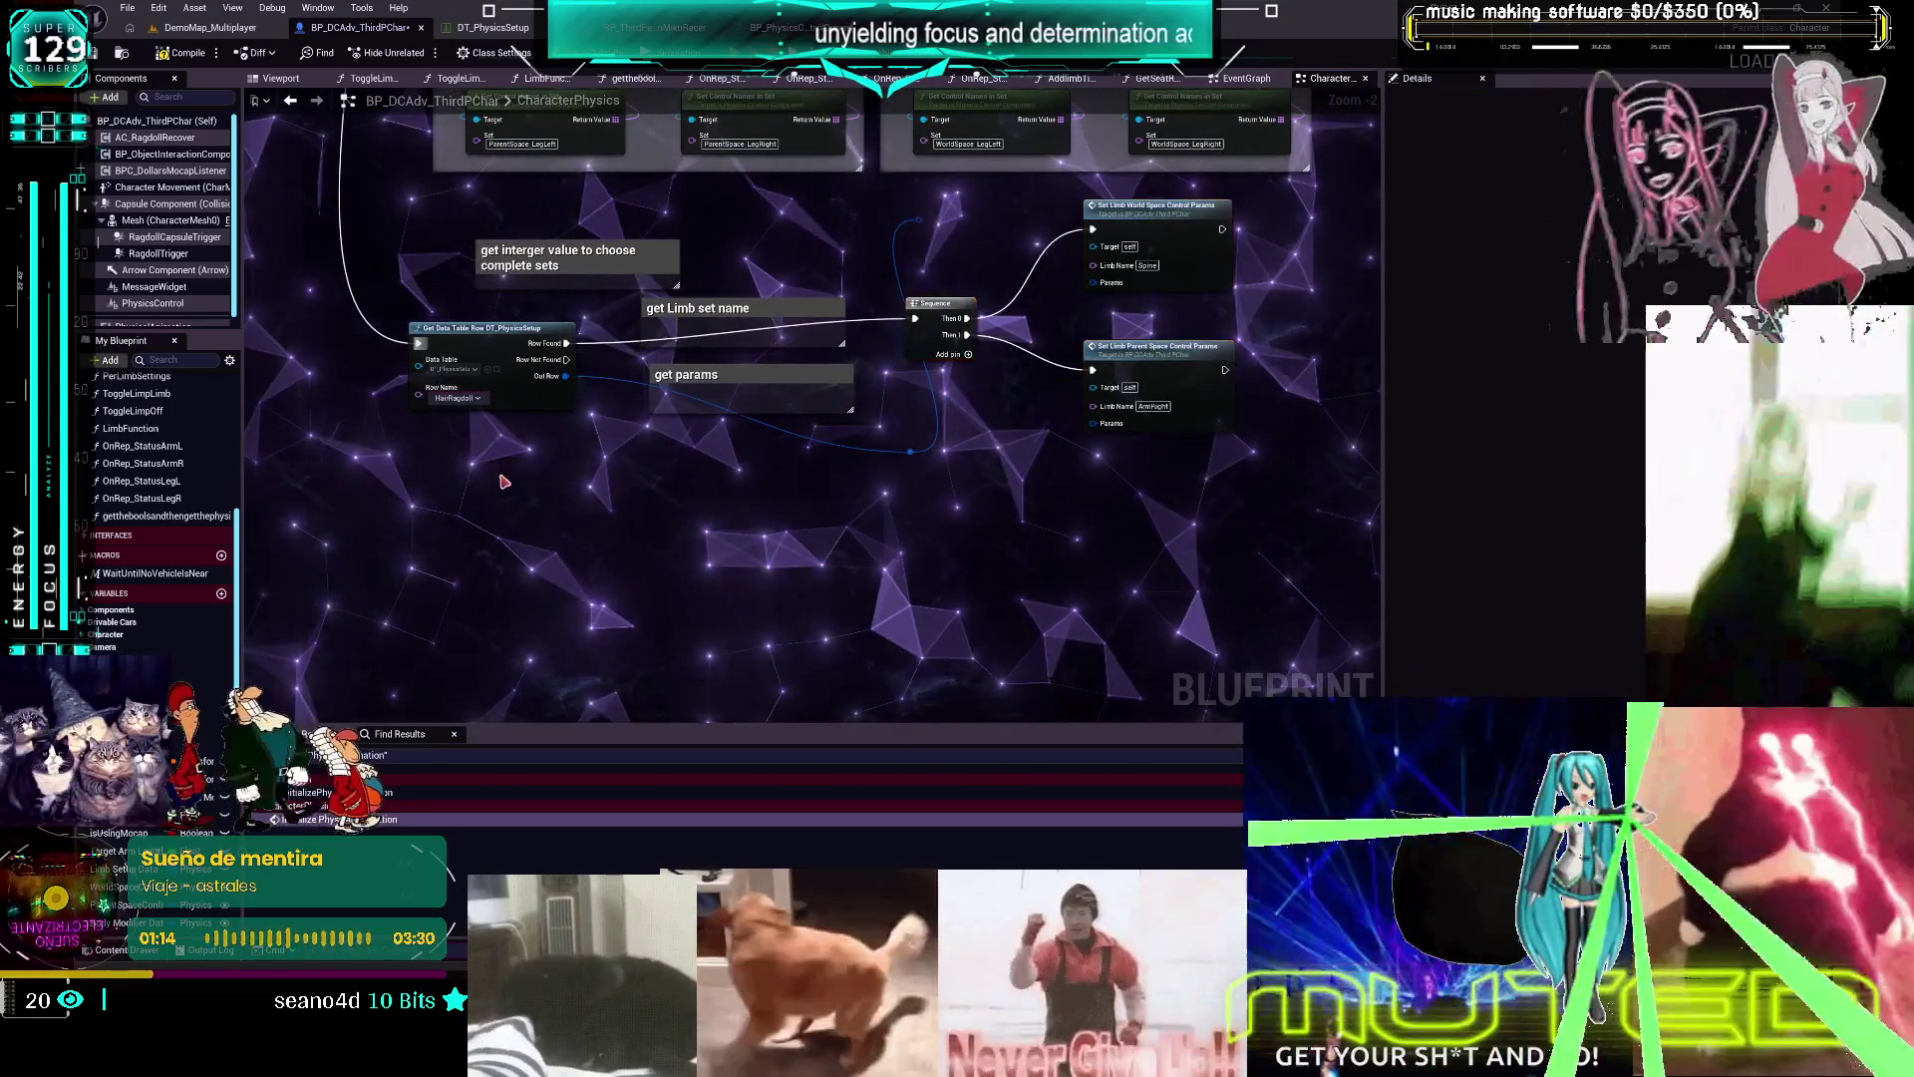
Add a 'recover arm status' comment, then jump via OnRep_StatusArmL to the UpdateArmLStatus event
type("cget")
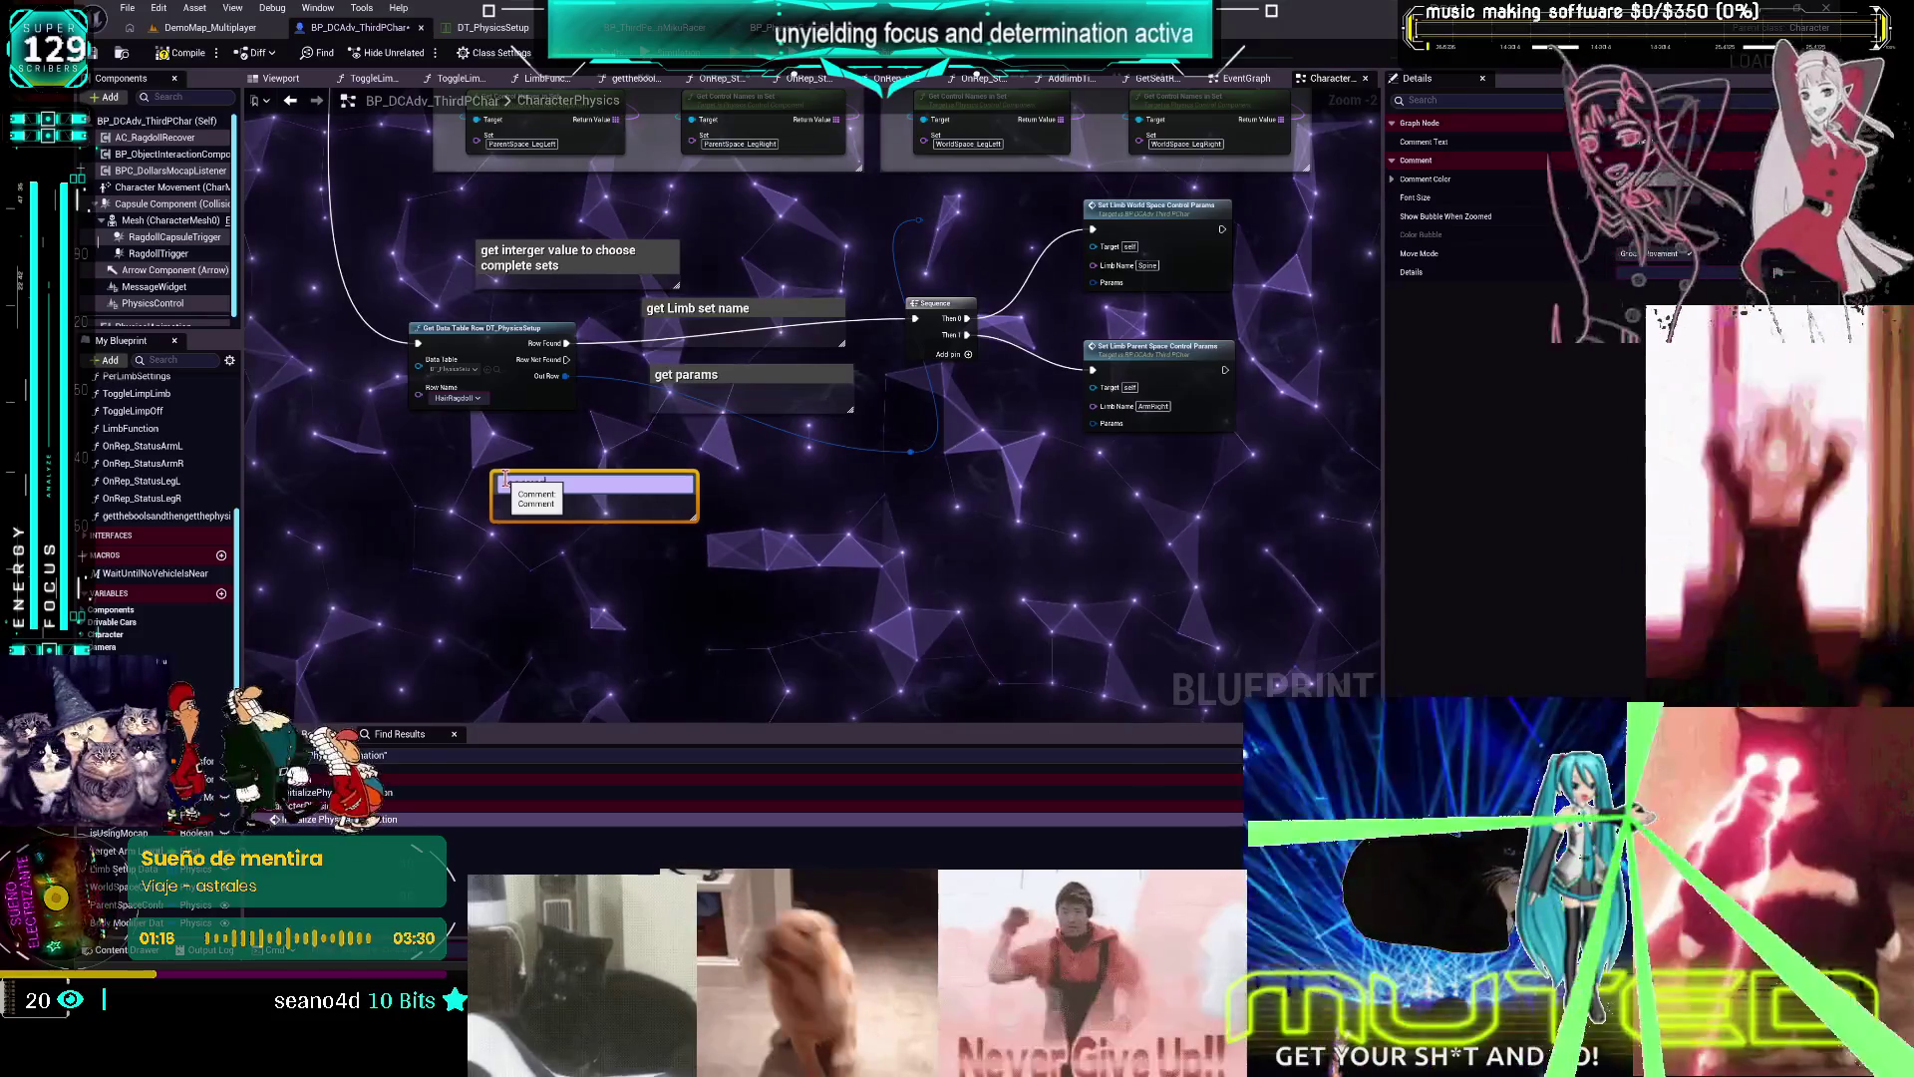
type("recover arm")
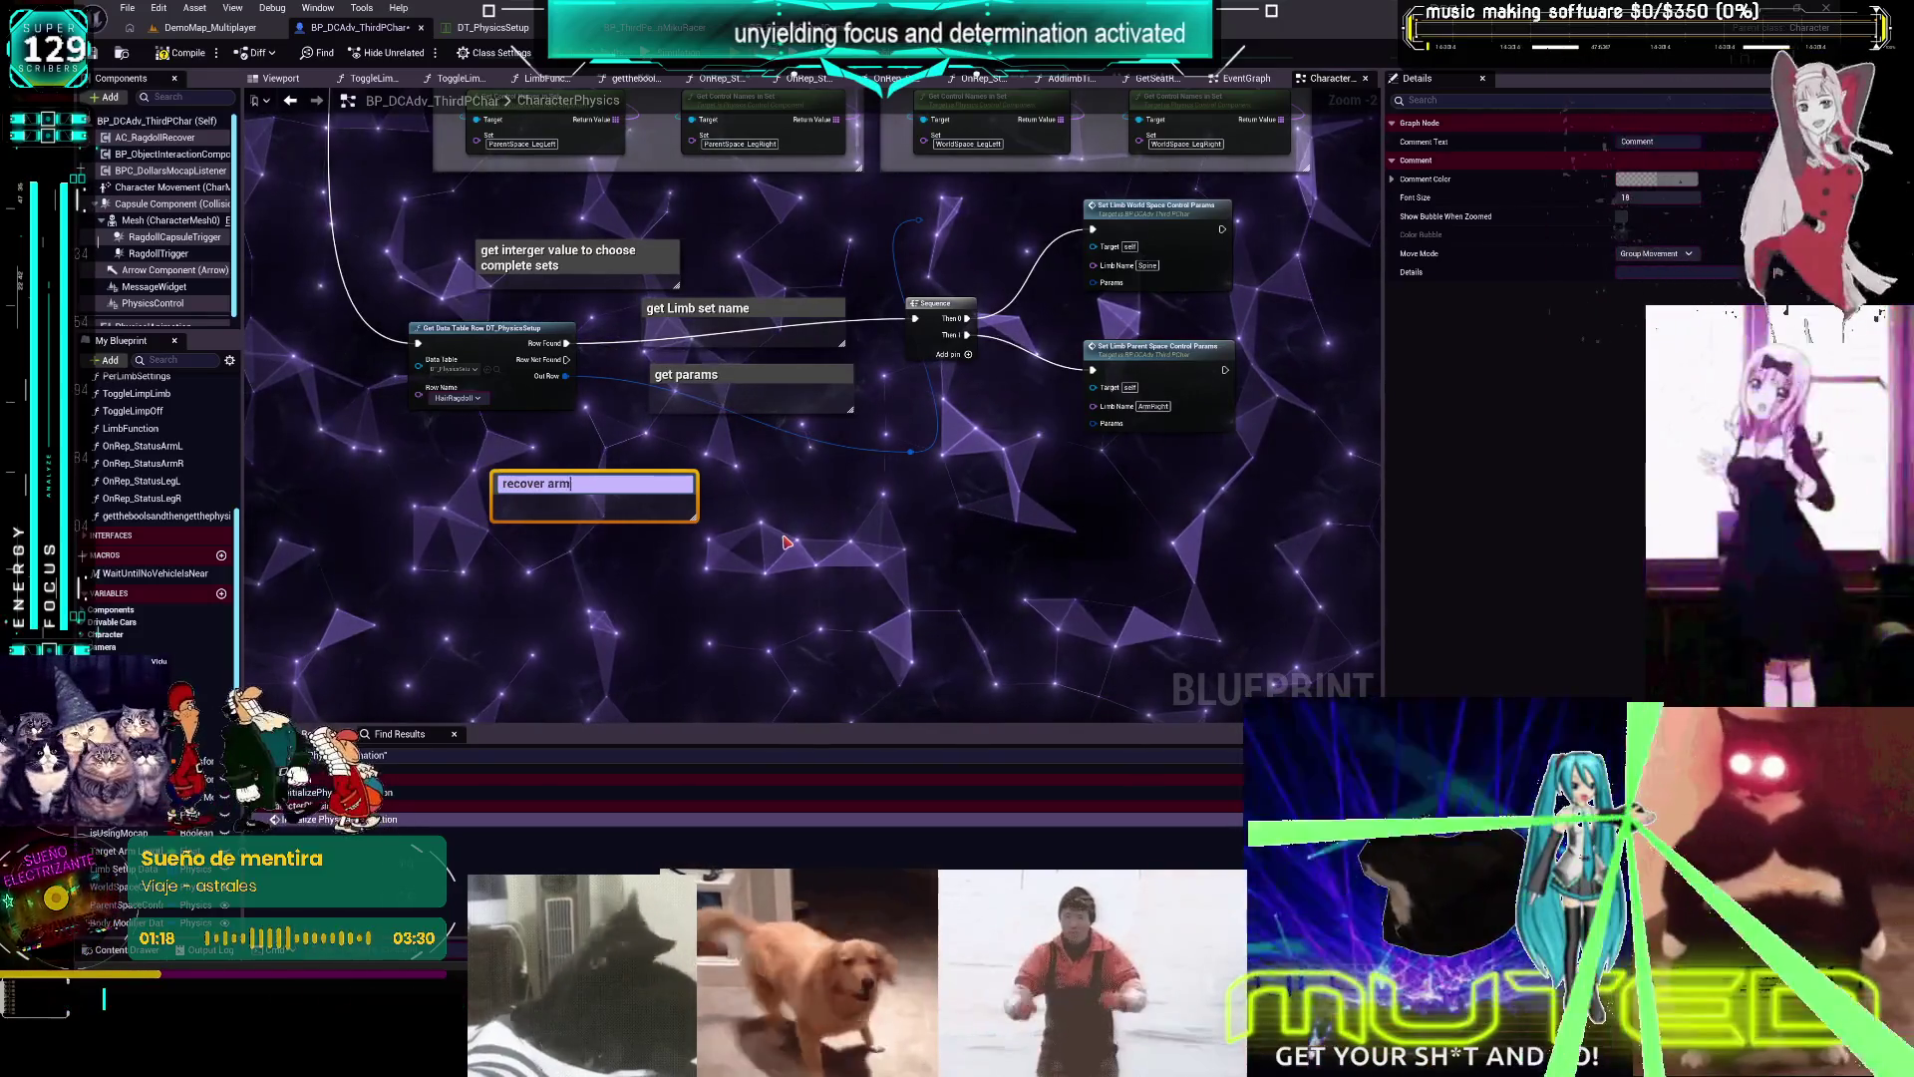
type(",")
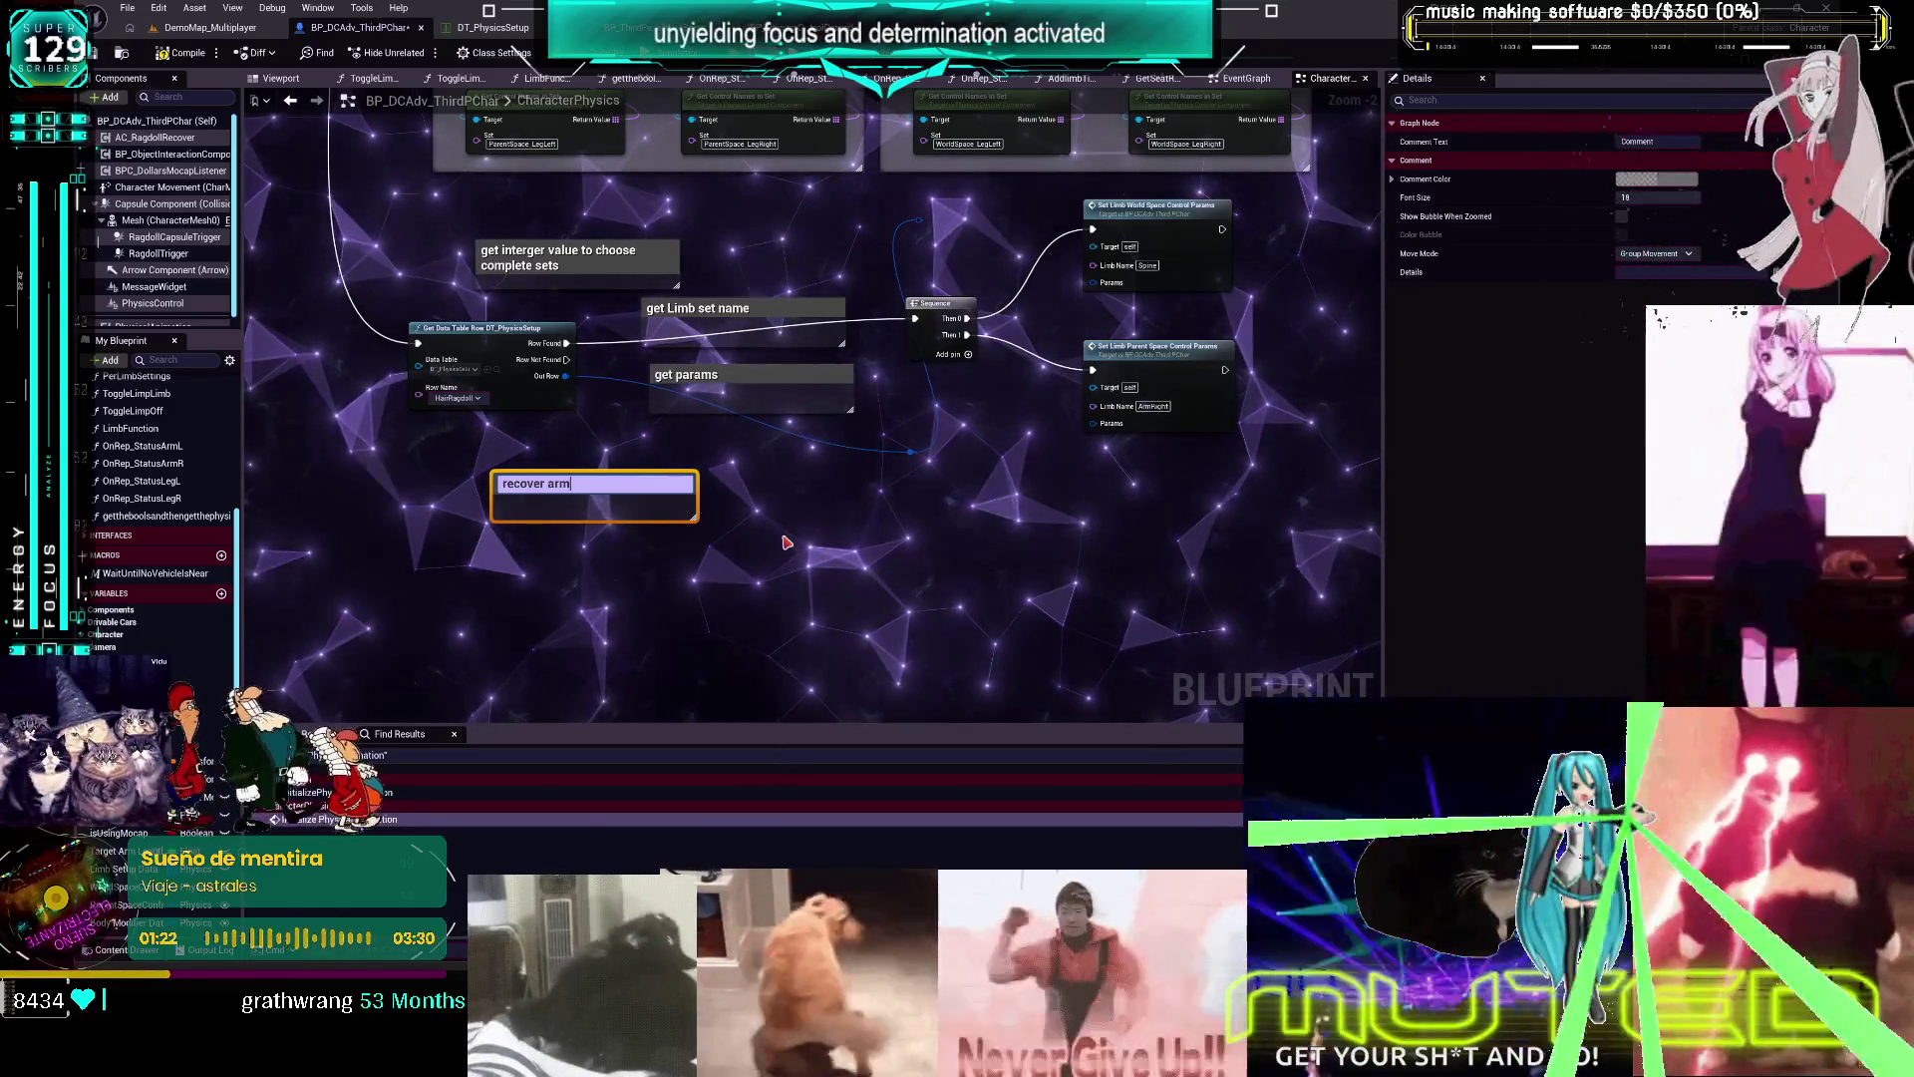
type("////")
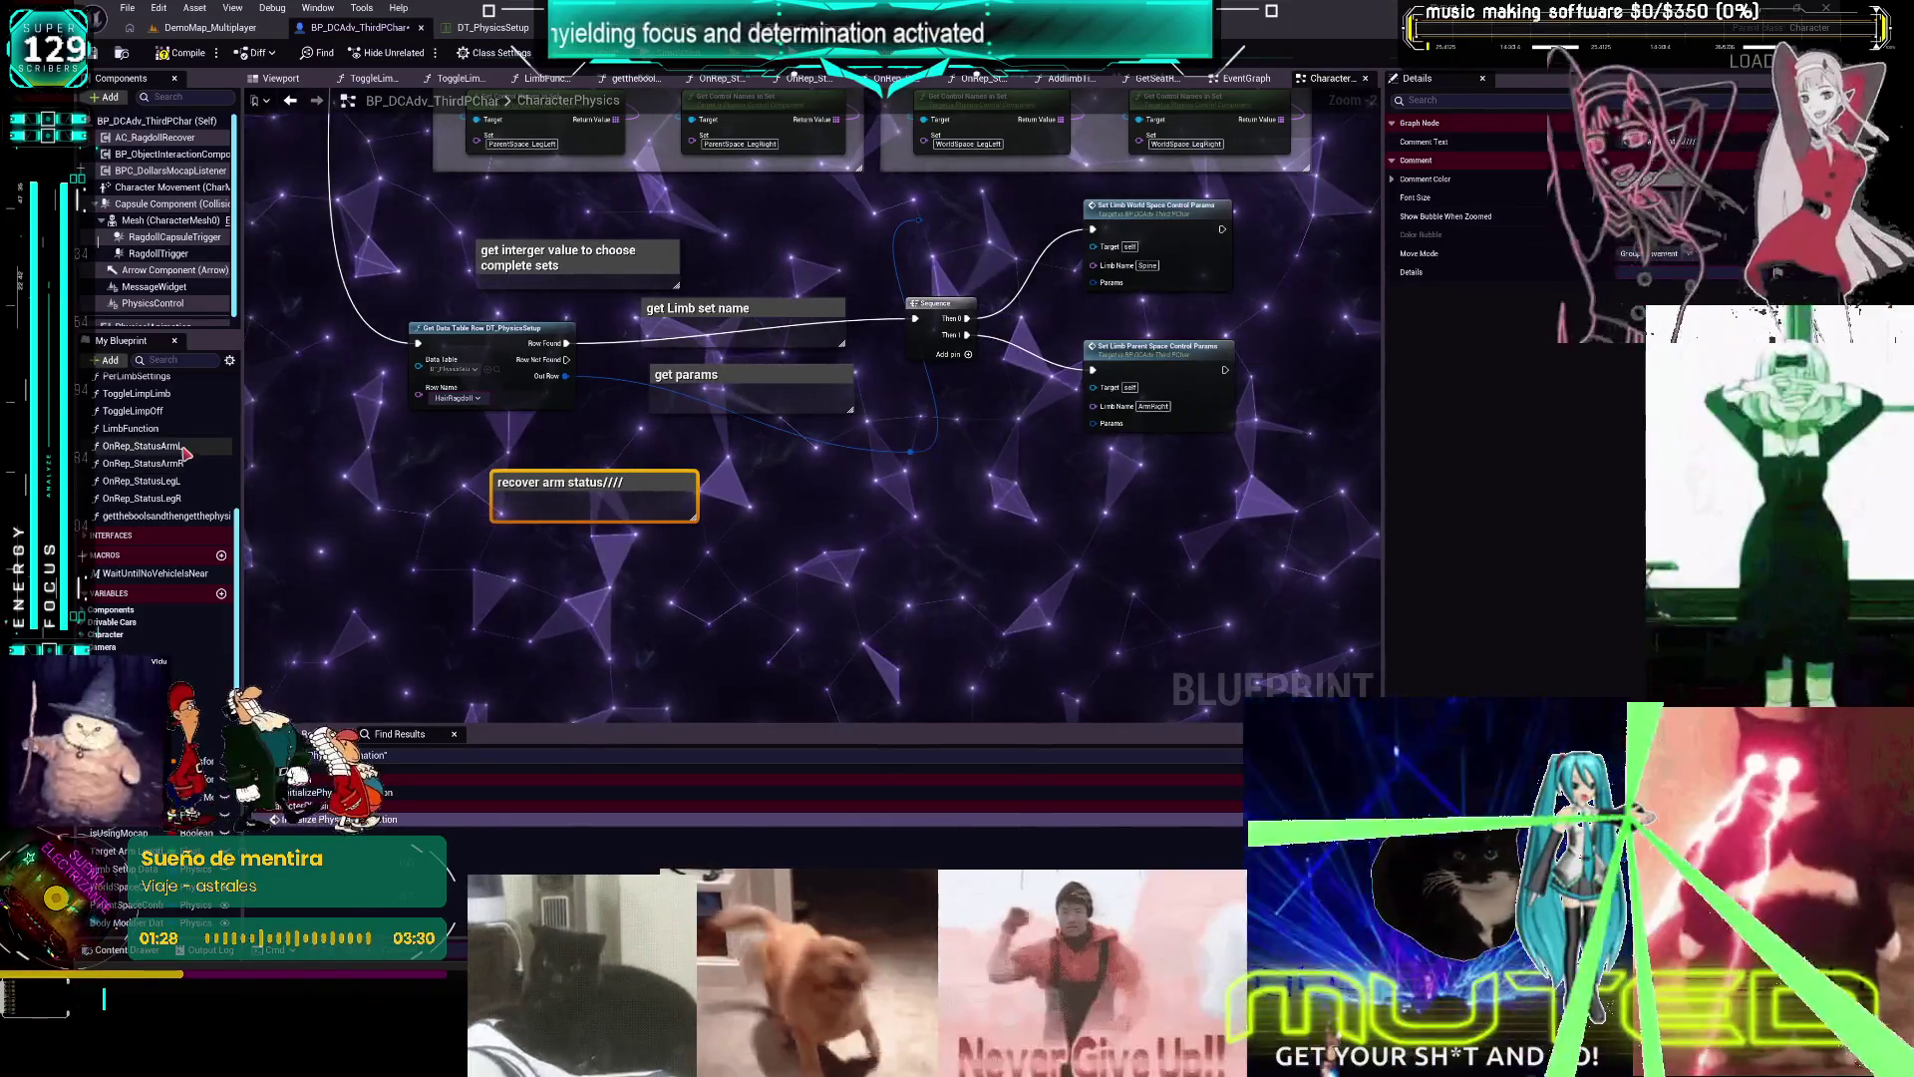
double_click(143, 445)
double_click(957, 407)
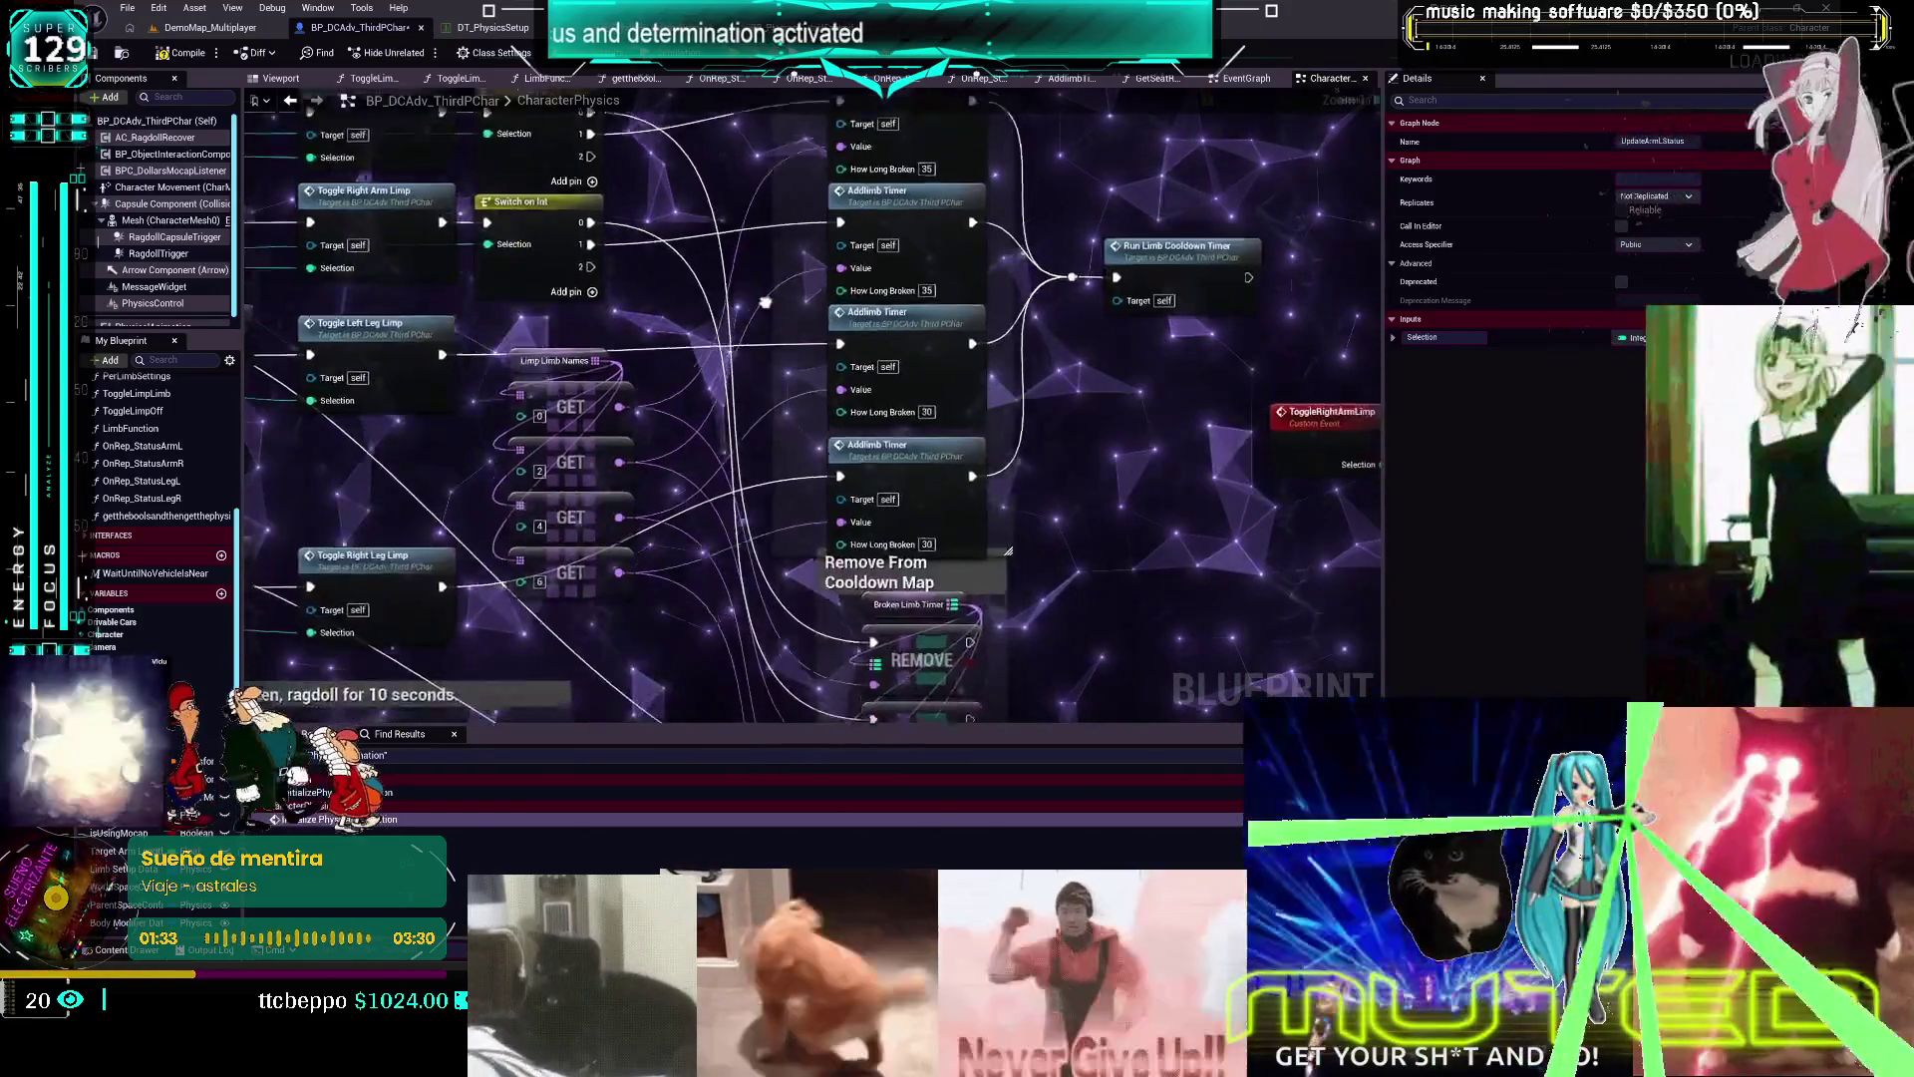
Go to the ToggleLeftArmLimp event, review its Toggle Limp Limb call, and open ToggleLimpLimb
scroll(738, 456, "down", 3)
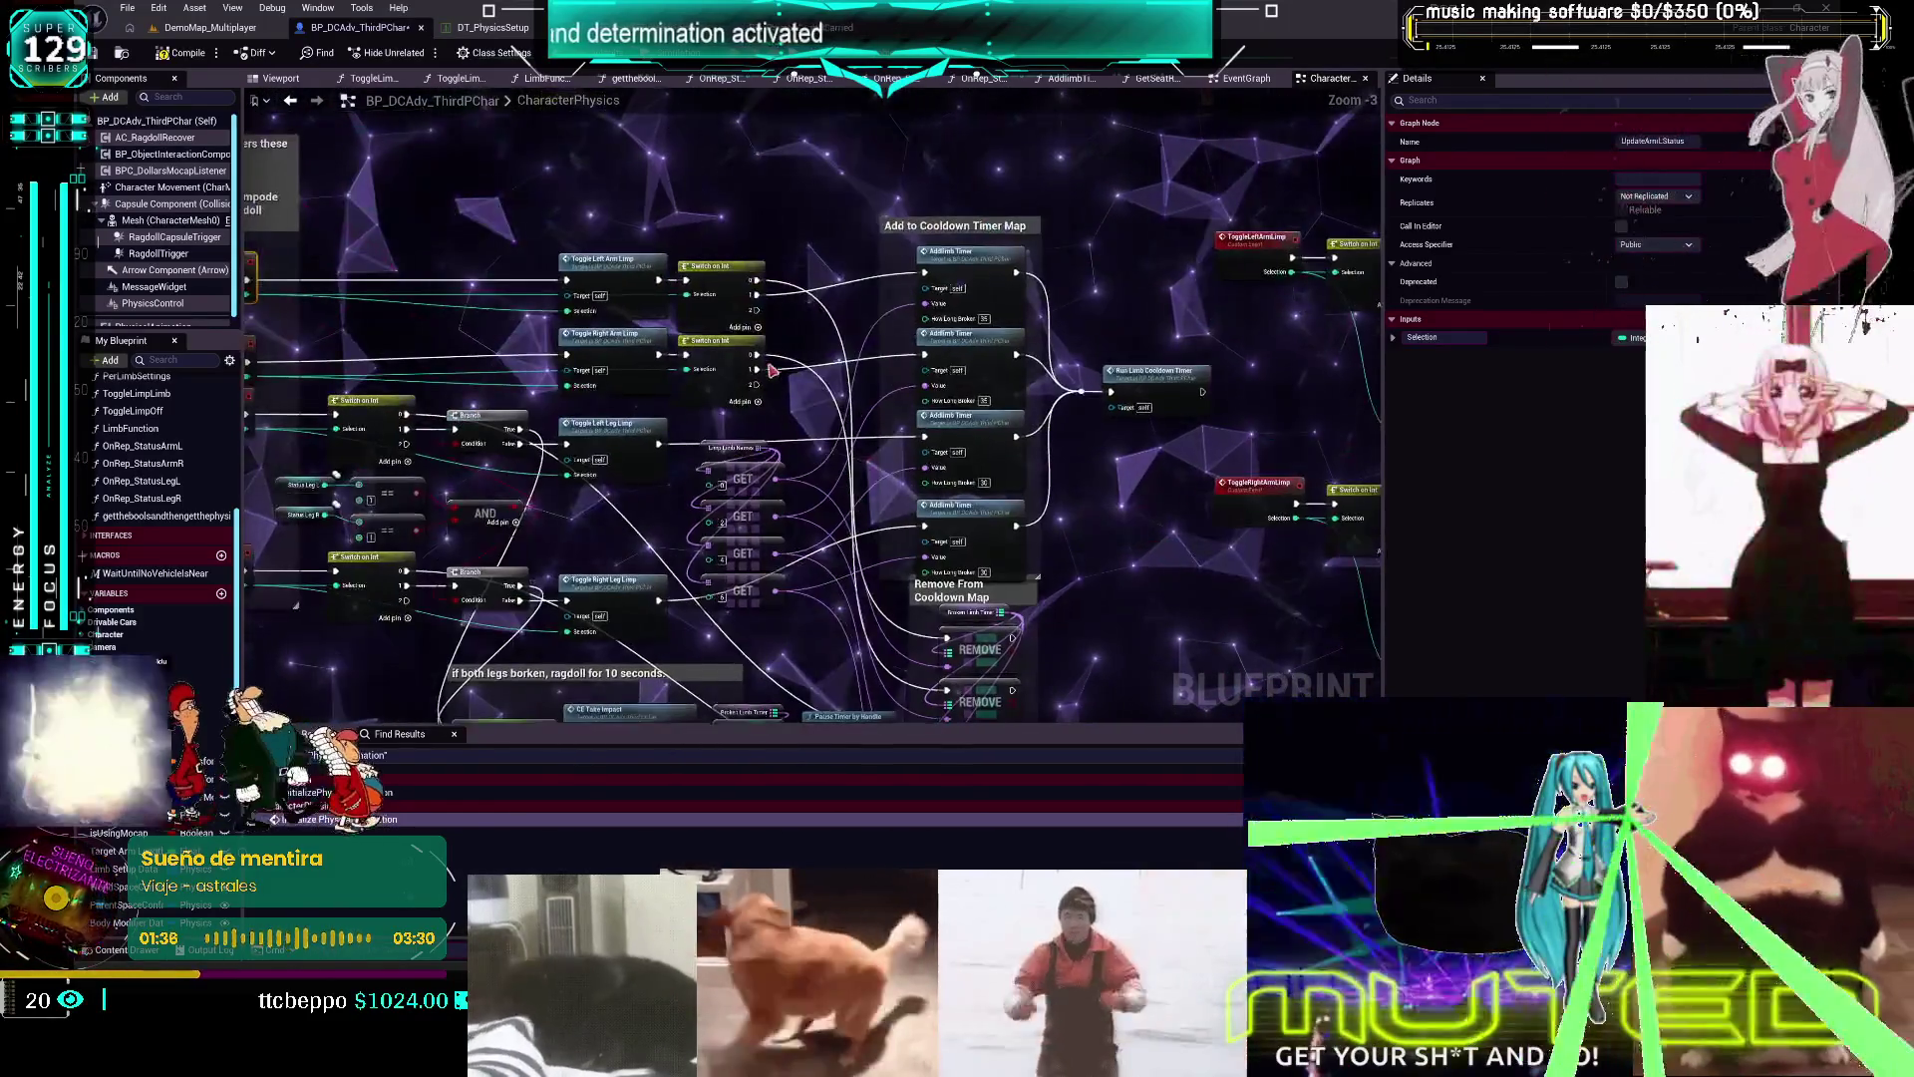
double_click(632, 267)
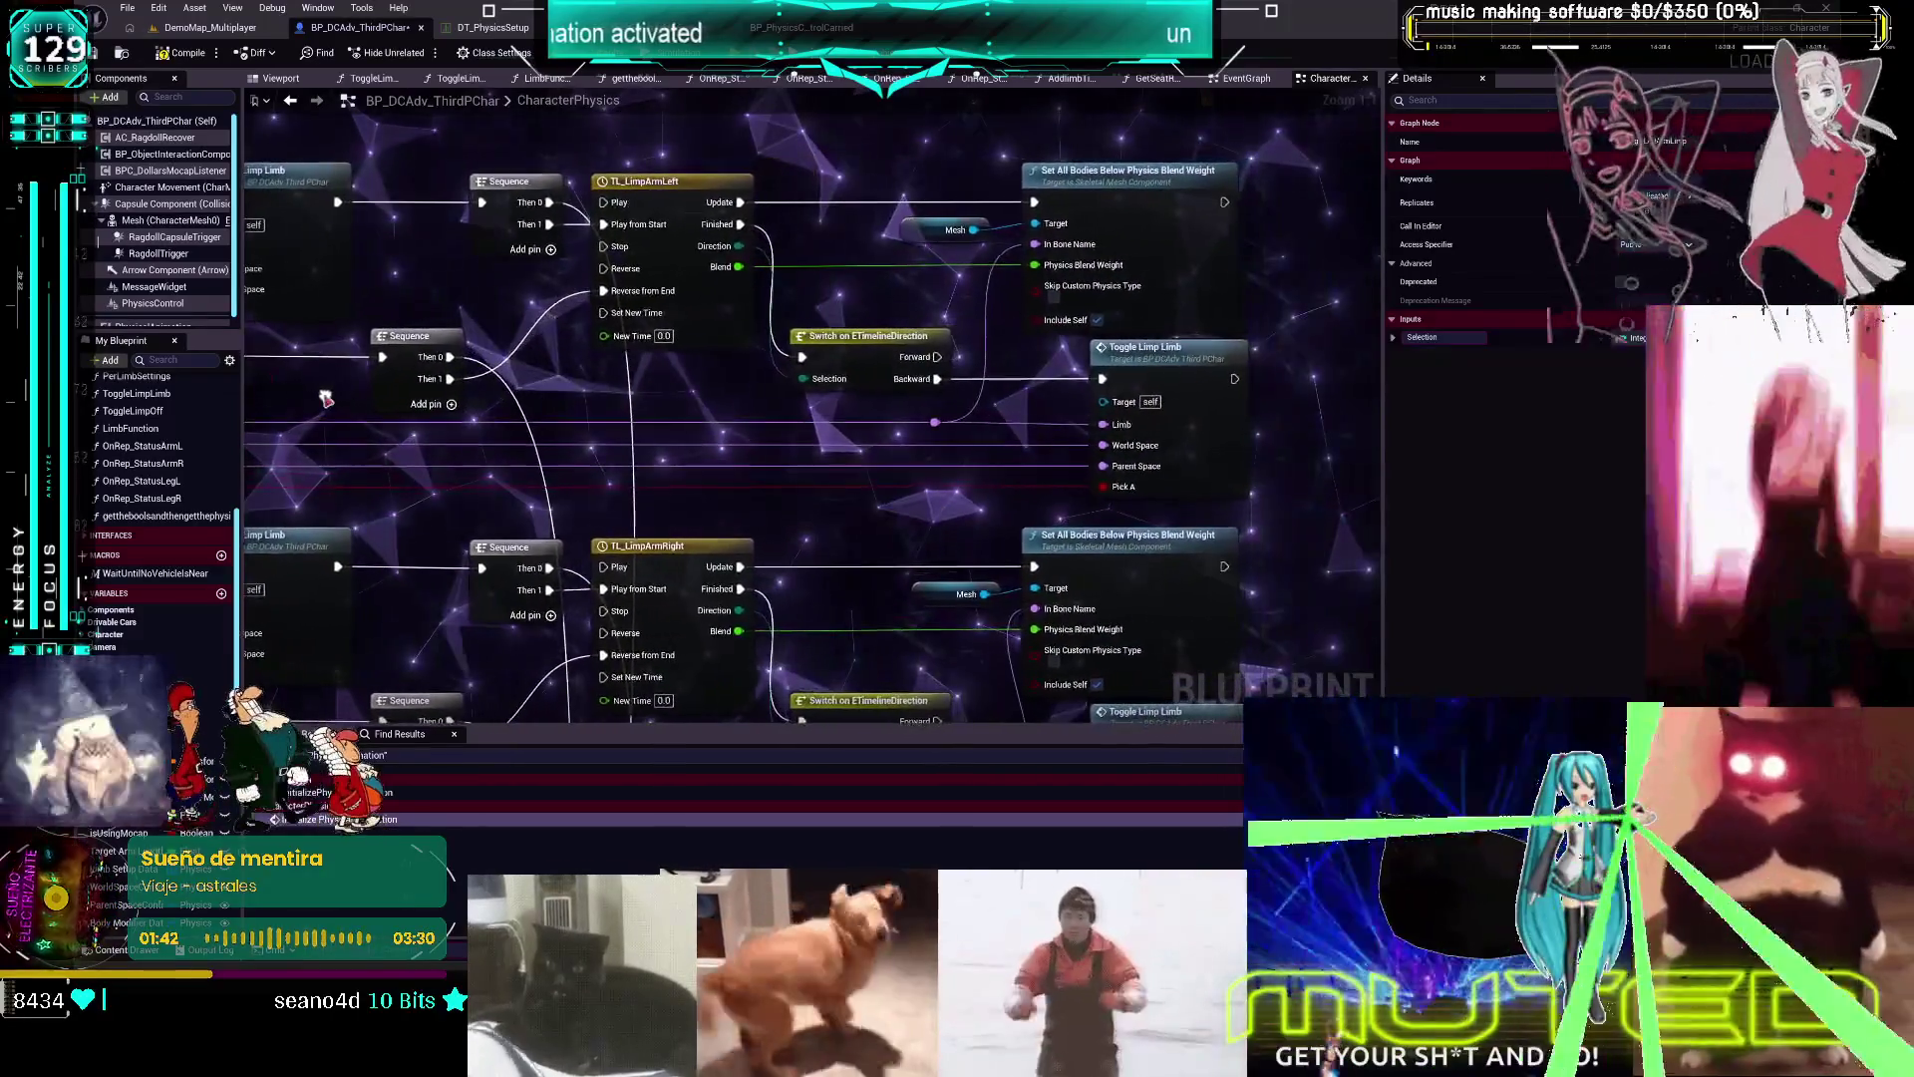
left_click(1160, 370)
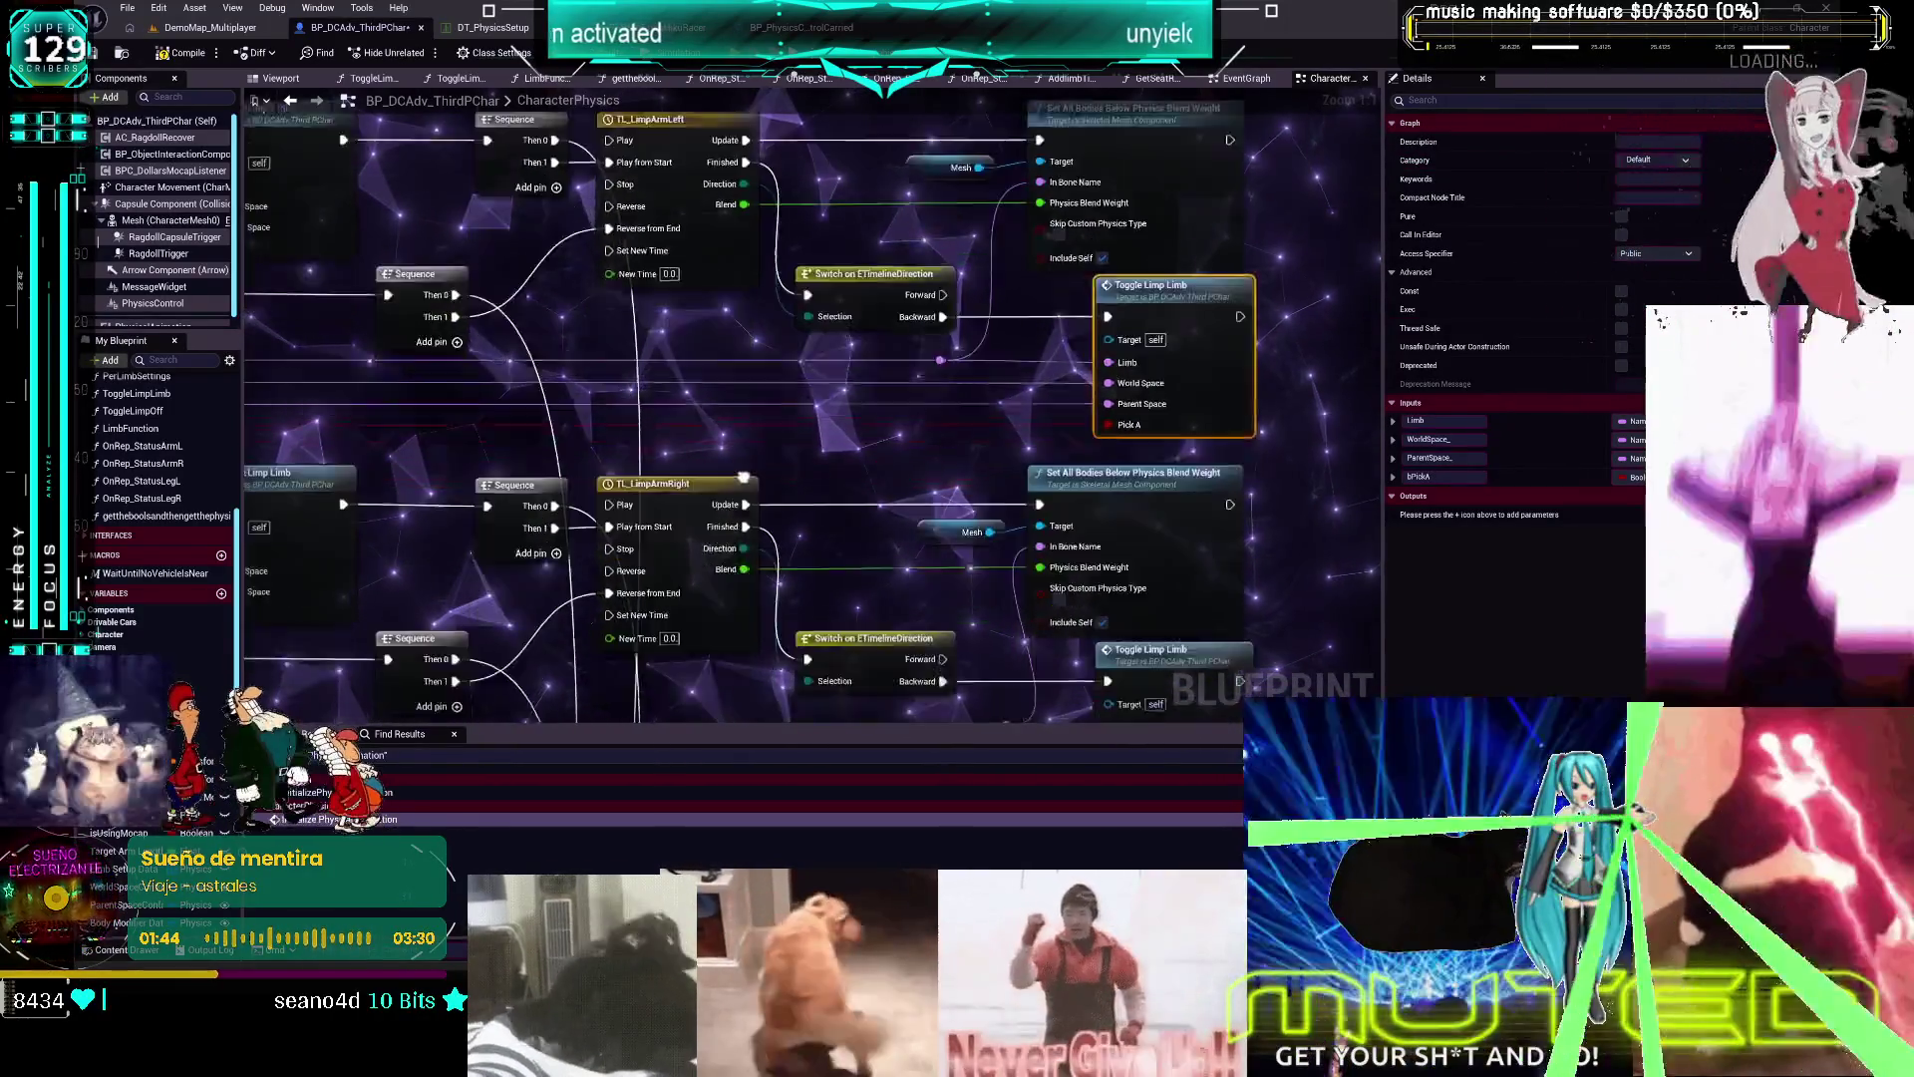
left_click_drag(698, 429, 759, 420)
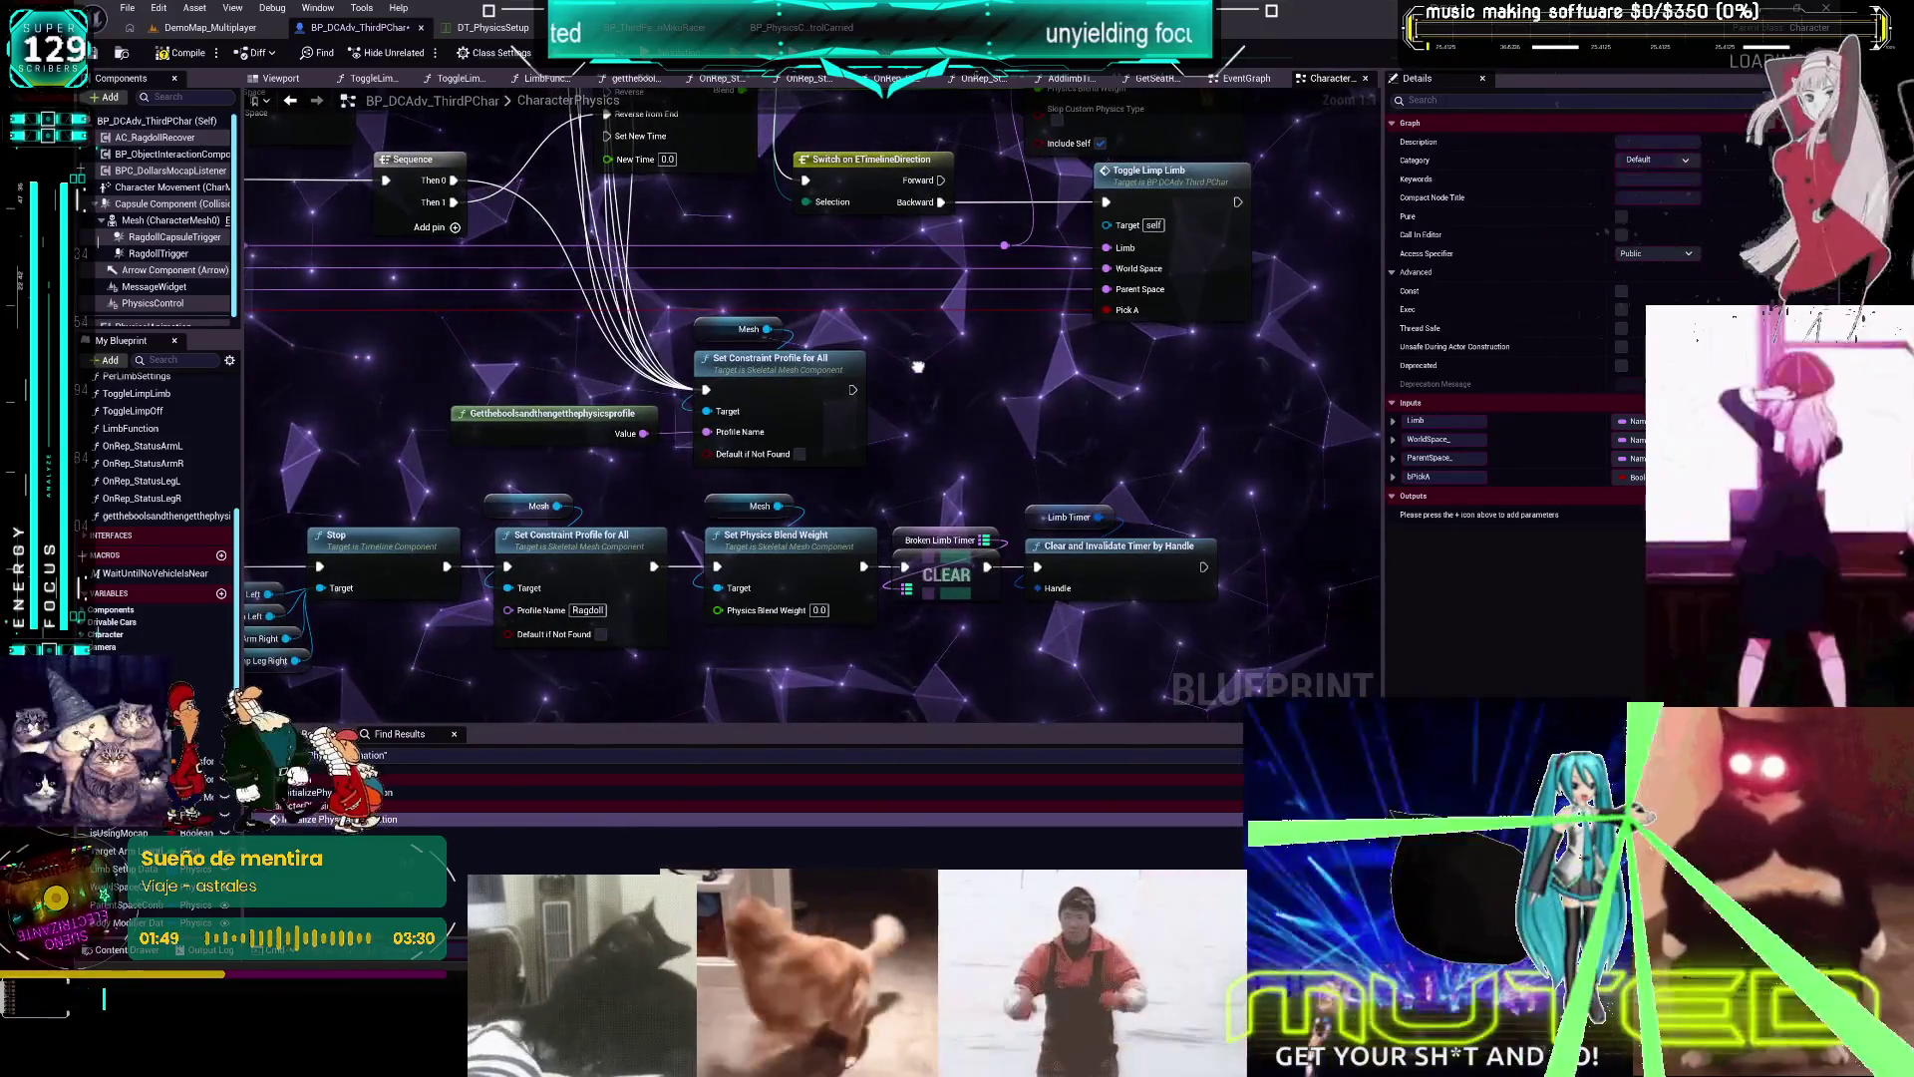
left_click_drag(917, 367, 867, 413)
double_click(1055, 408)
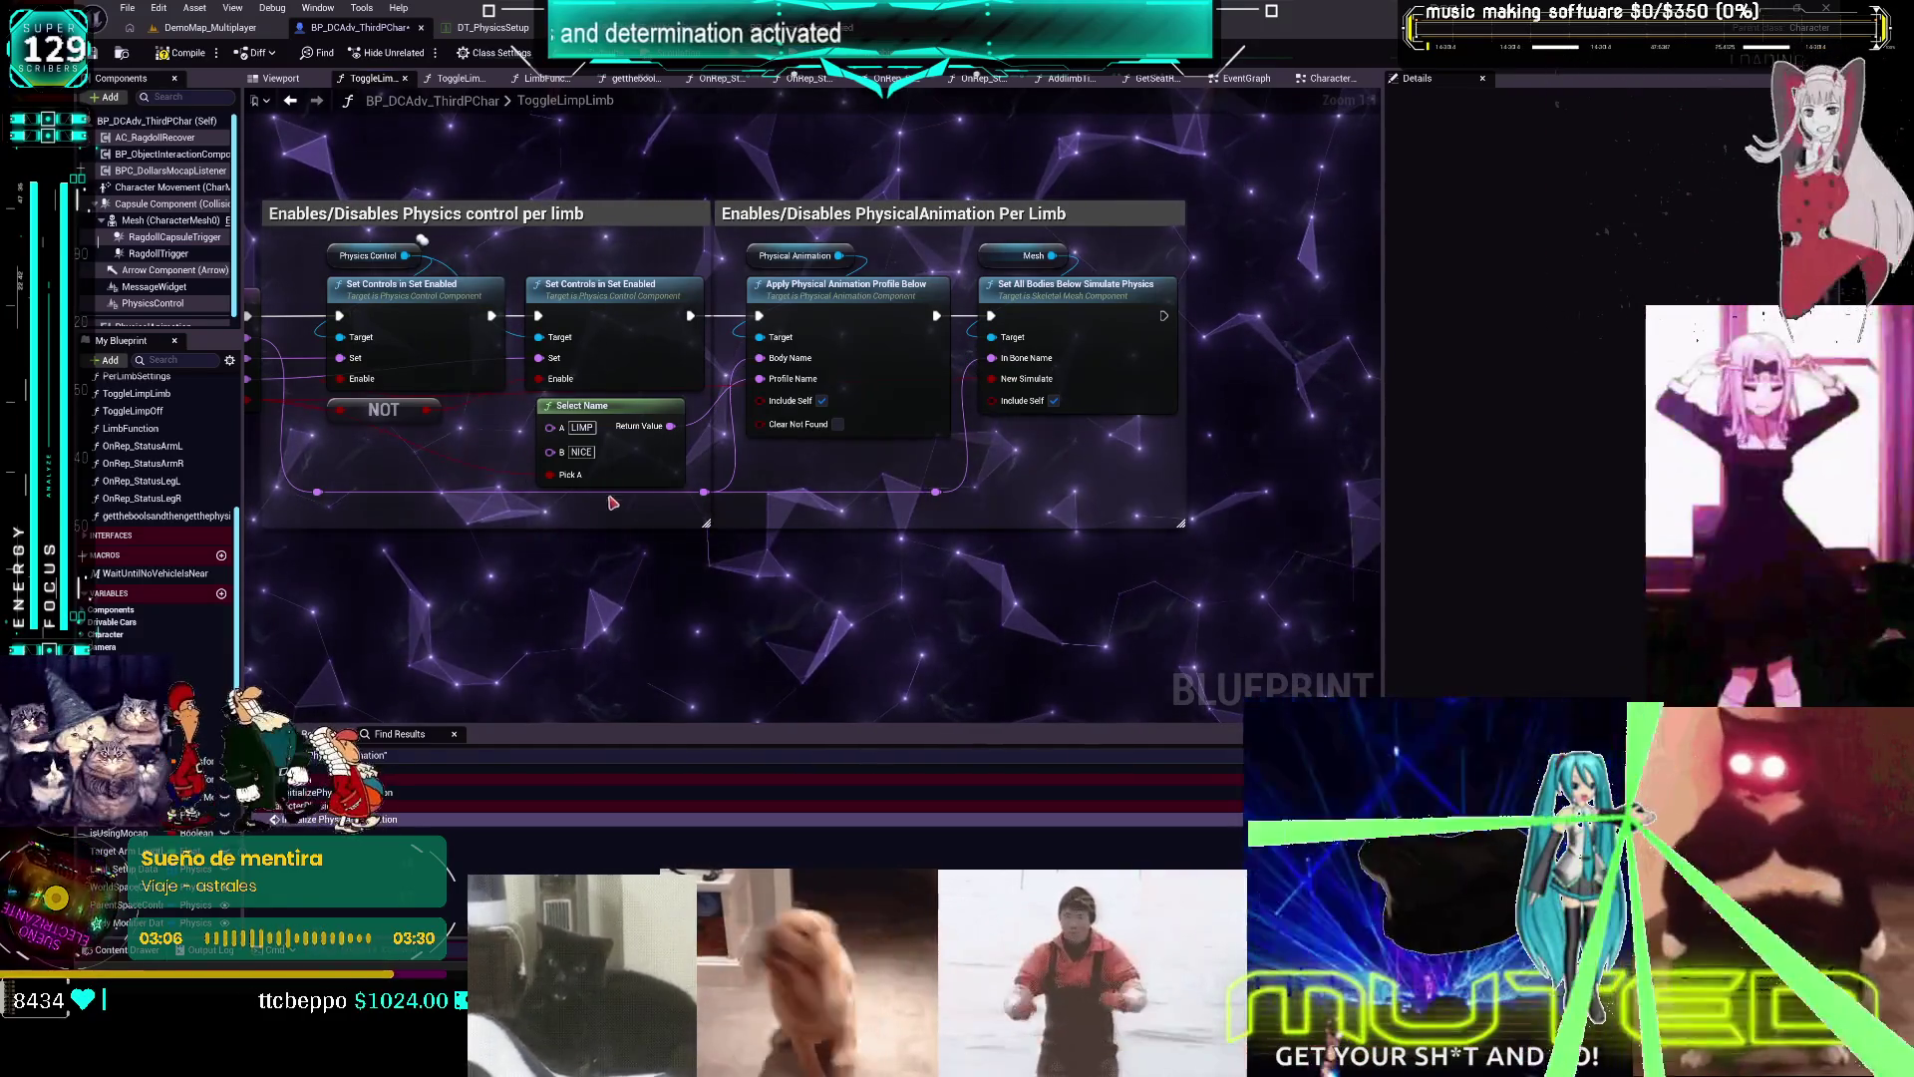
Move the Select Name node down in ToggleLimpLimb, then go back to the CharacterPhysics graph
left_click_drag(714, 587, 890, 604)
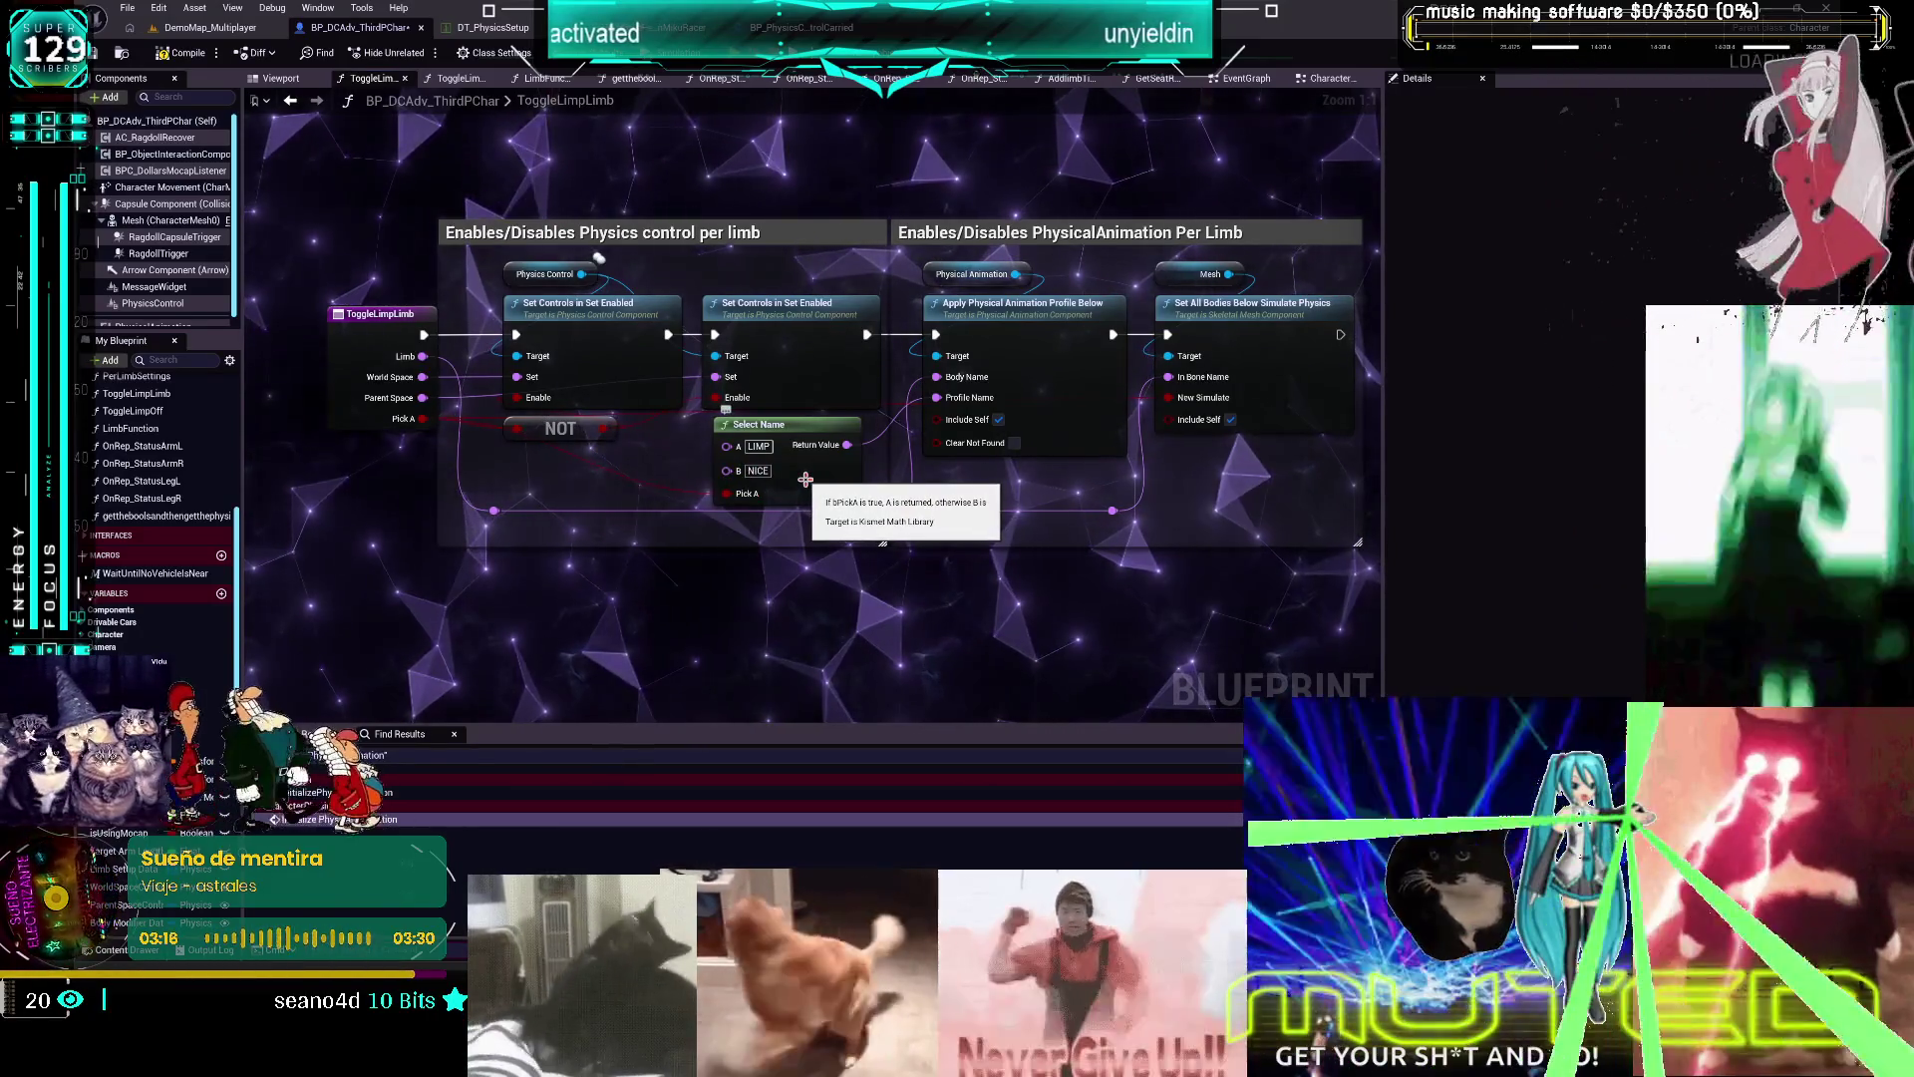
mouse_move(806, 480)
left_mouse_down()
mouse_move(803, 675)
mouse_move(660, 600)
mouse_move(852, 620)
mouse_move(701, 641)
mouse_move(836, 646)
mouse_move(807, 647)
left_mouse_up()
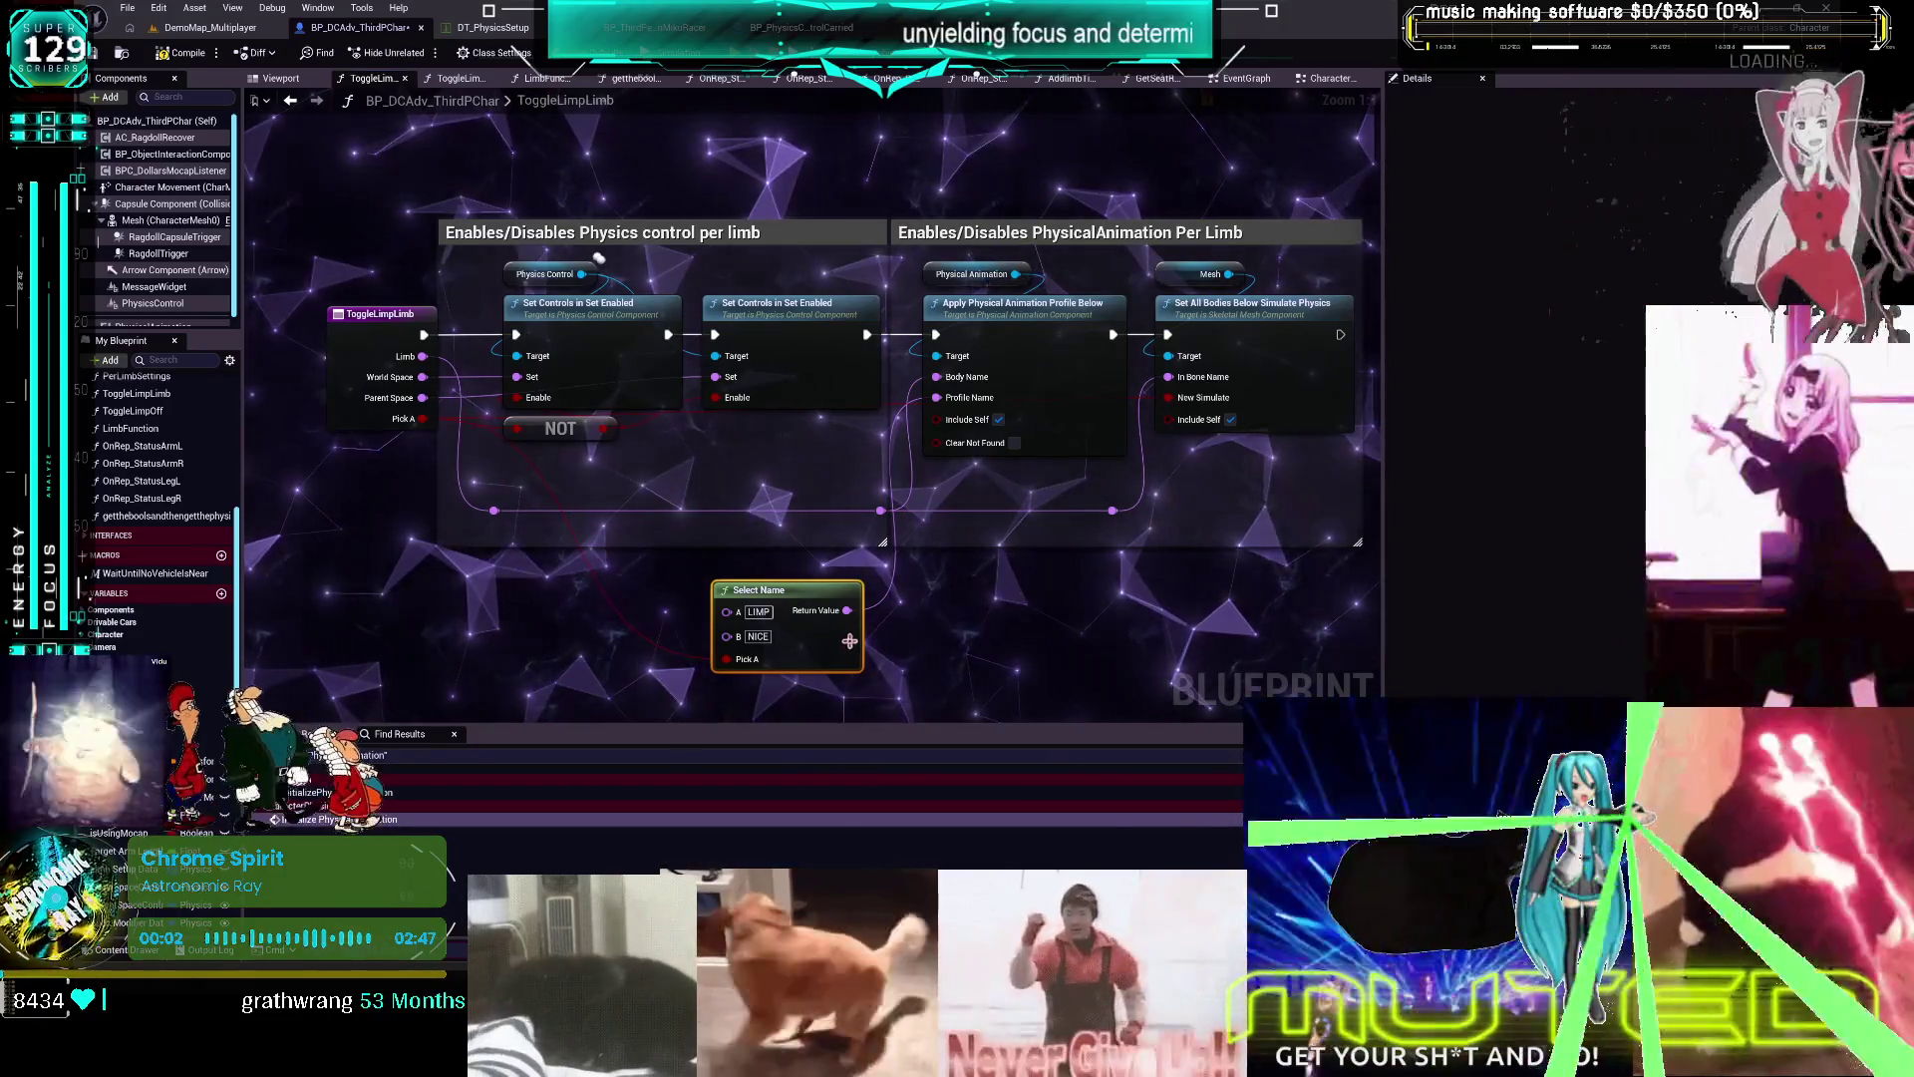
left_click_drag(849, 641, 830, 552)
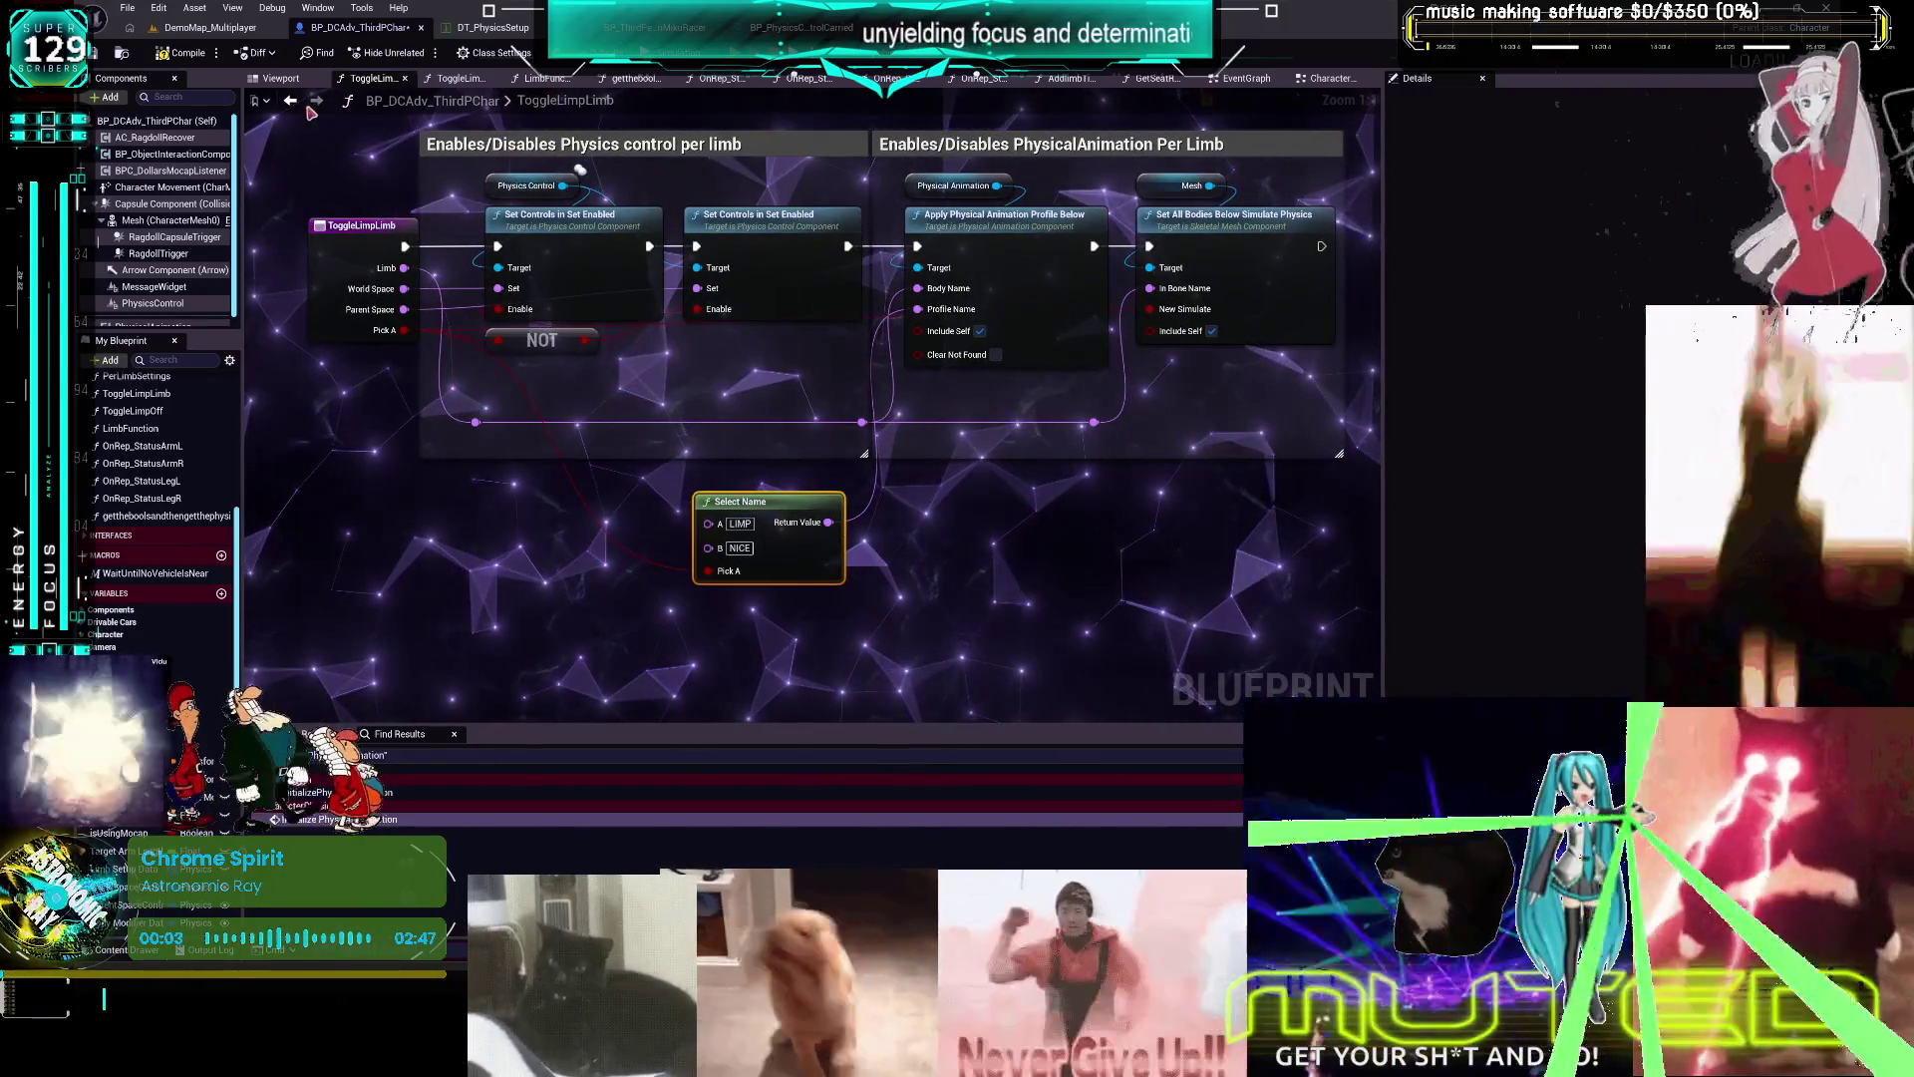
left_click(291, 100)
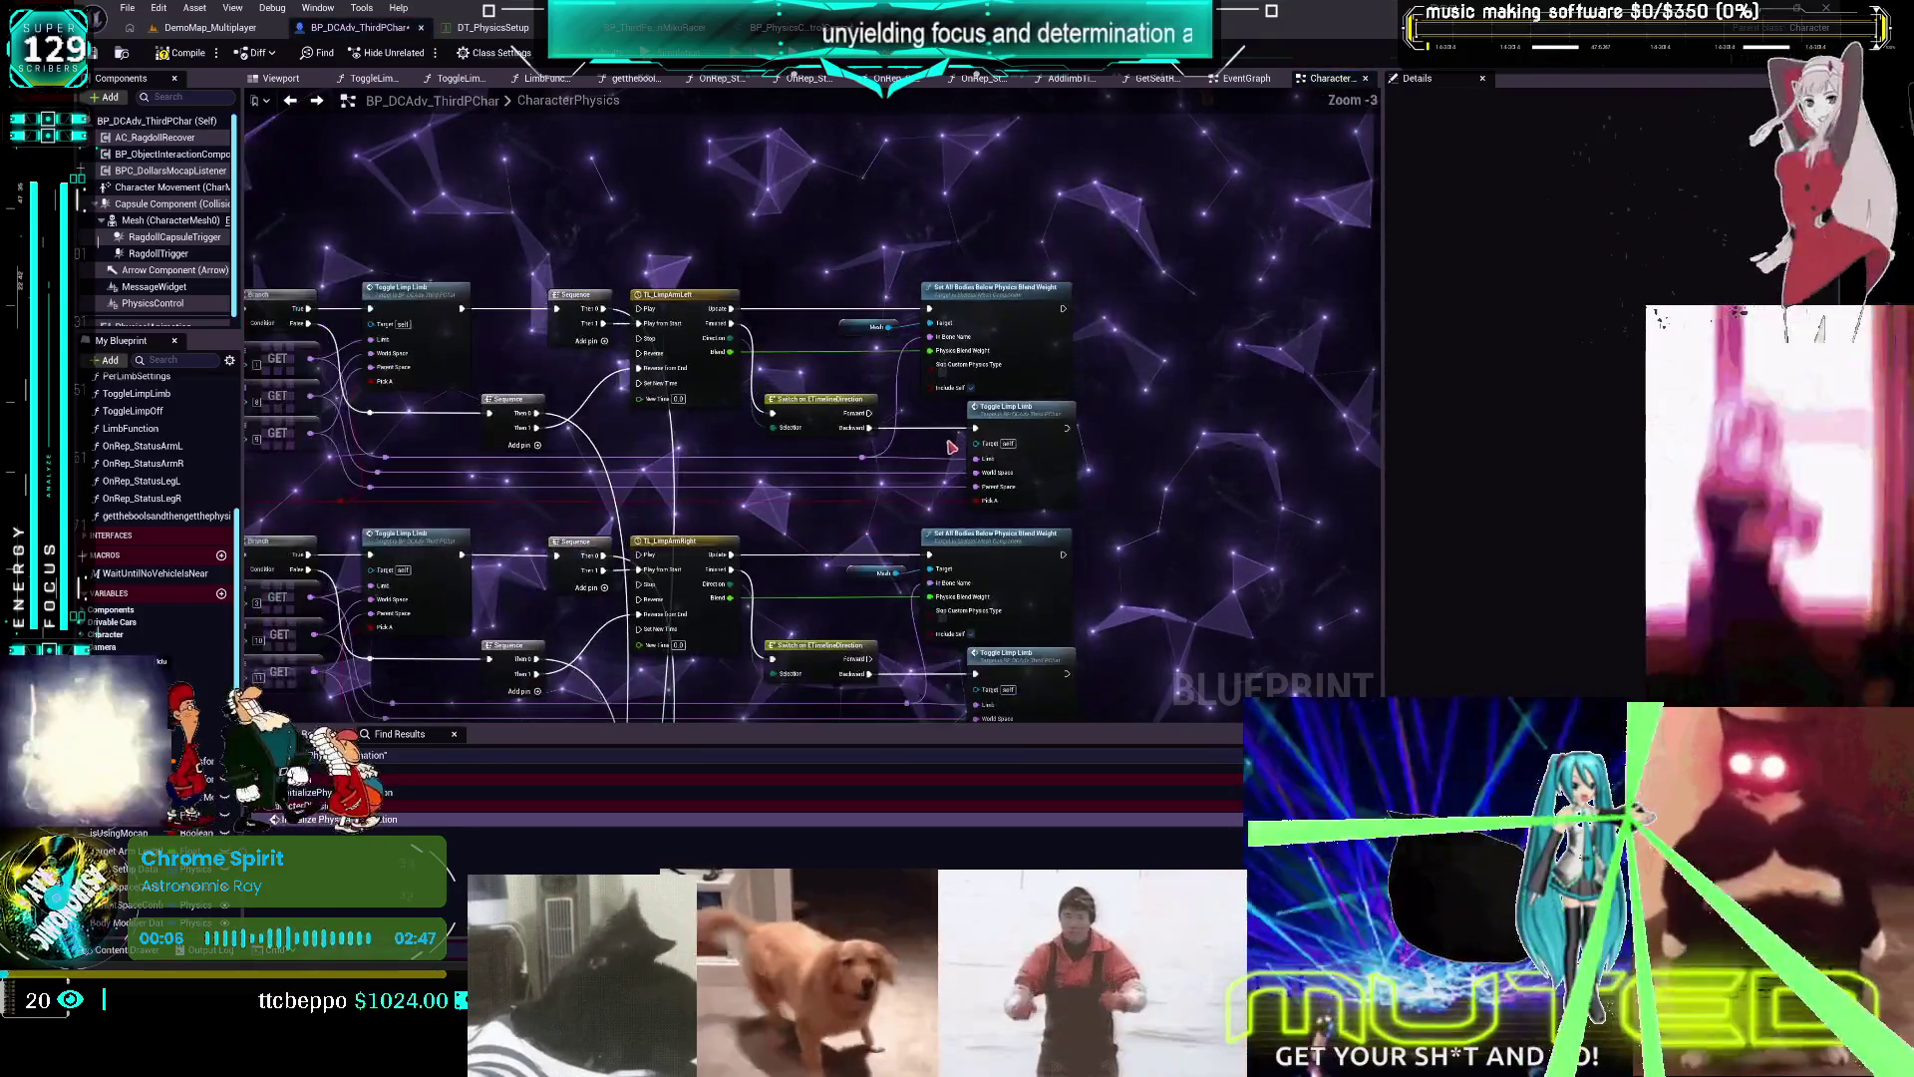
left_click_drag(509, 355, 808, 355)
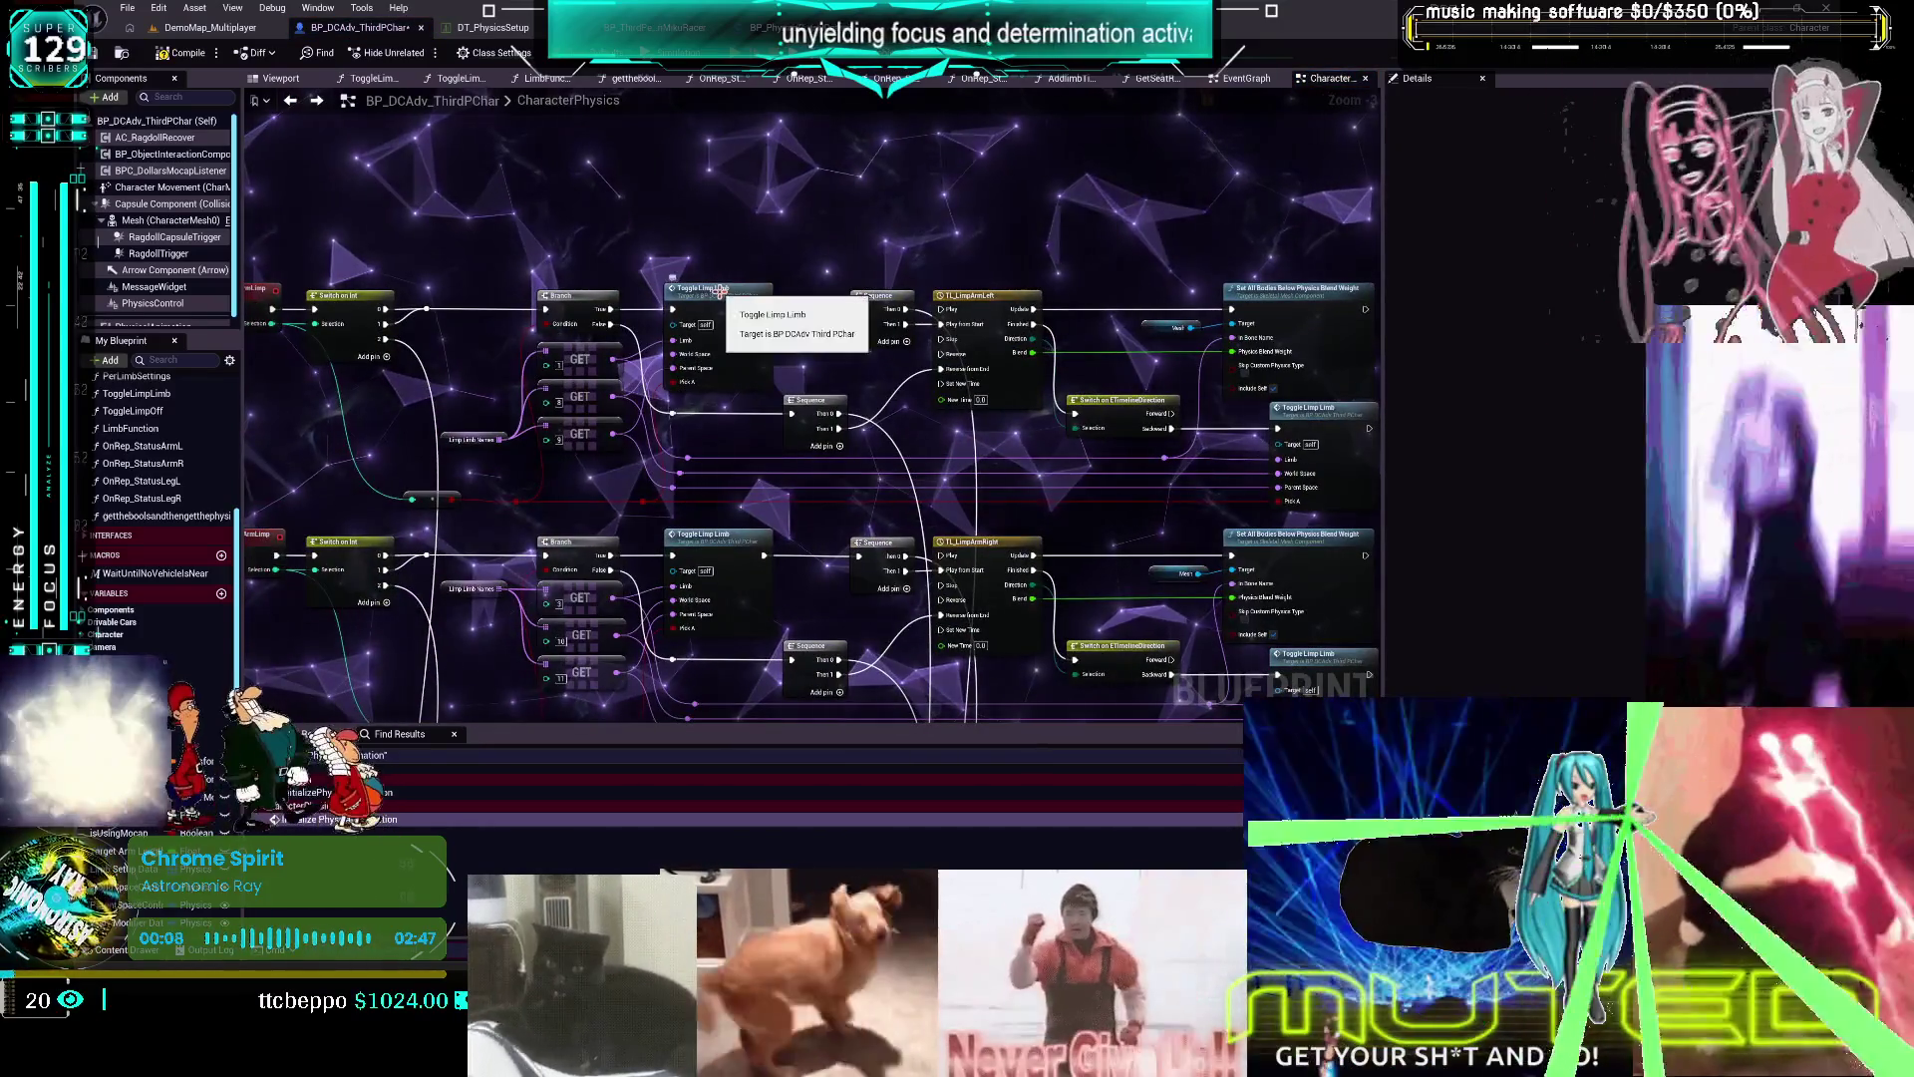
double_click(717, 289)
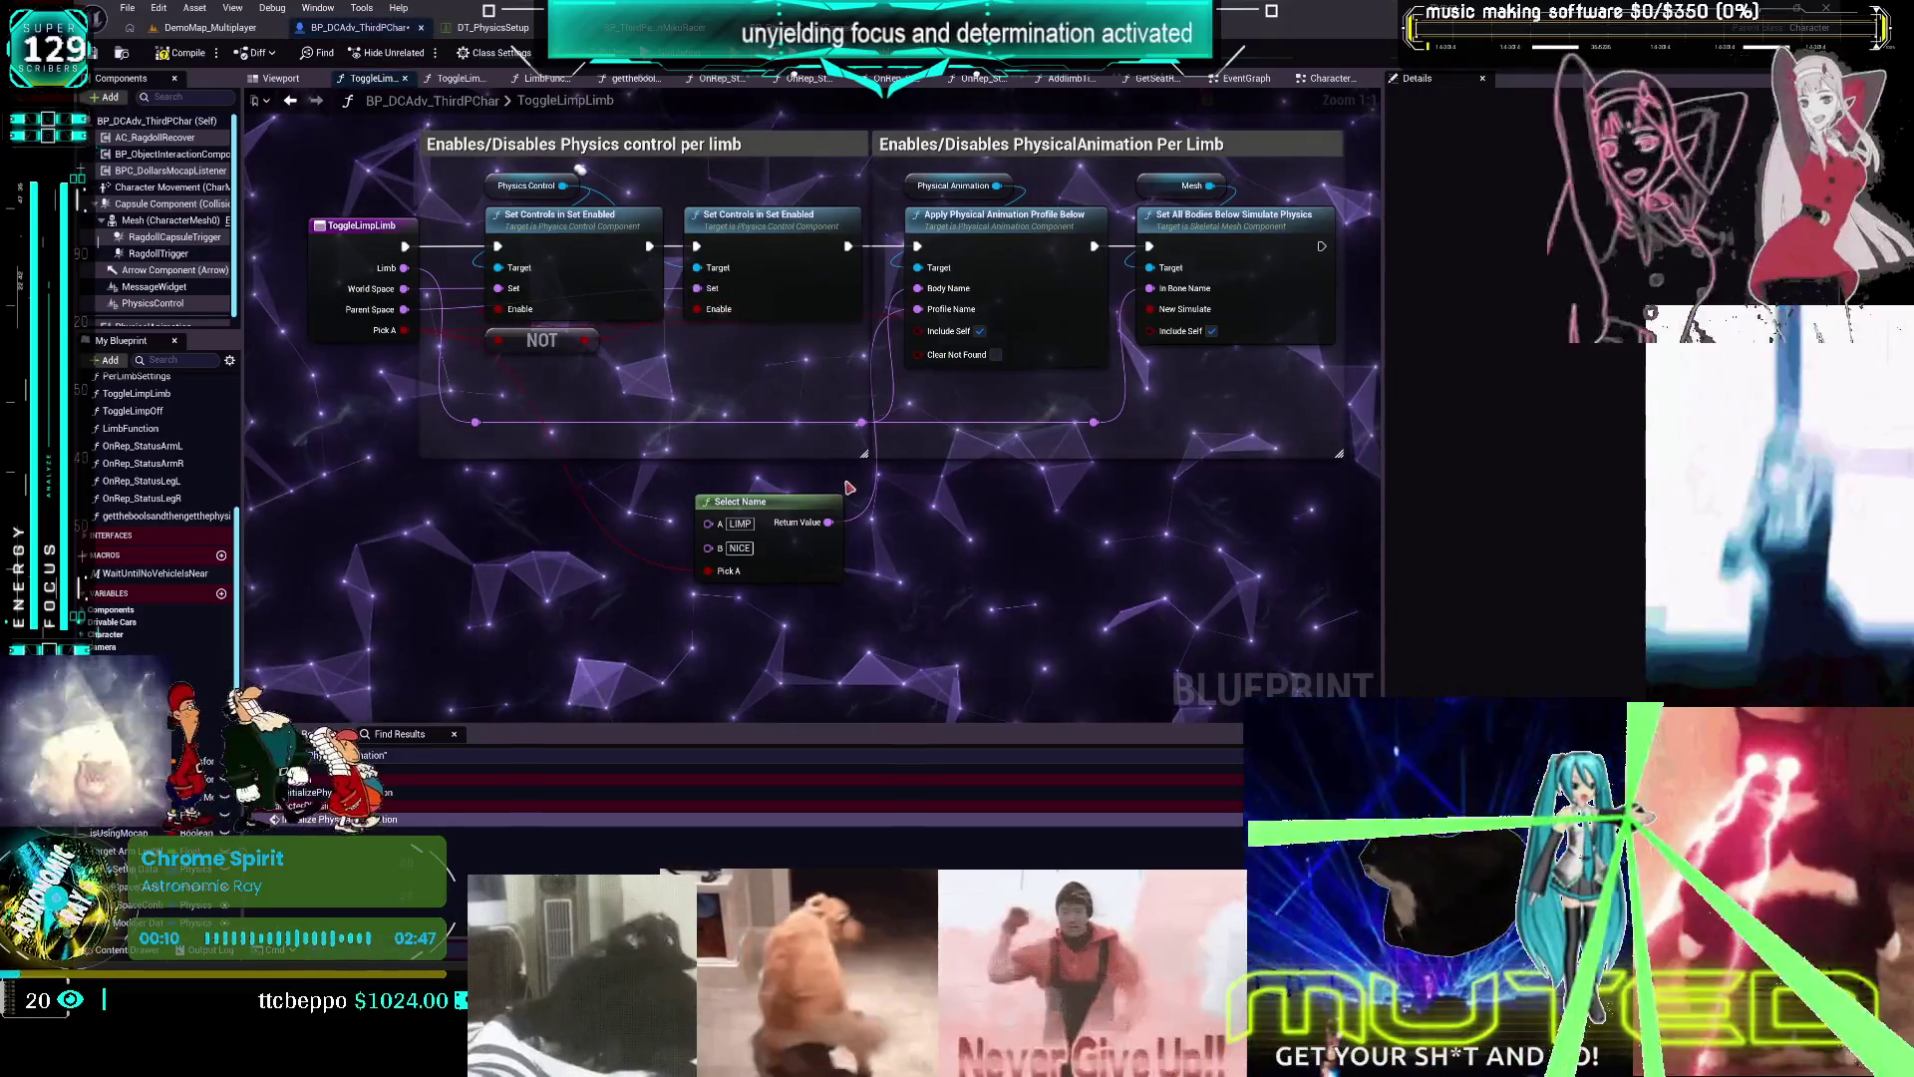
left_click(292, 100)
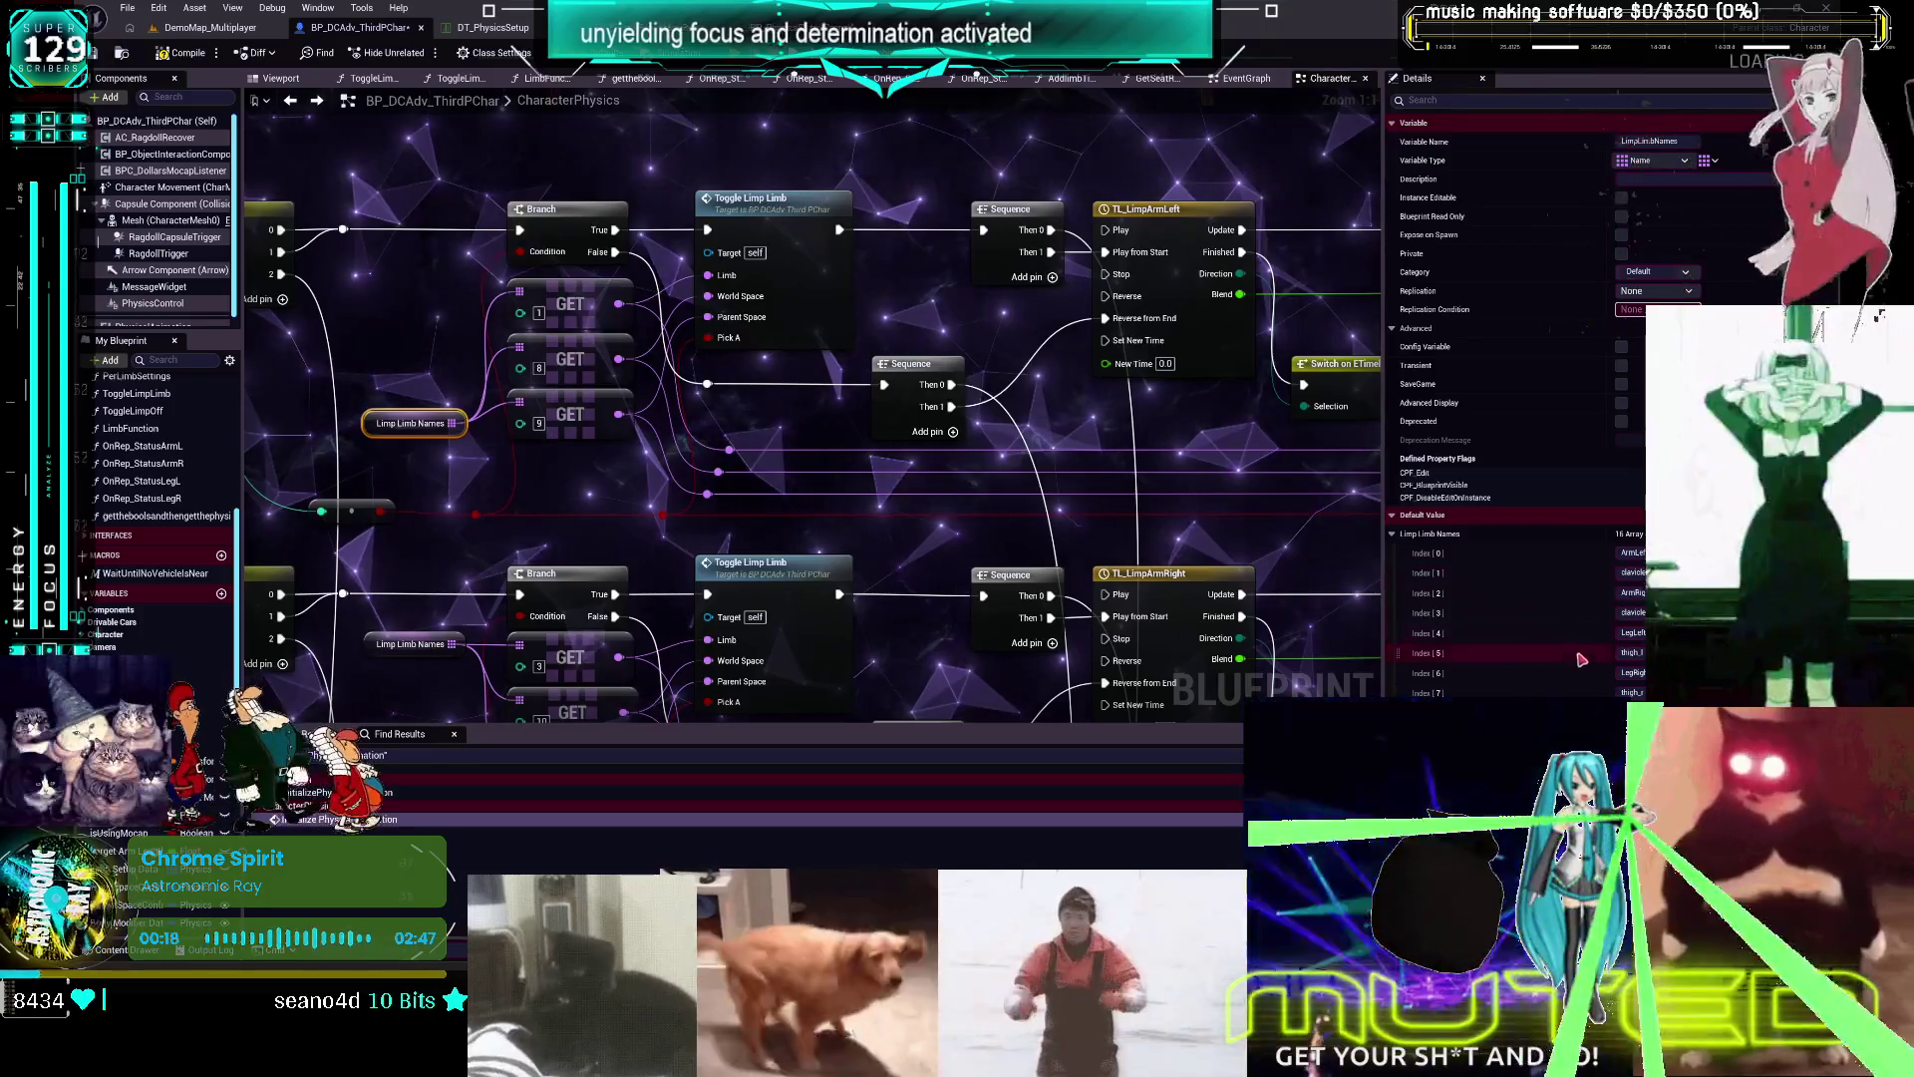
scroll(564, 544, "down", 4)
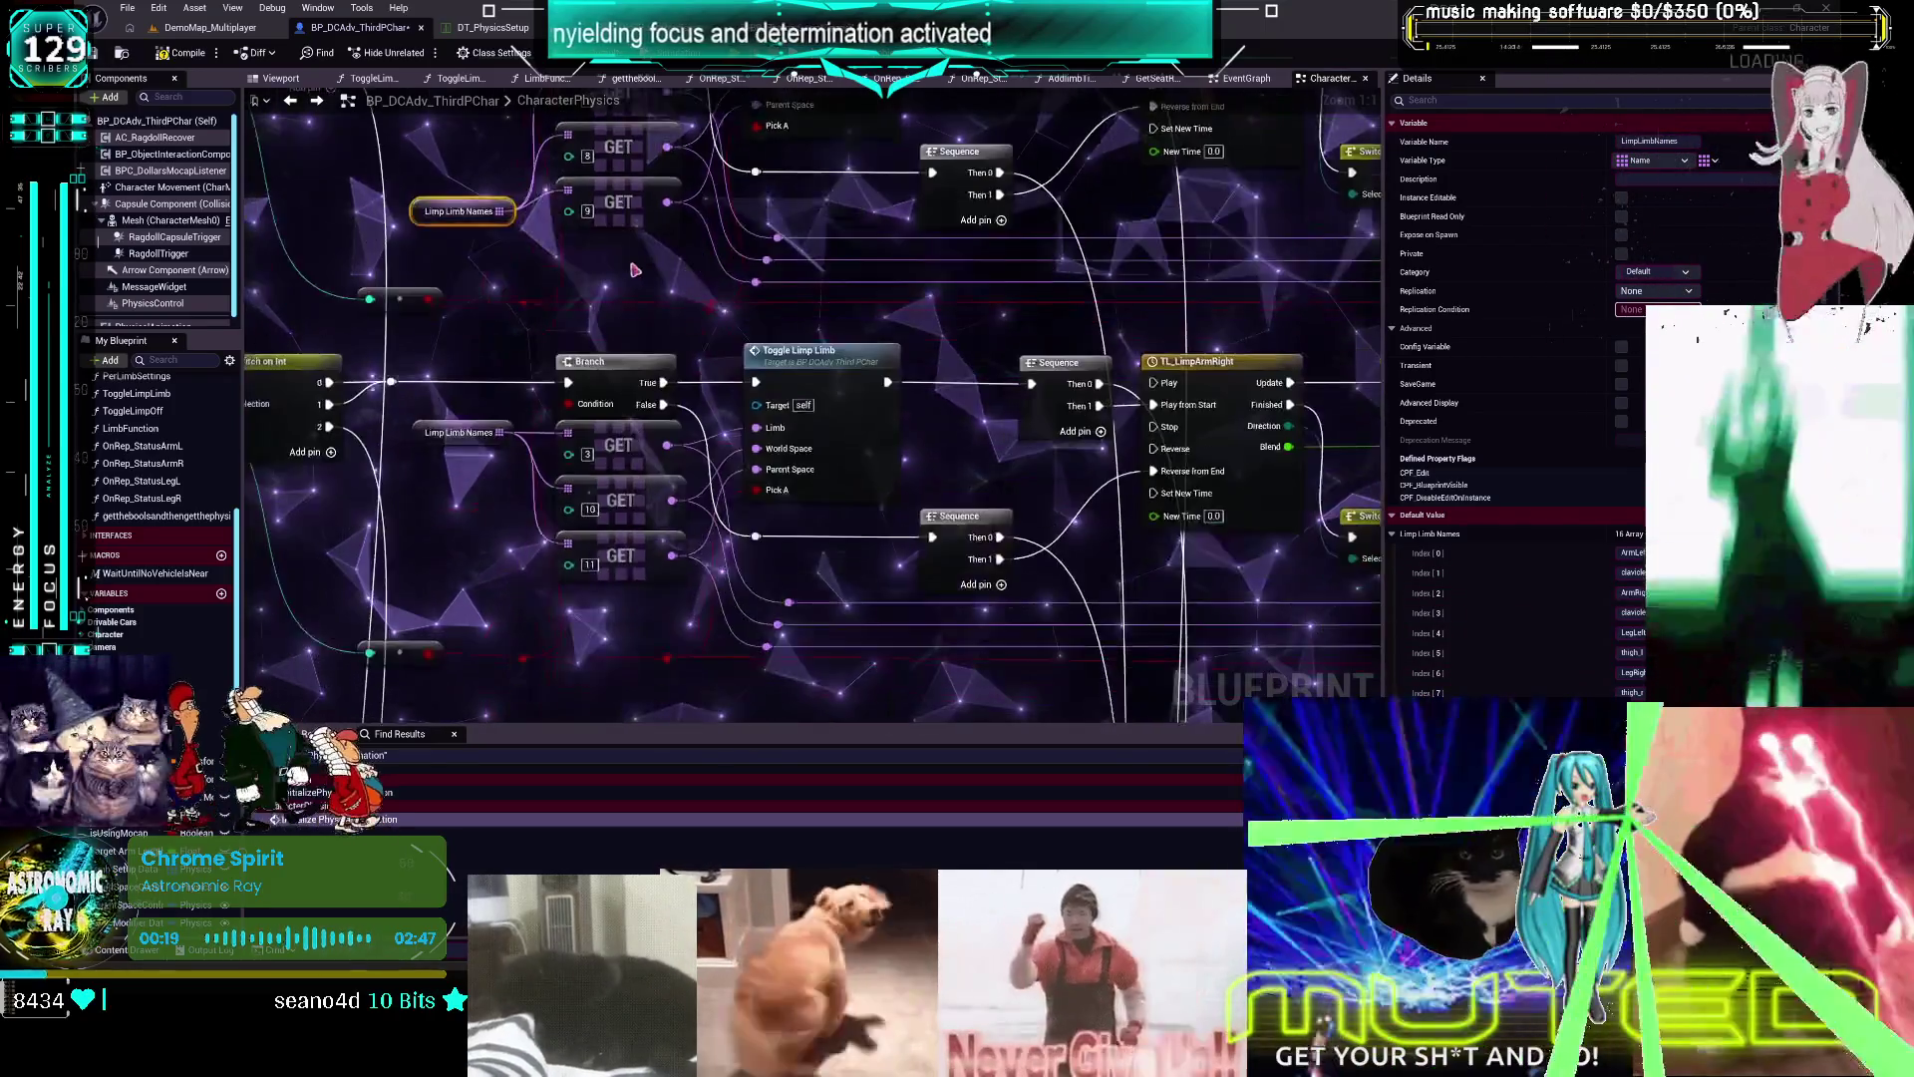
left_click_drag(817, 344, 813, 295)
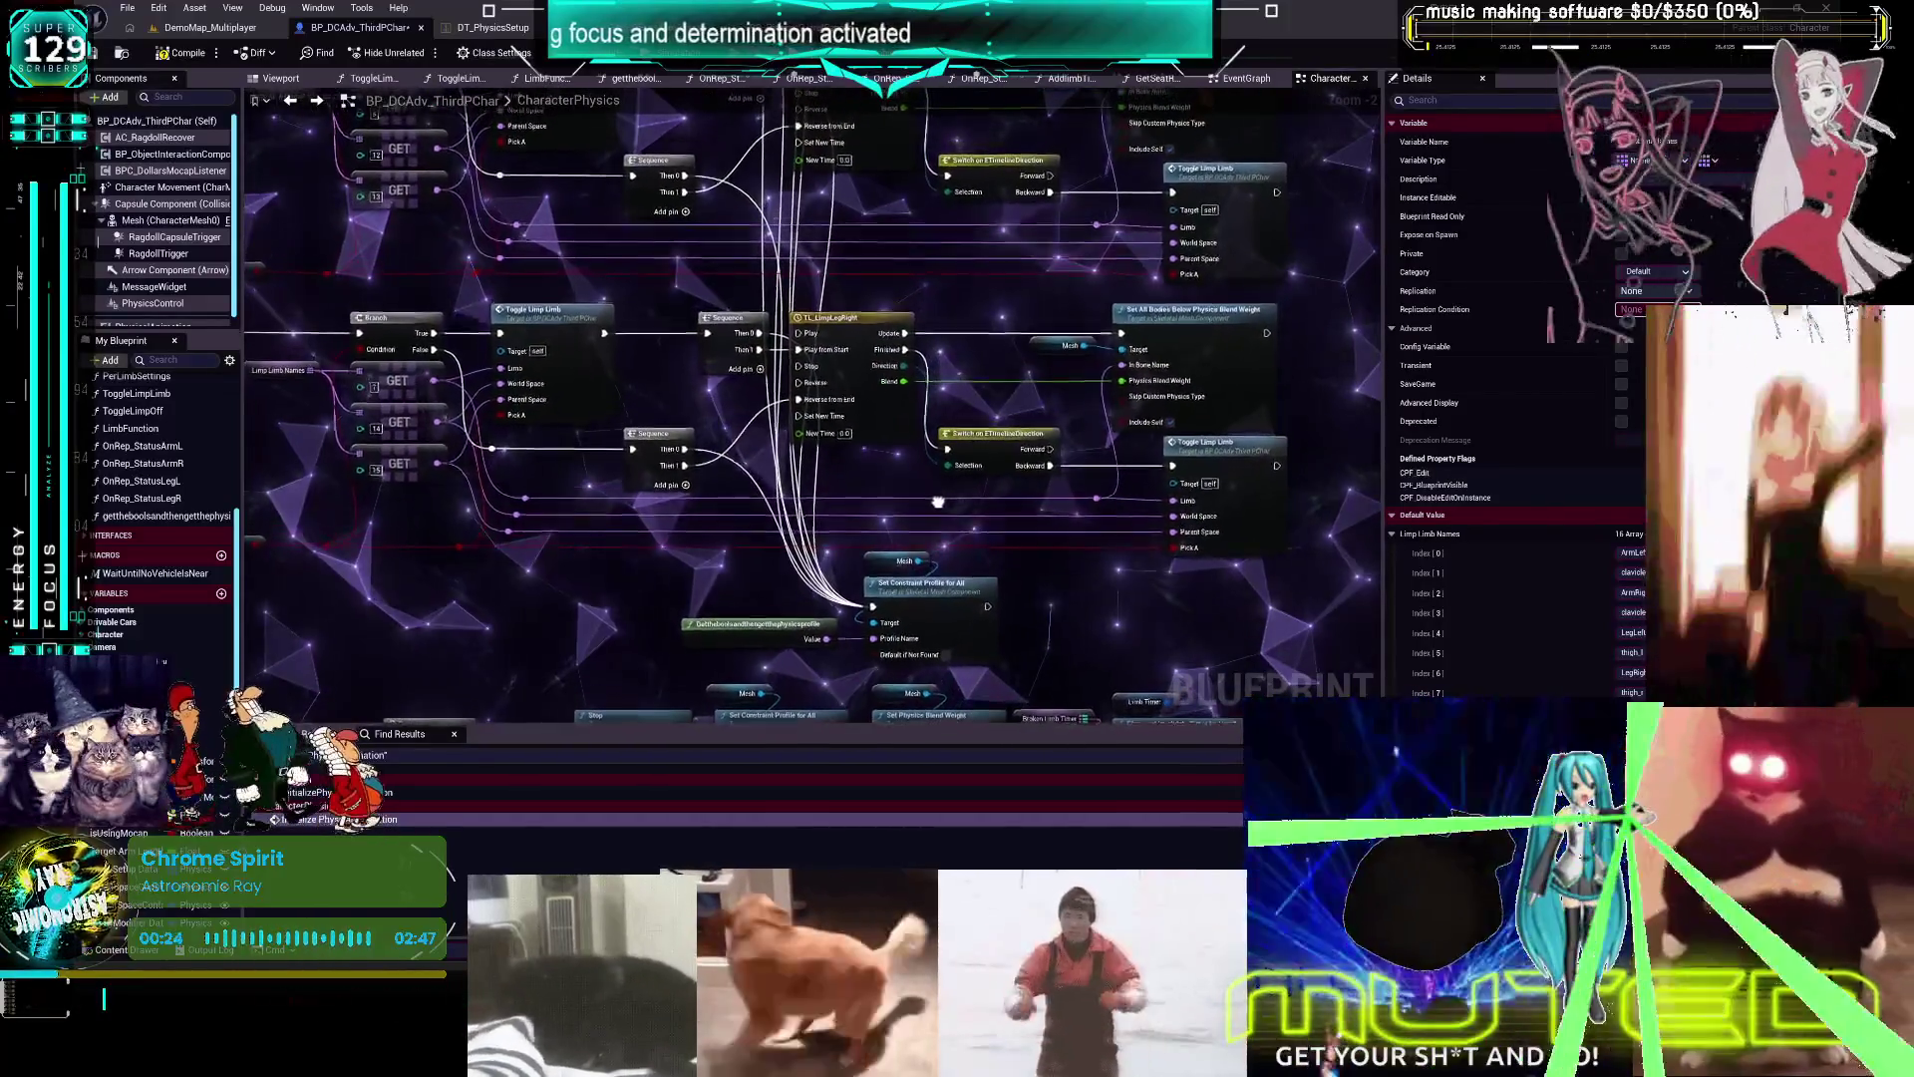
left_click(1184, 331)
double_click(1207, 448)
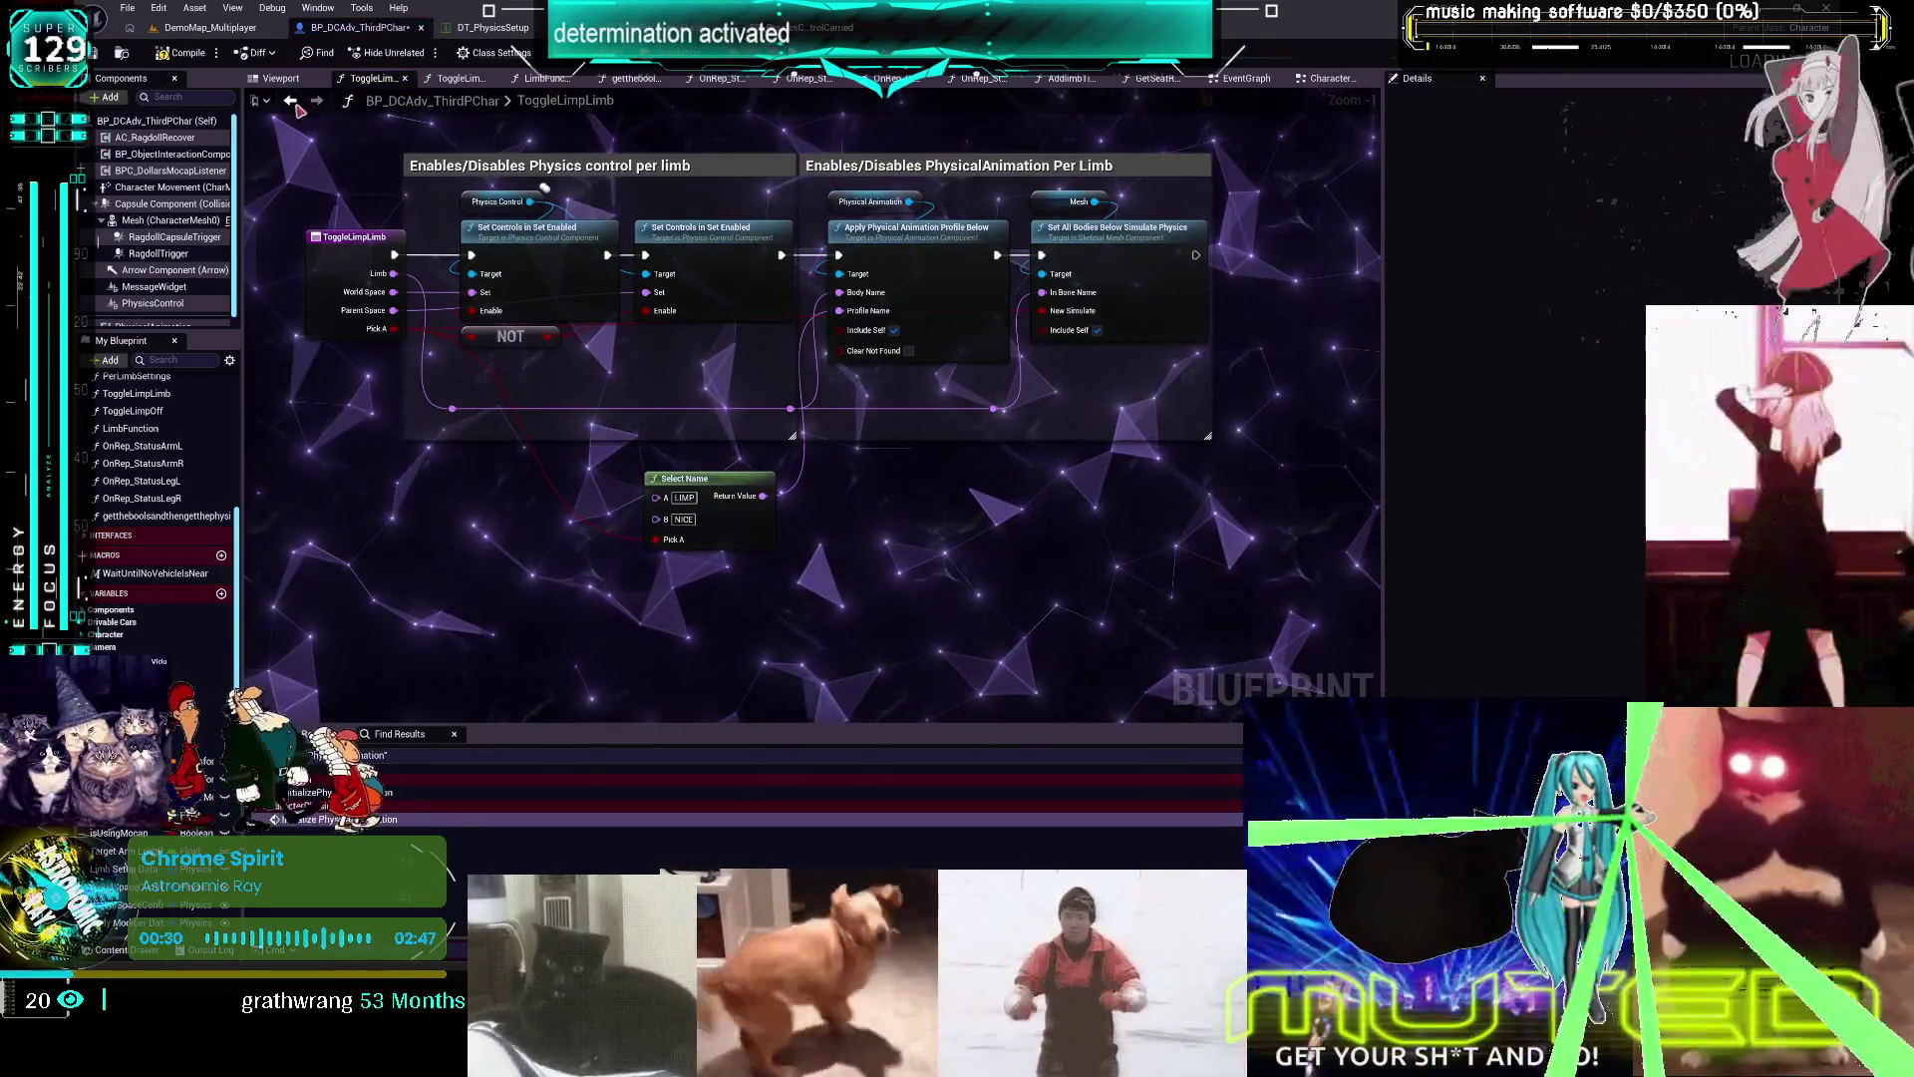
key("alt+Left")
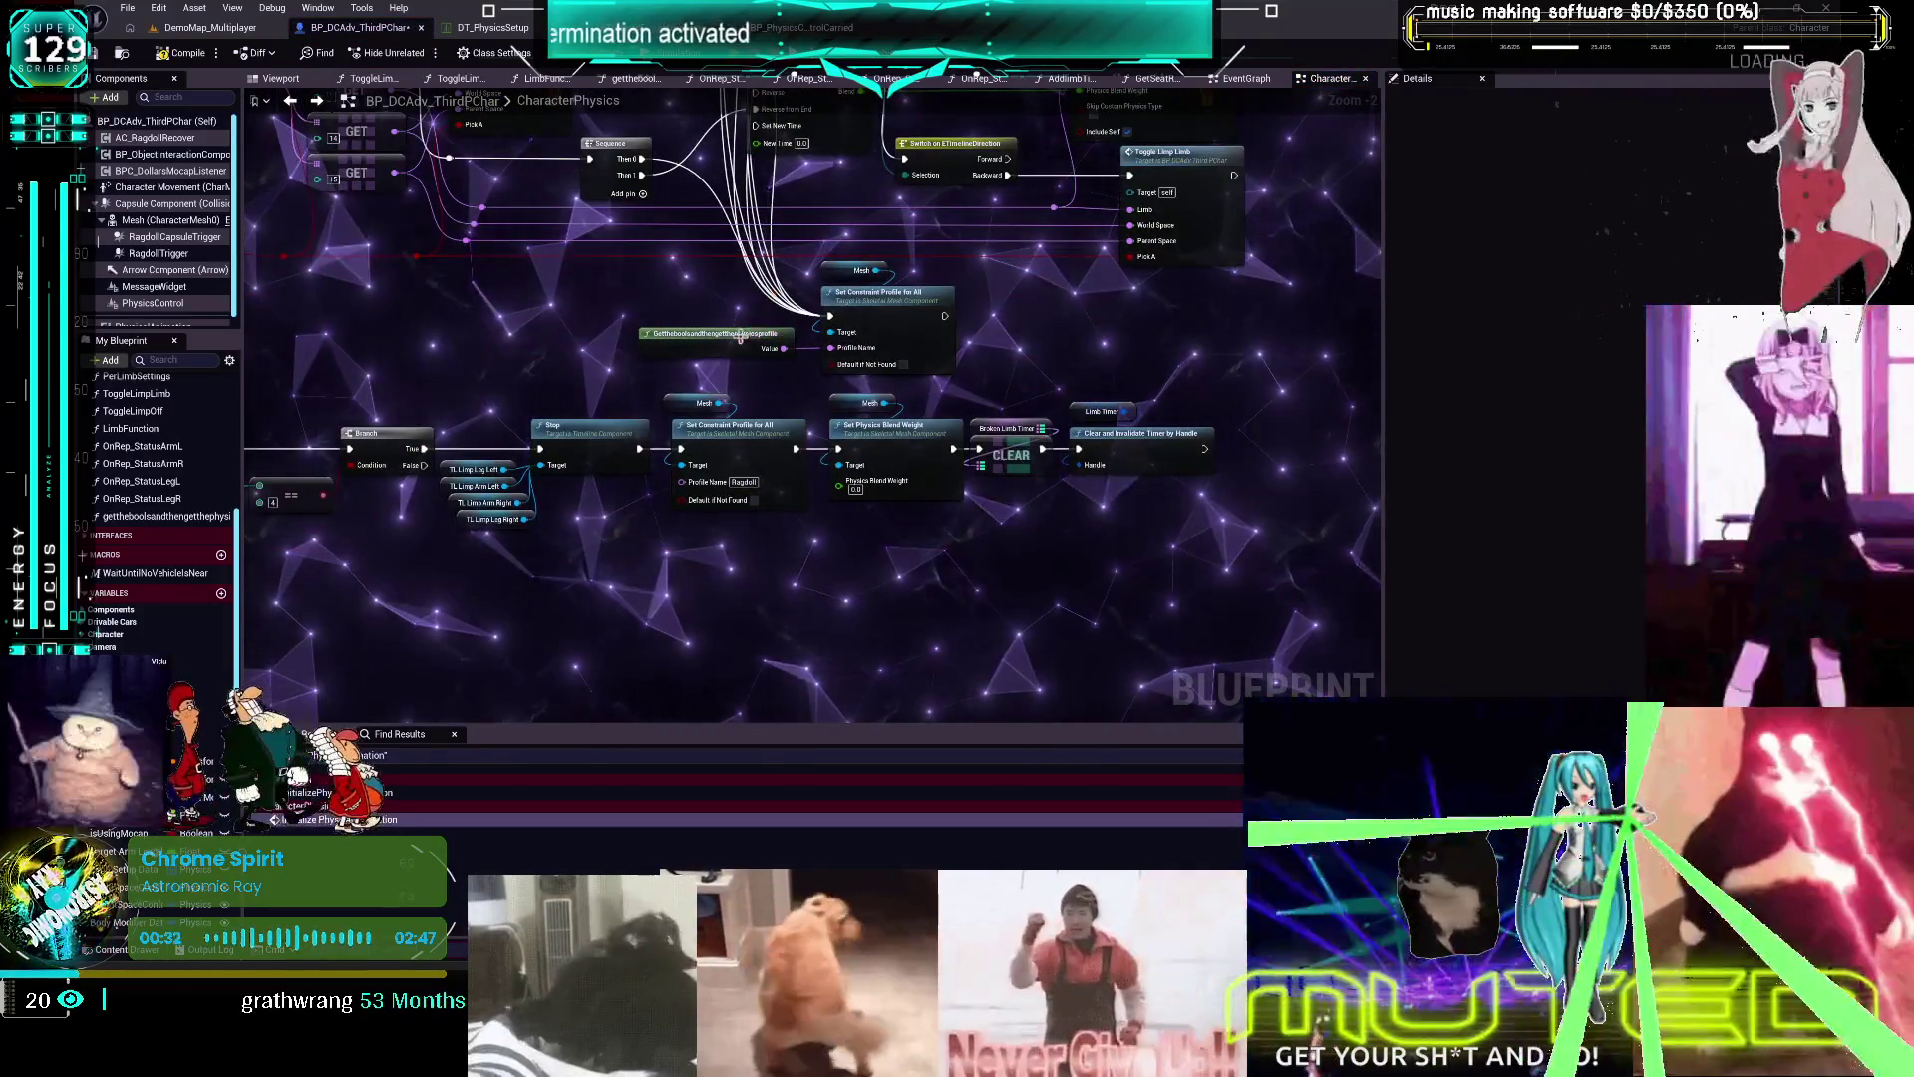
left_click(720, 340)
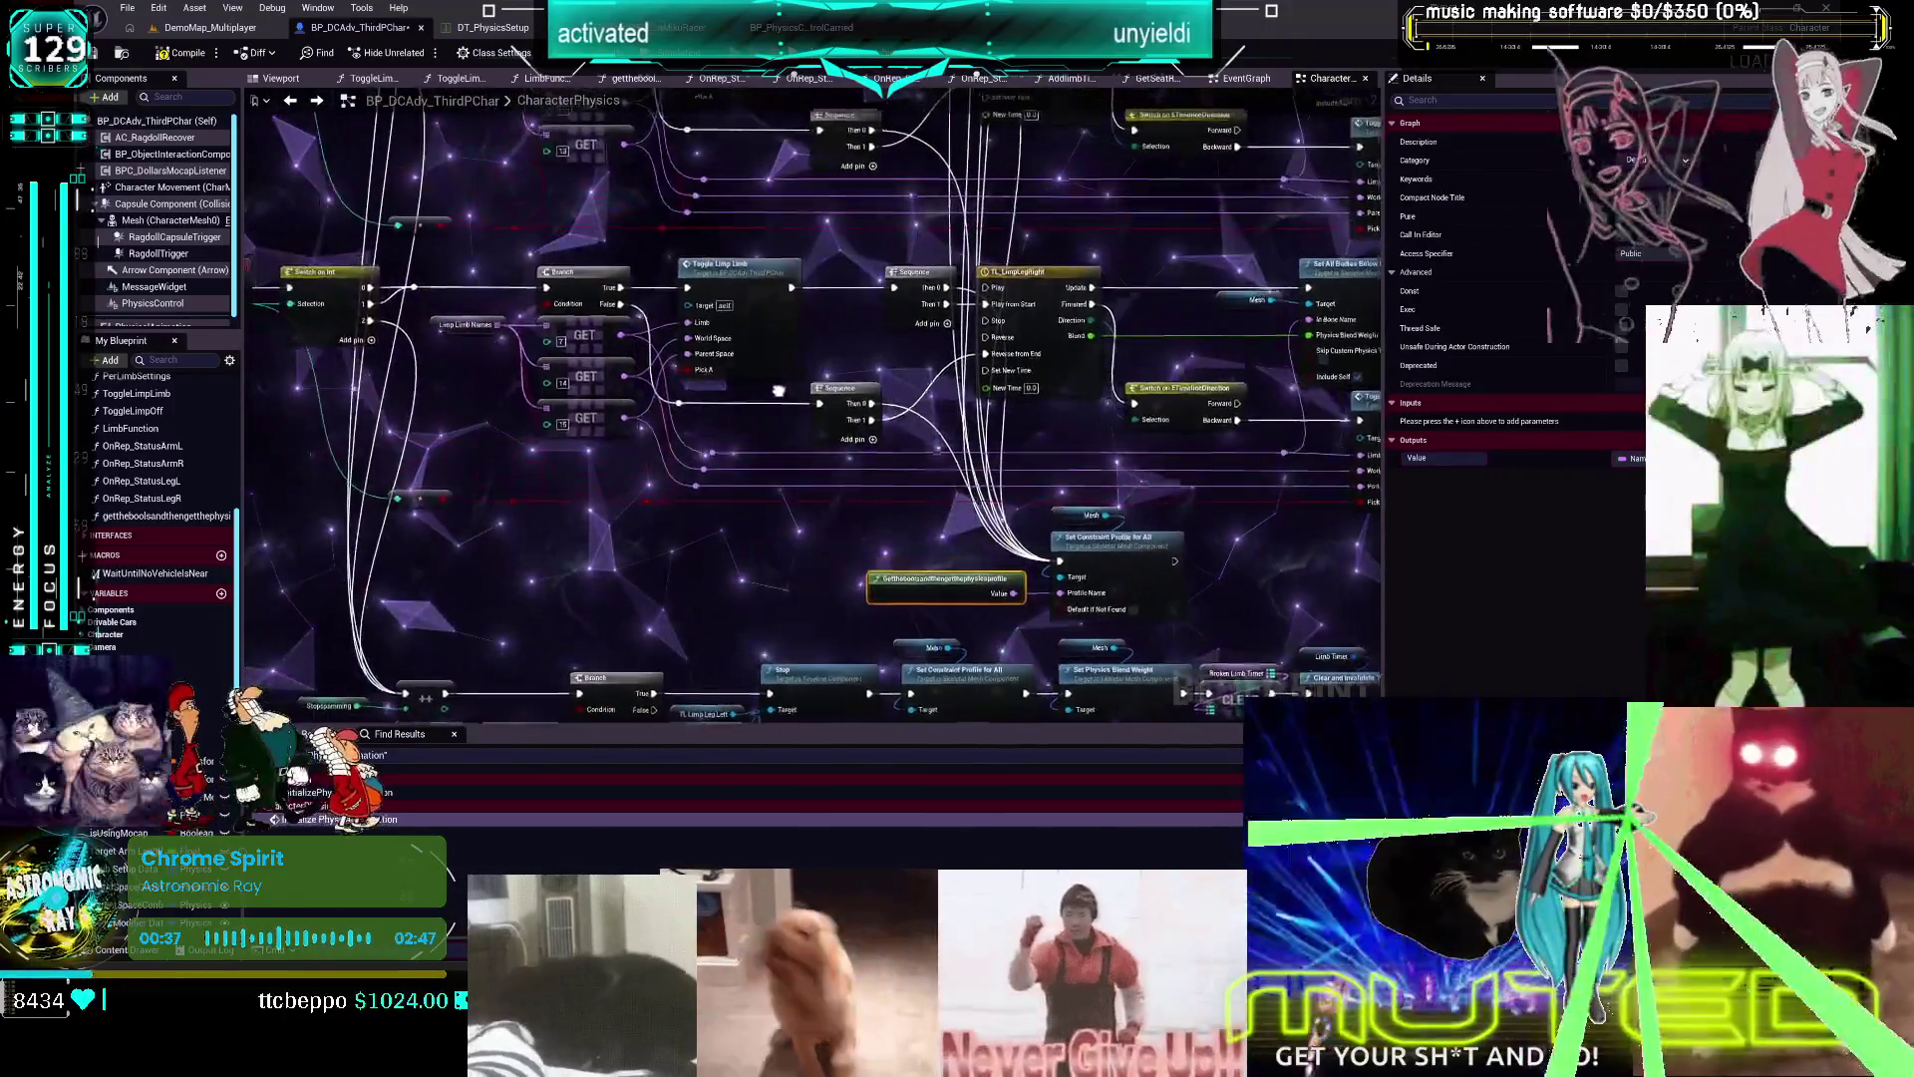
left_click_drag(779, 389, 813, 394)
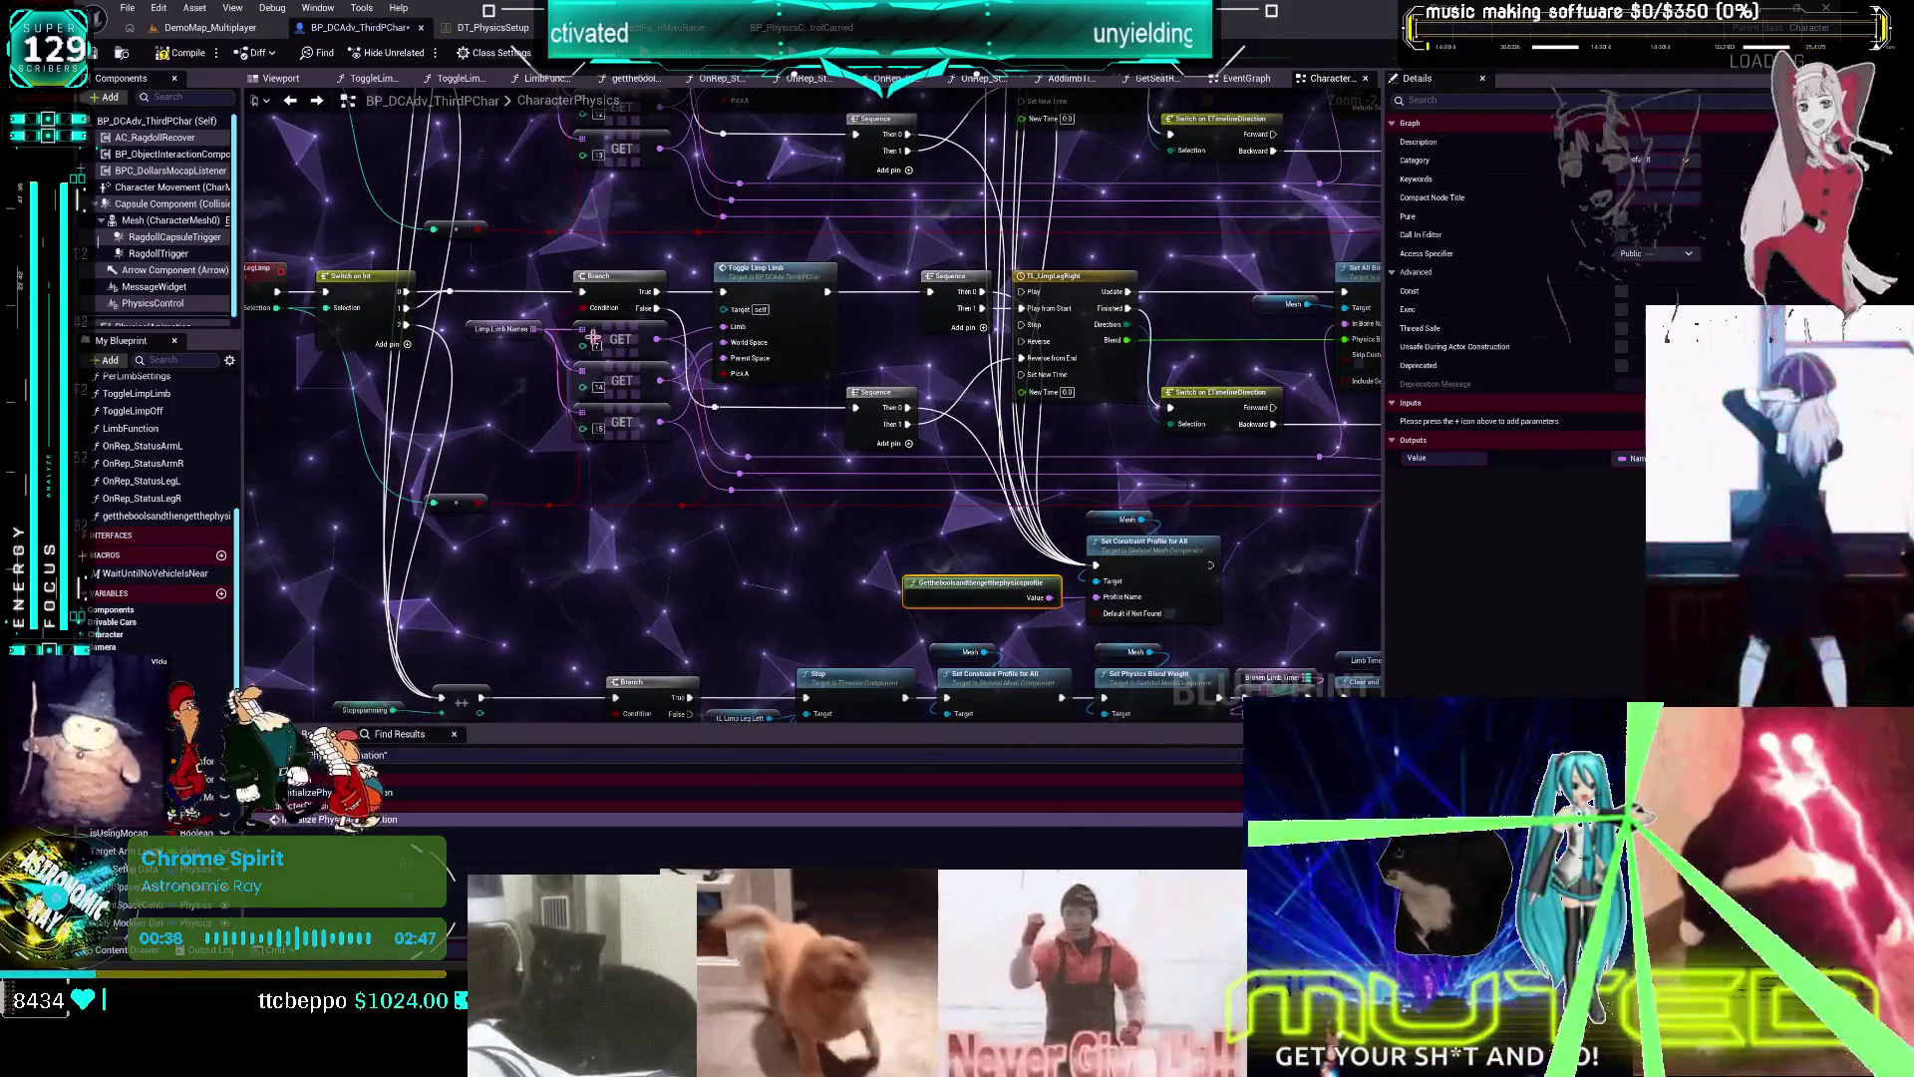
left_click_drag(970, 593, 968, 562)
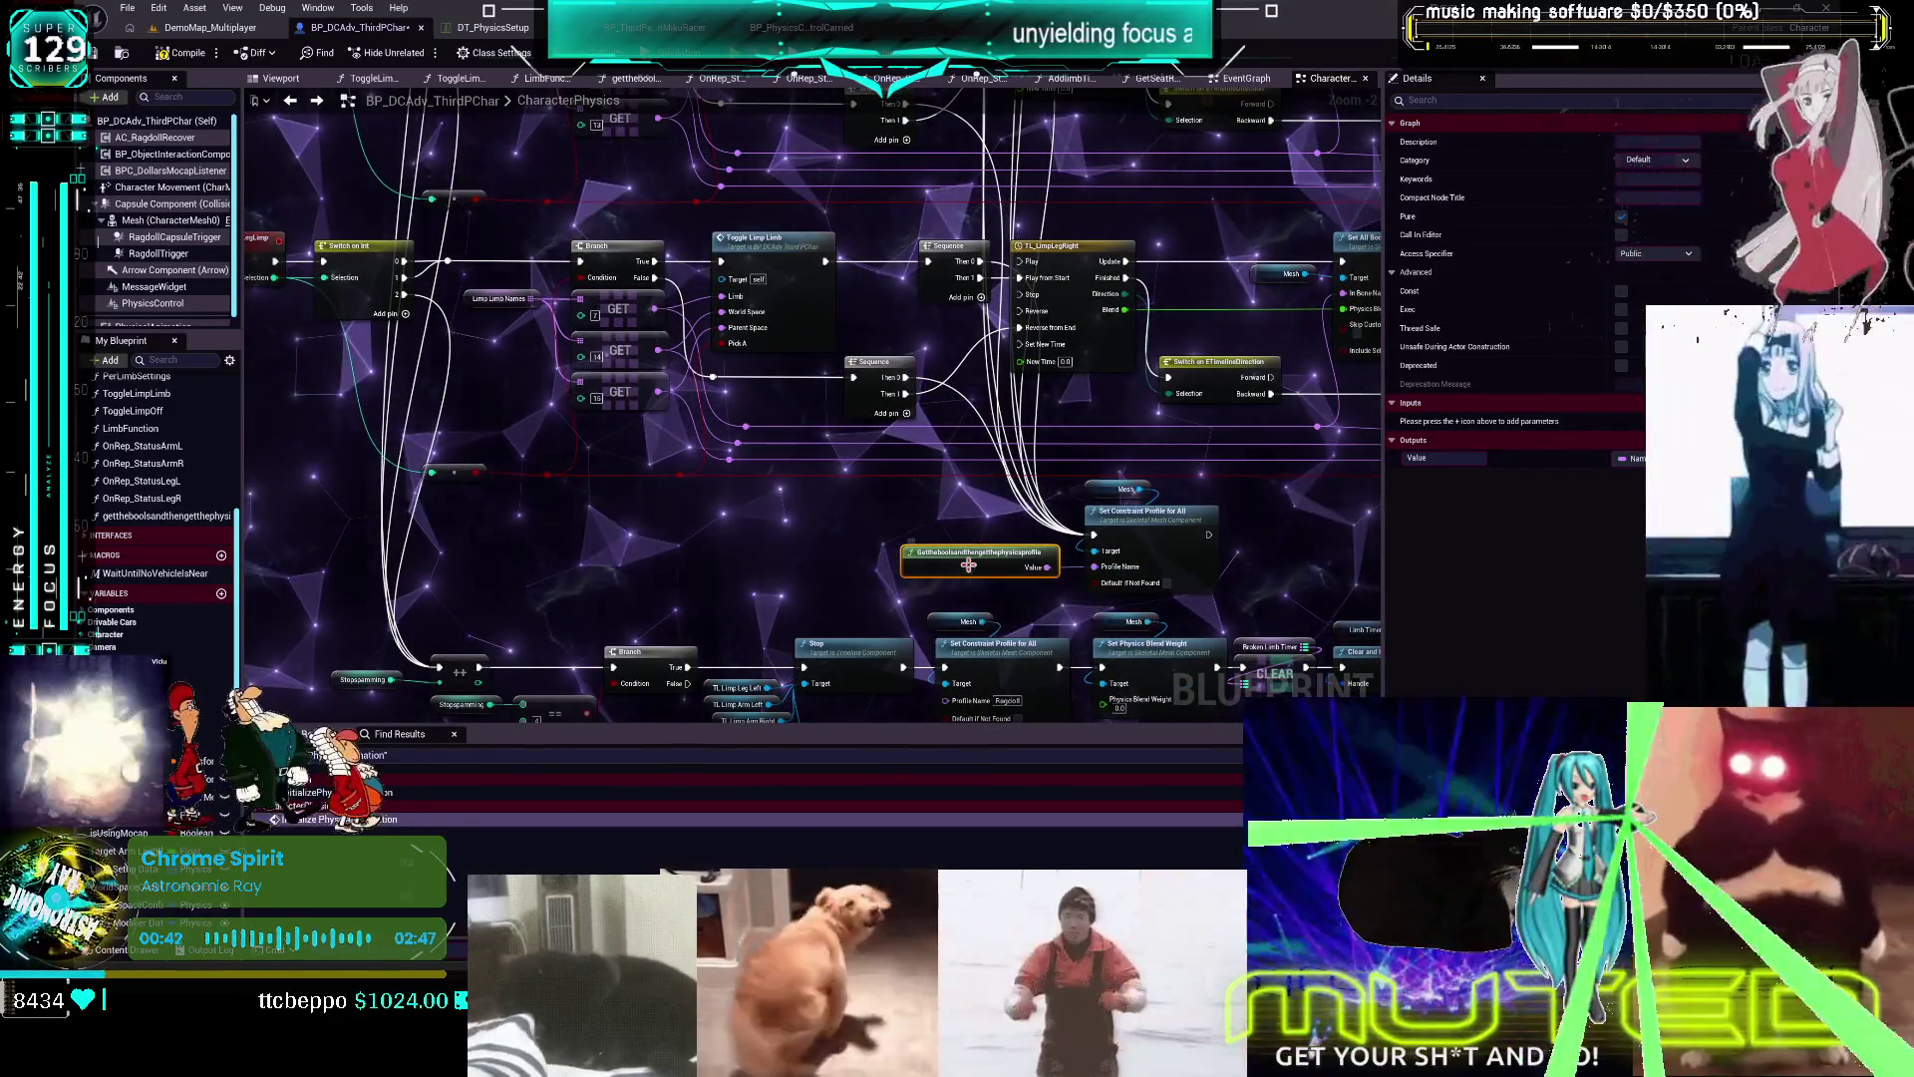
double_click(968, 565)
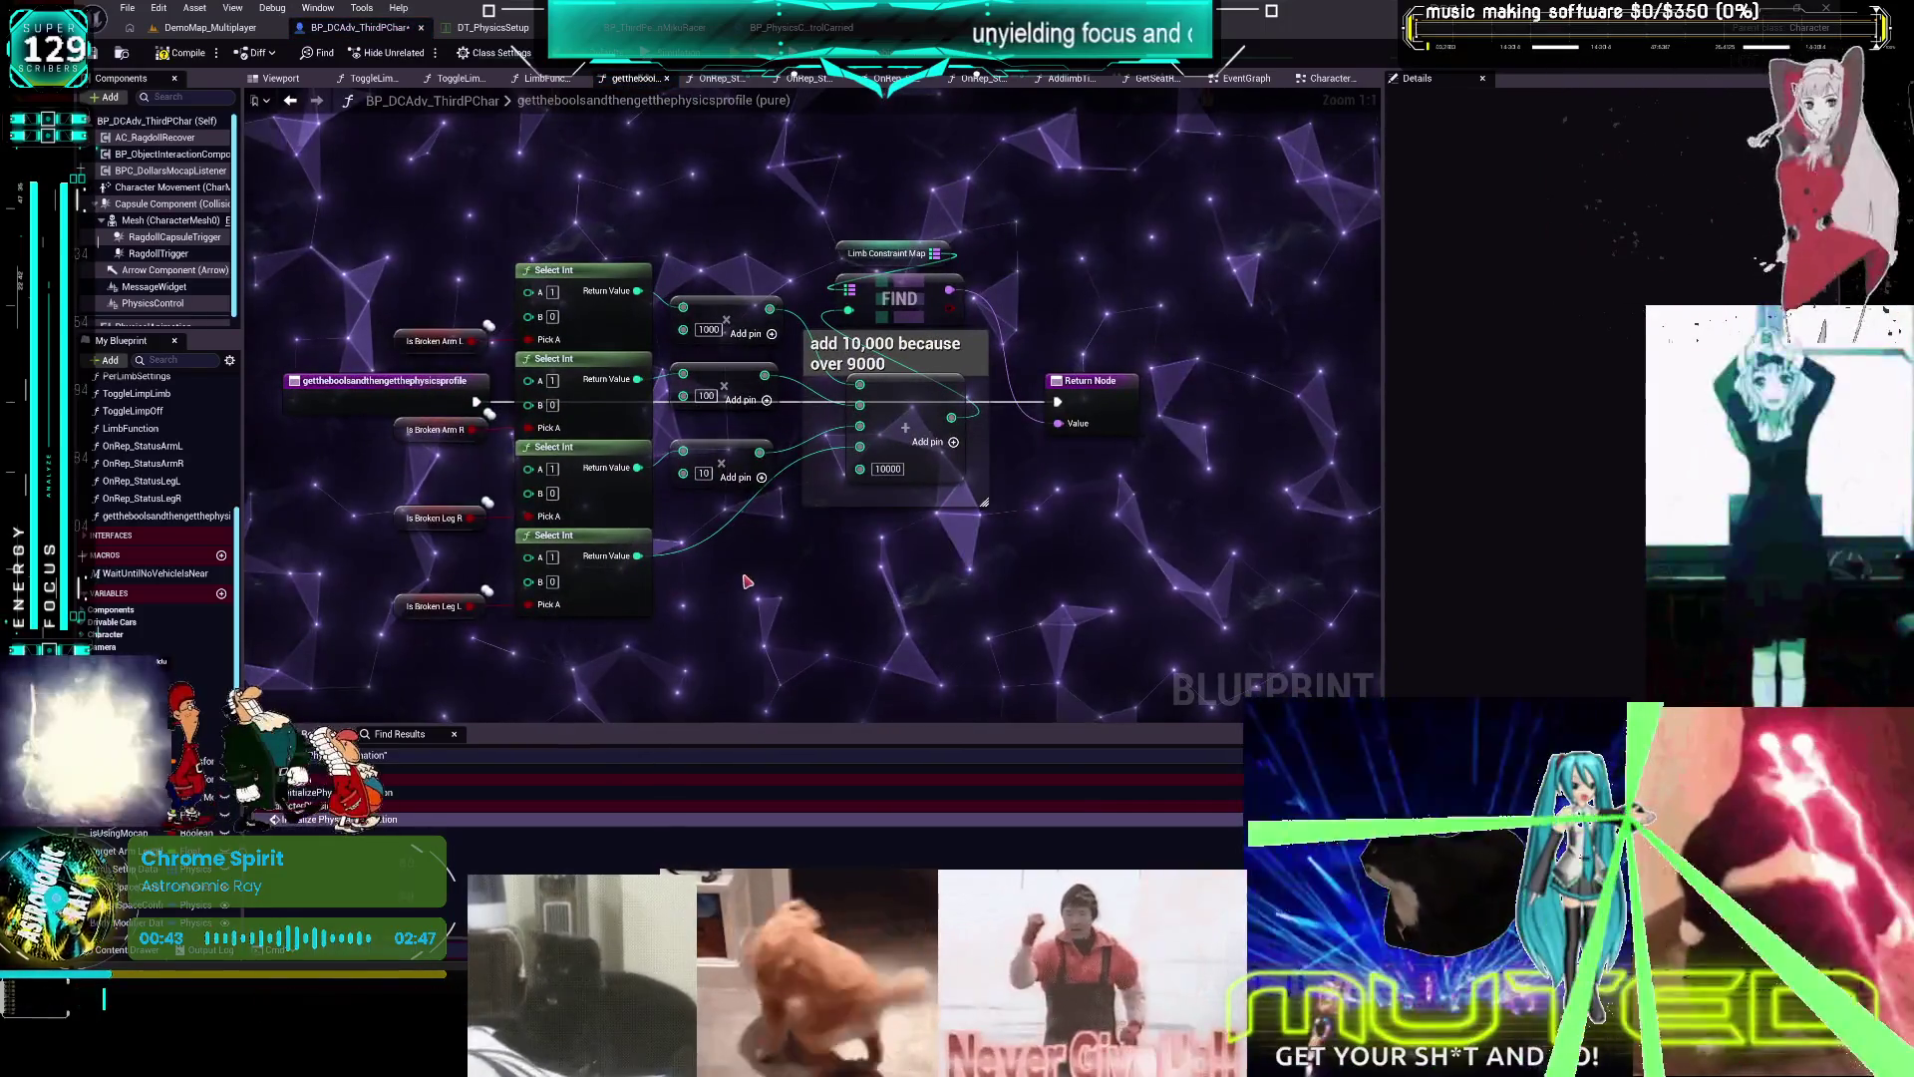
key("alt+Left")
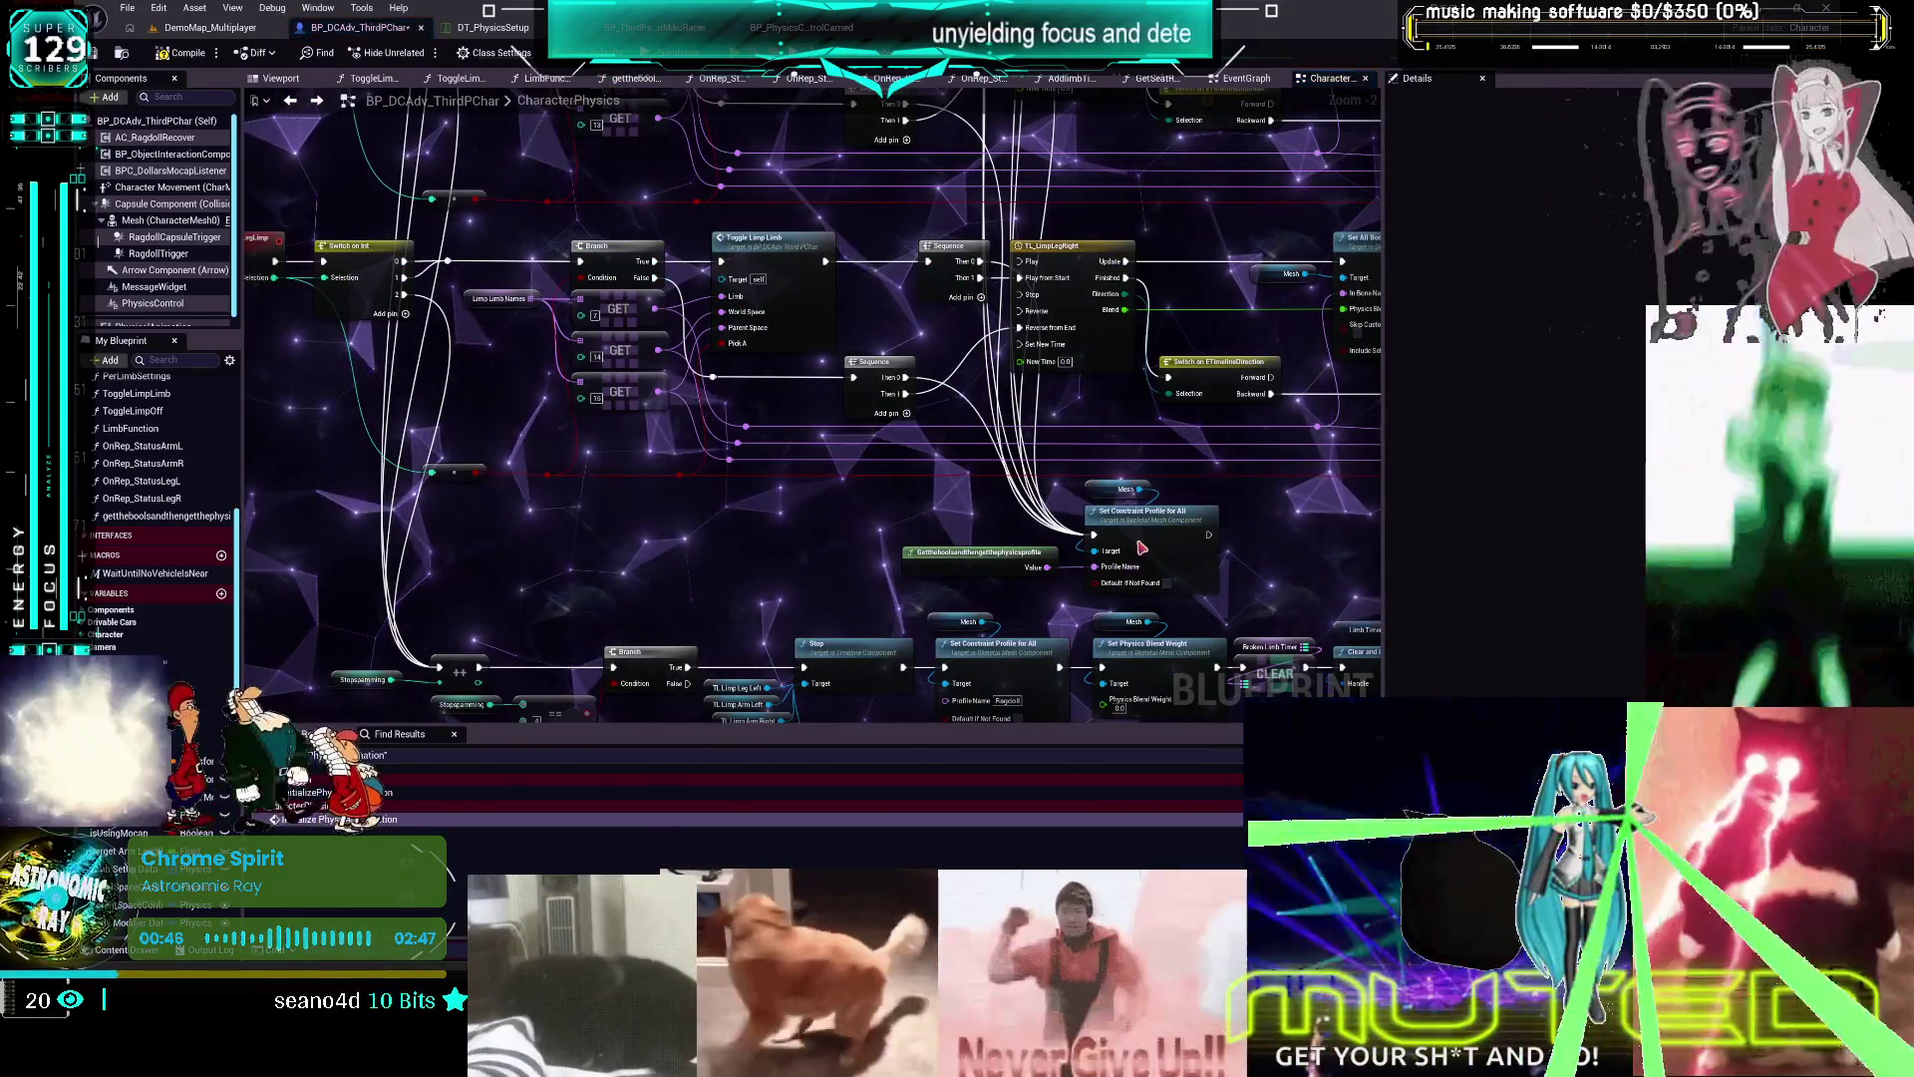
left_click(1143, 548)
scroll(997, 508, "up", 2)
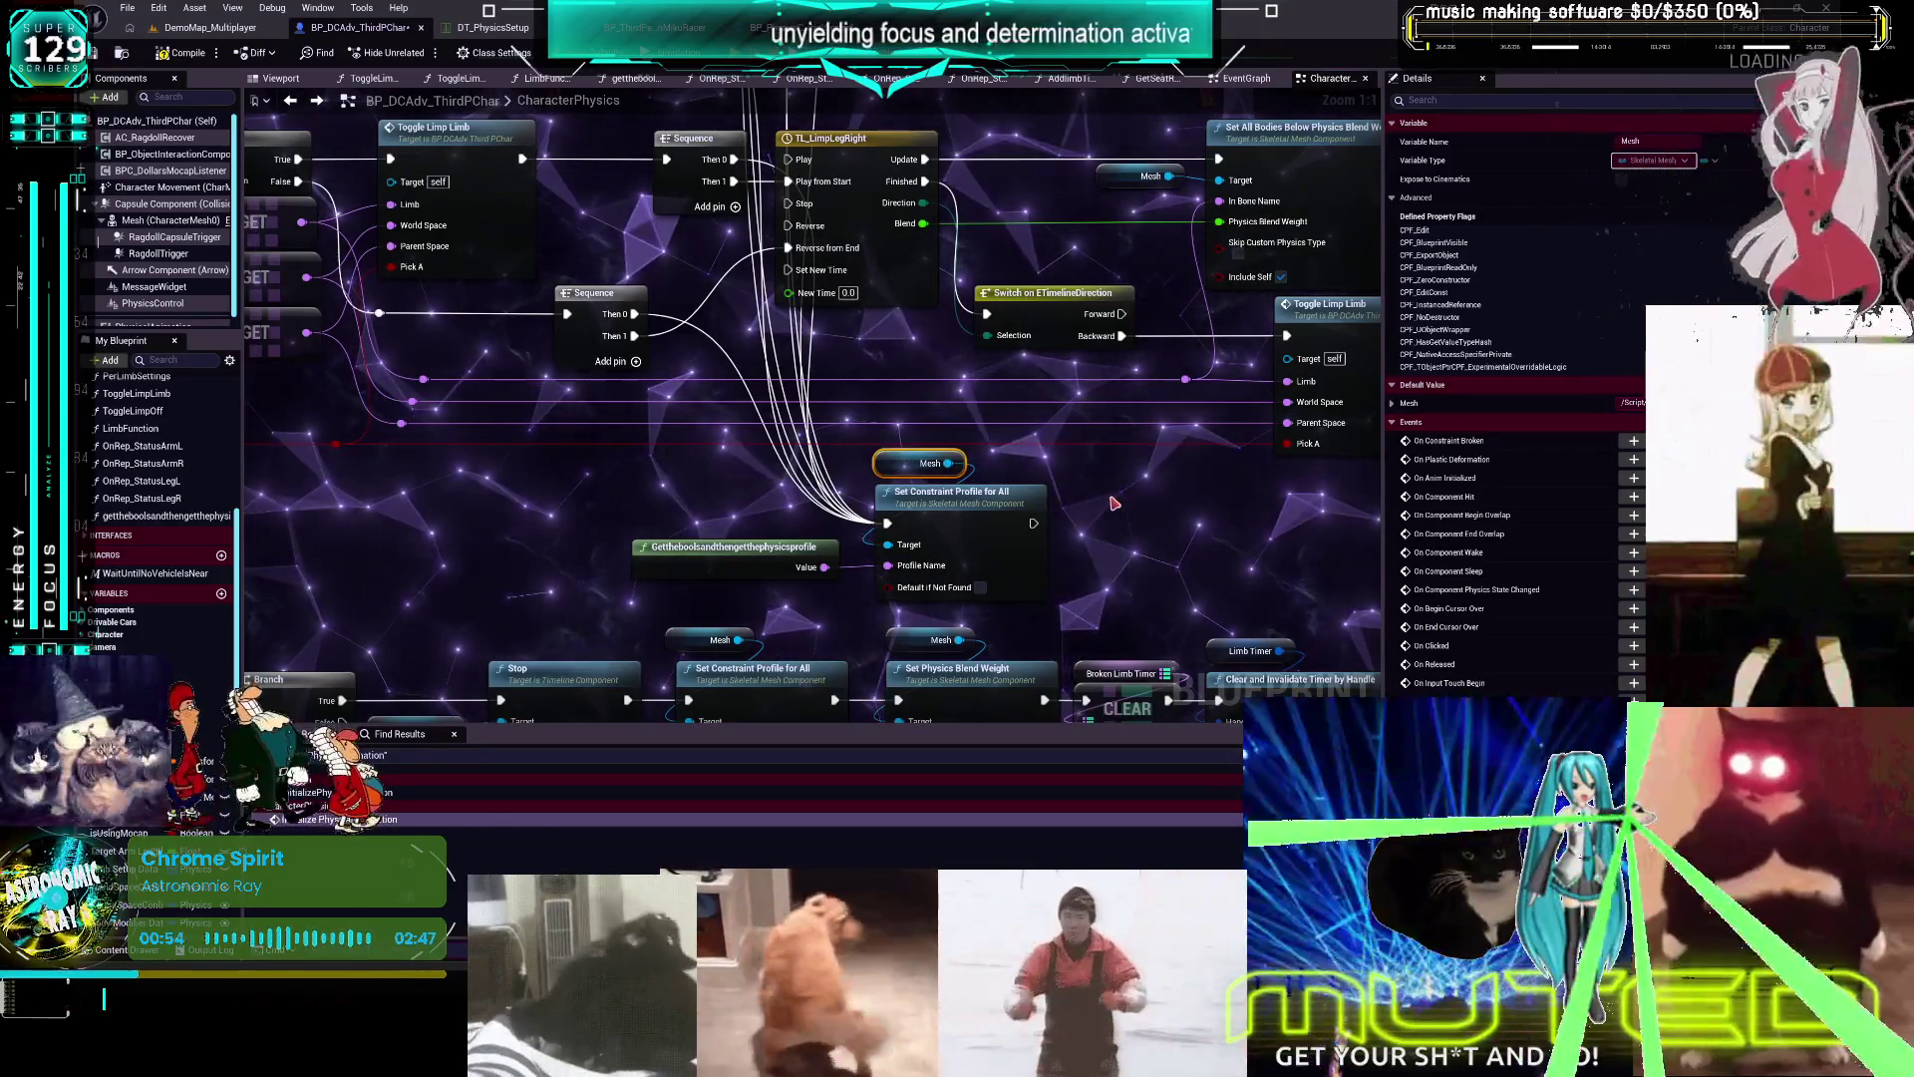
Select the Mesh (CharacterMesh0) component and open the PhAT_MikuRacer2 physics asset for editing
scroll(1115, 503, "down", 2)
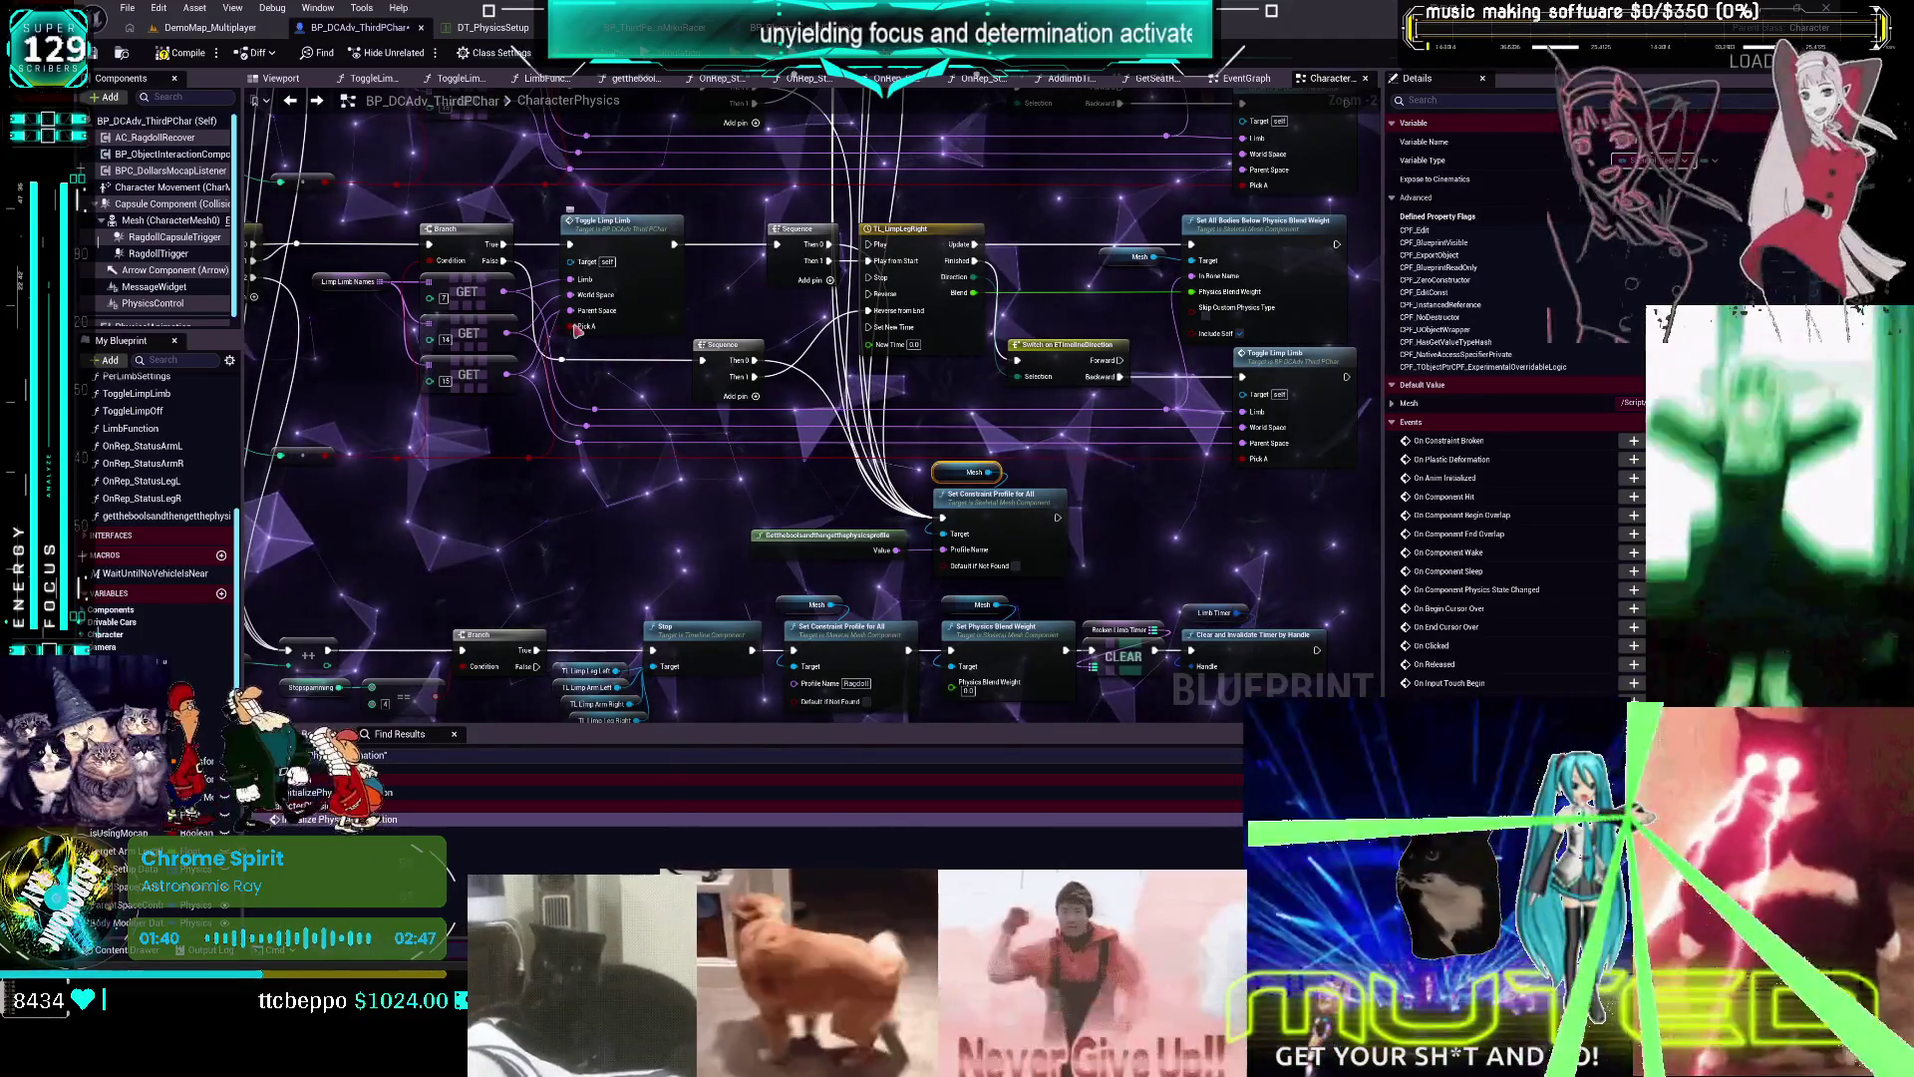
left_click_drag(576, 332, 852, 365)
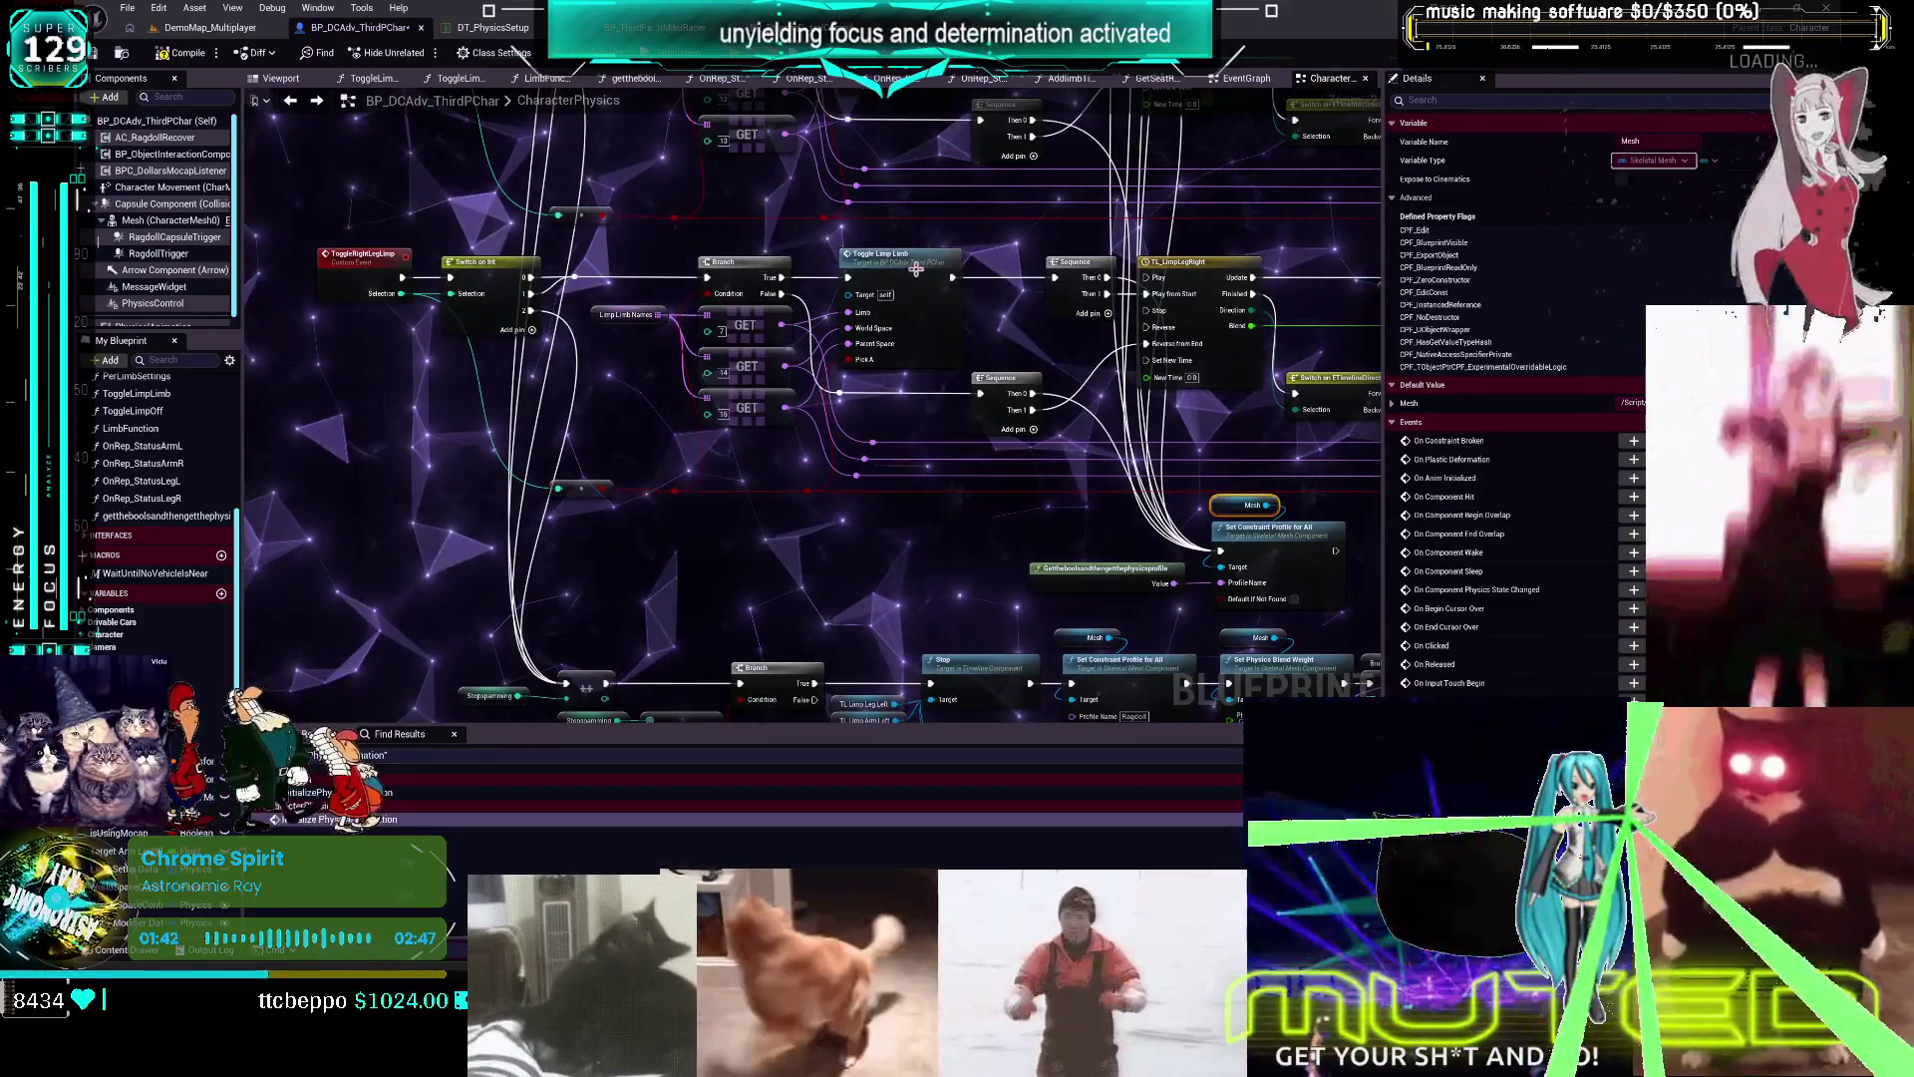
mouse_move(779, 391)
left_mouse_down()
mouse_move(982, 379)
mouse_move(885, 379)
left_mouse_up()
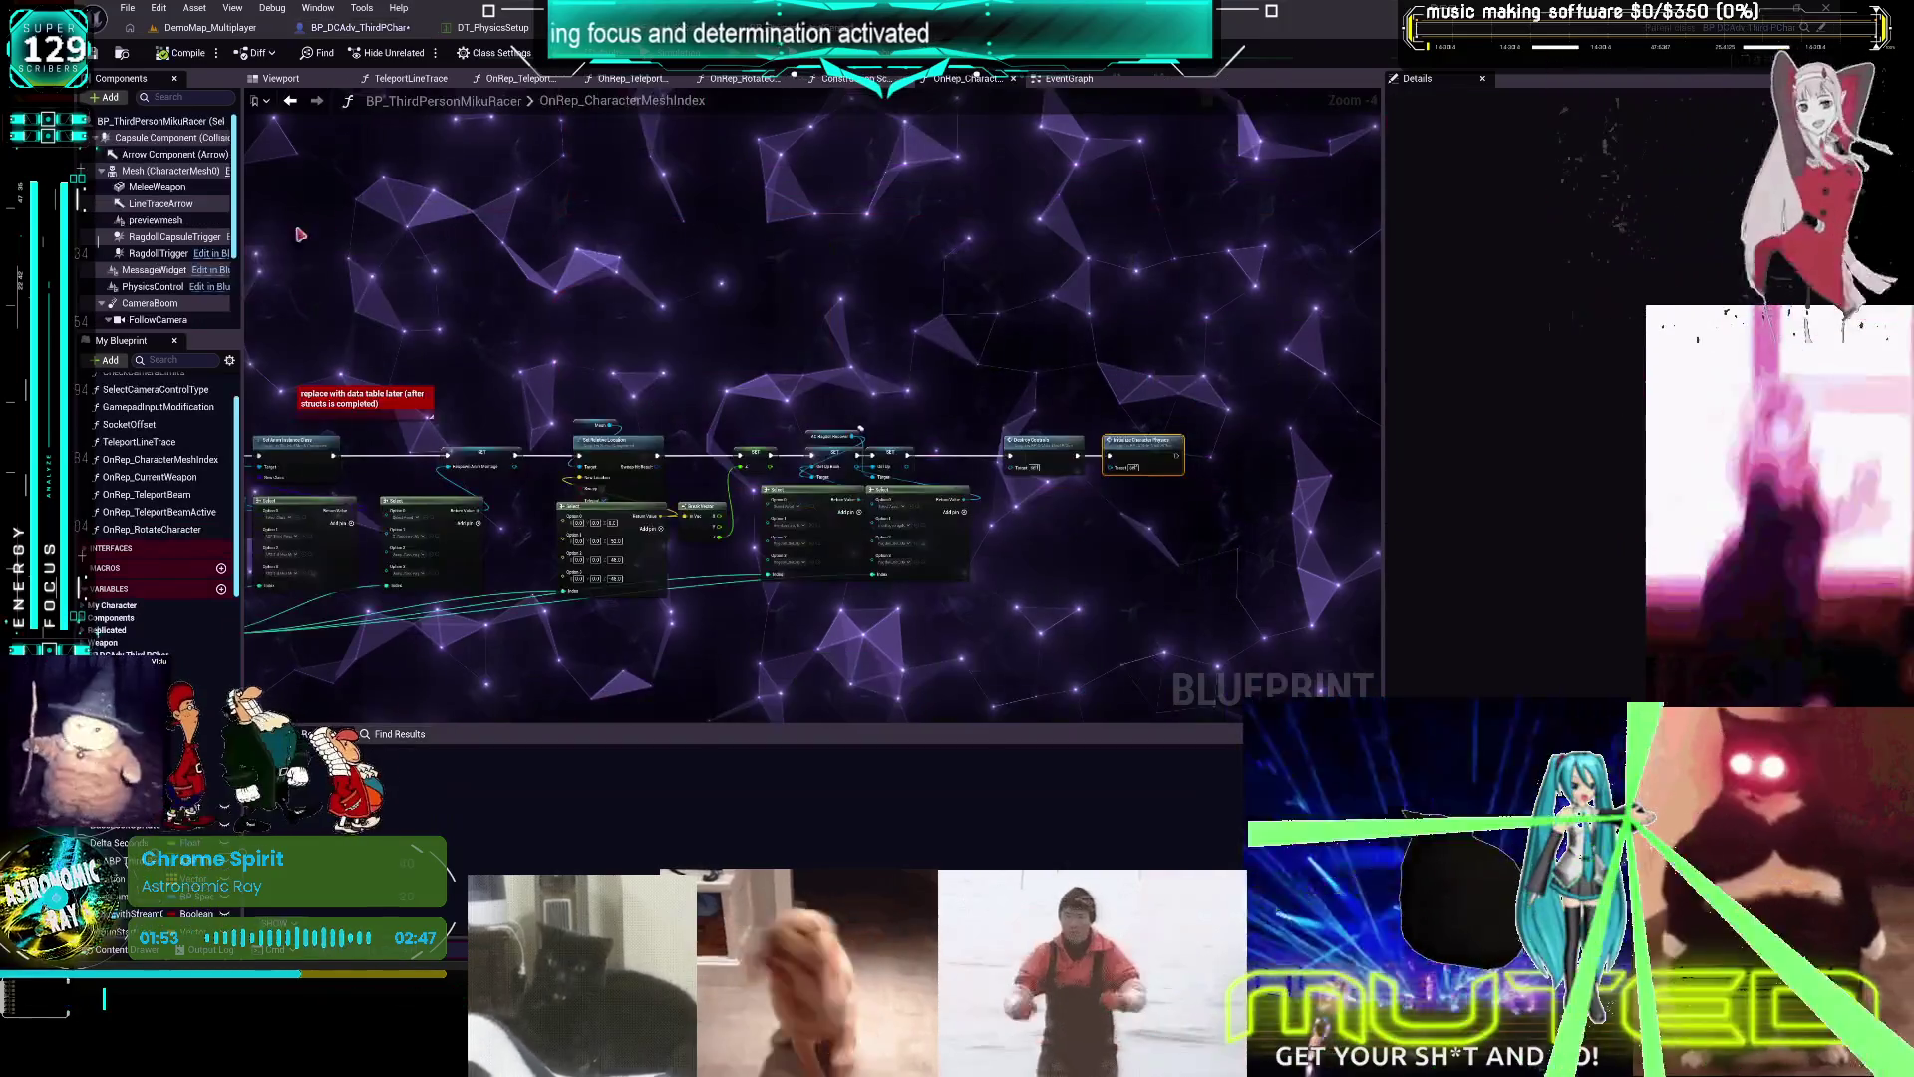
left_click(159, 170)
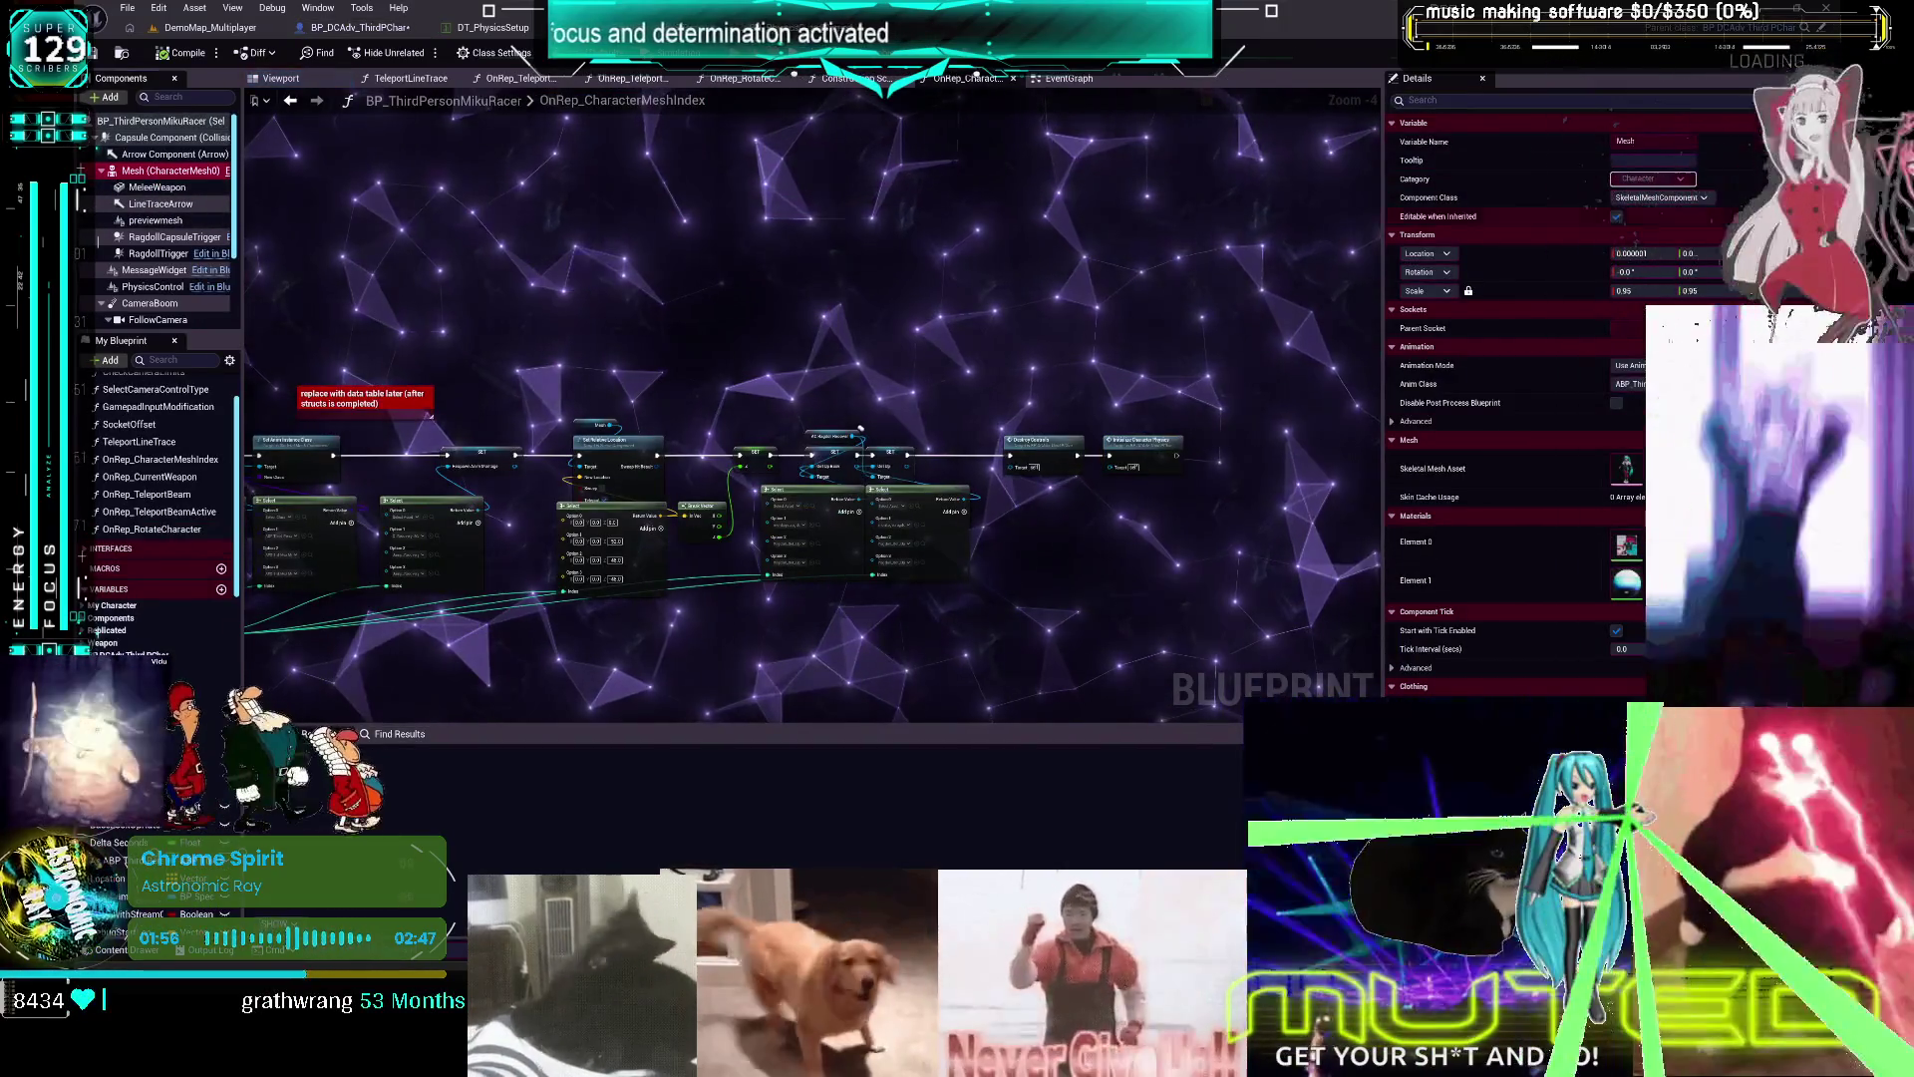
double_click(1626, 468)
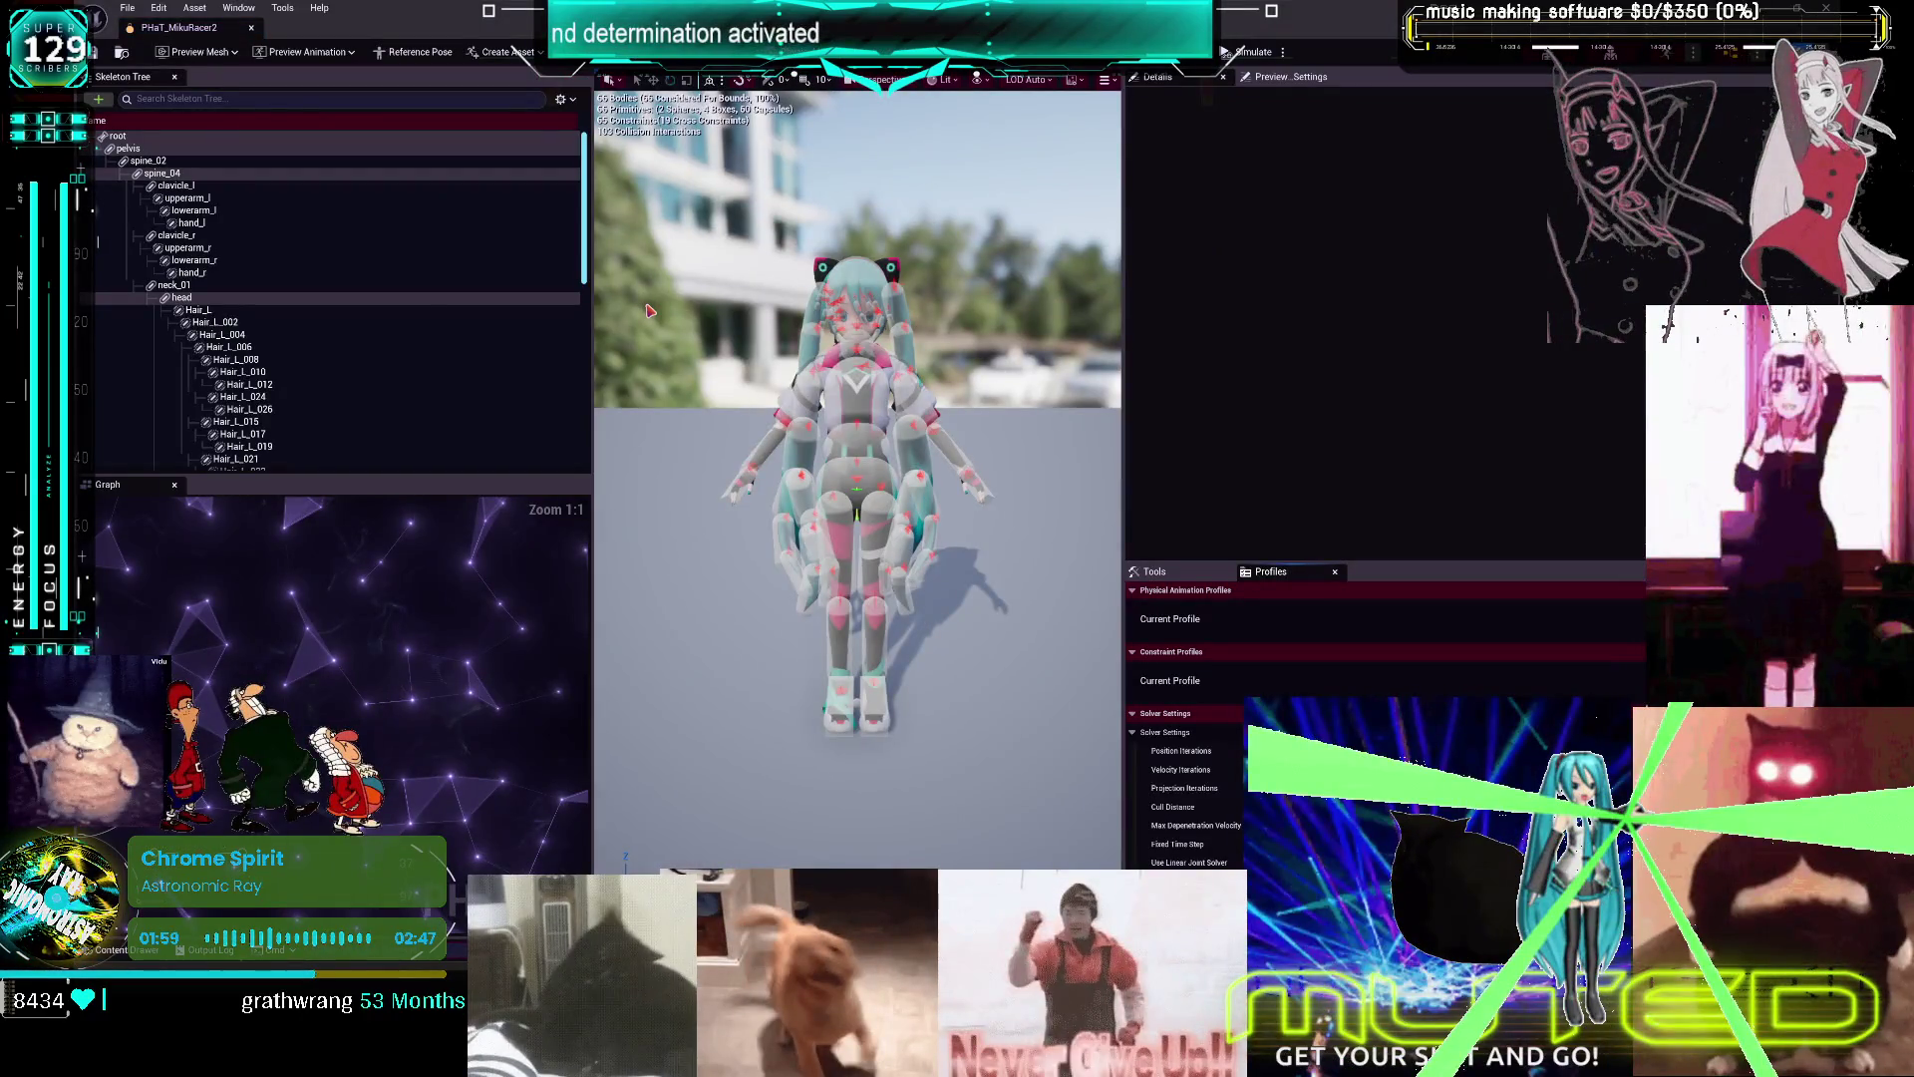
Show the Hair_L_006 body's Simulated, single-capsule physics settings, then select the left forearm body
left_click(543, 347)
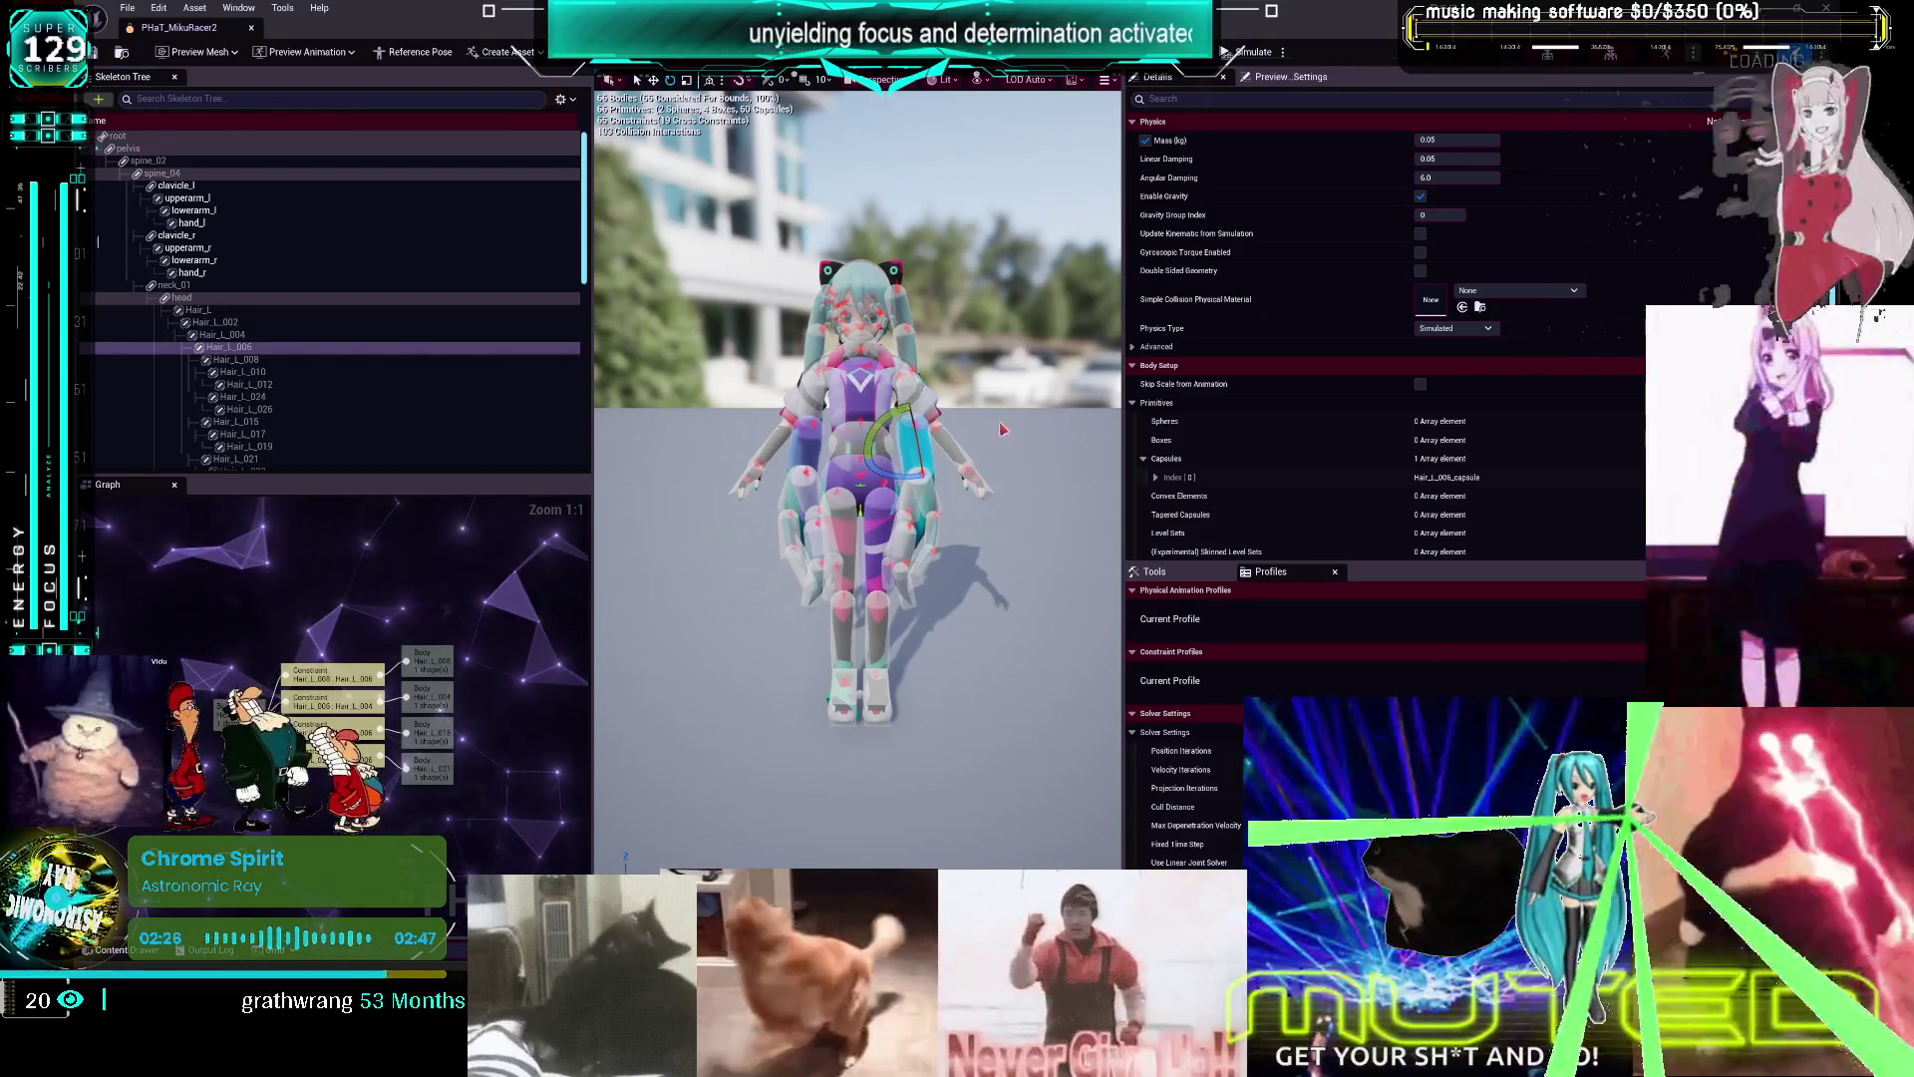
left_click(959, 454)
Inspect the lowerarm_l, leg, upperarm_l and spine_04 bodies, including spine_04's single capsule primitive
mouse_move(1021, 478)
left_mouse_down()
mouse_move(987, 379)
mouse_move(1020, 477)
left_mouse_up()
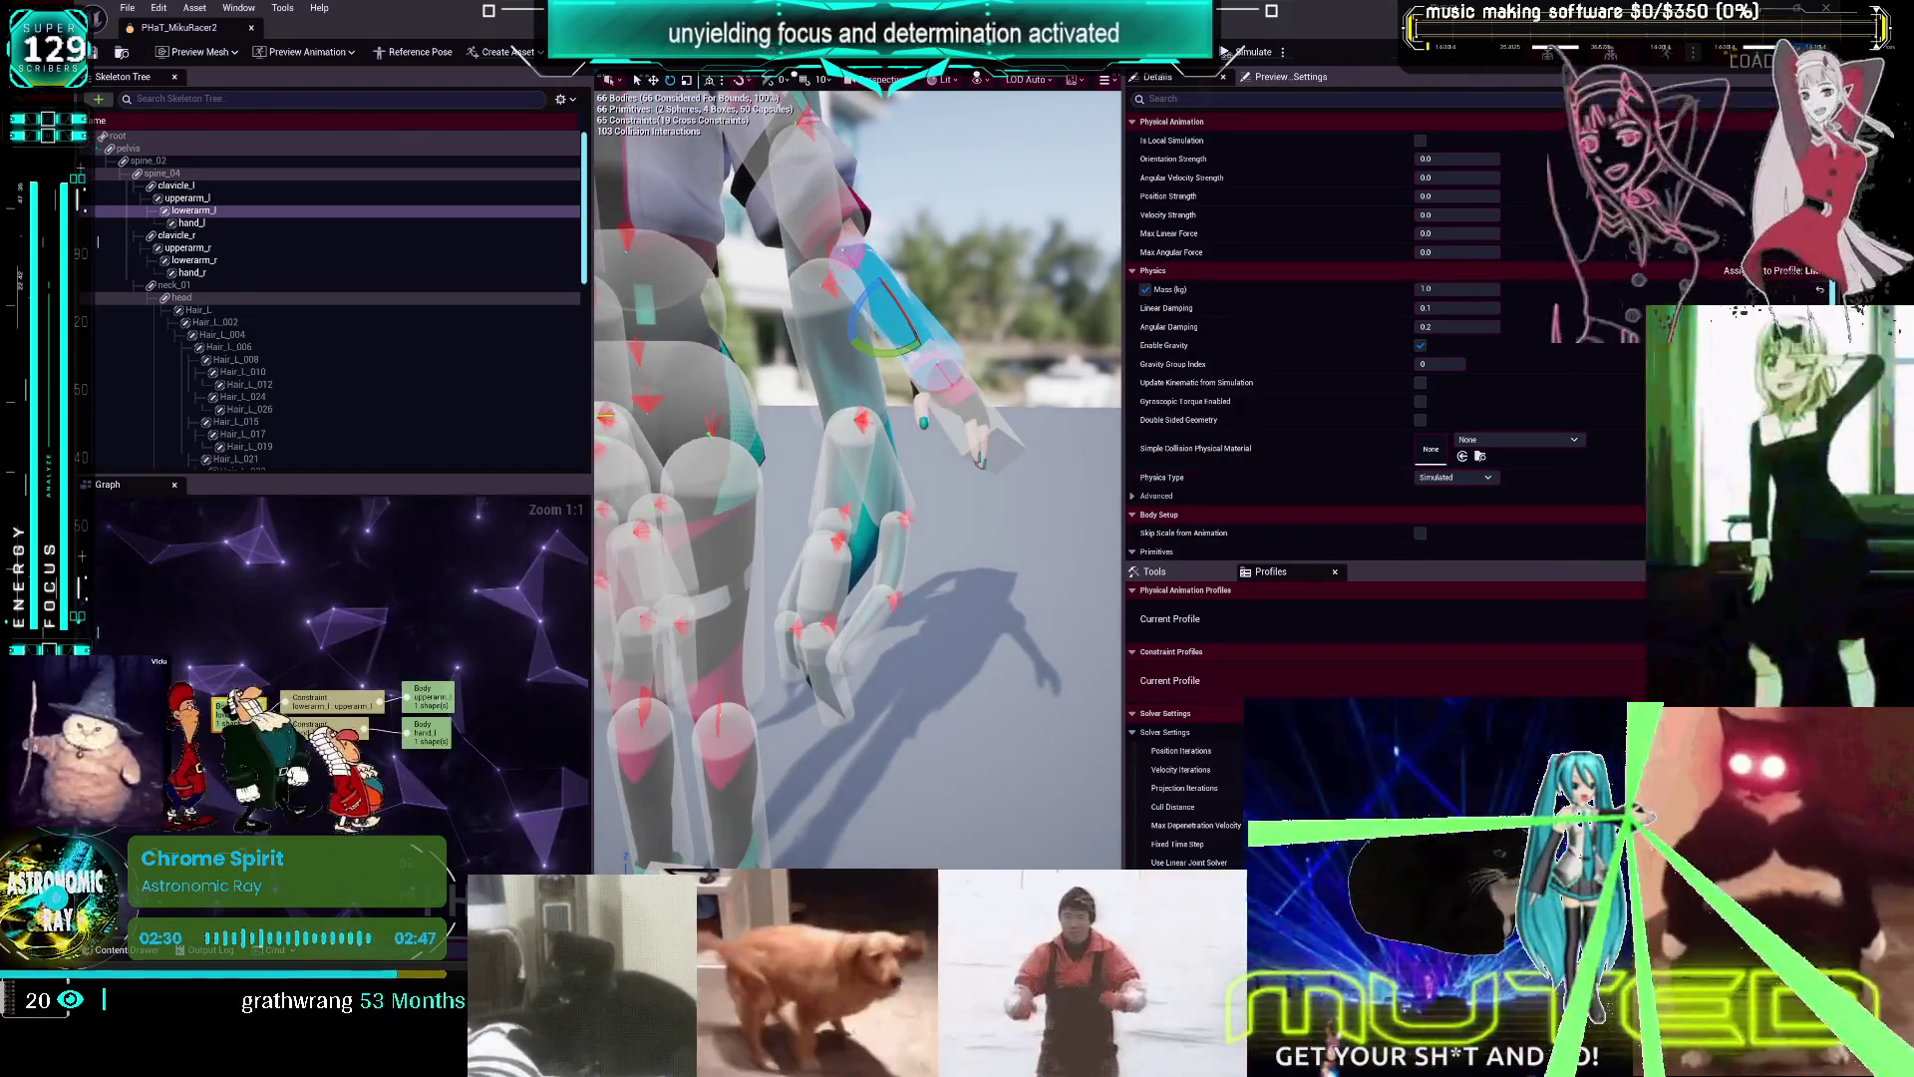
left_click(1638, 630)
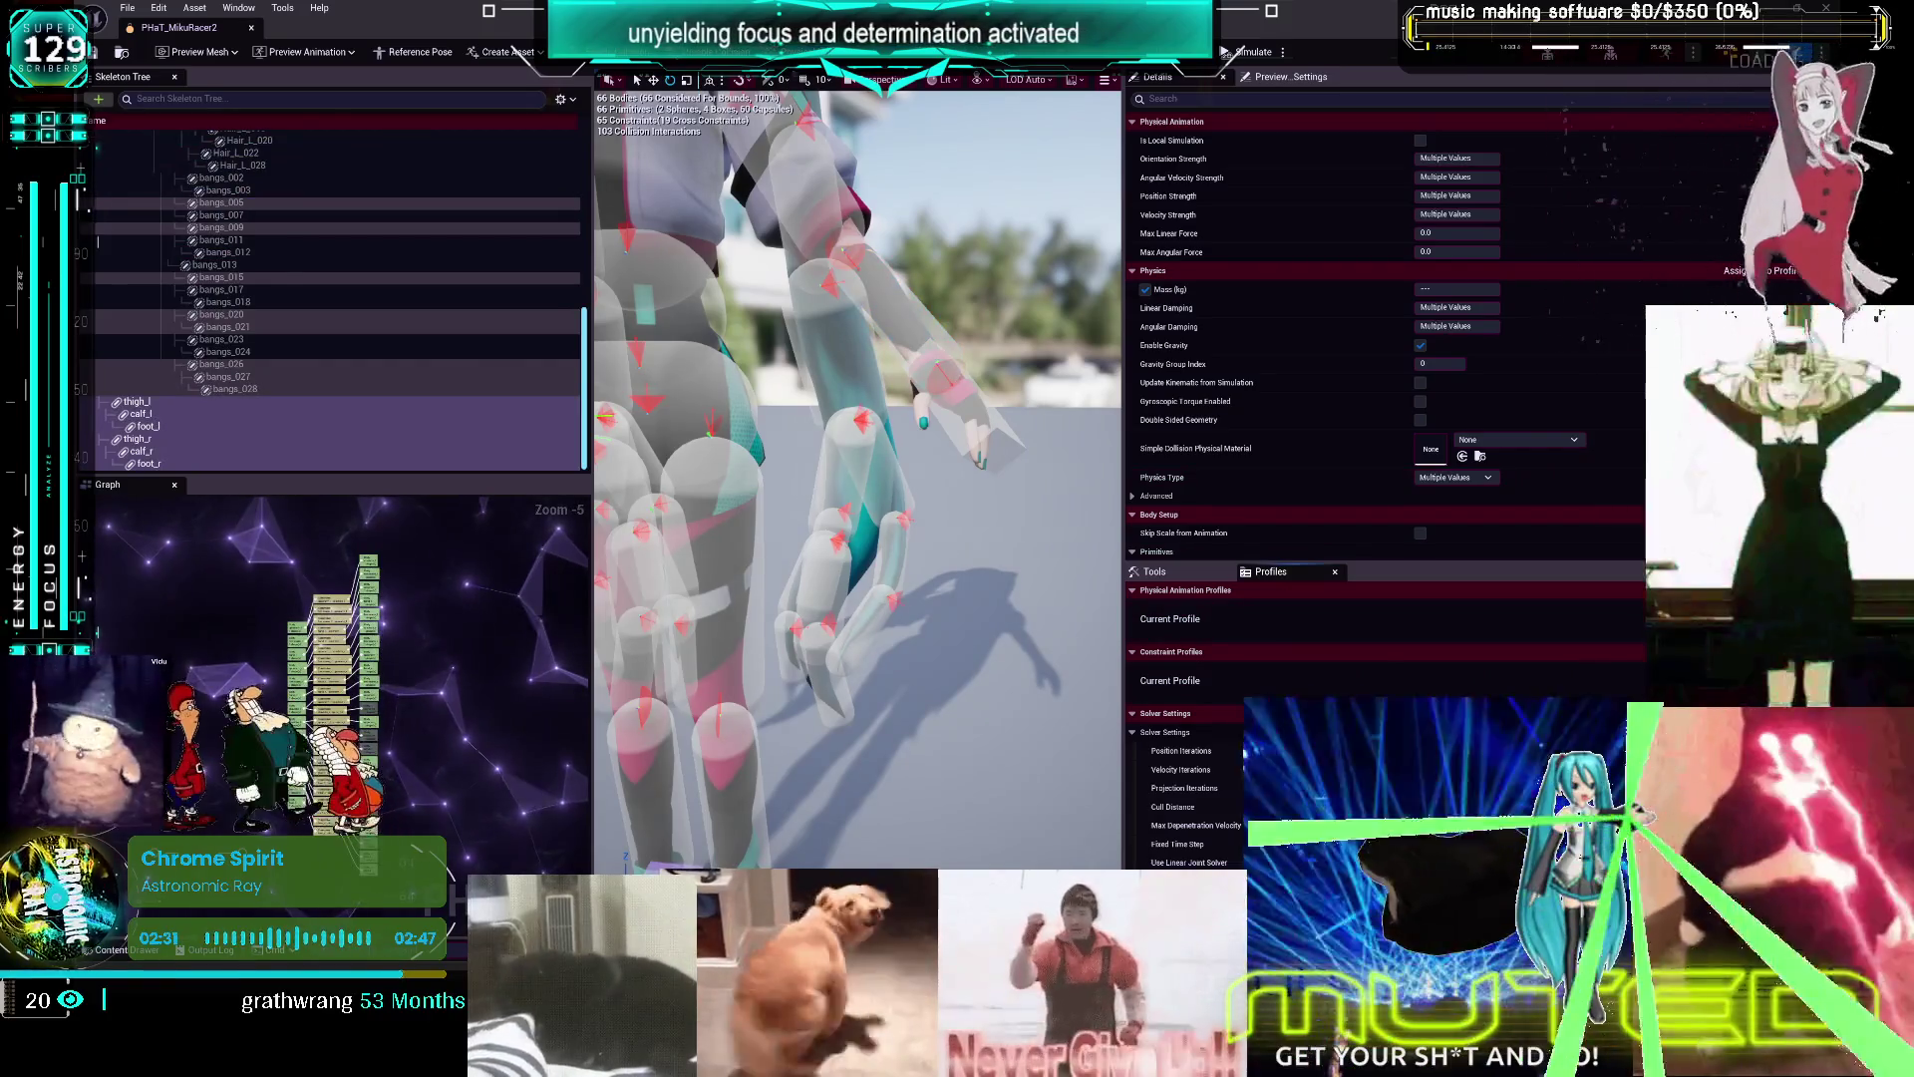
left_click(909, 323)
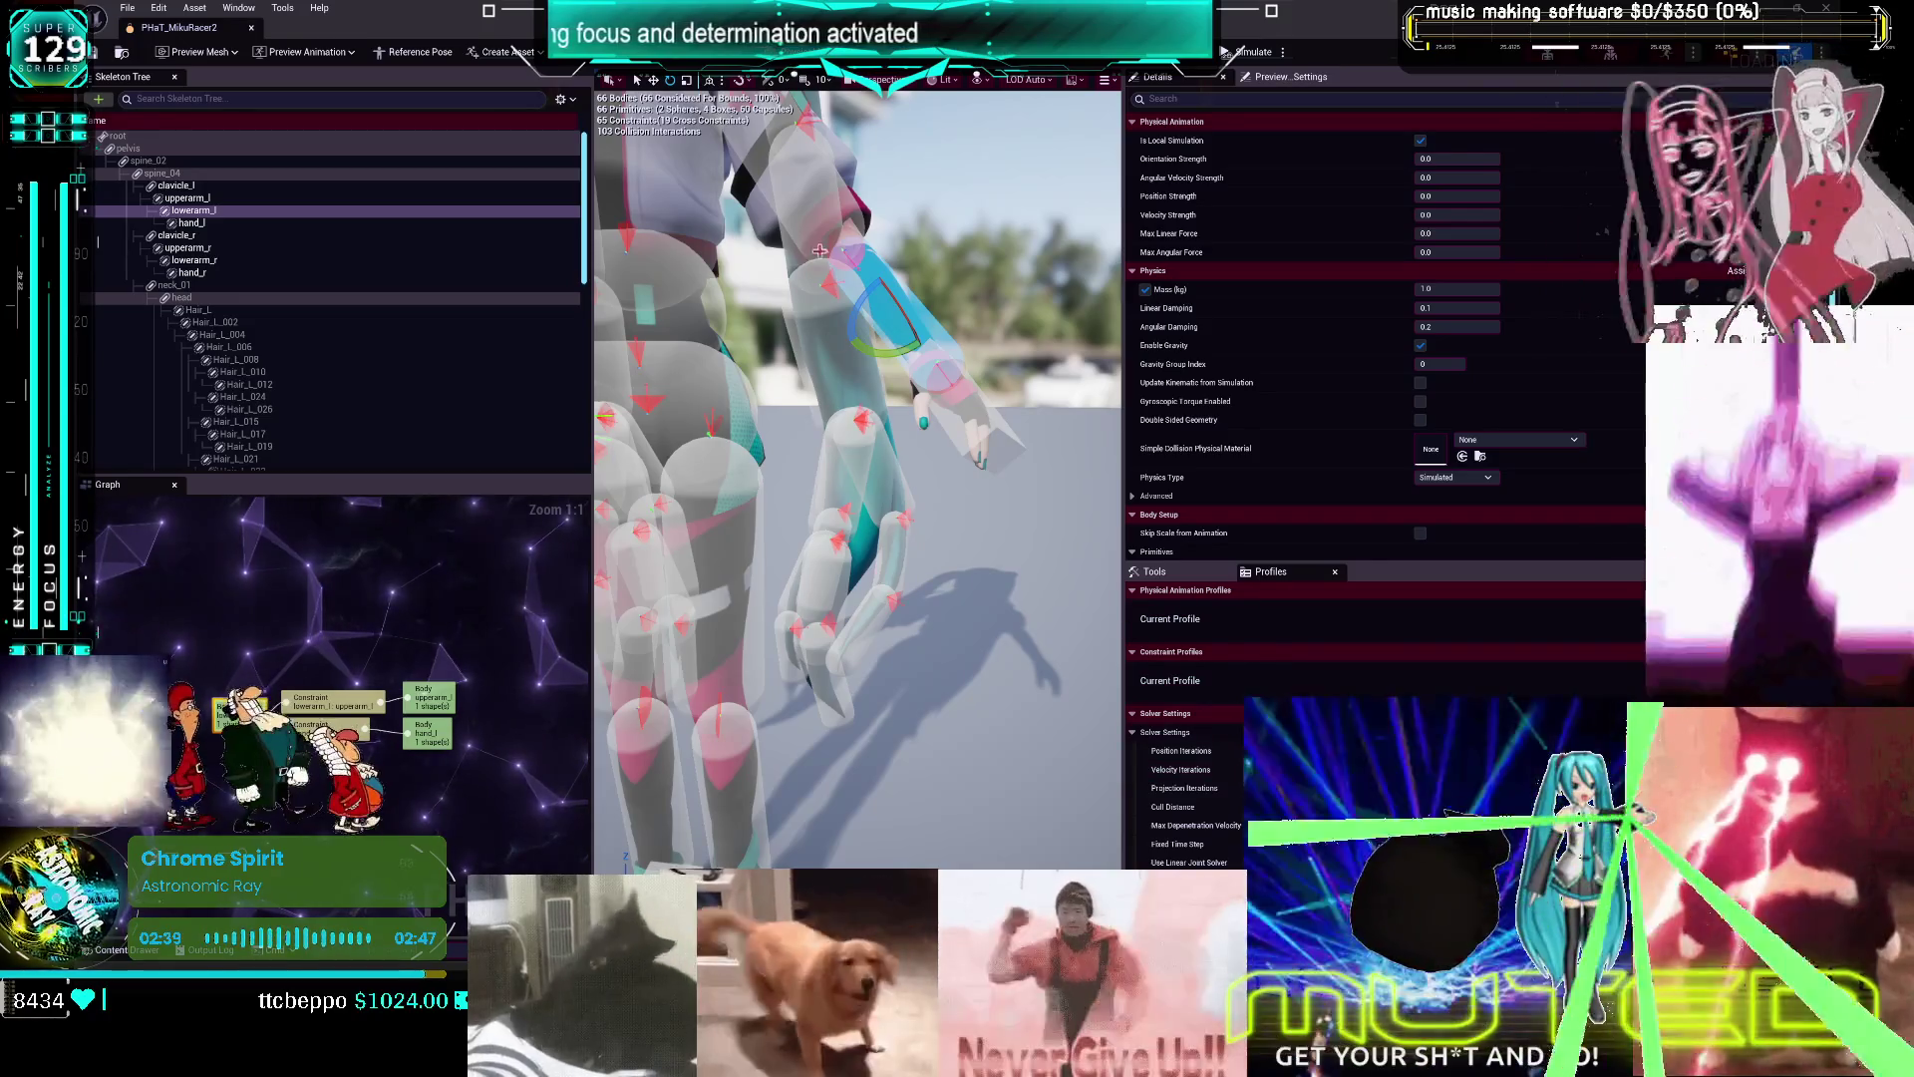
left_click(849, 206)
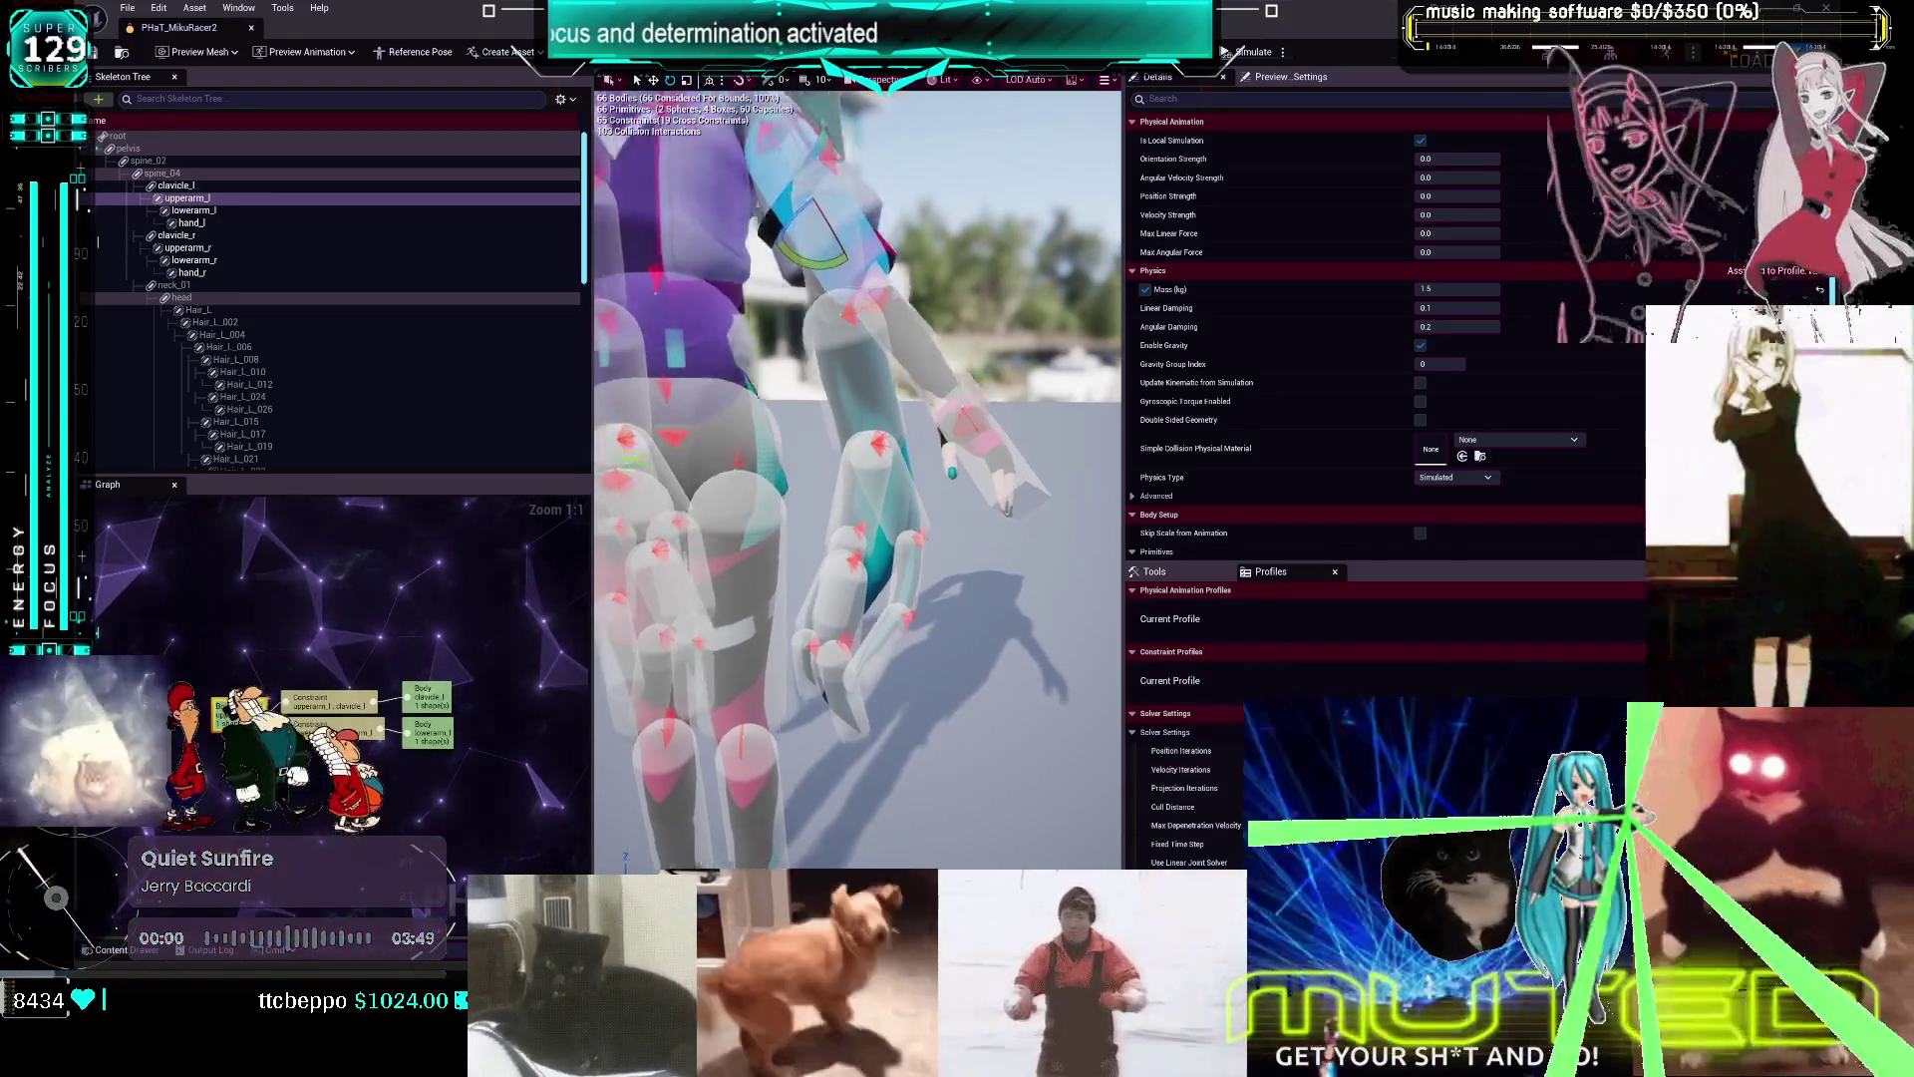
left_click(813, 350)
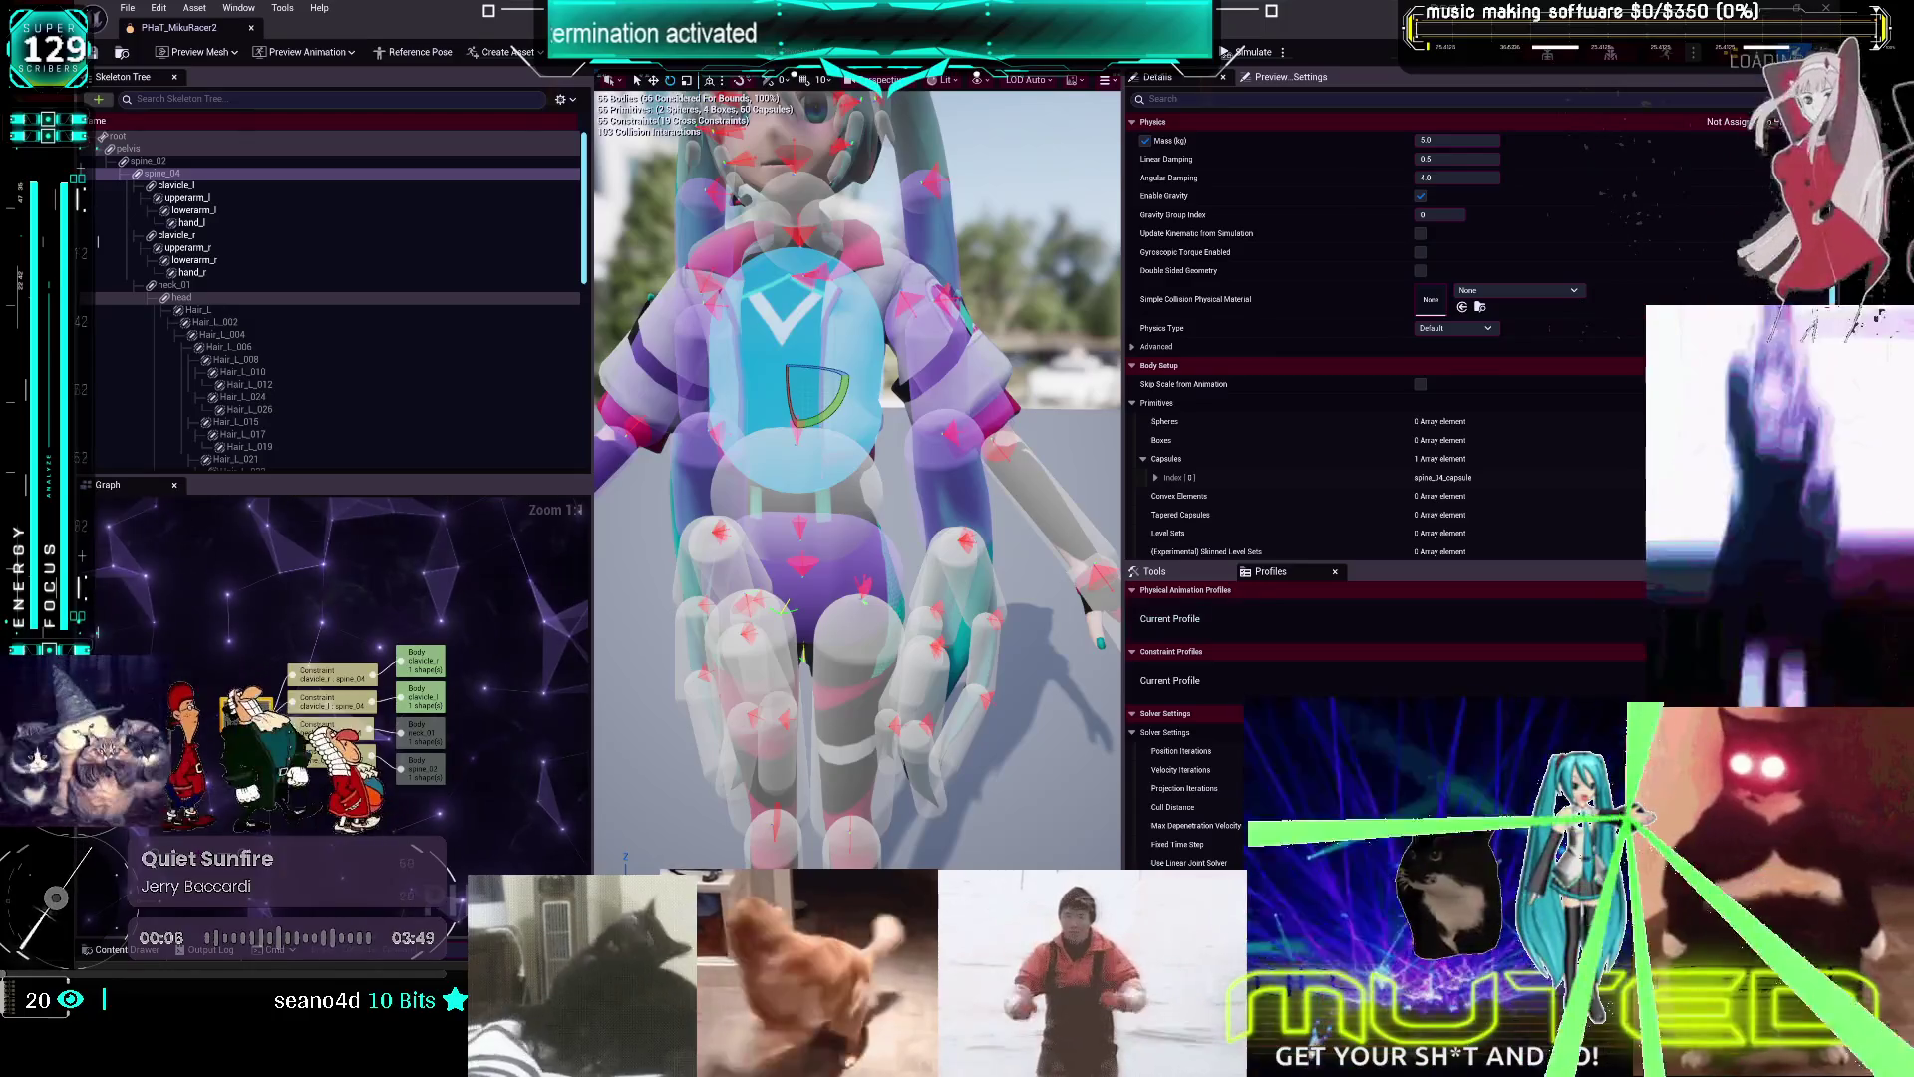
scroll(857, 478, "down", 5)
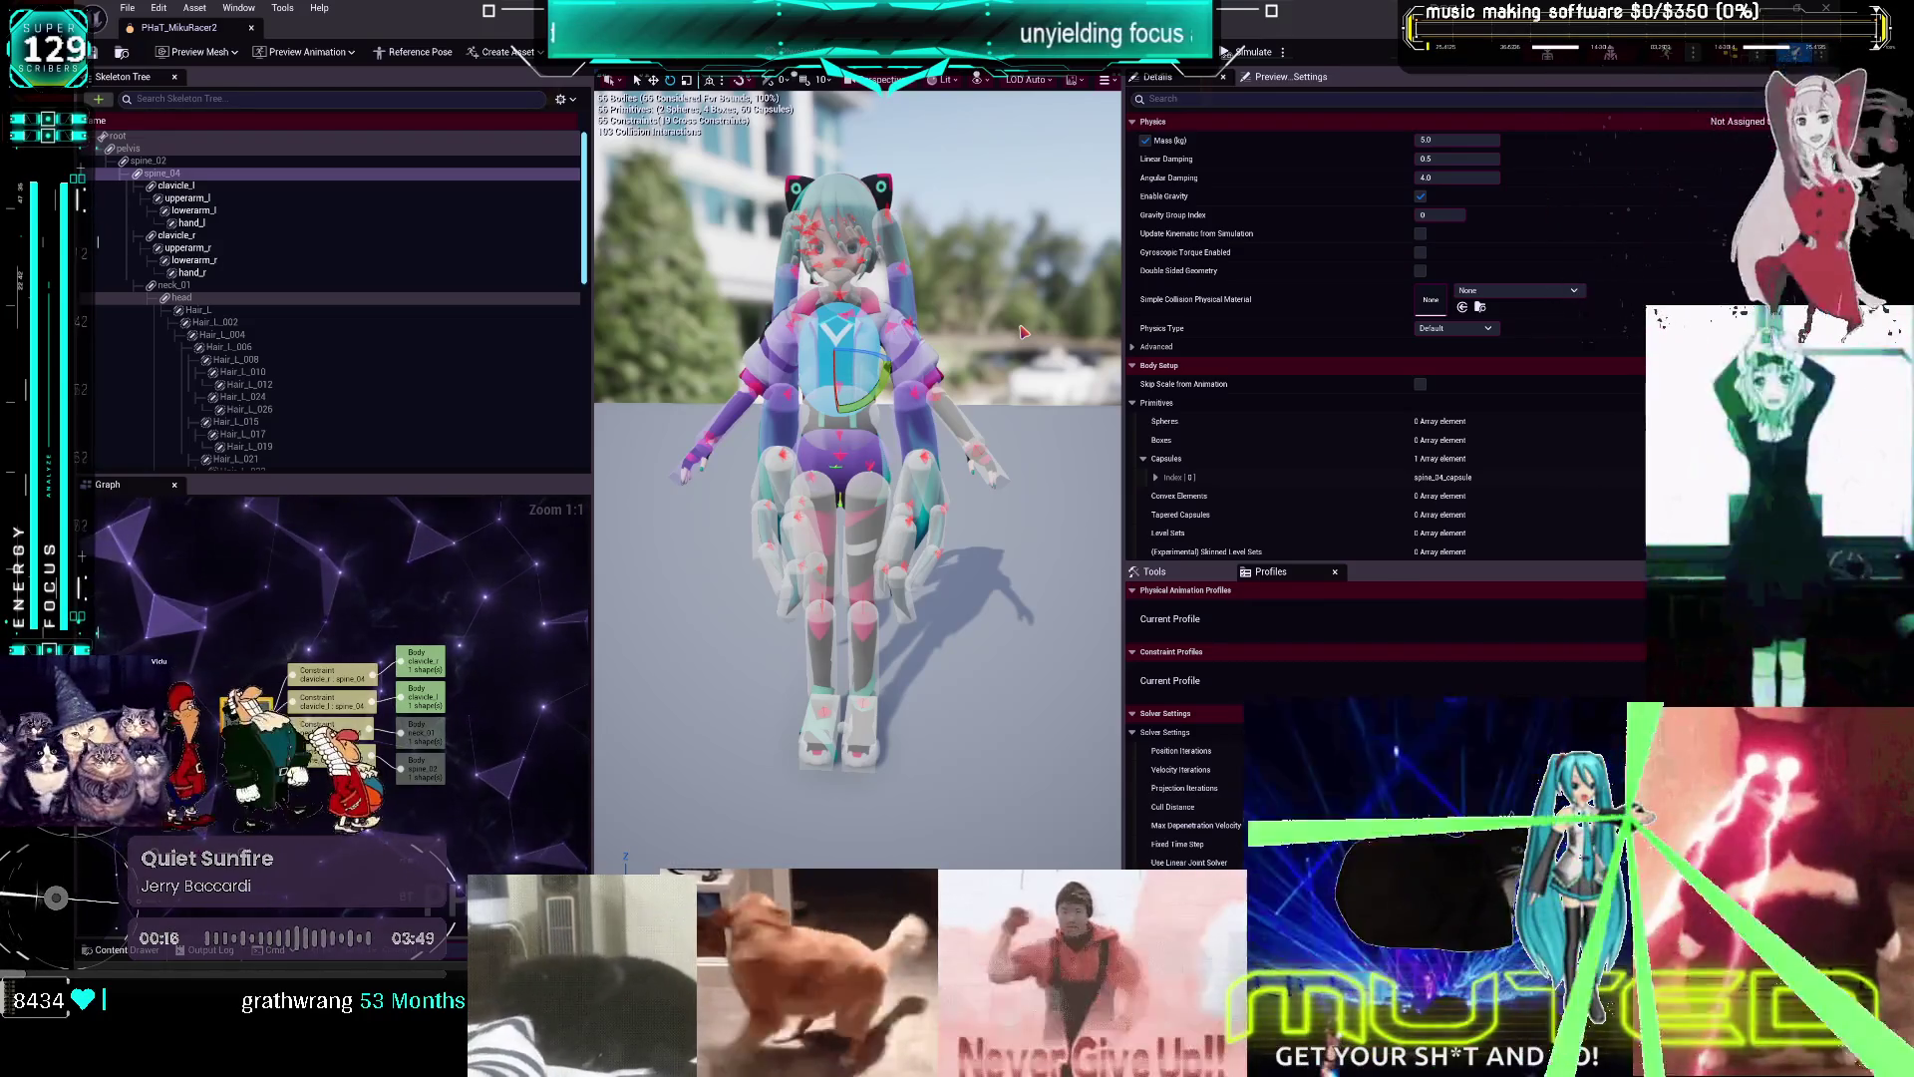
Review clavicle_l's Body Setup and Physical Animation, restoring strengths of 3000, 1000, 1000 and 100
left_click(175, 186)
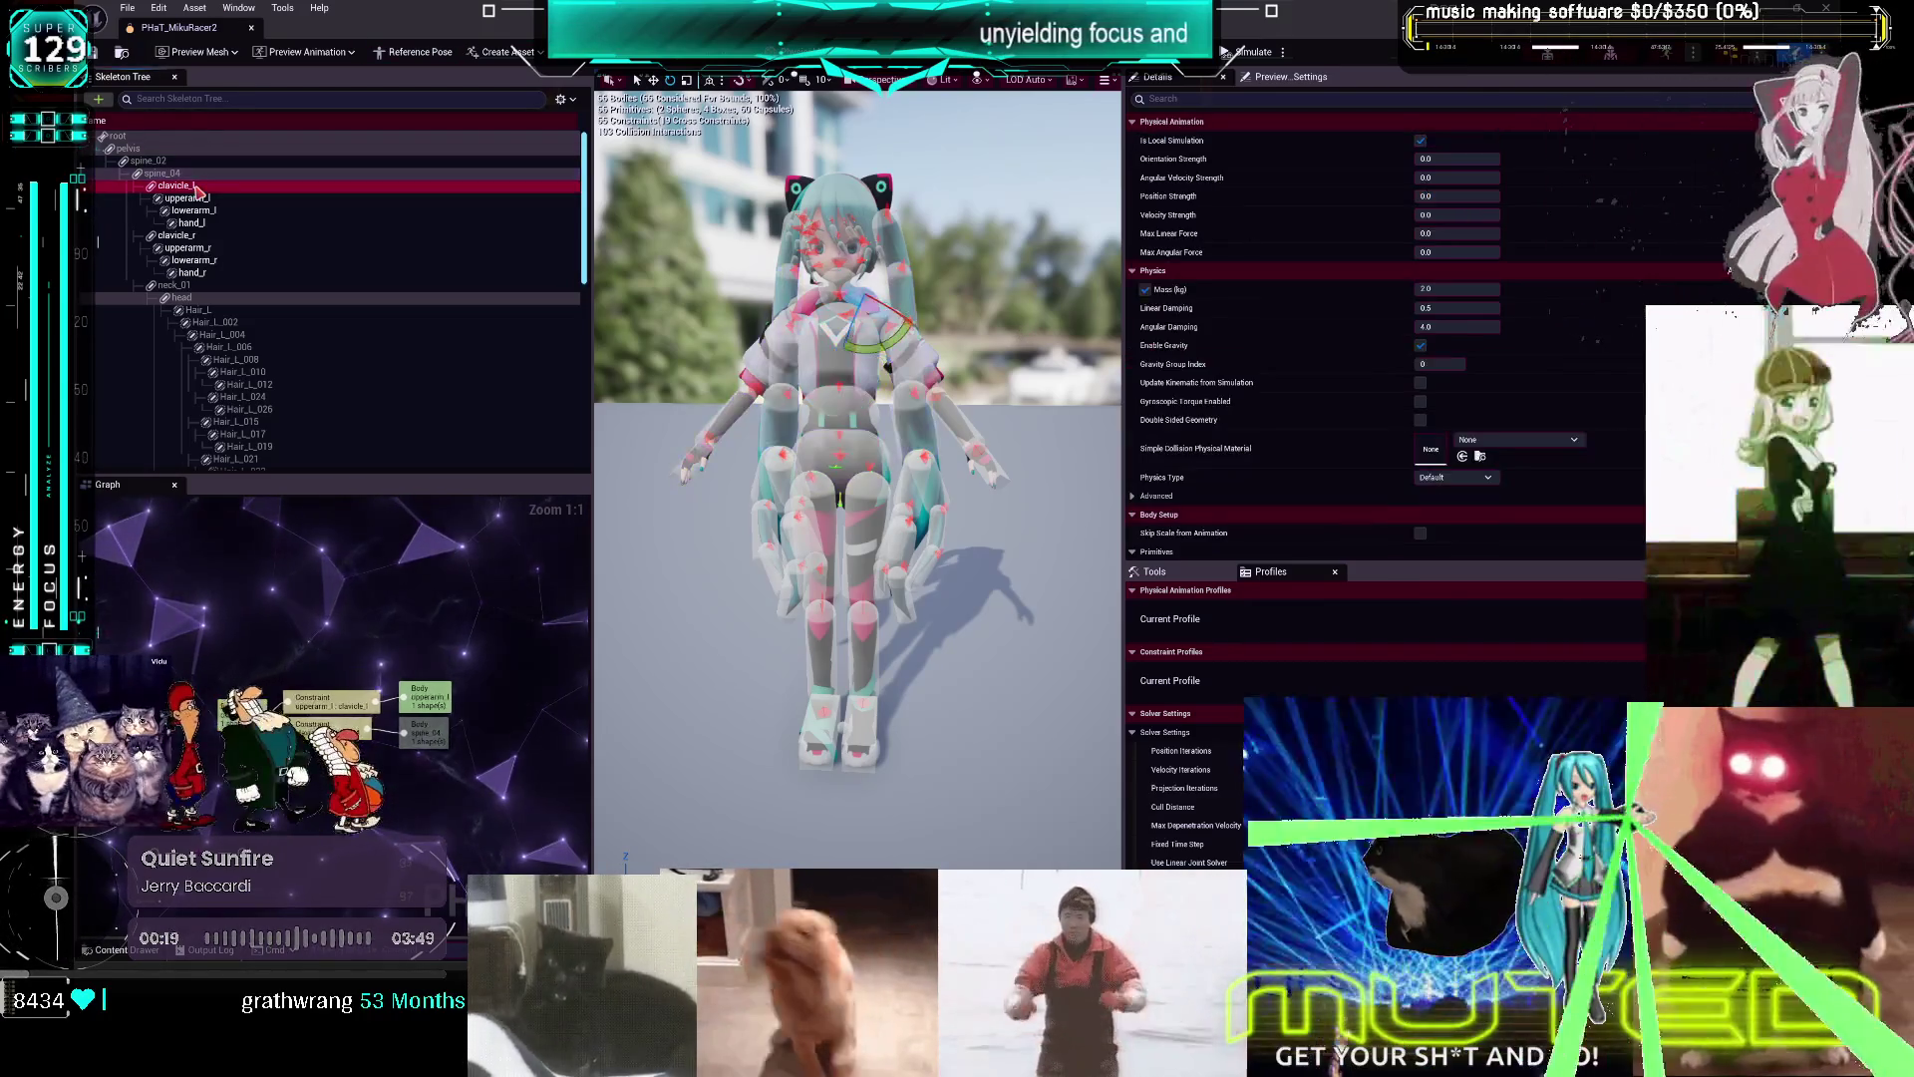
scroll(1297, 384, "down", 10)
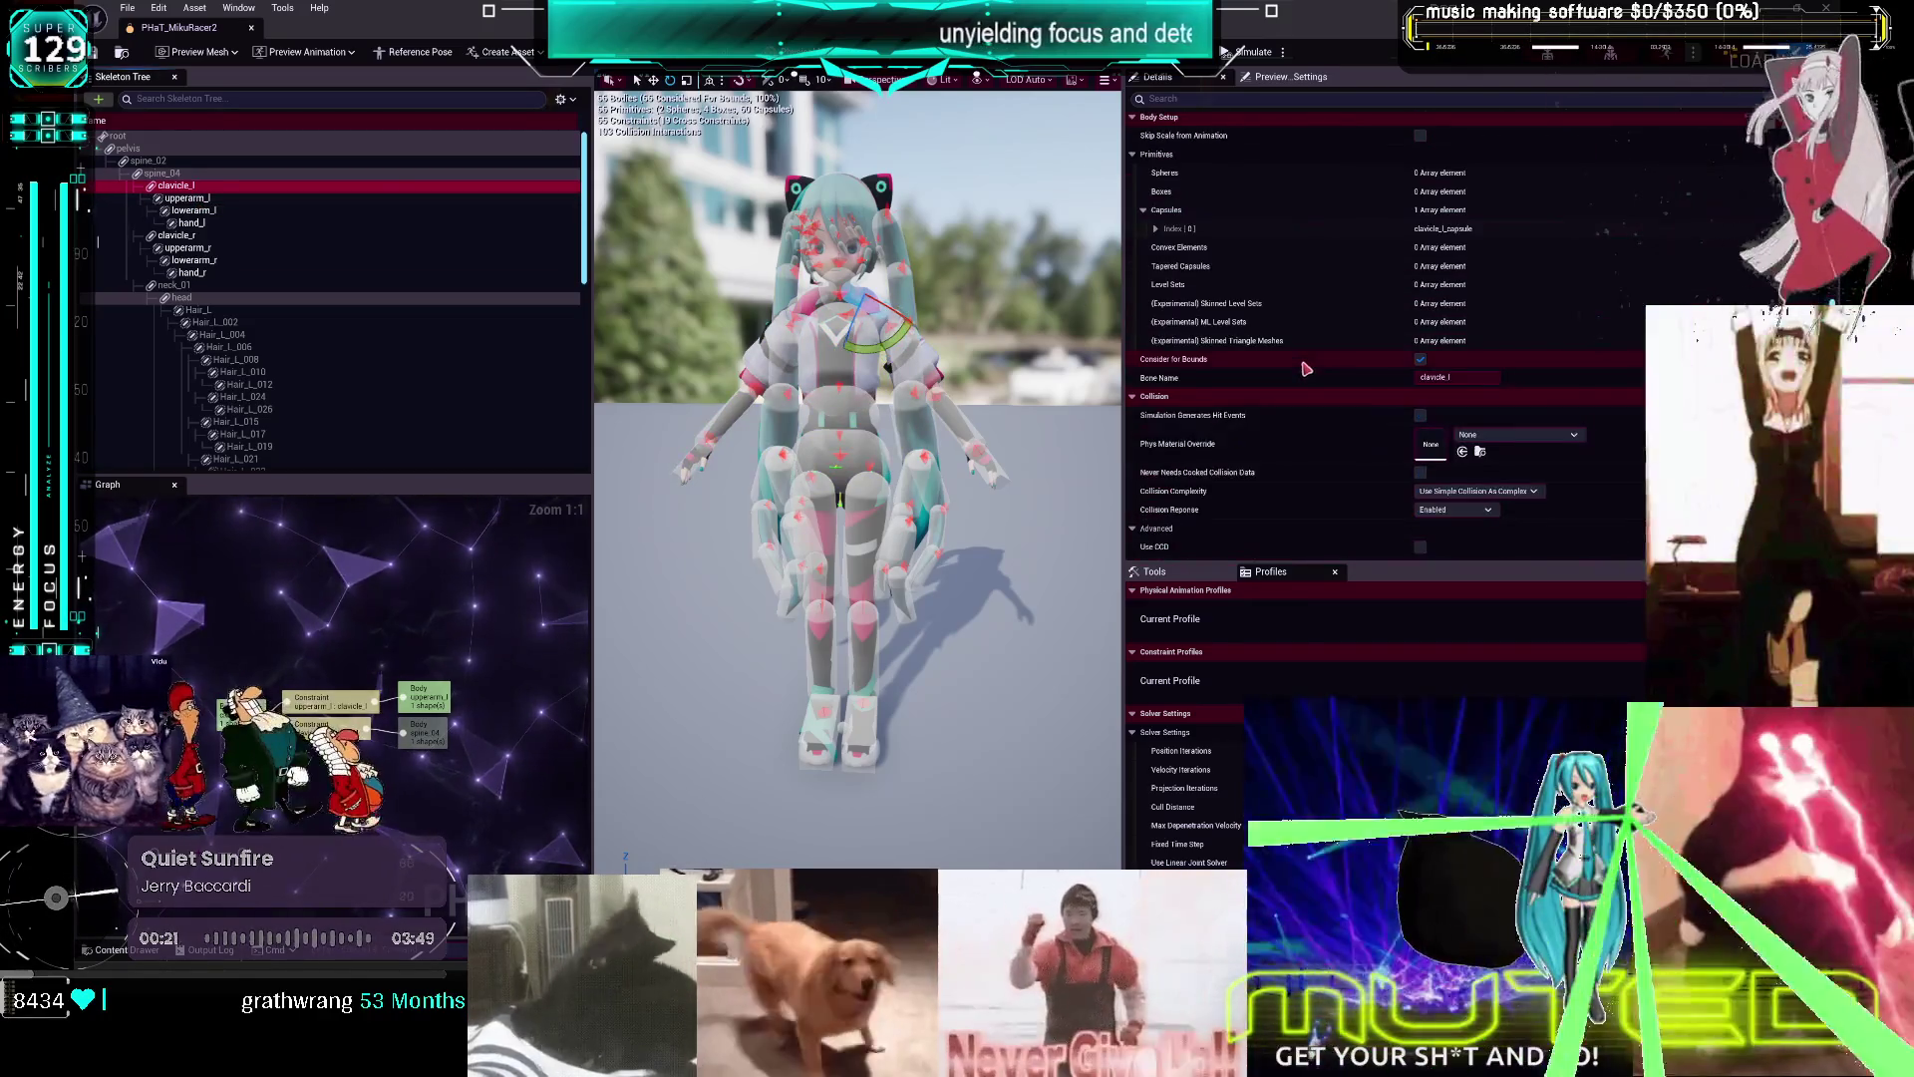
scroll(1301, 394, "up", 8)
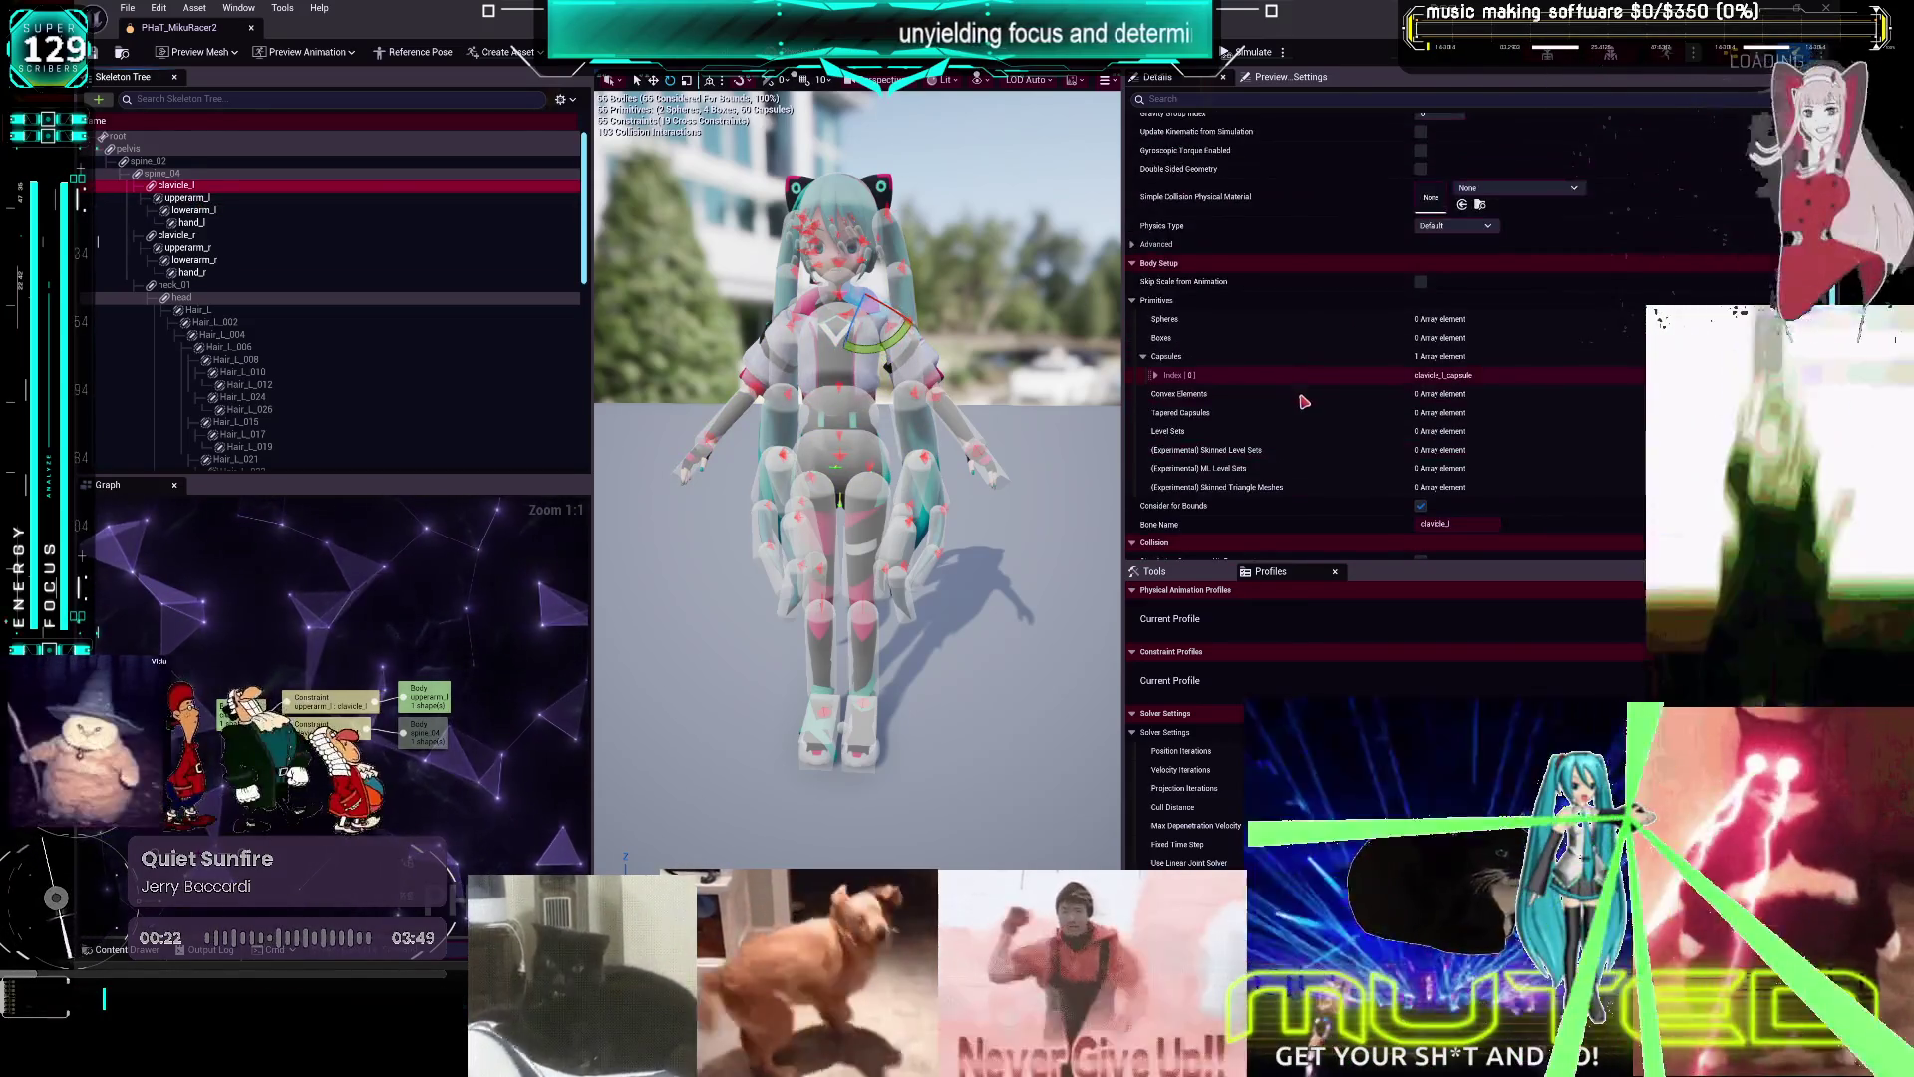
scroll(1304, 406, "up", 3)
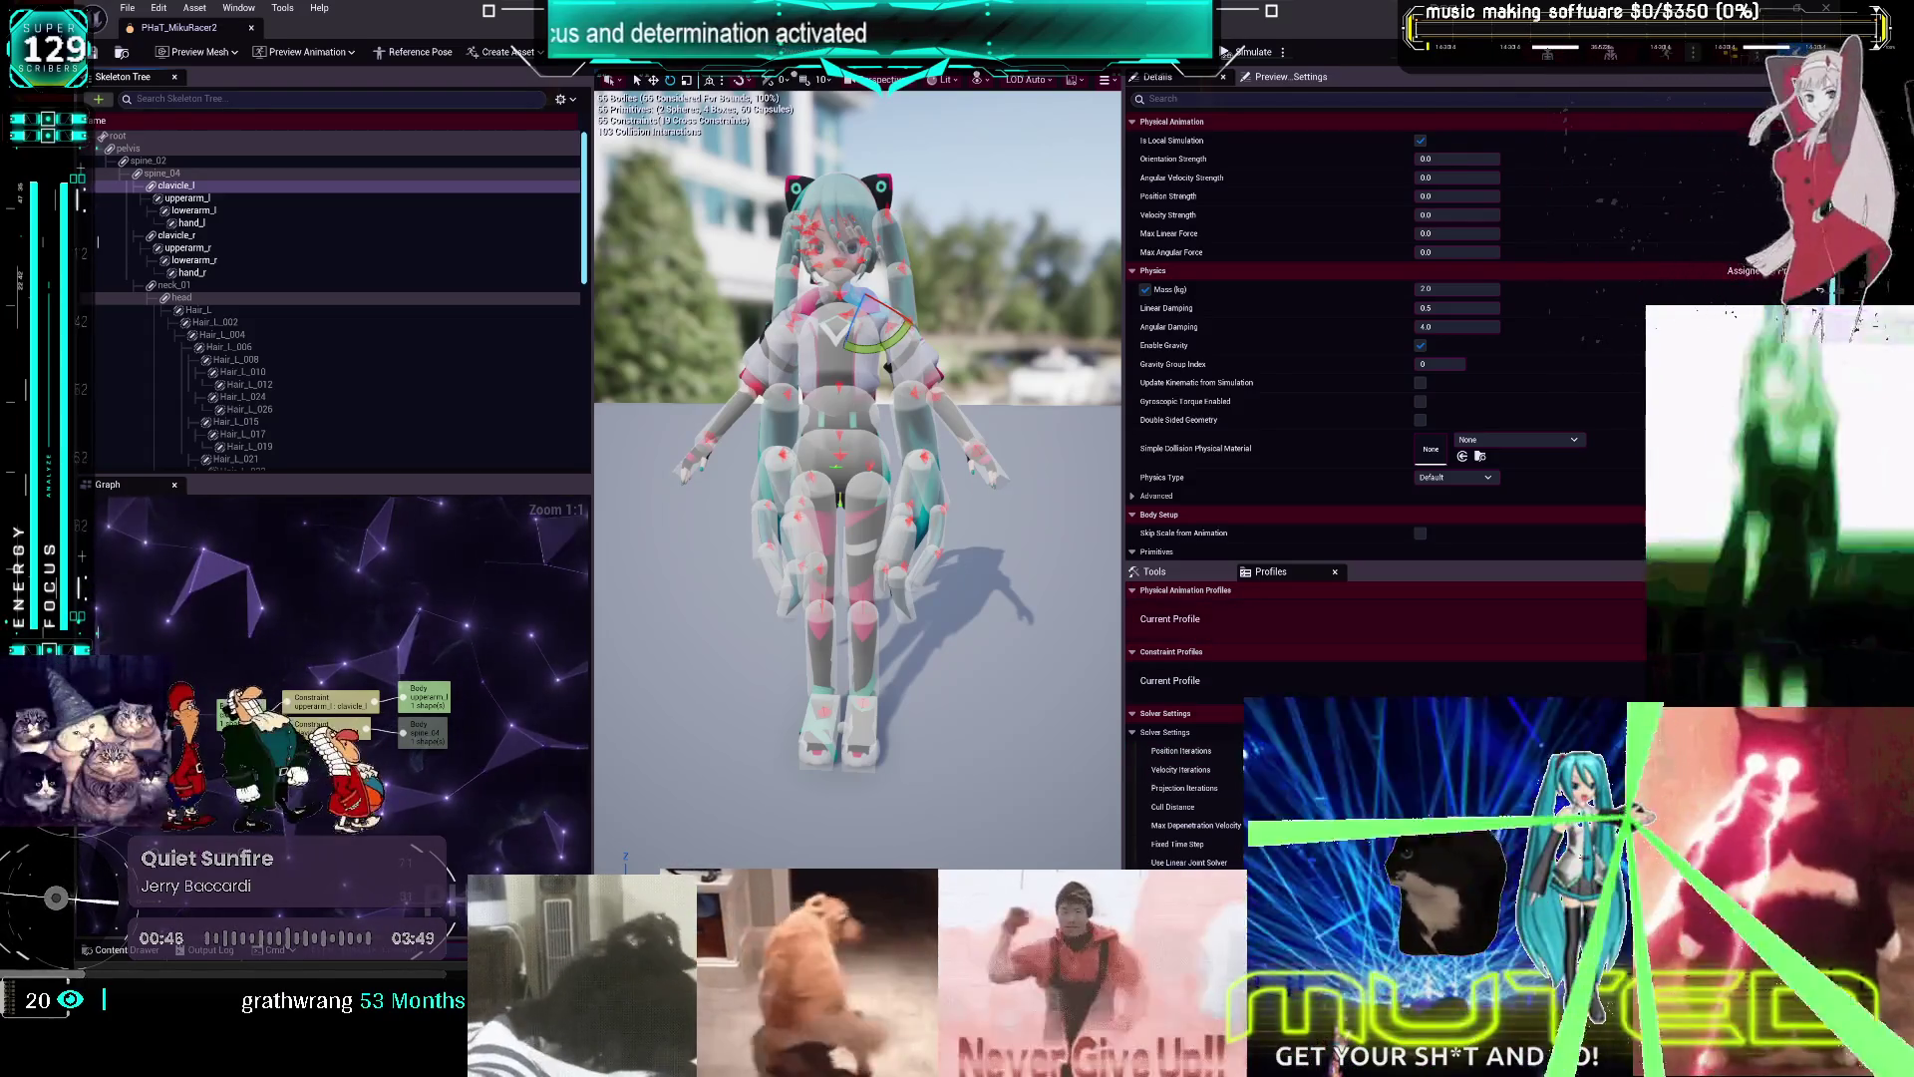
key("ctrl+y")
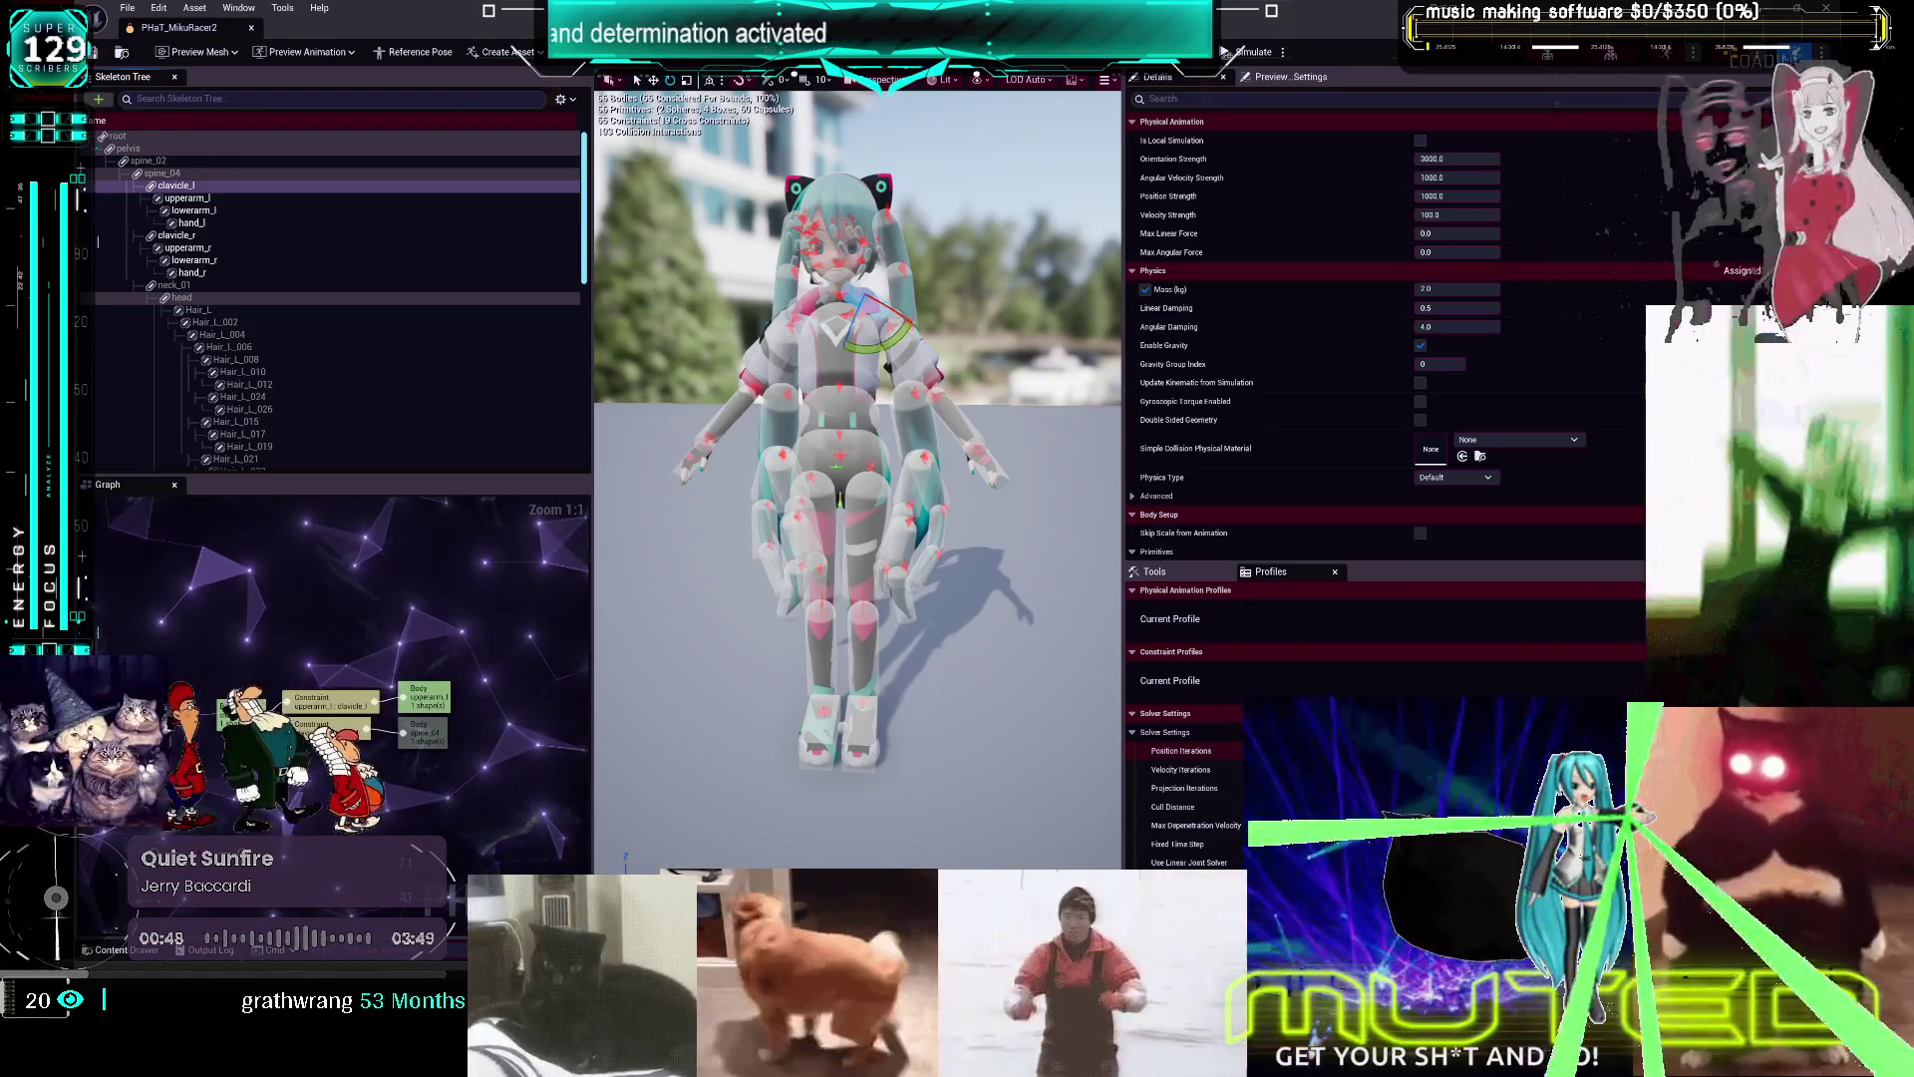
left_click(962, 434)
left_click(925, 387)
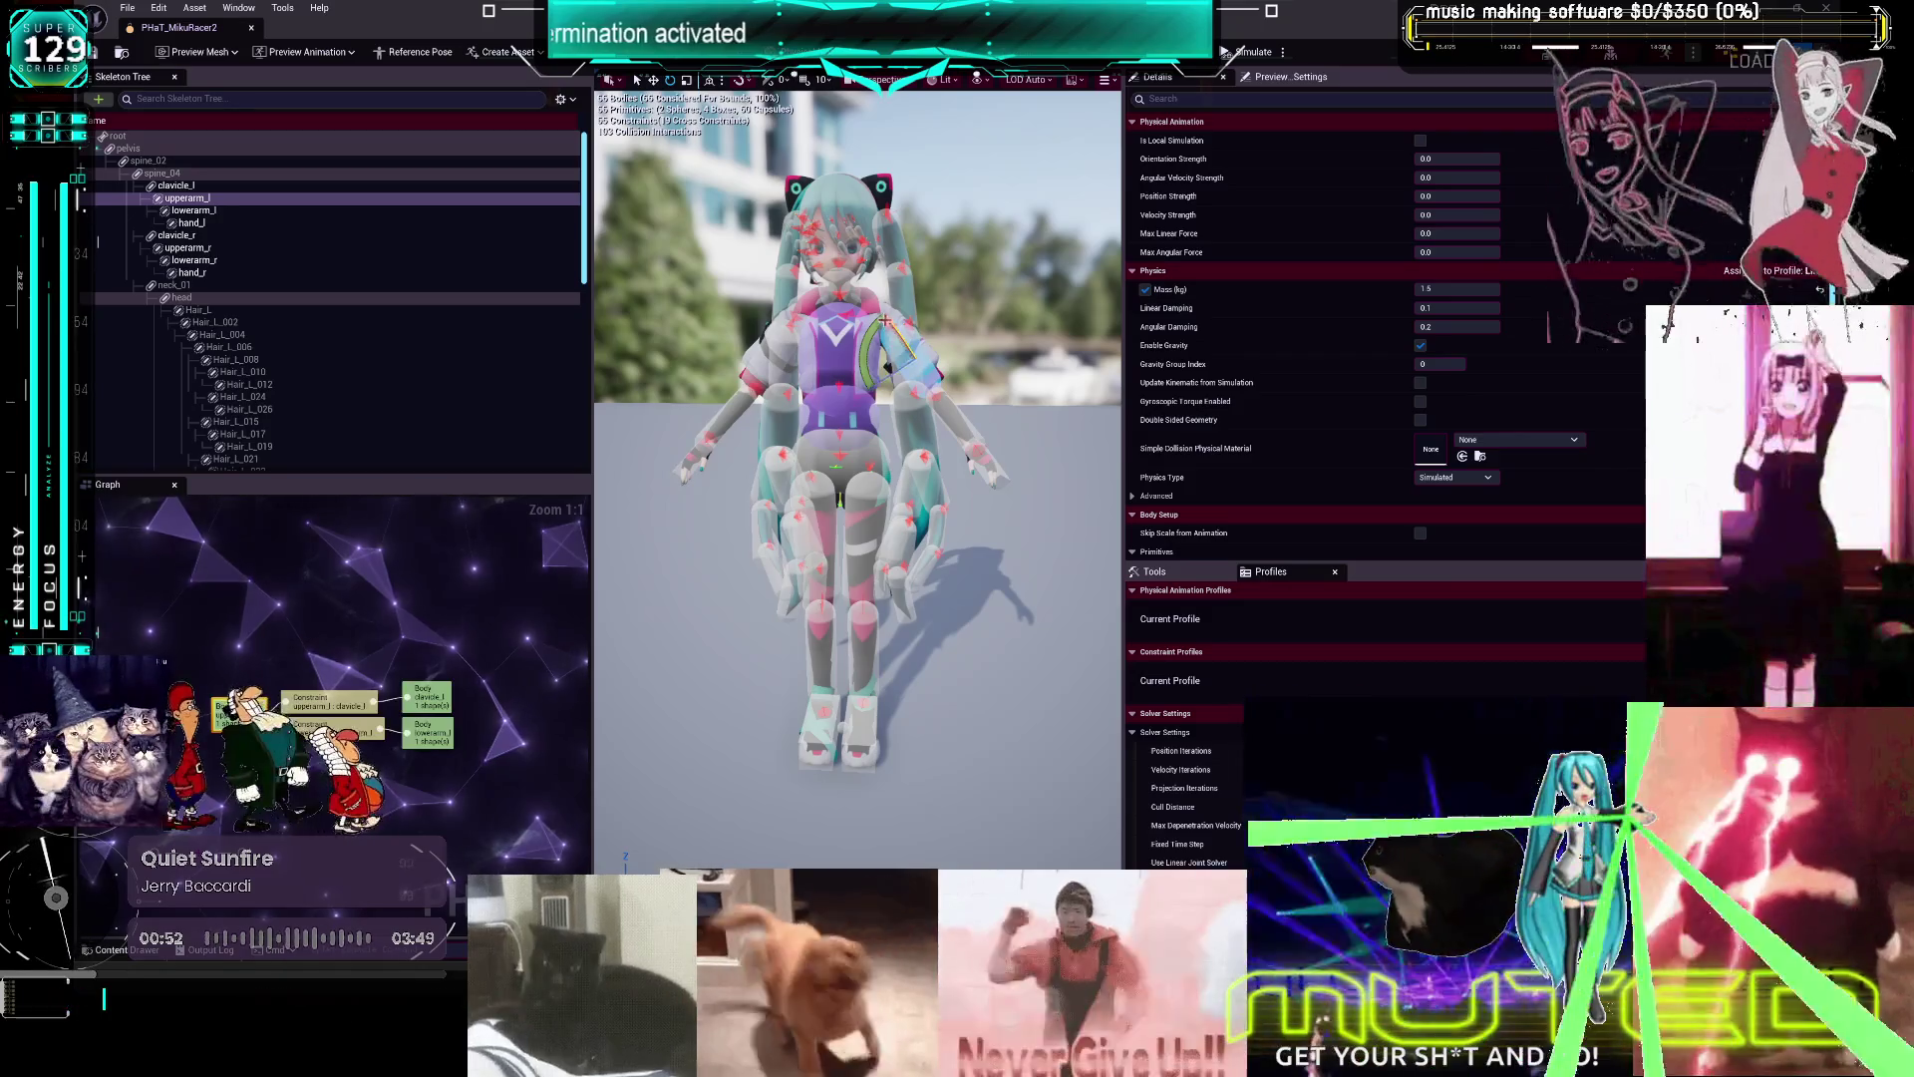
left_click(872, 297)
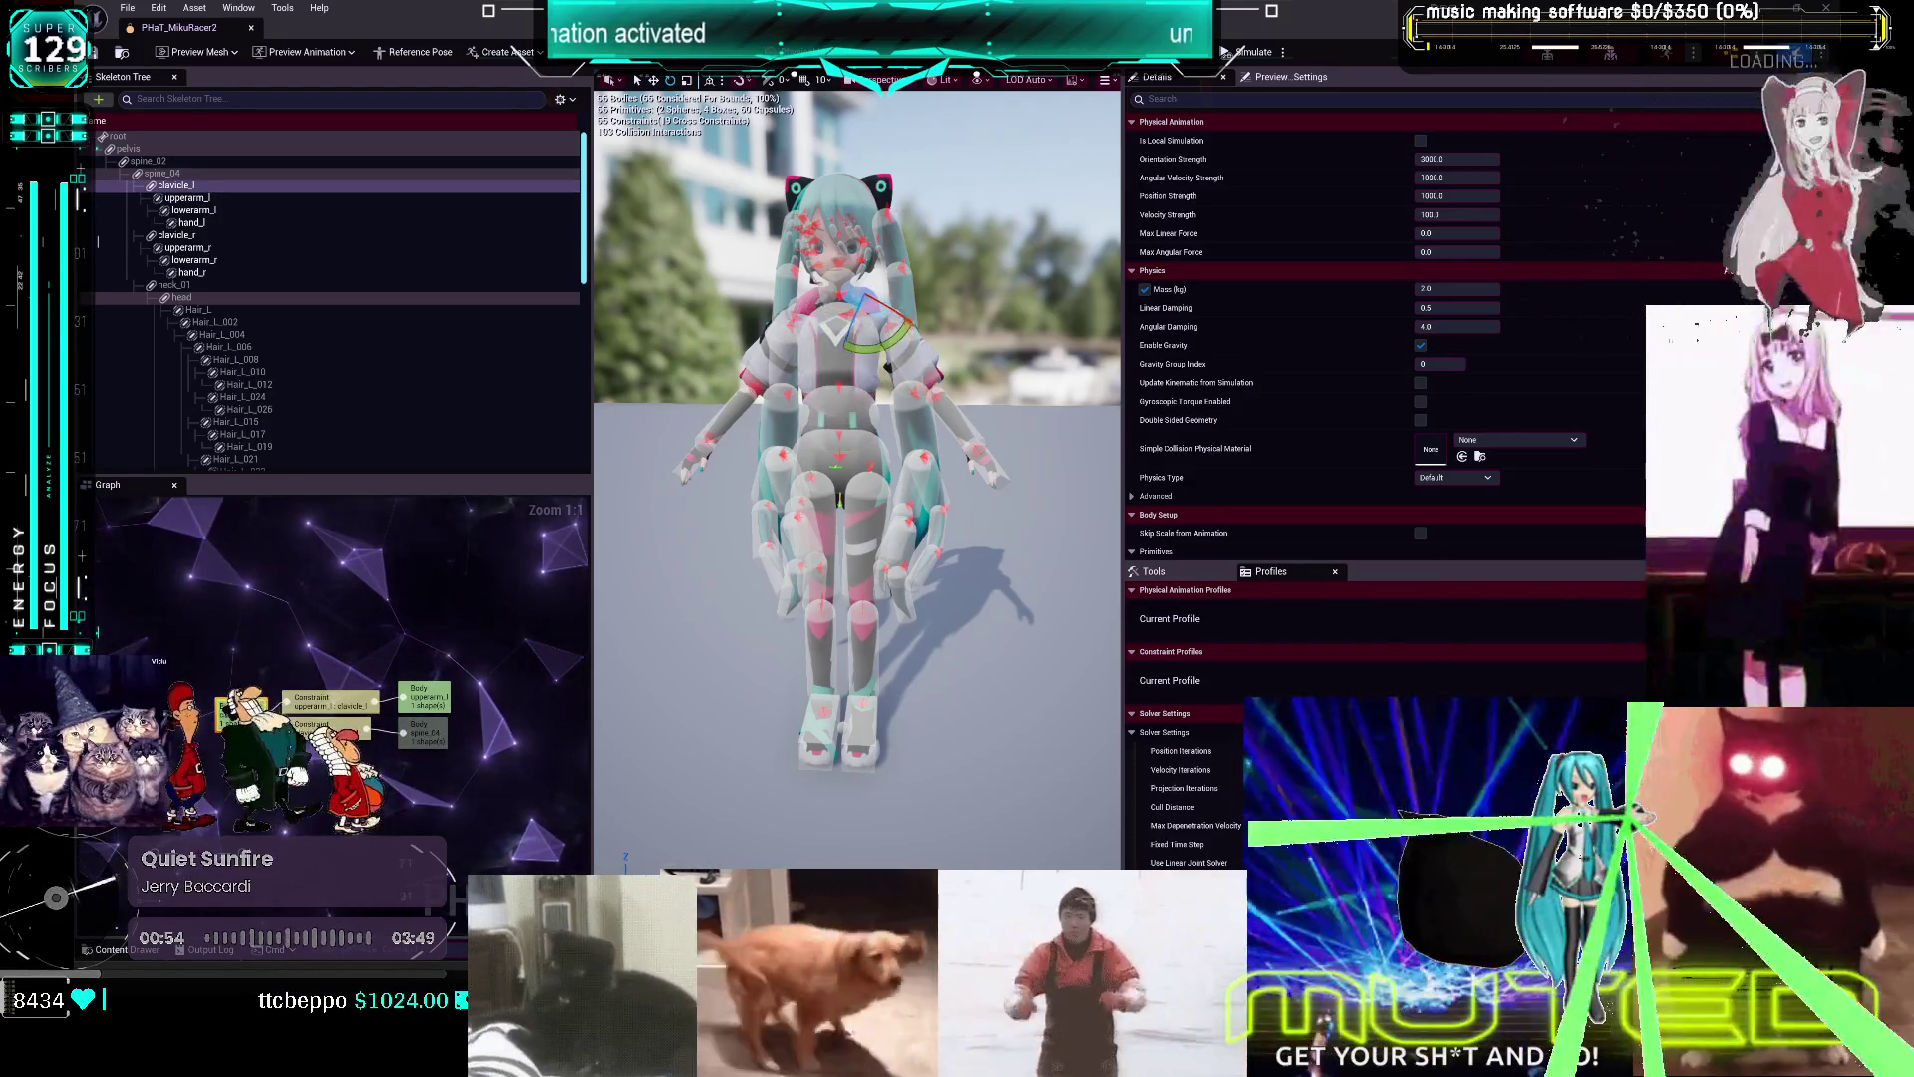
left_click(813, 302)
left_click(789, 346)
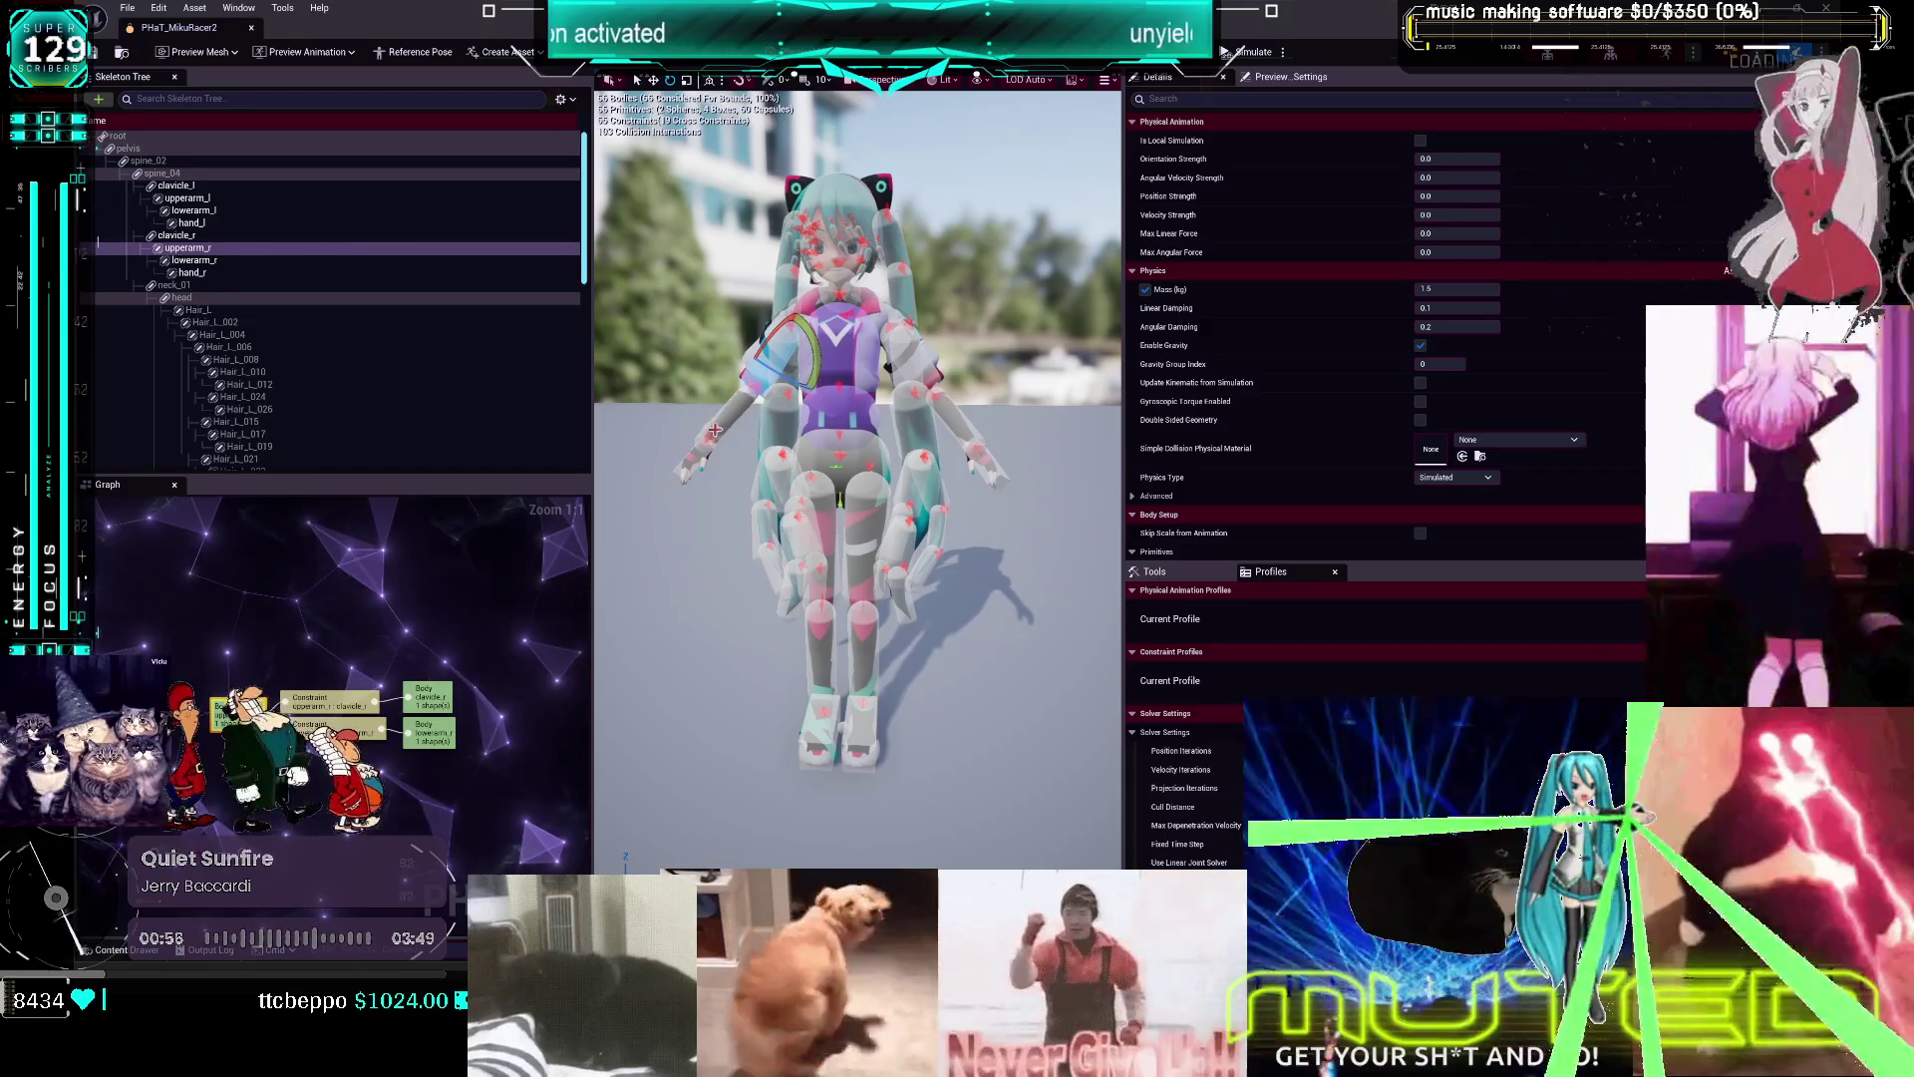
left_click(714, 430)
left_click(818, 515)
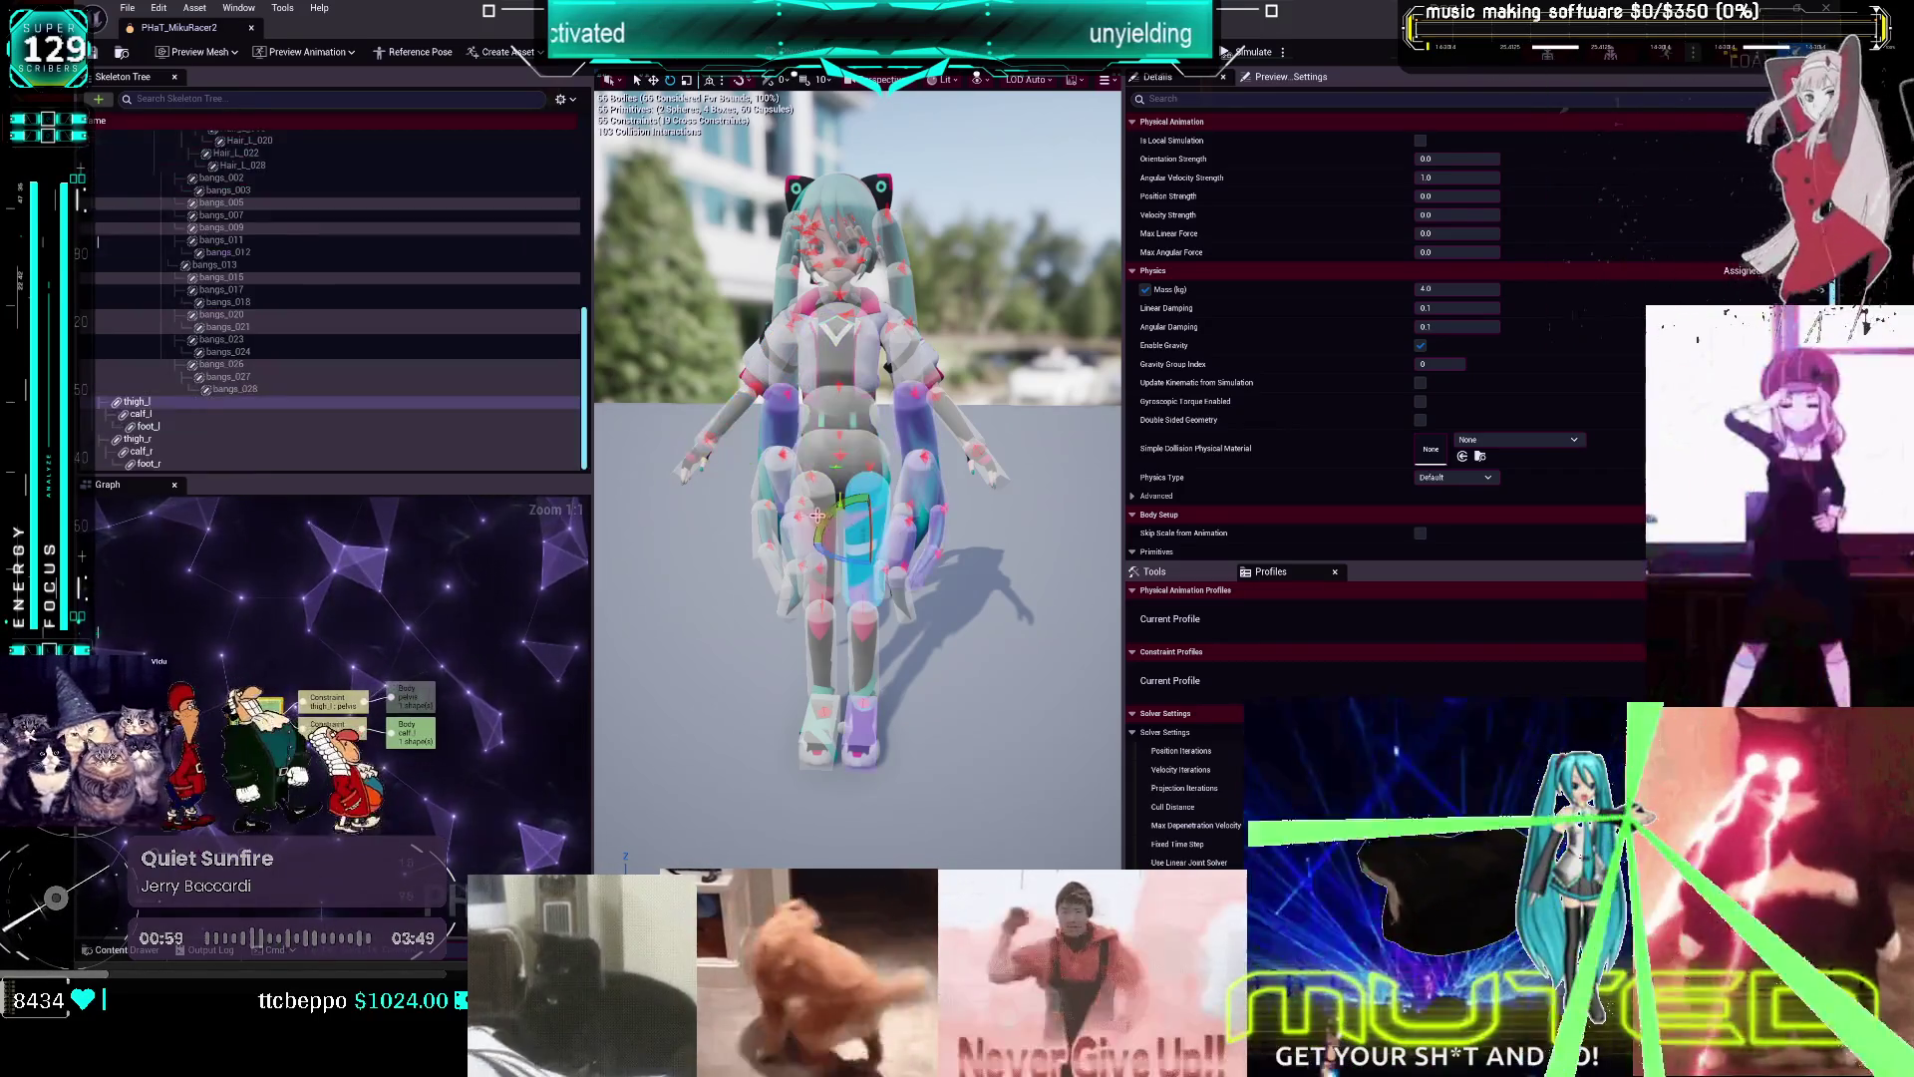
left_click(819, 492)
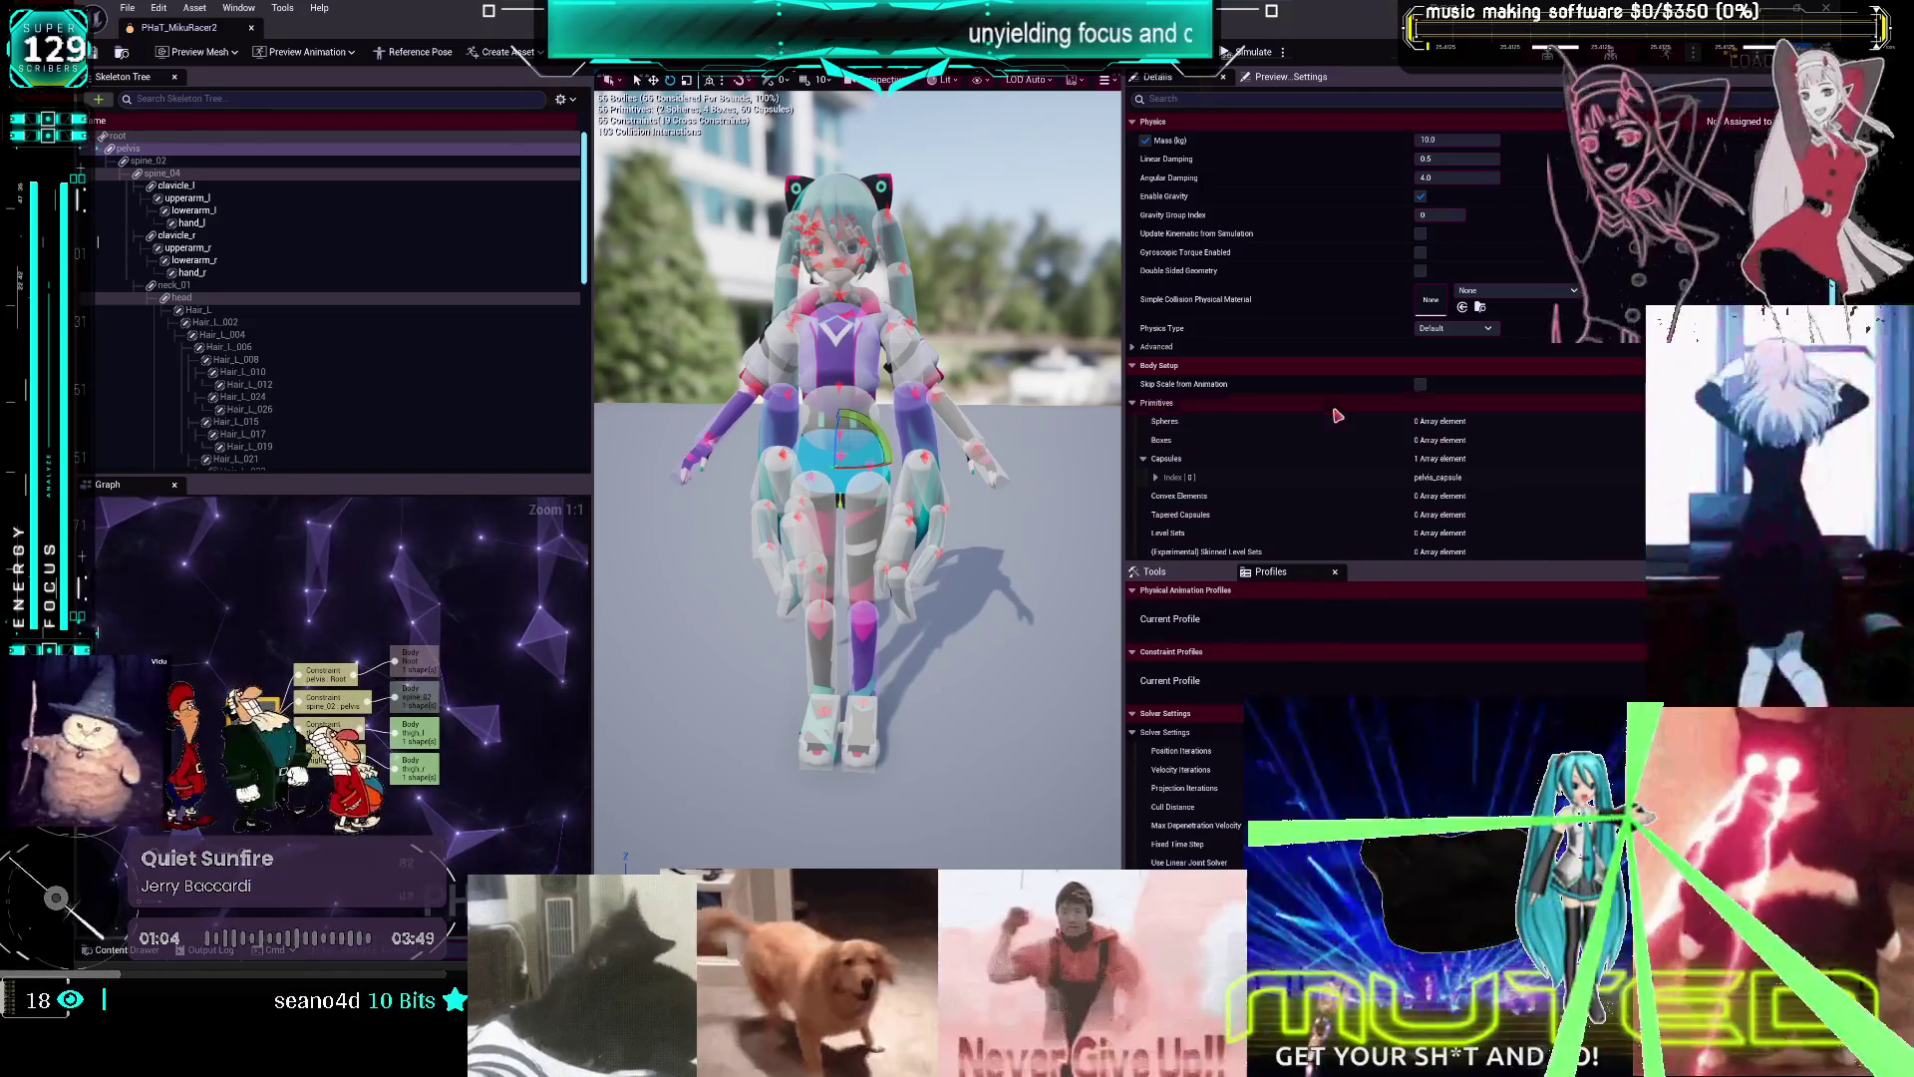
left_click(854, 662)
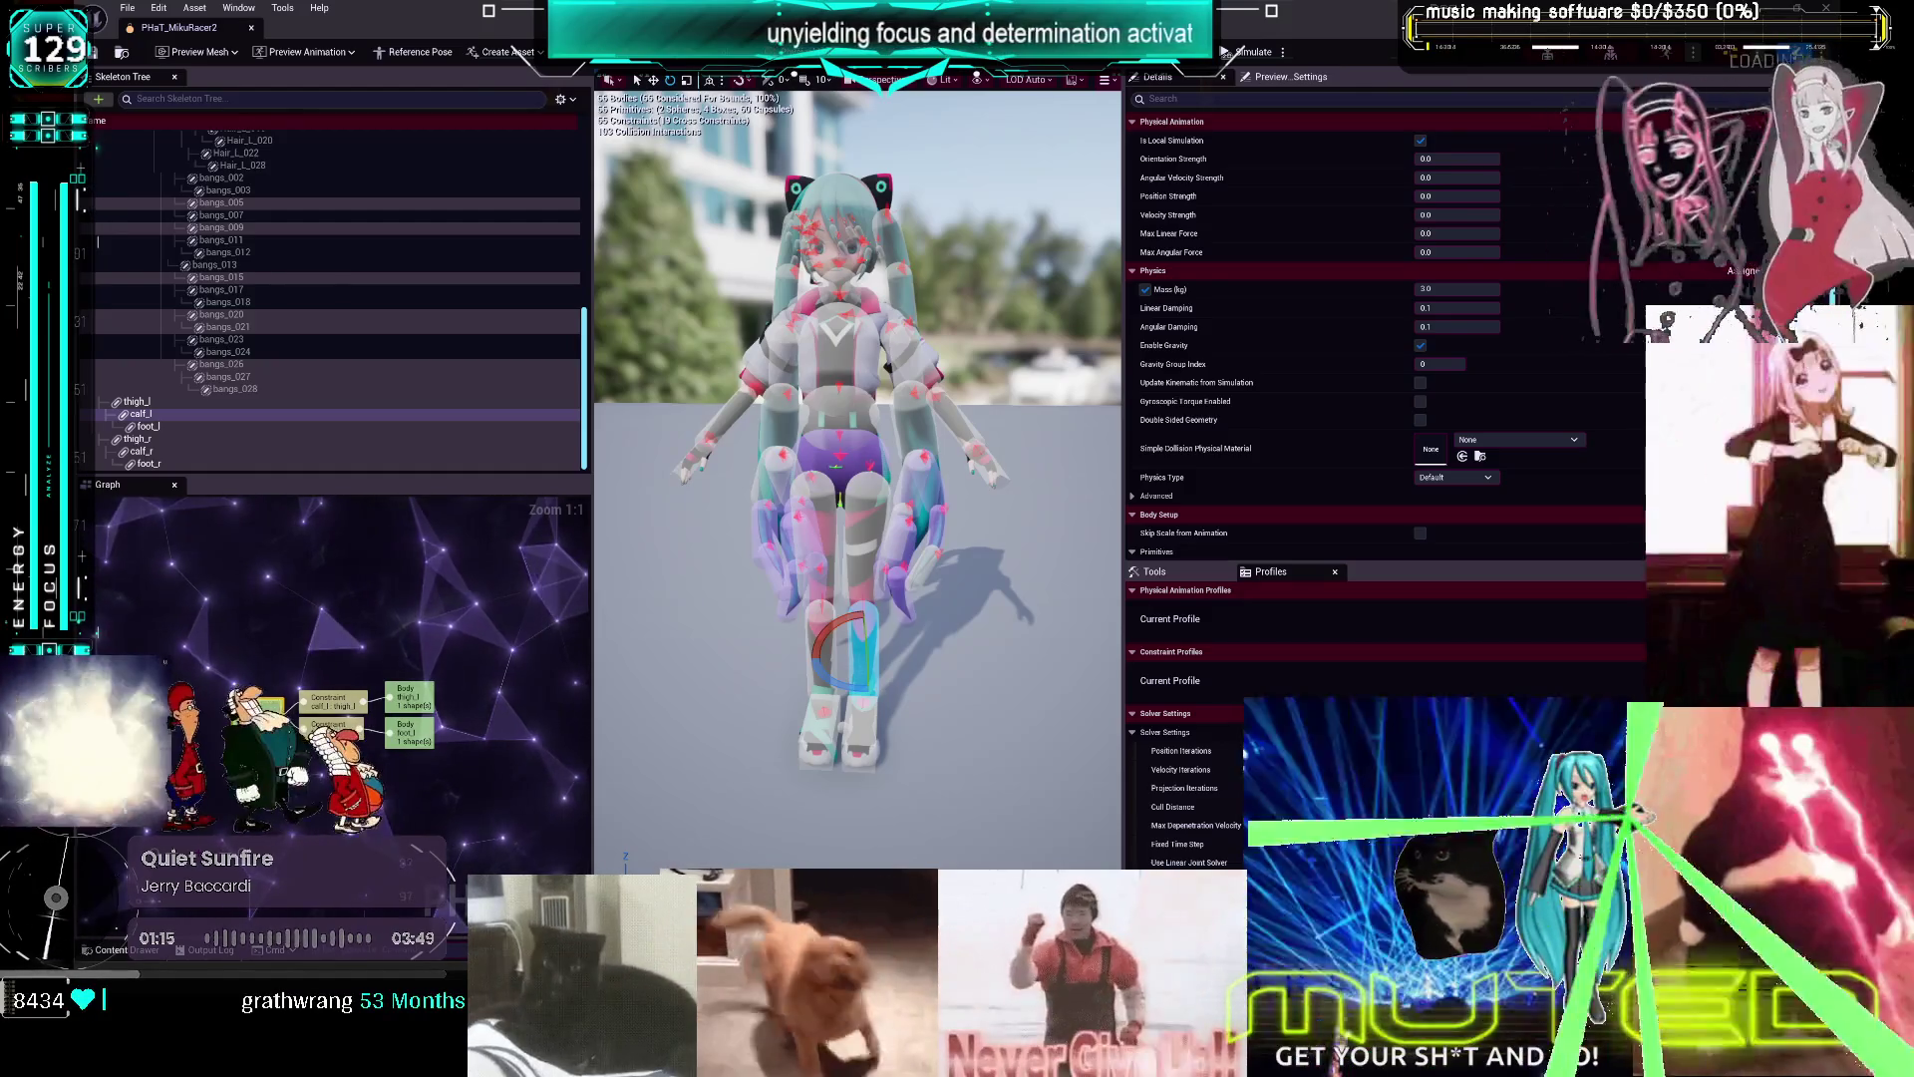
left_click(216, 30)
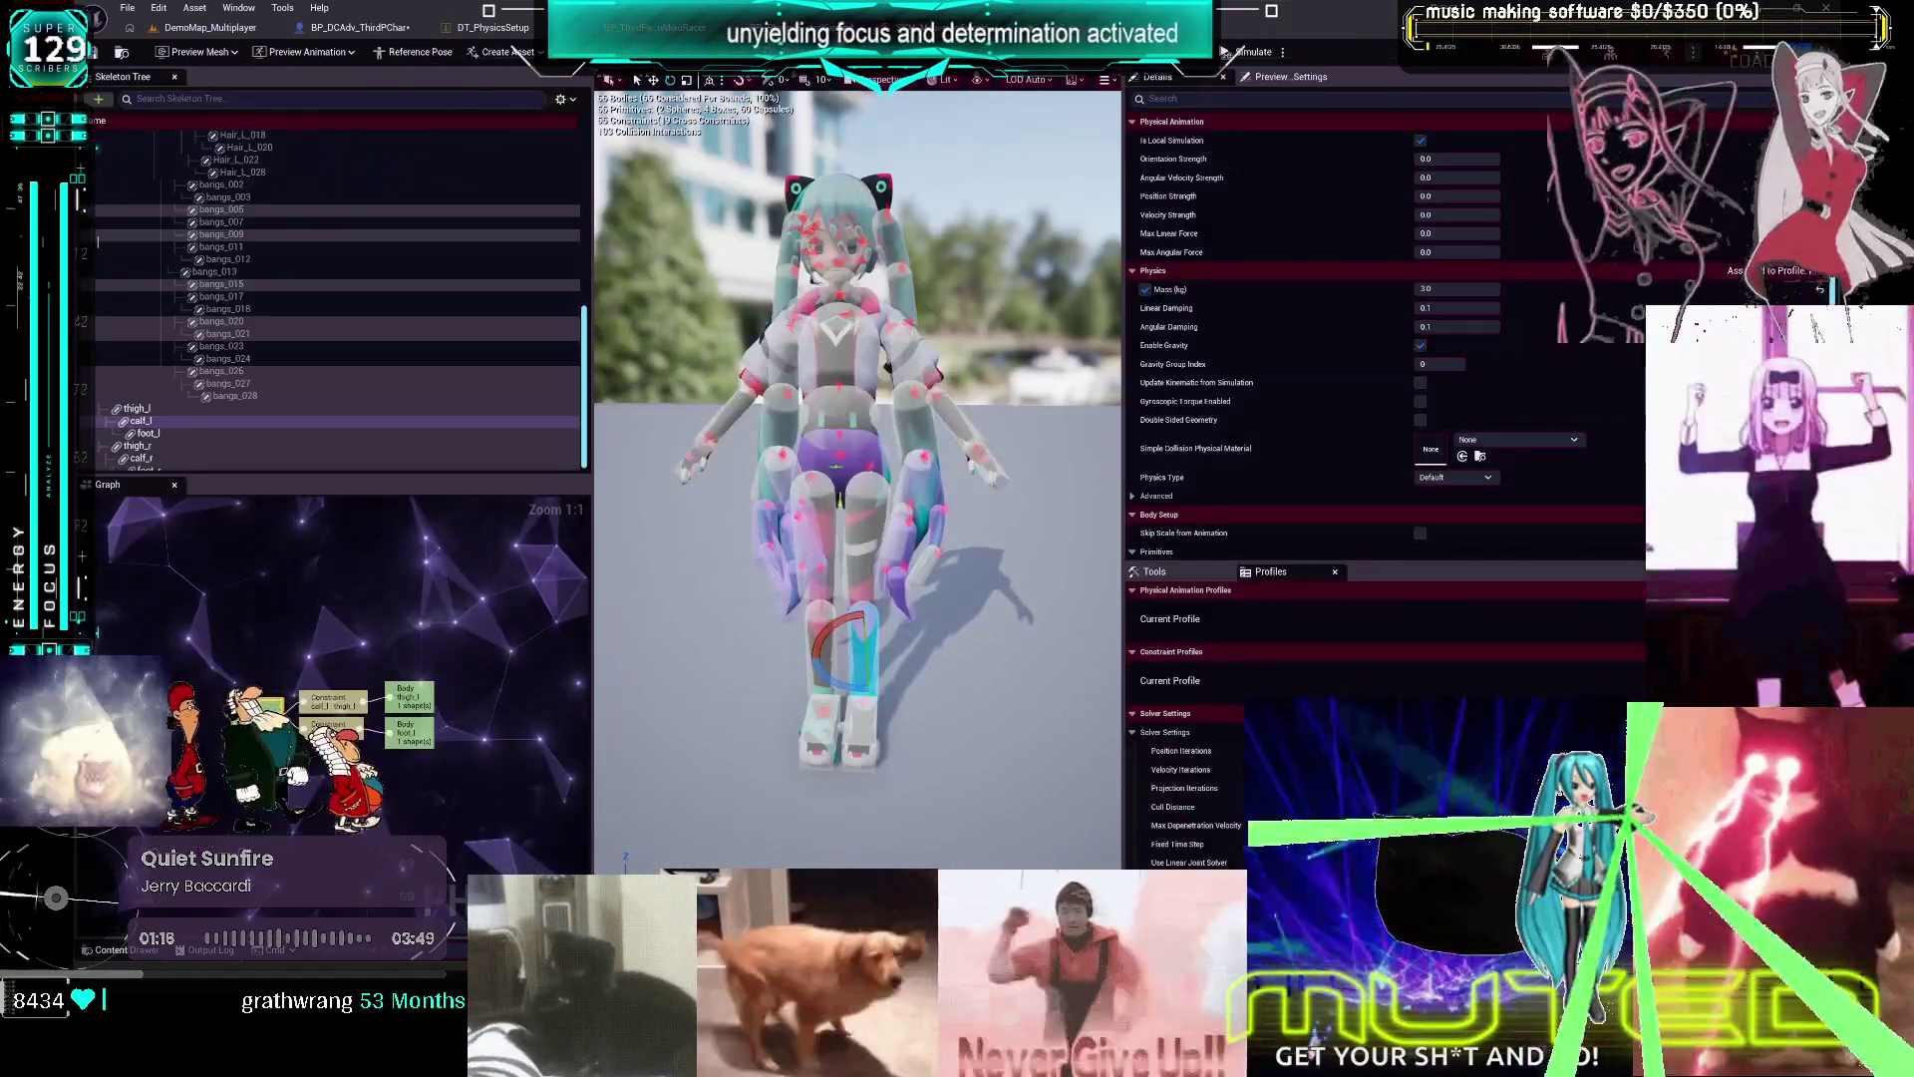
In BP_DCAdv, browse the CharacterPhysics graph and getthebools function, then reach the ToggleLimpLimb graph
left_click(643, 26)
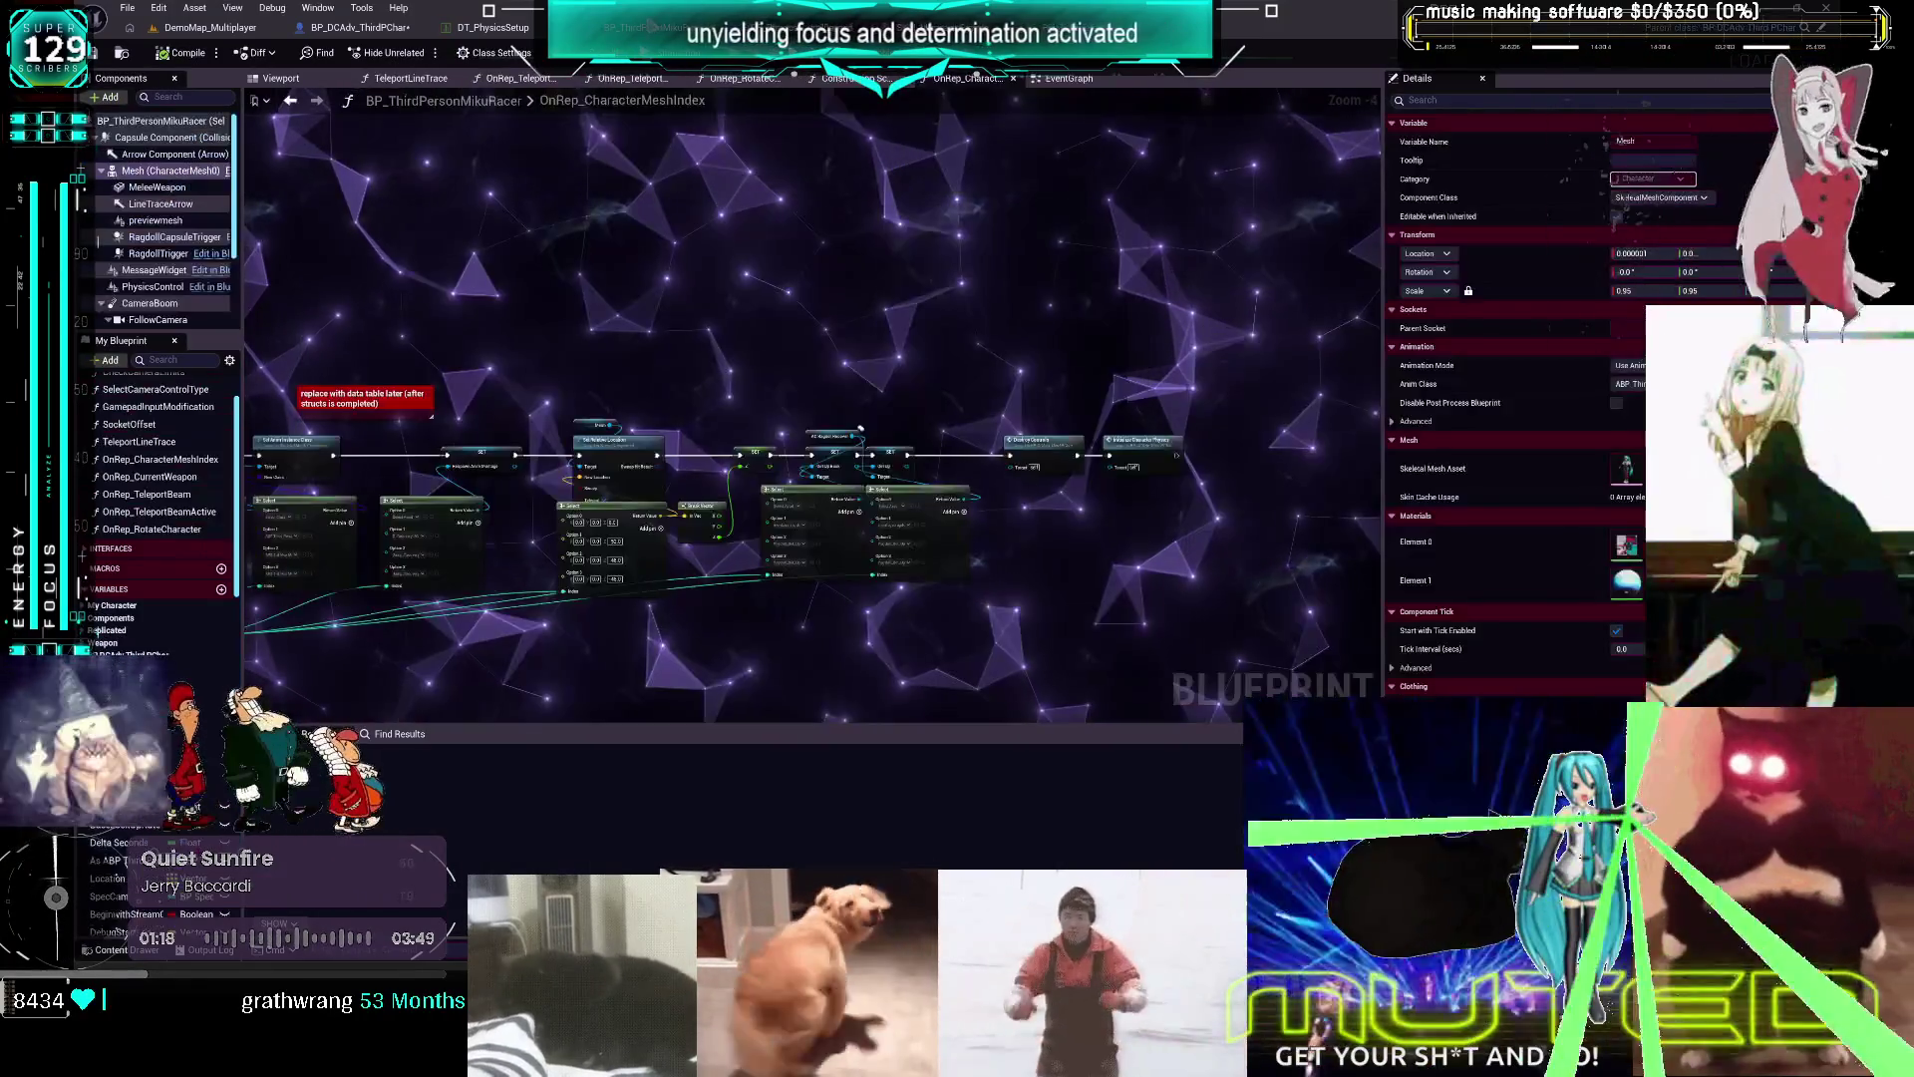
left_click(360, 27)
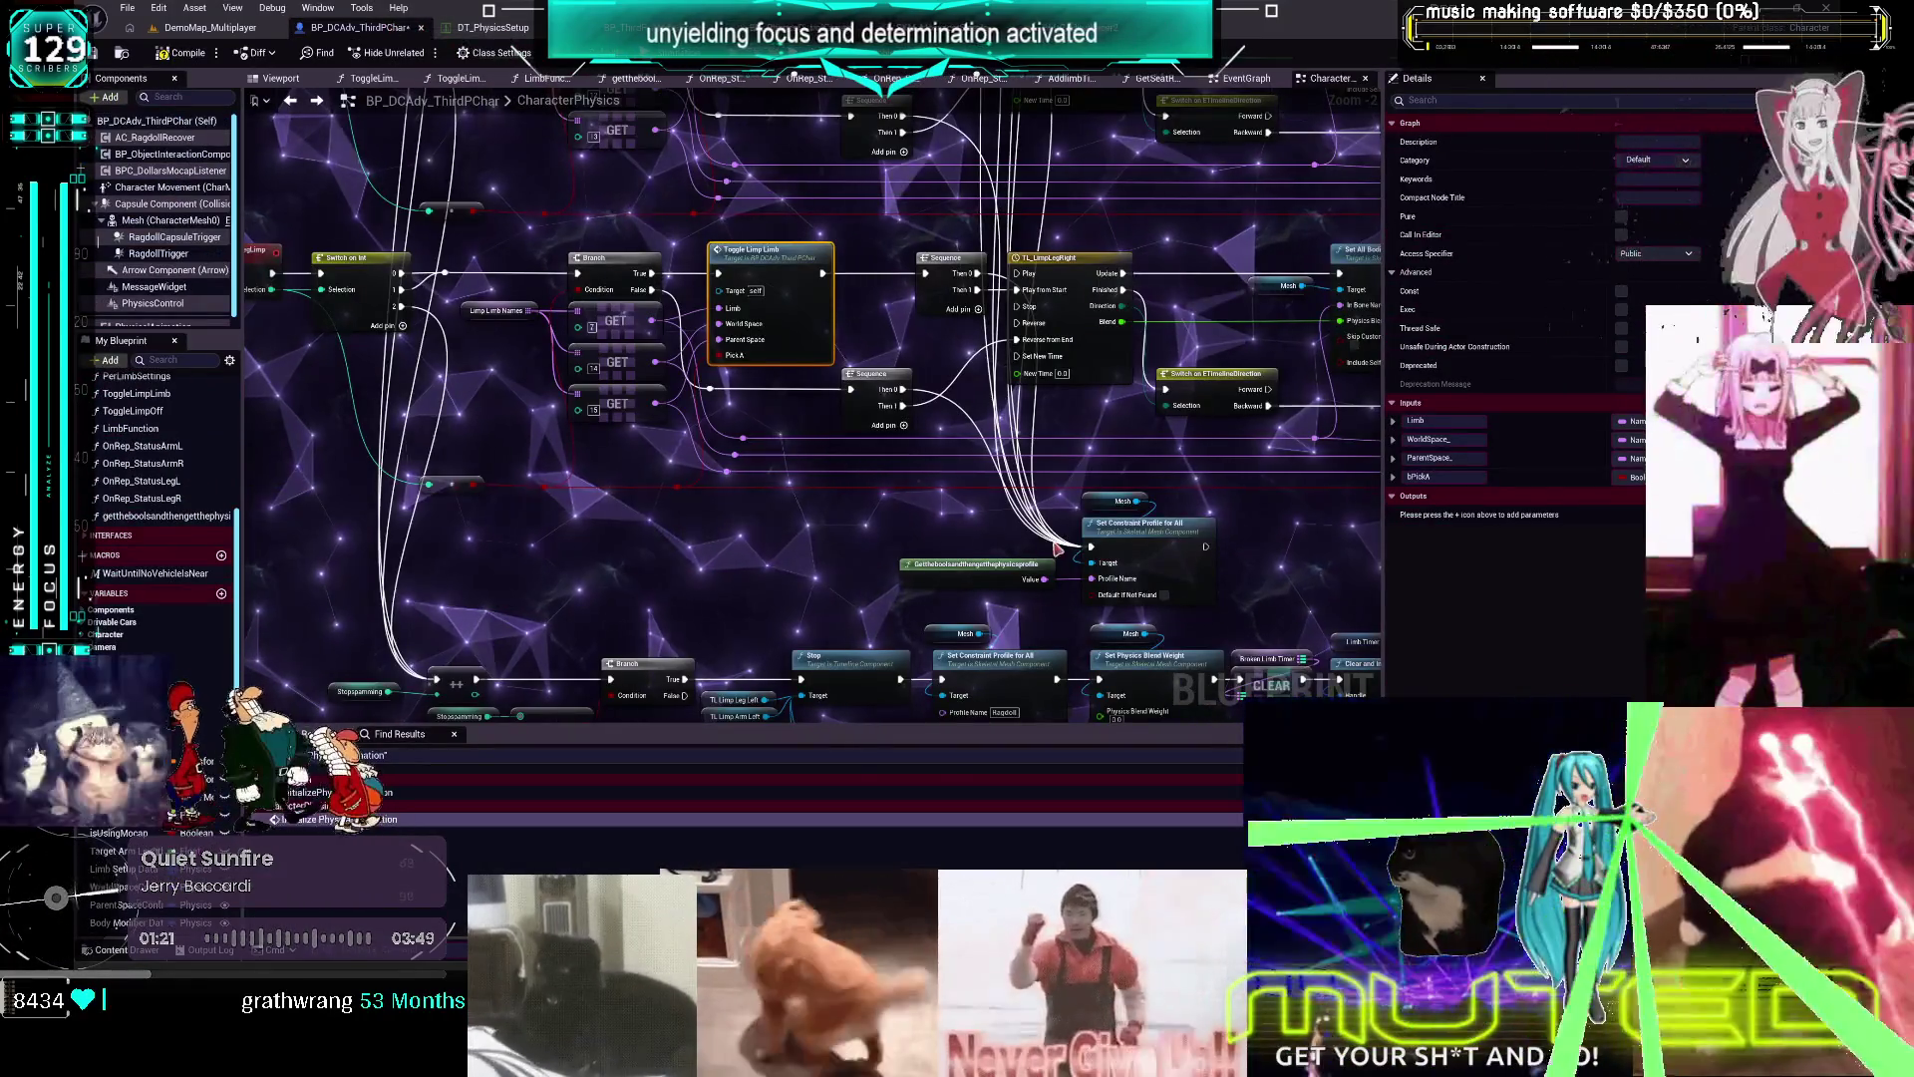
left_click_drag(1263, 570, 917, 559)
double_click(663, 556)
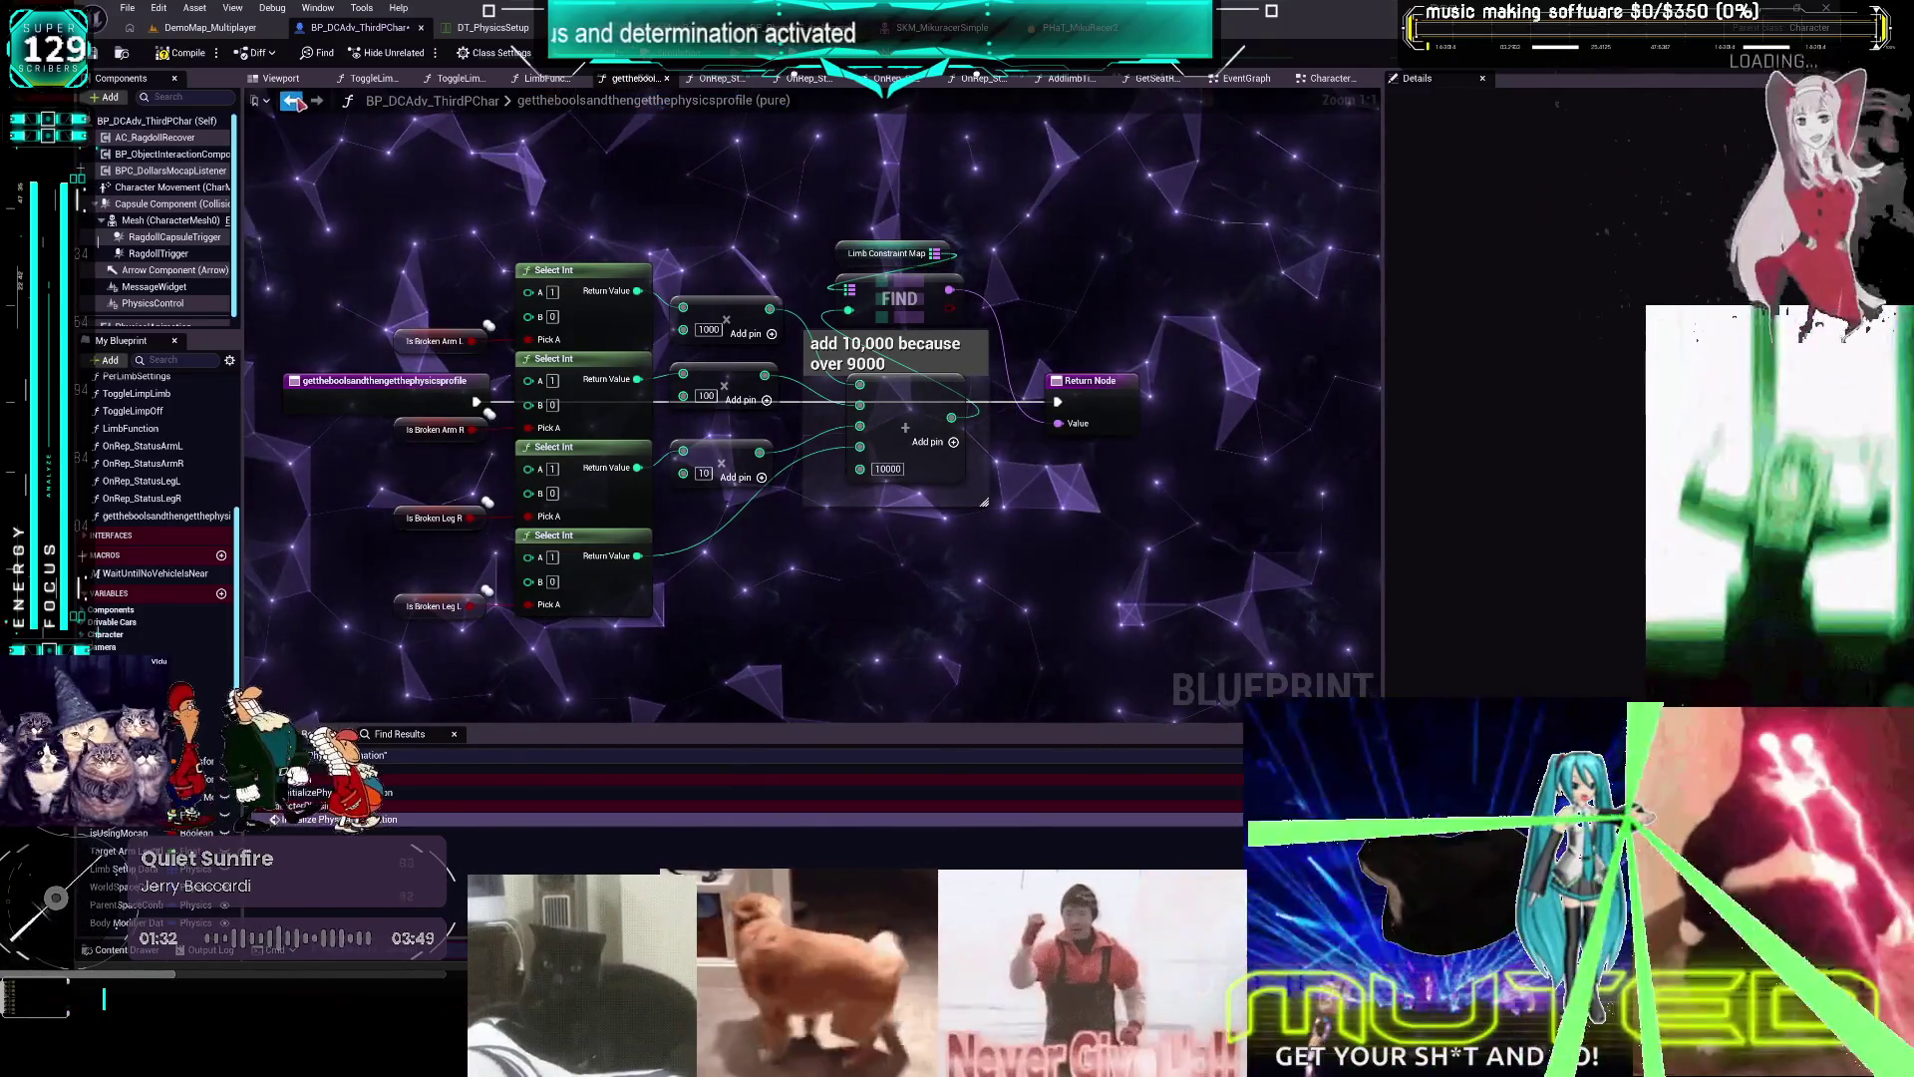
key("alt+Left")
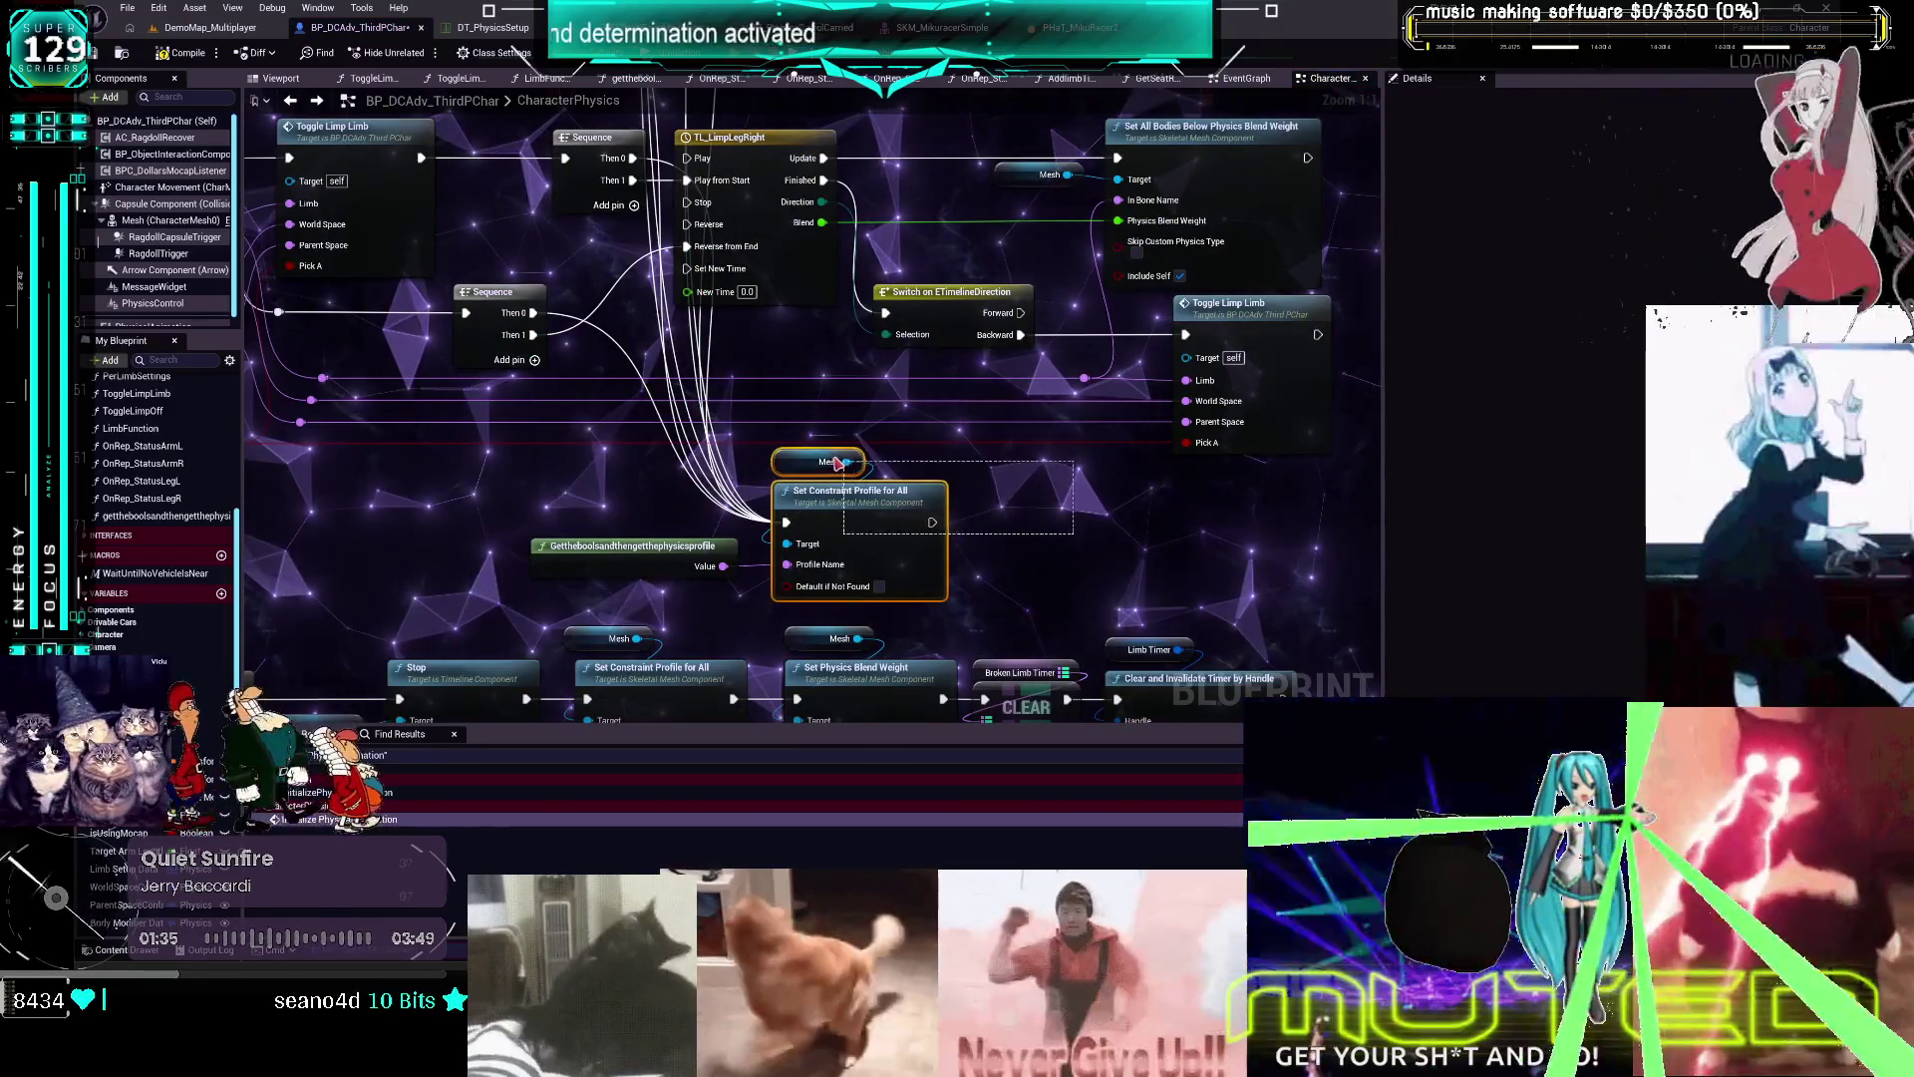
left_click_drag(837, 461, 840, 466)
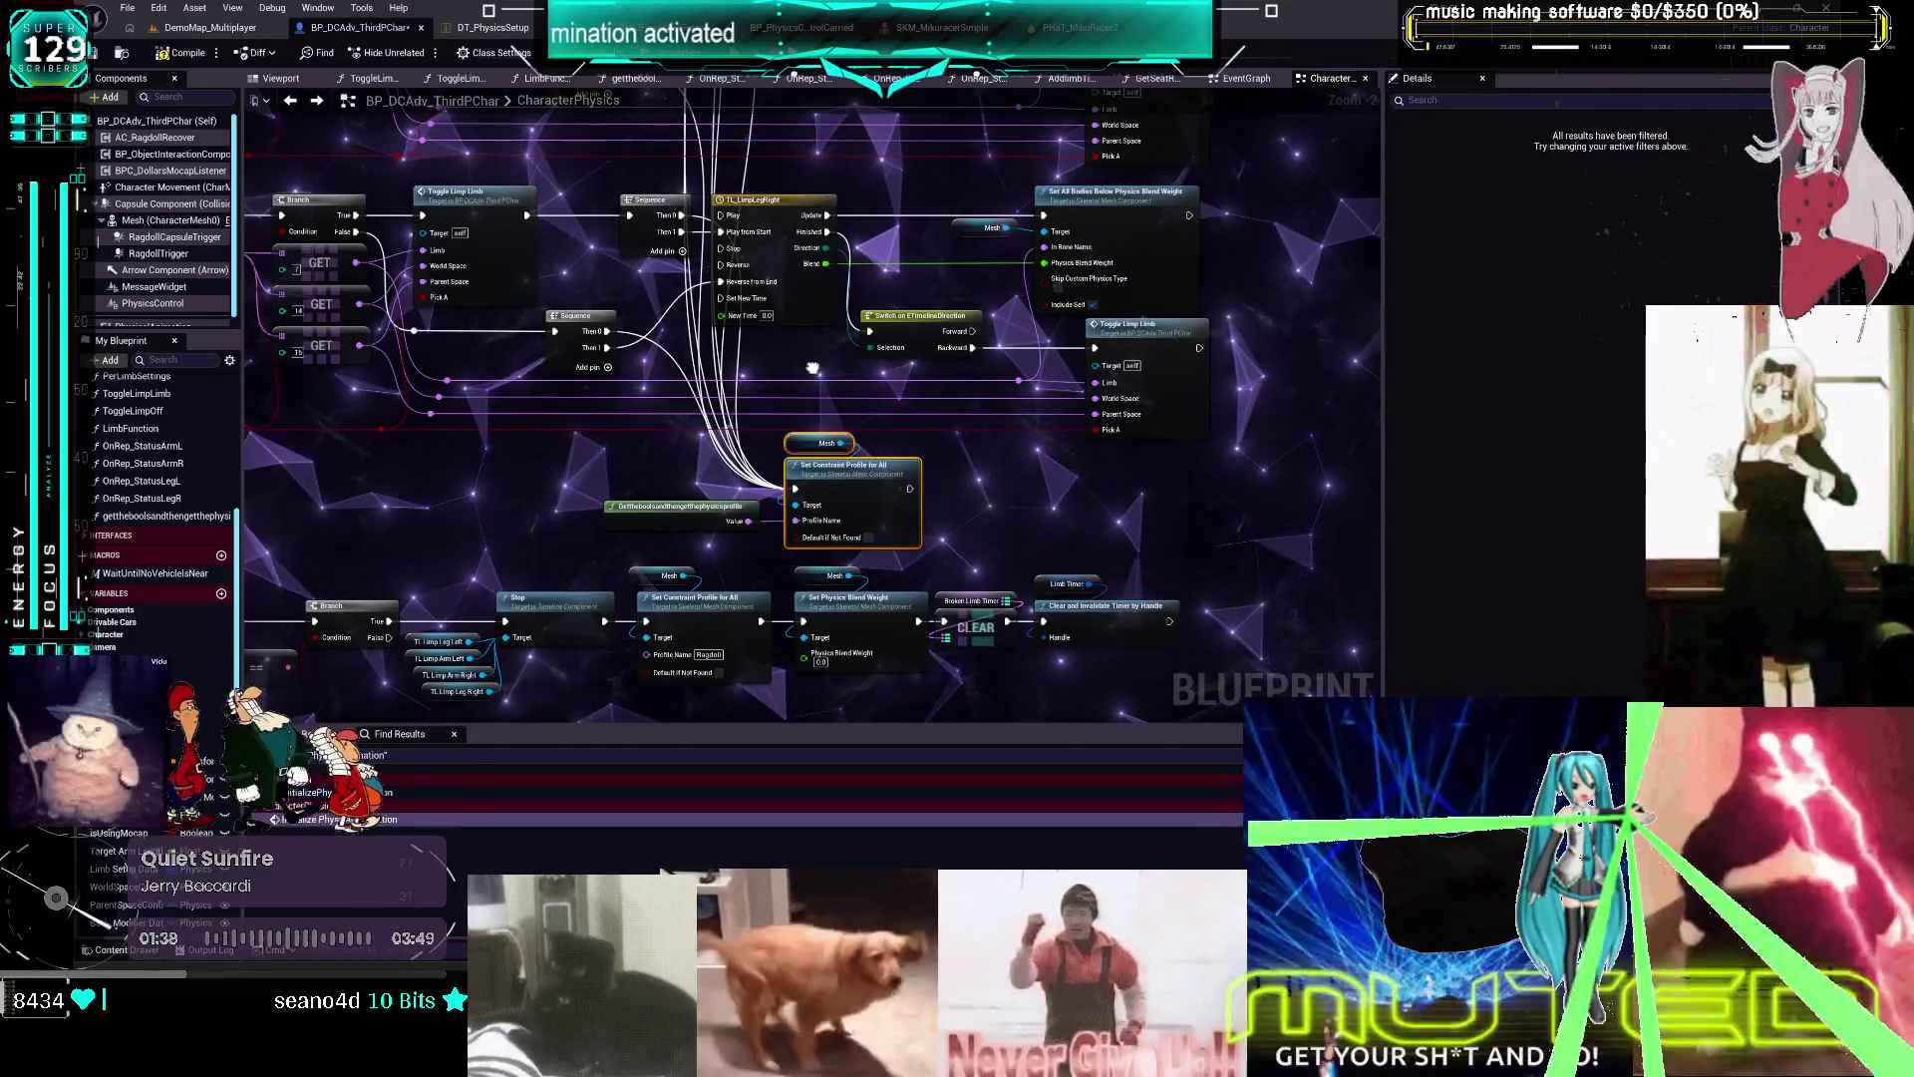
key("alt+Right")
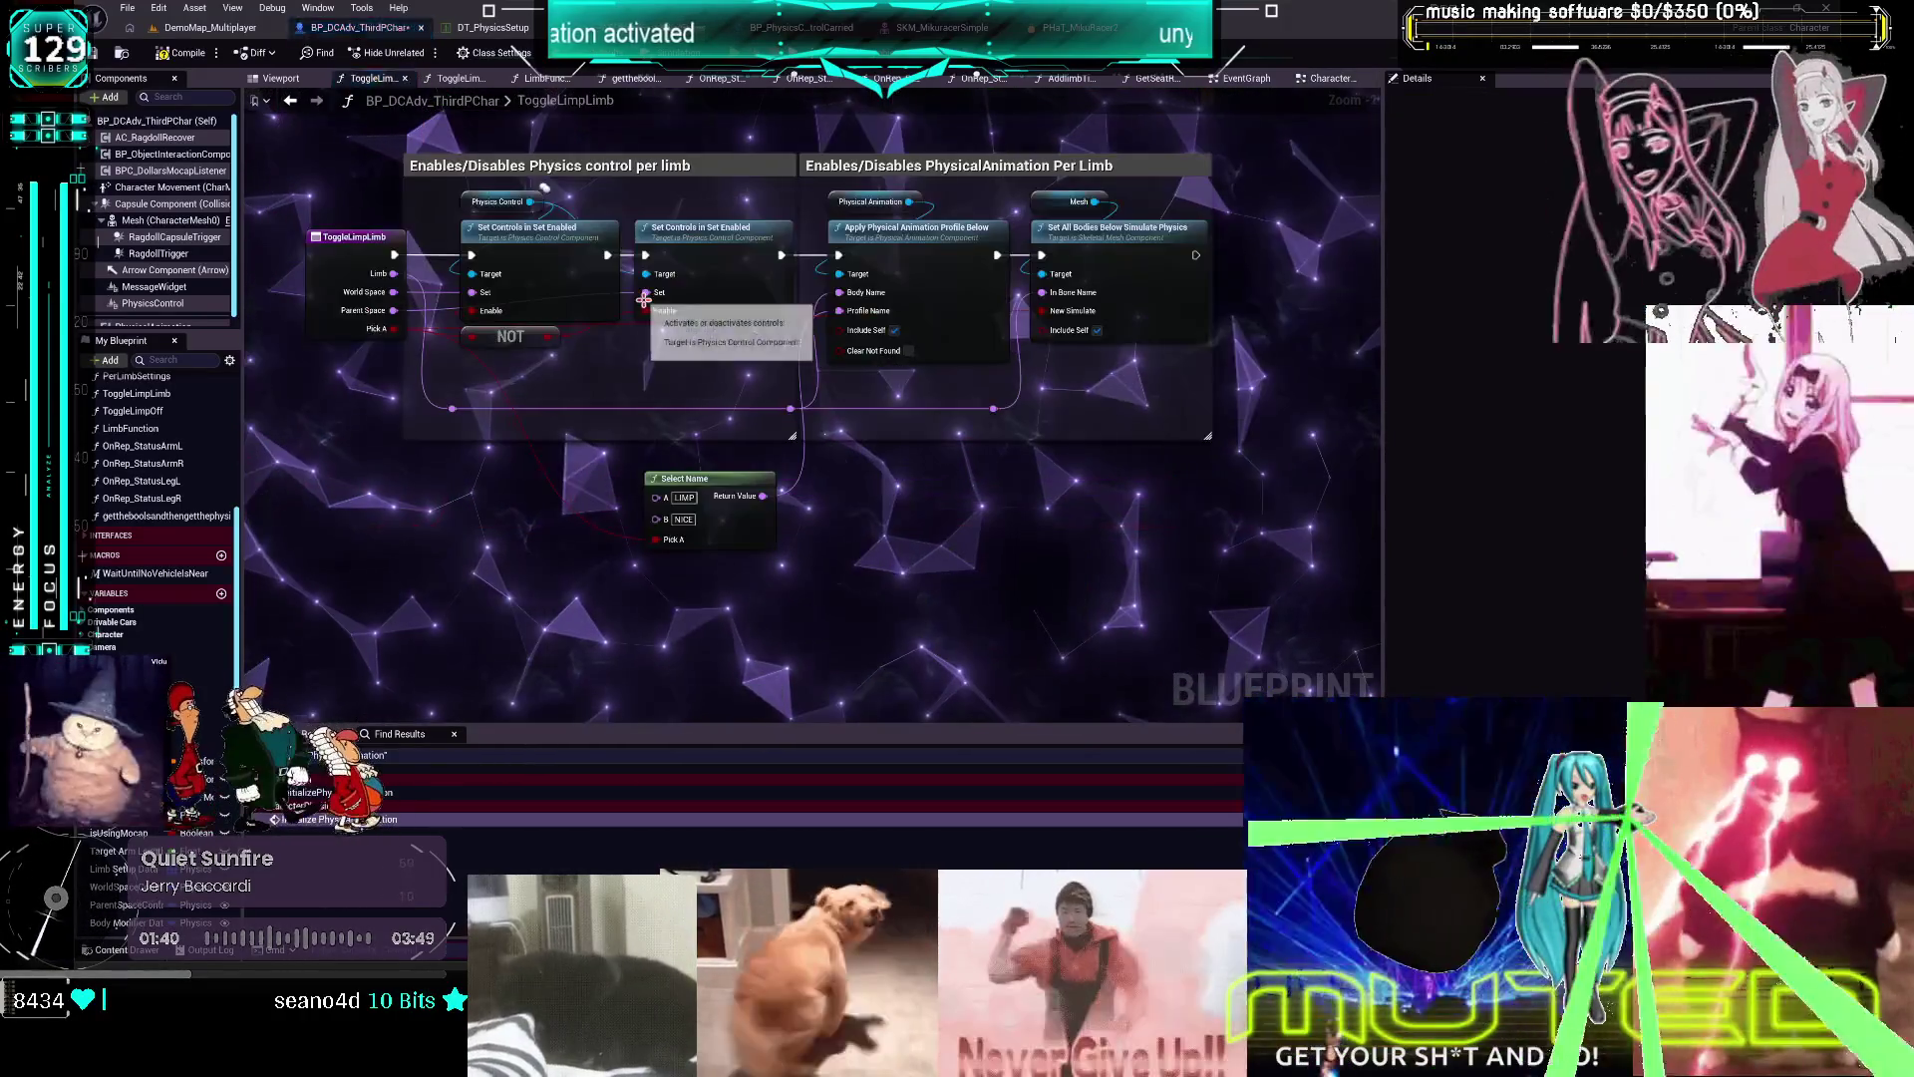
Move the Select Name node up-left, then select it with Apply Physical Animation Profile Below
mouse_move(764, 545)
left_mouse_down()
mouse_move(750, 523)
mouse_move(853, 463)
mouse_move(623, 463)
mouse_move(645, 525)
mouse_move(865, 598)
mouse_move(778, 554)
mouse_move(824, 535)
left_mouse_up()
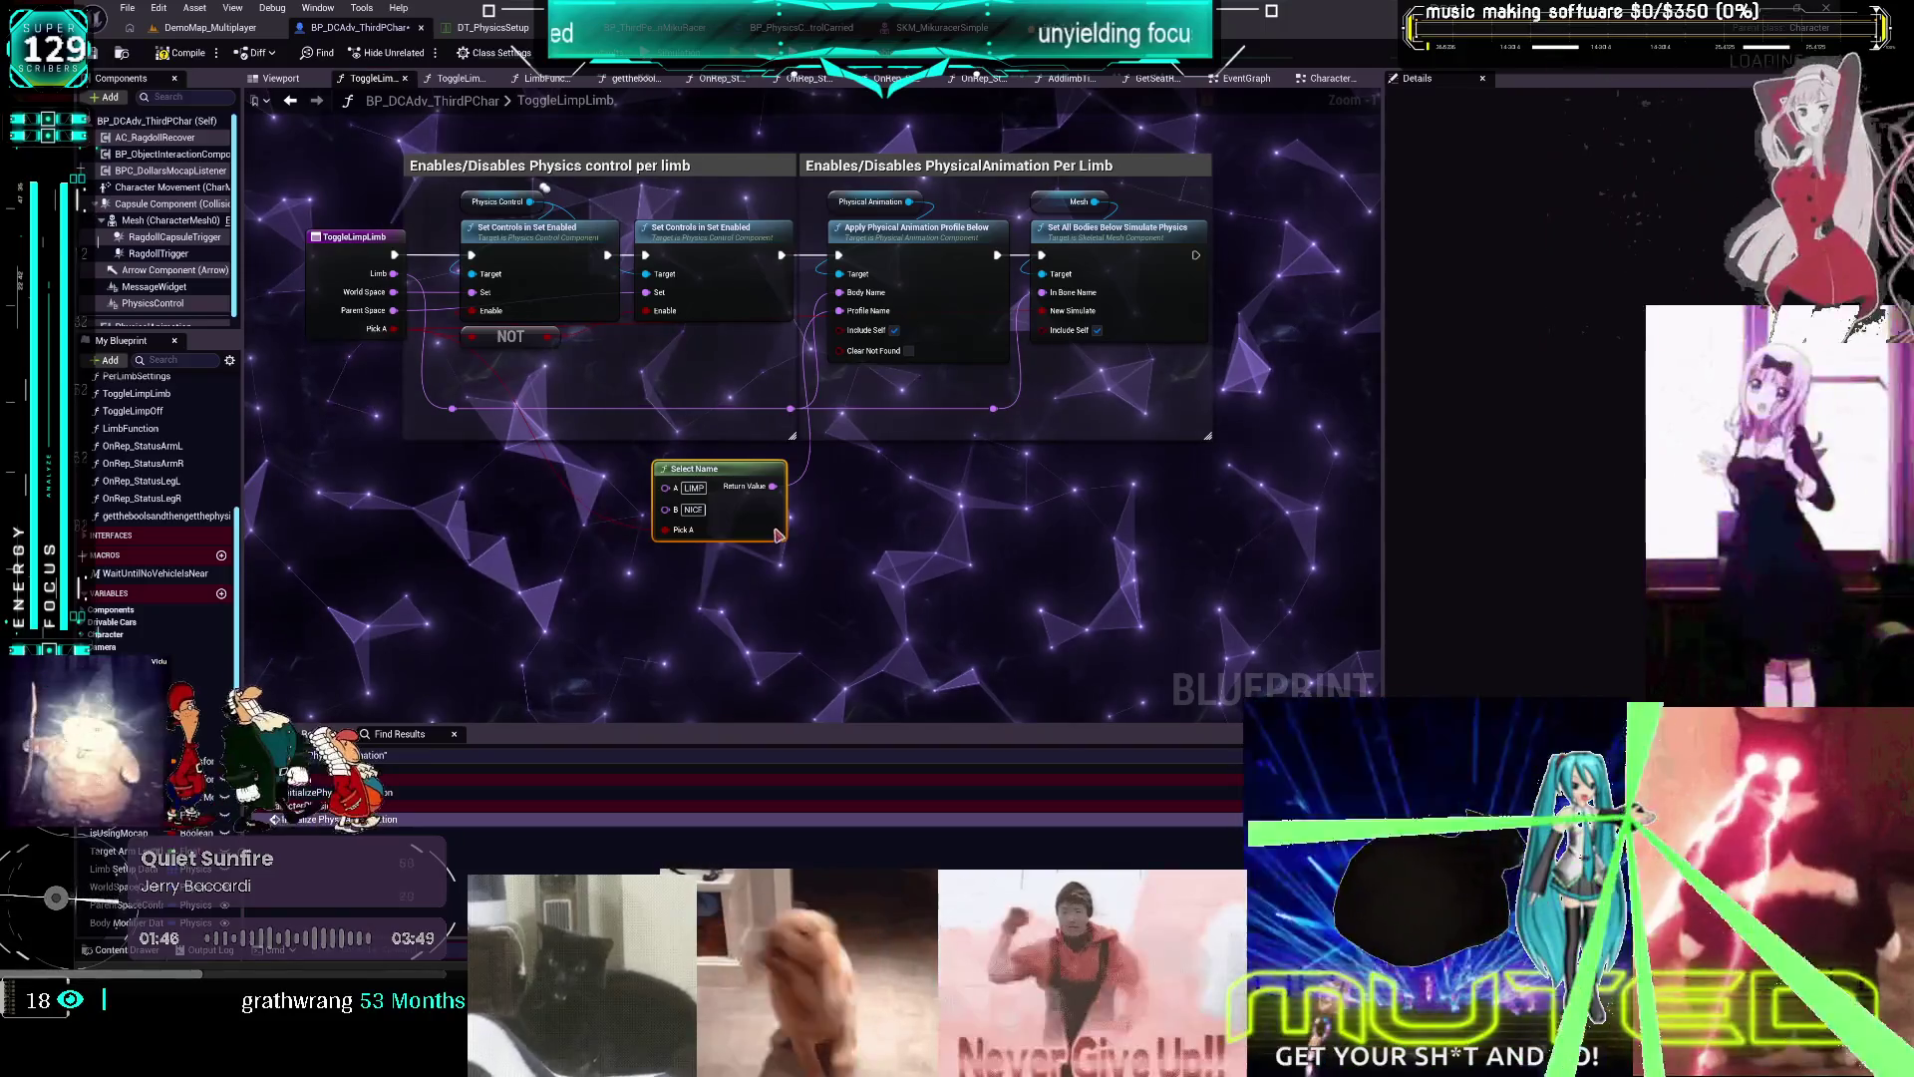
left_click(912, 618)
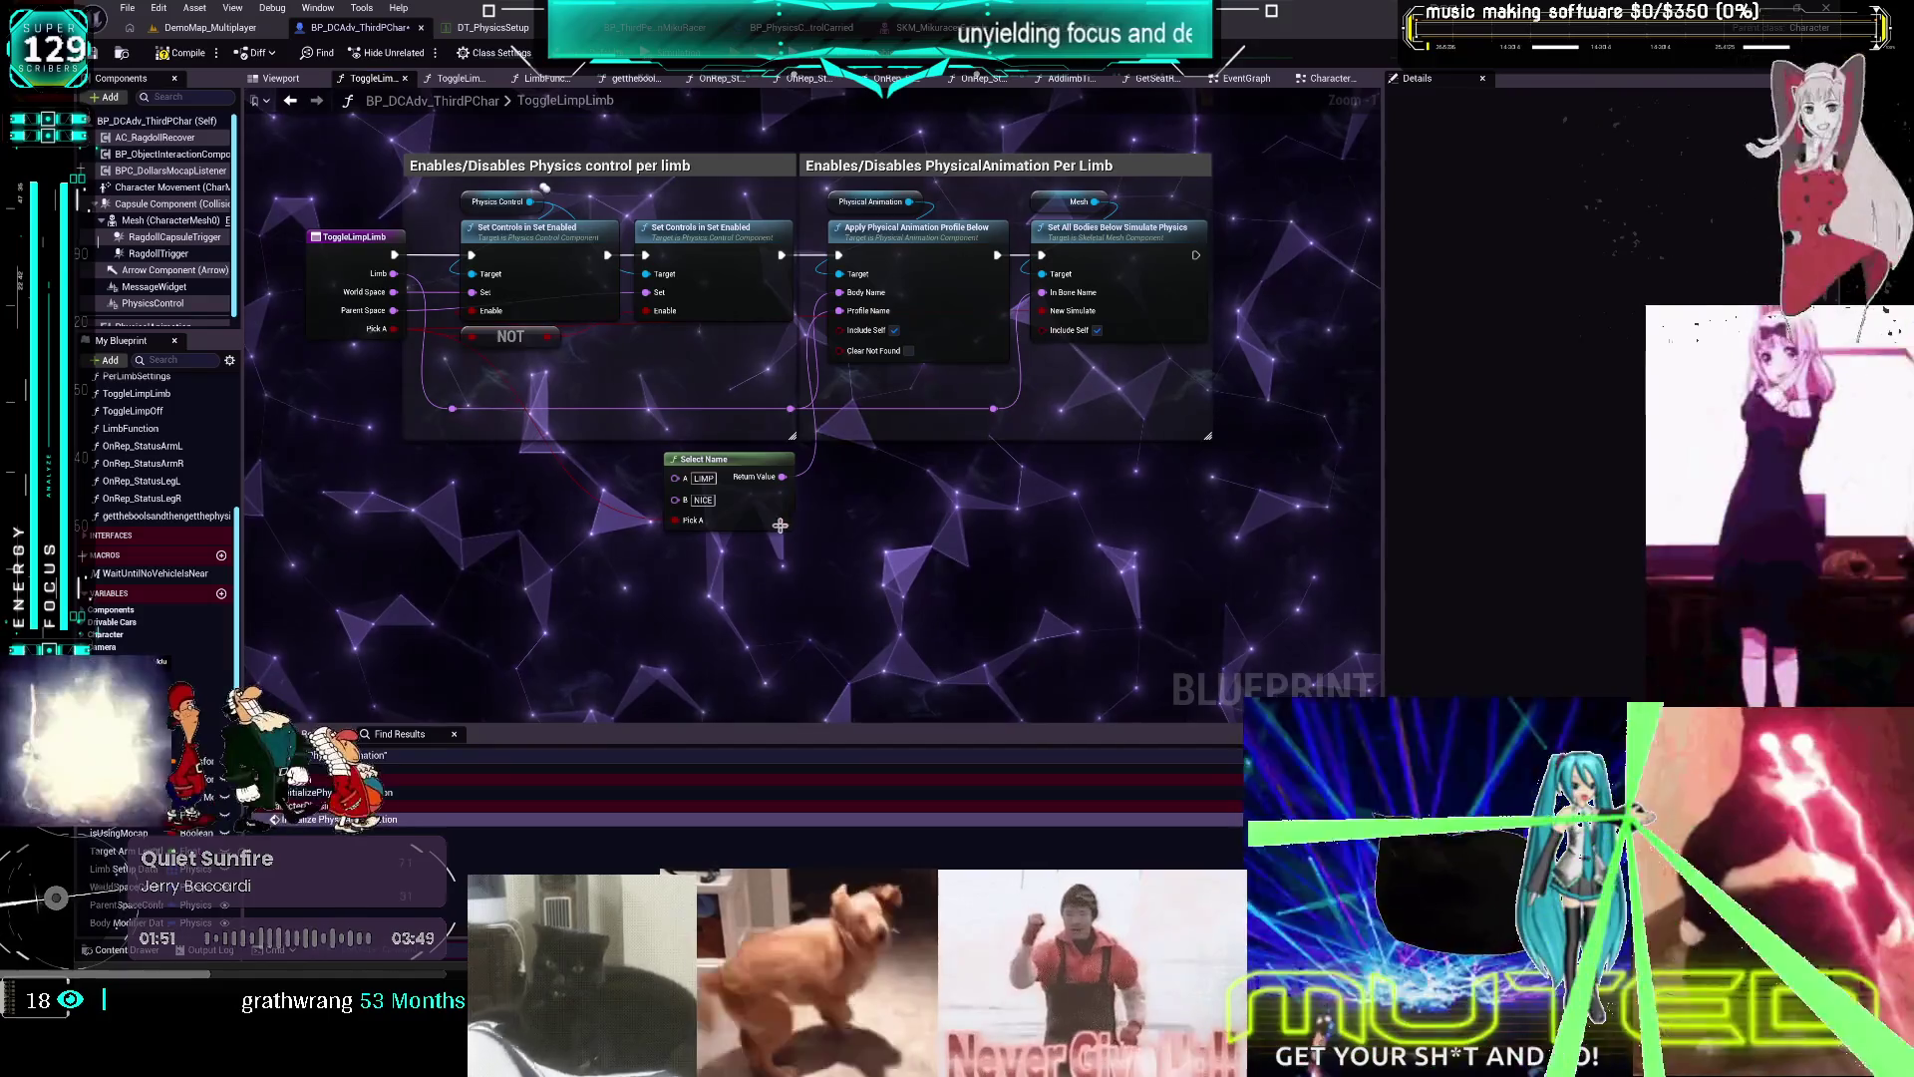
mouse_move(927, 387)
left_mouse_down()
mouse_move(890, 202)
mouse_move(981, 598)
mouse_move(952, 434)
mouse_move(788, 484)
left_mouse_up()
left_click(738, 438)
Add a comment saying these settings are for the whole physics asset, with a 'Pick A or B' line
type("c")
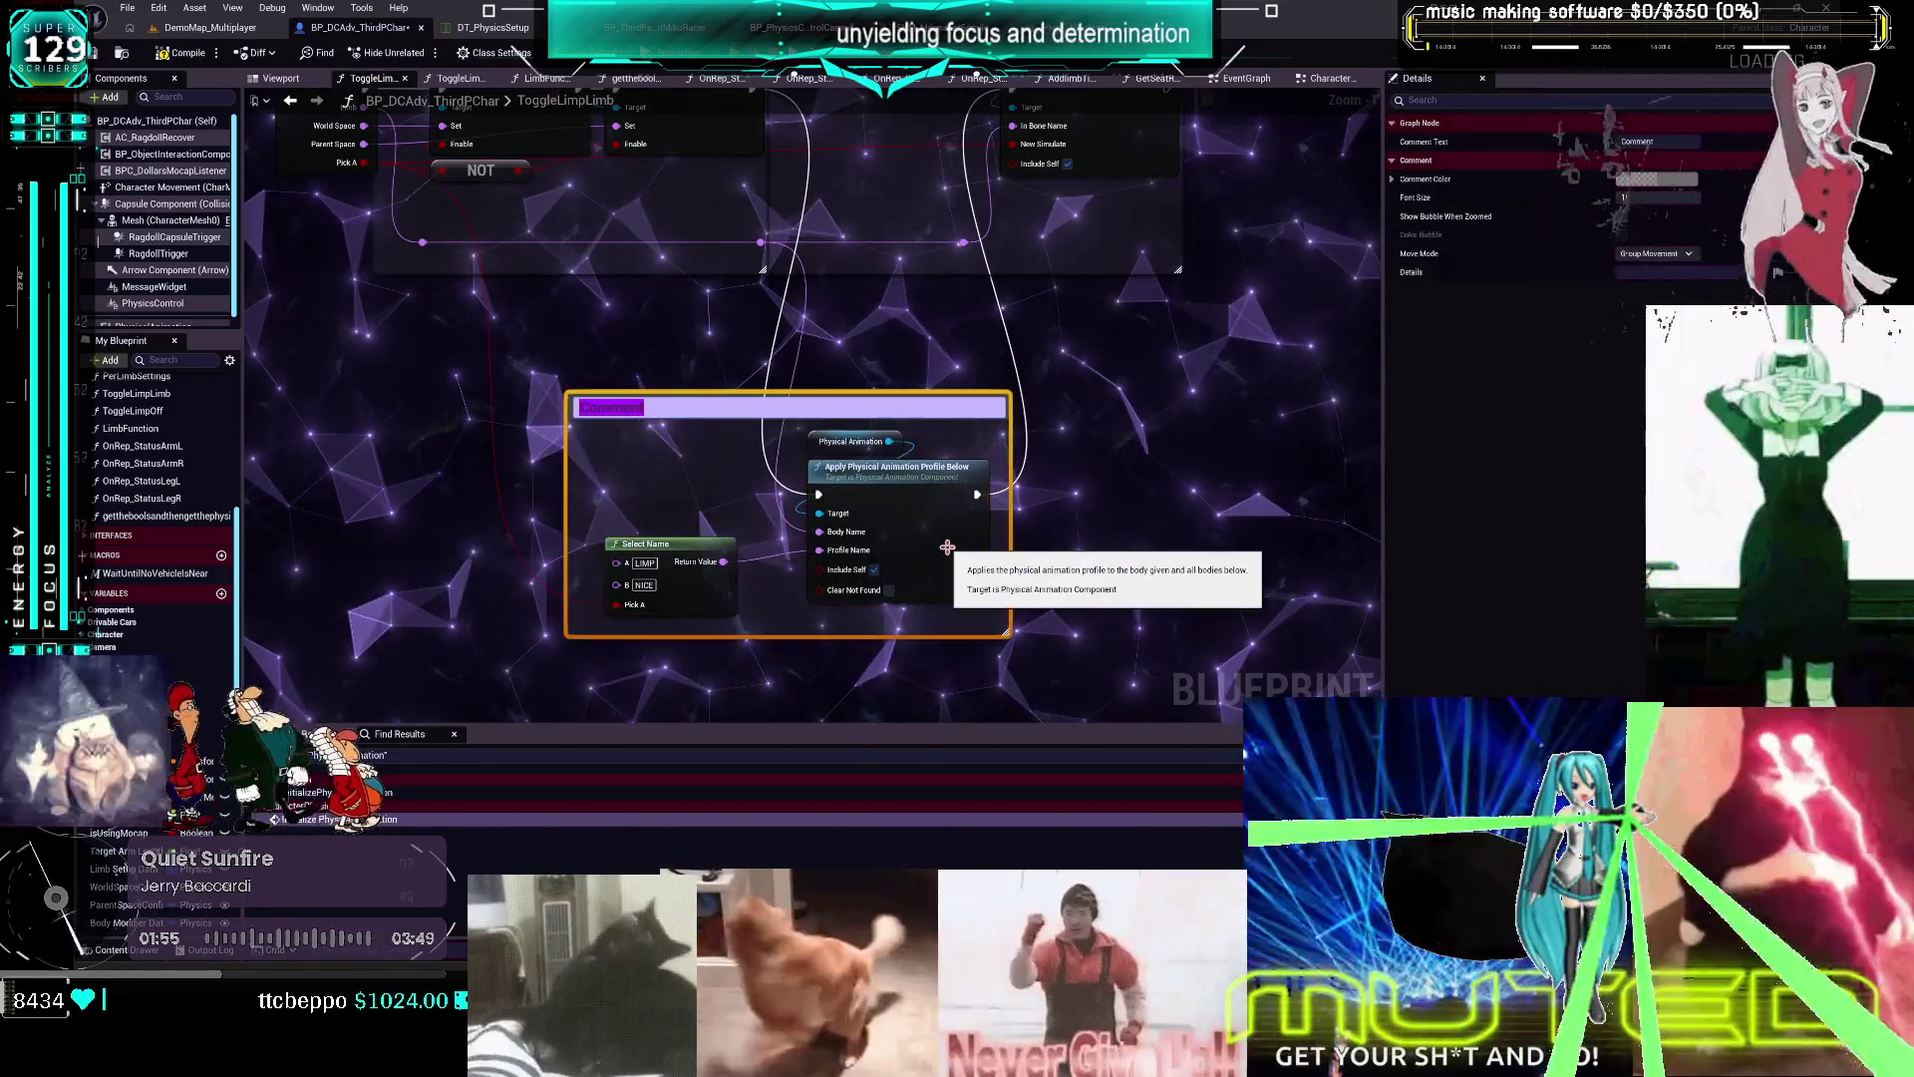
type("this is wrong,")
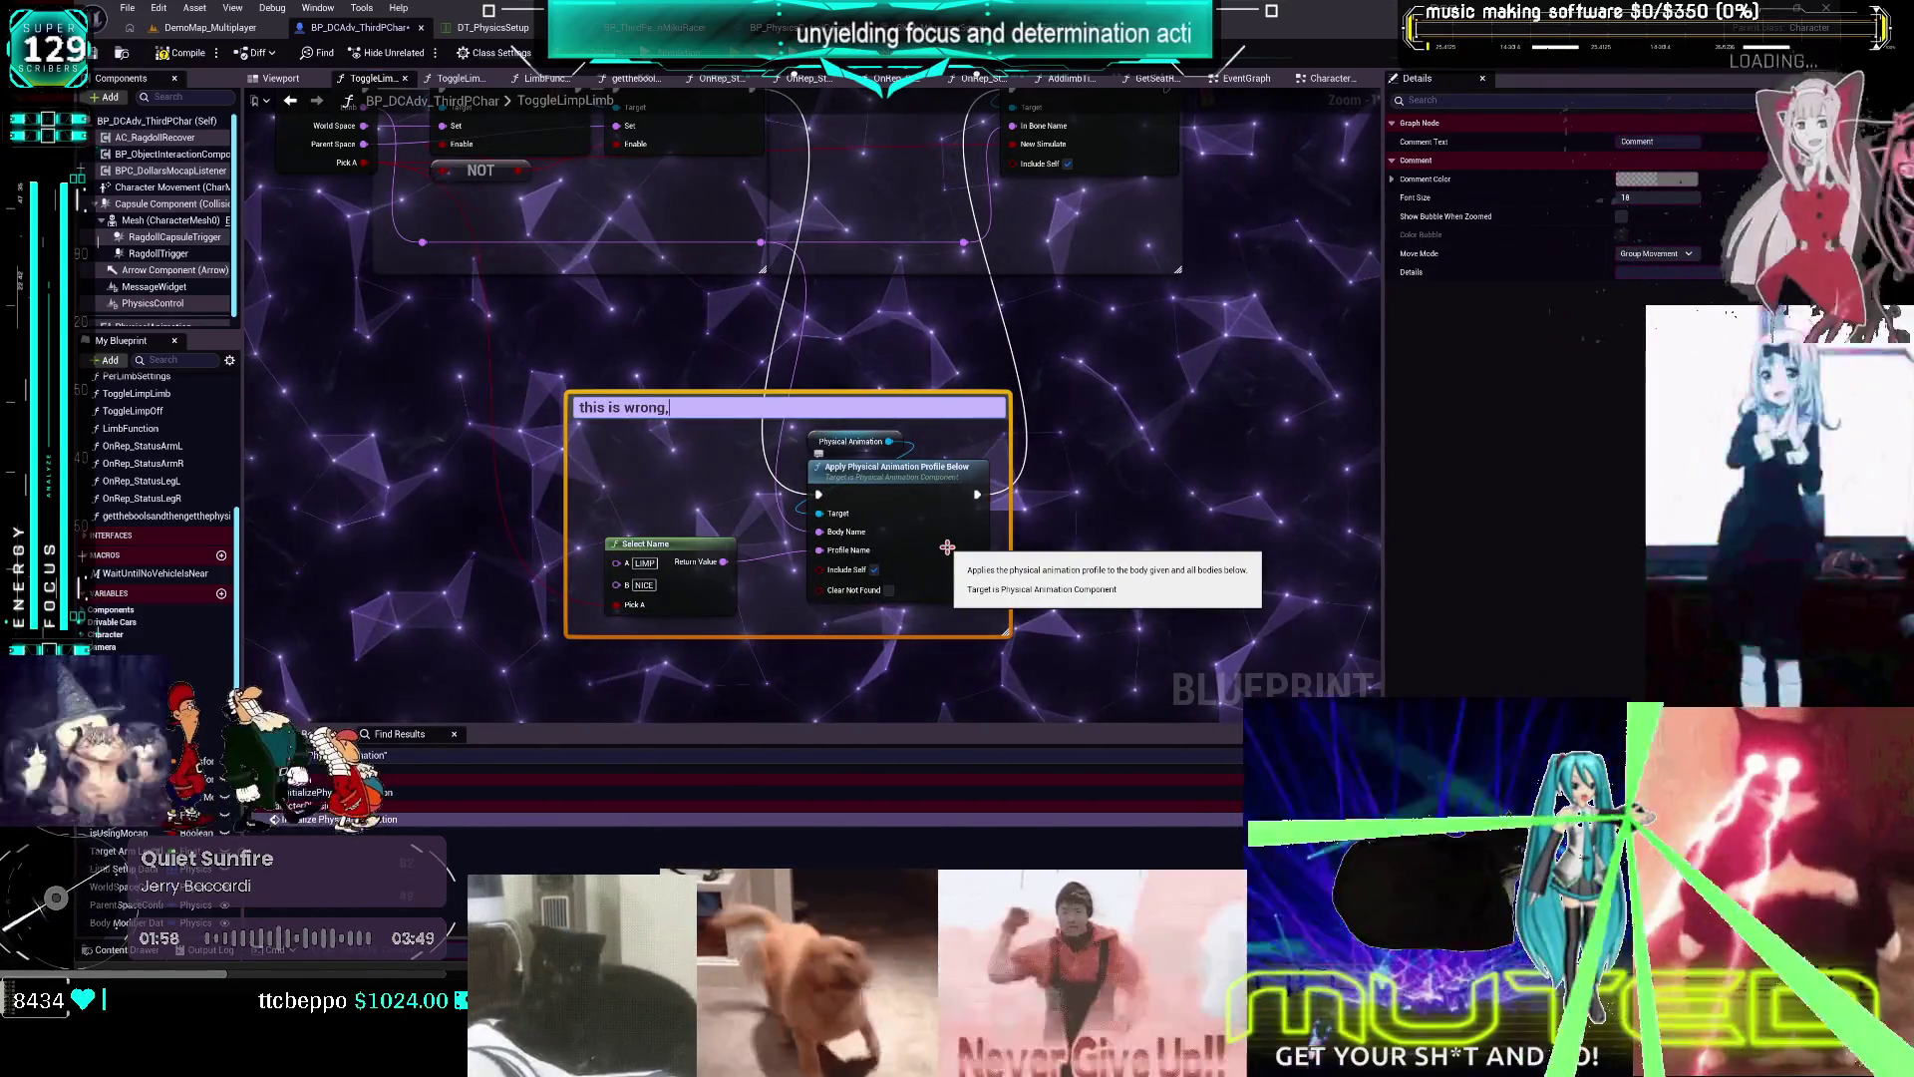
type(" it must be wrong, its")
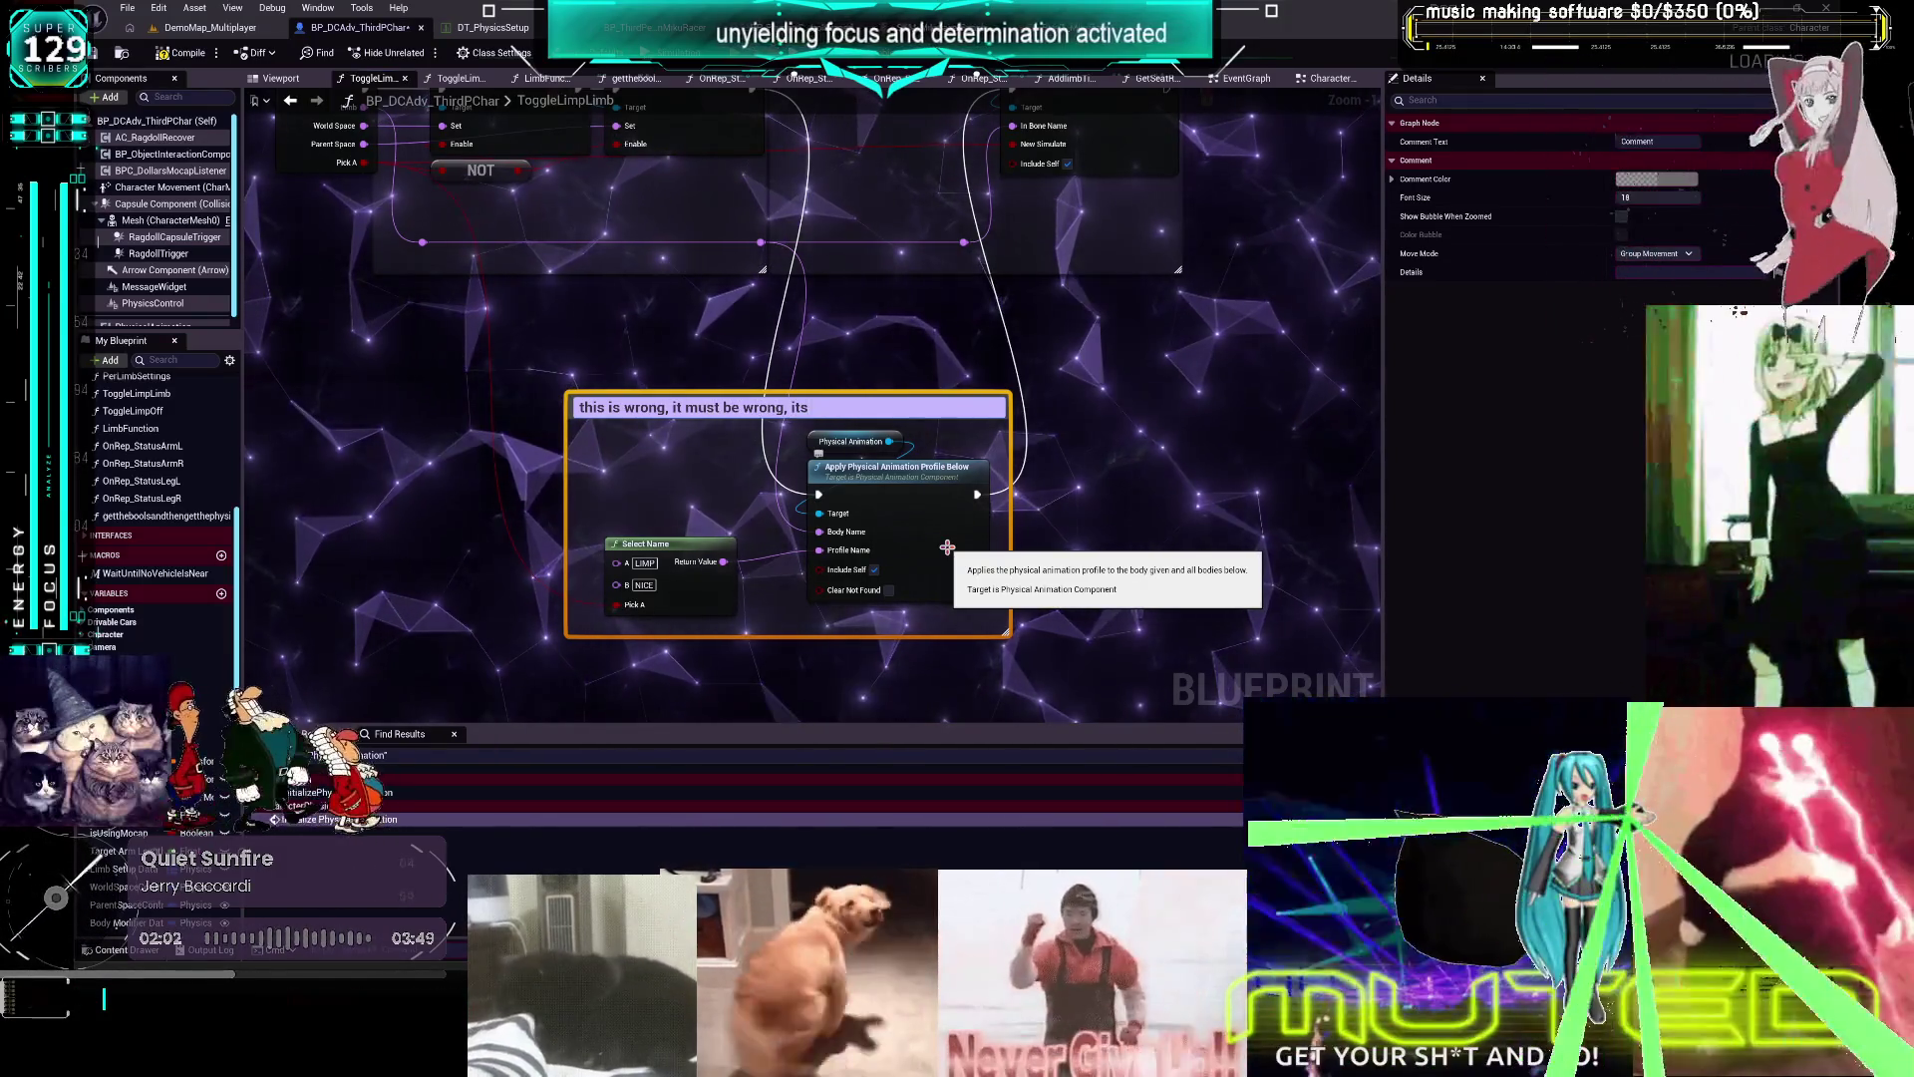
key("BackSpace")
key("BackSpace")
type("hese se")
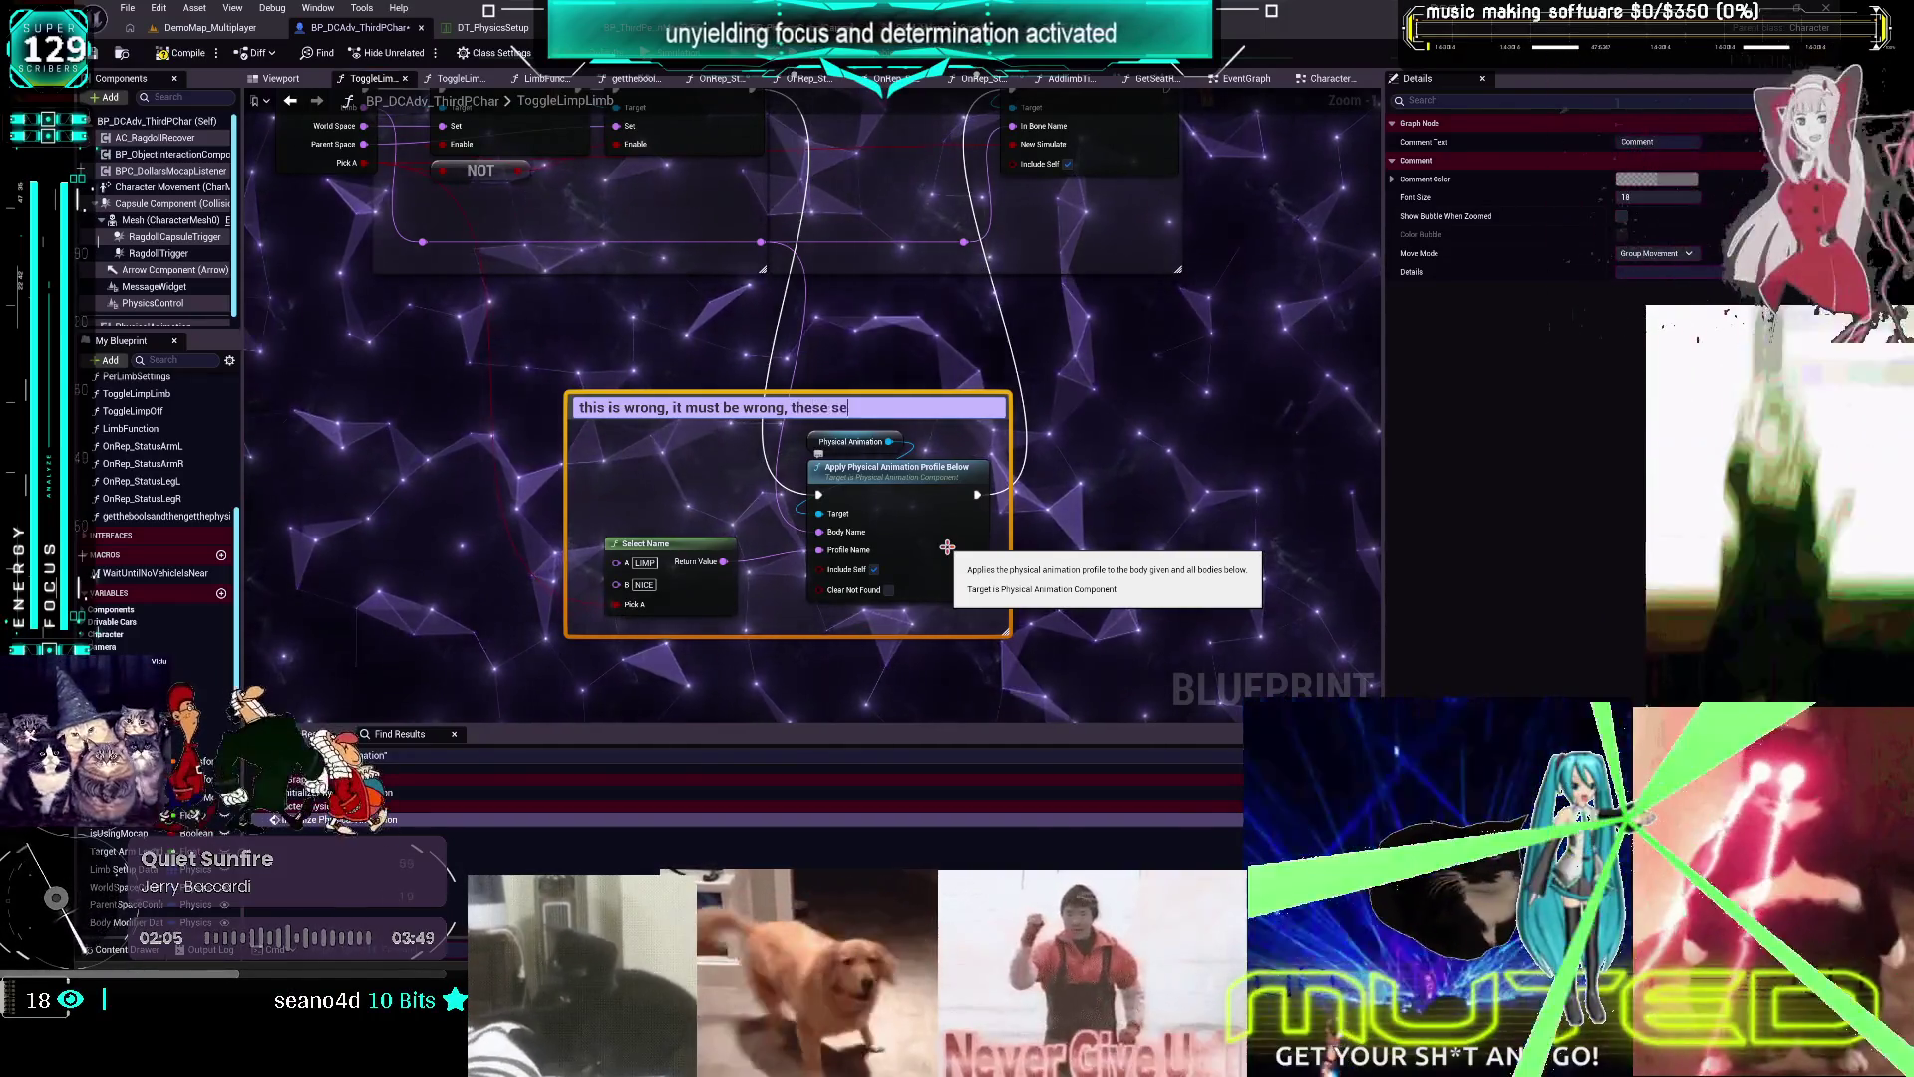
type("ttings are for th")
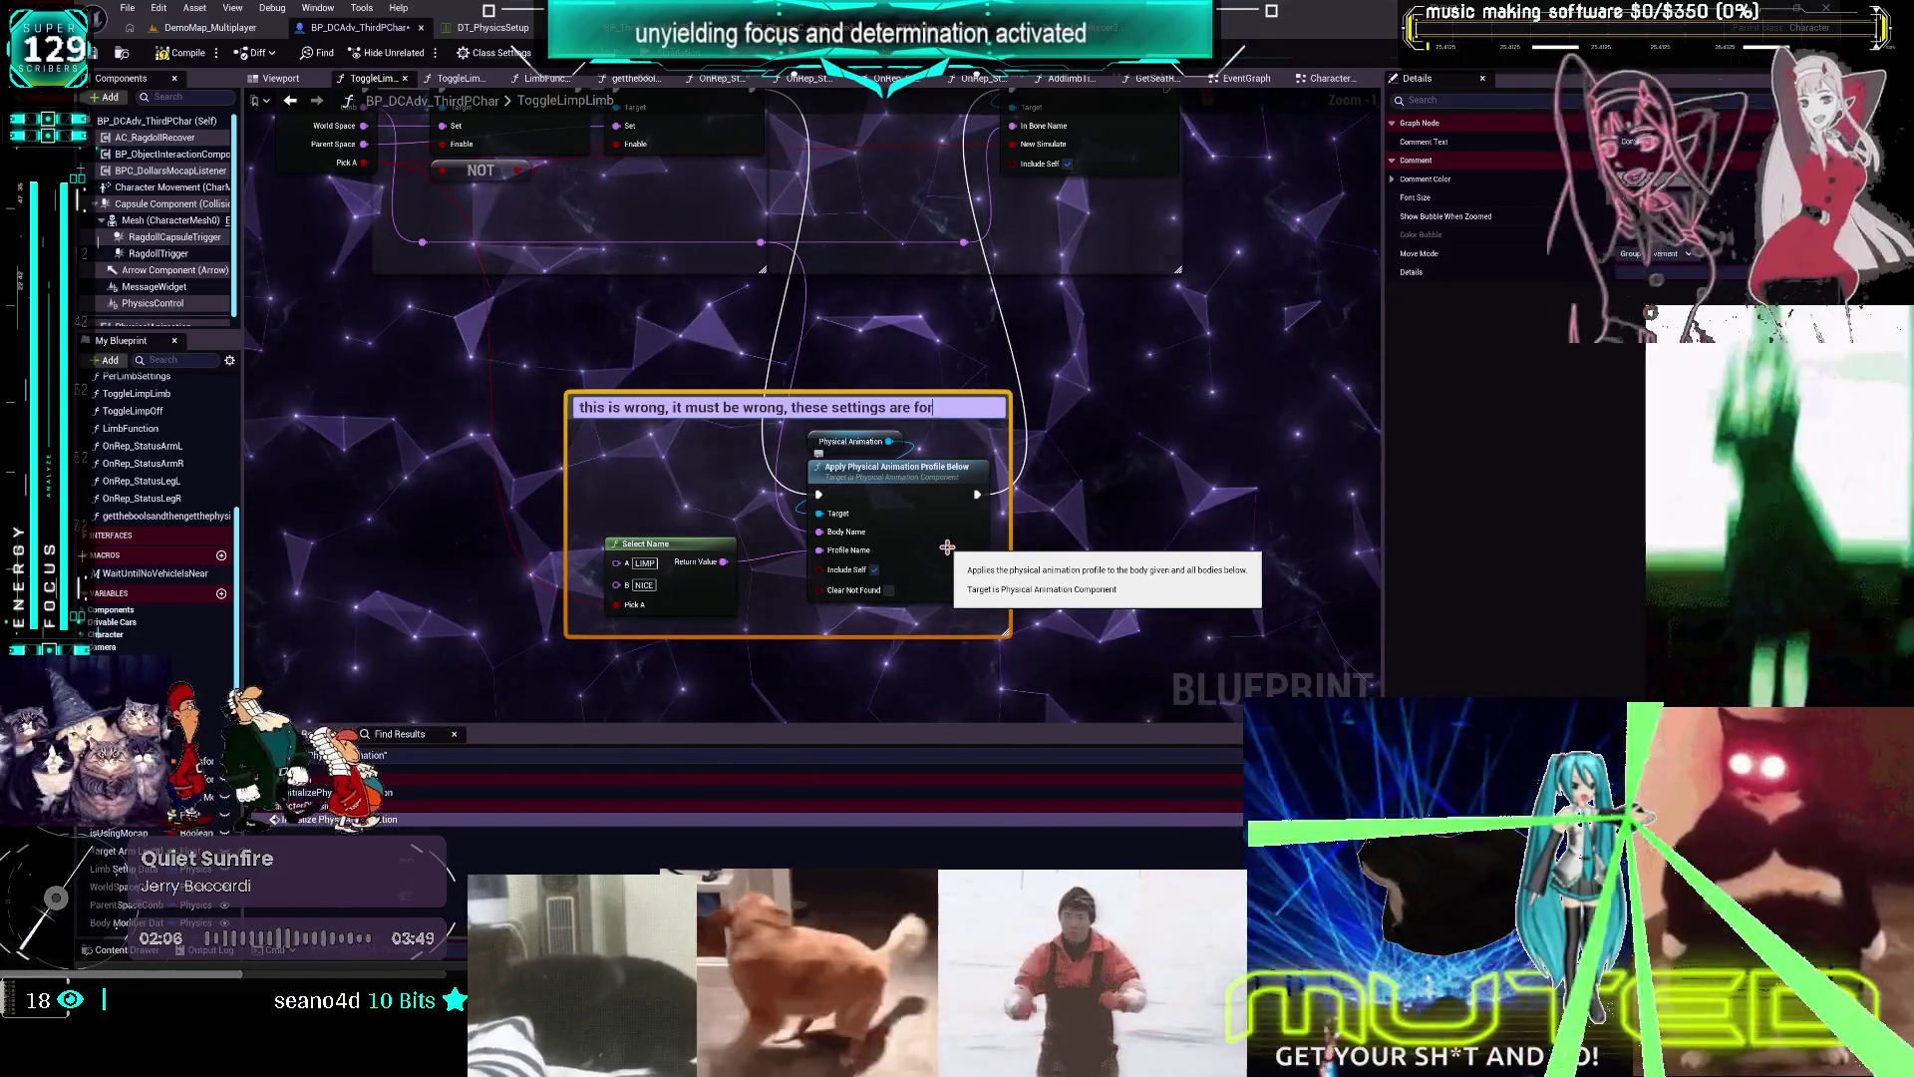
type("e whole")
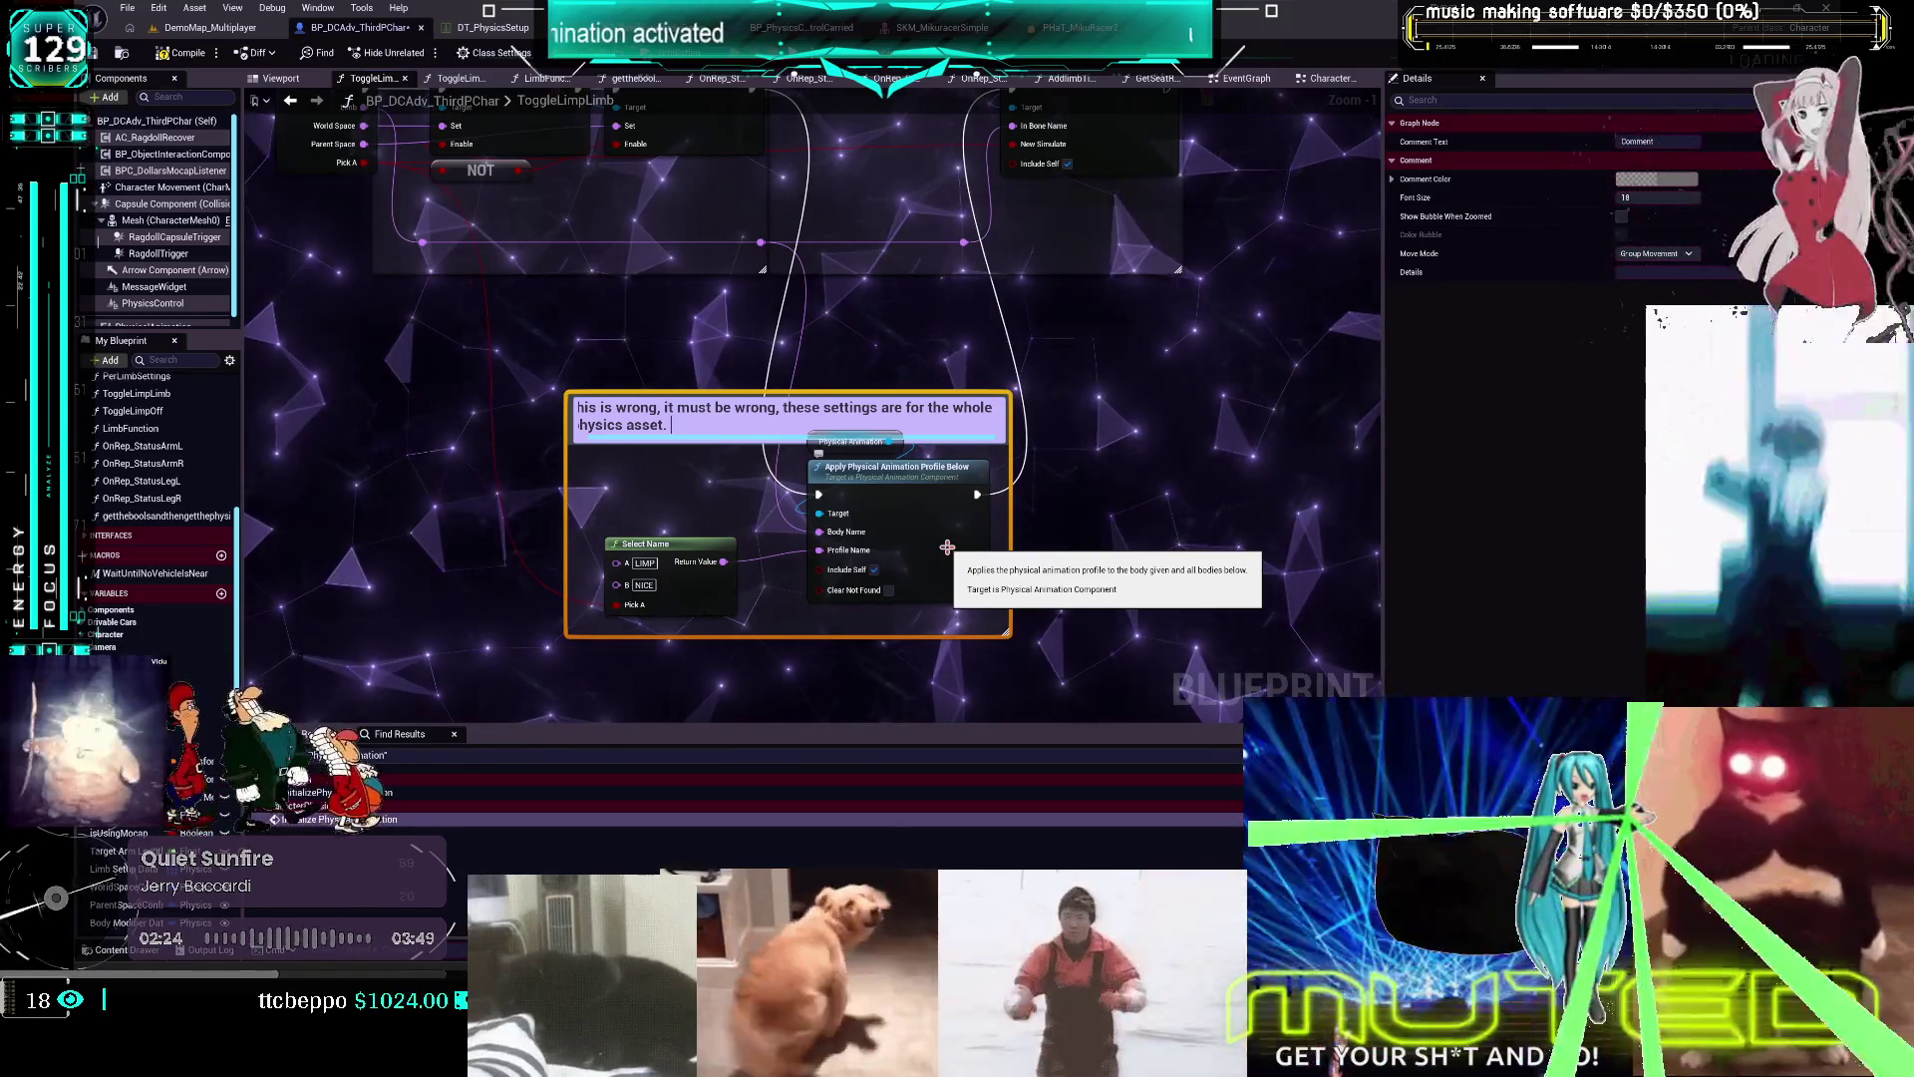
key("shift+Return")
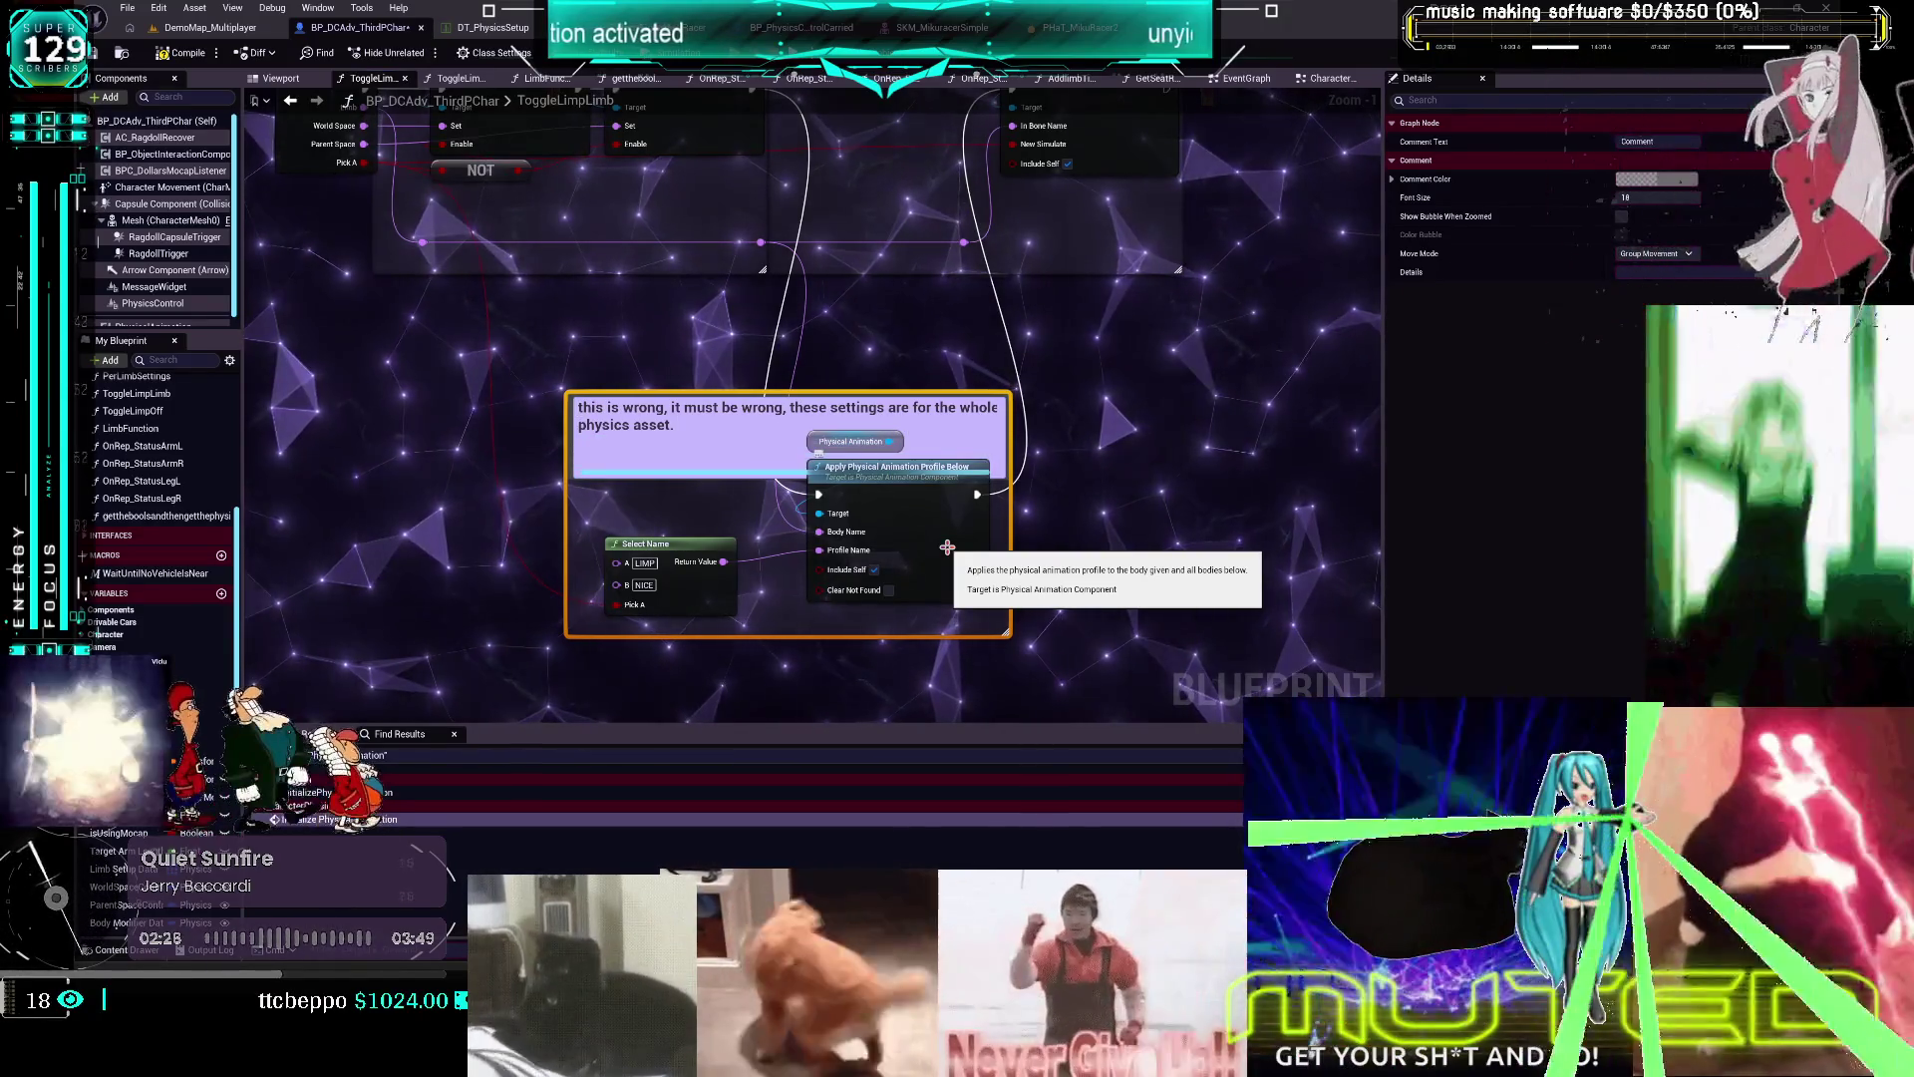
type("Pick A")
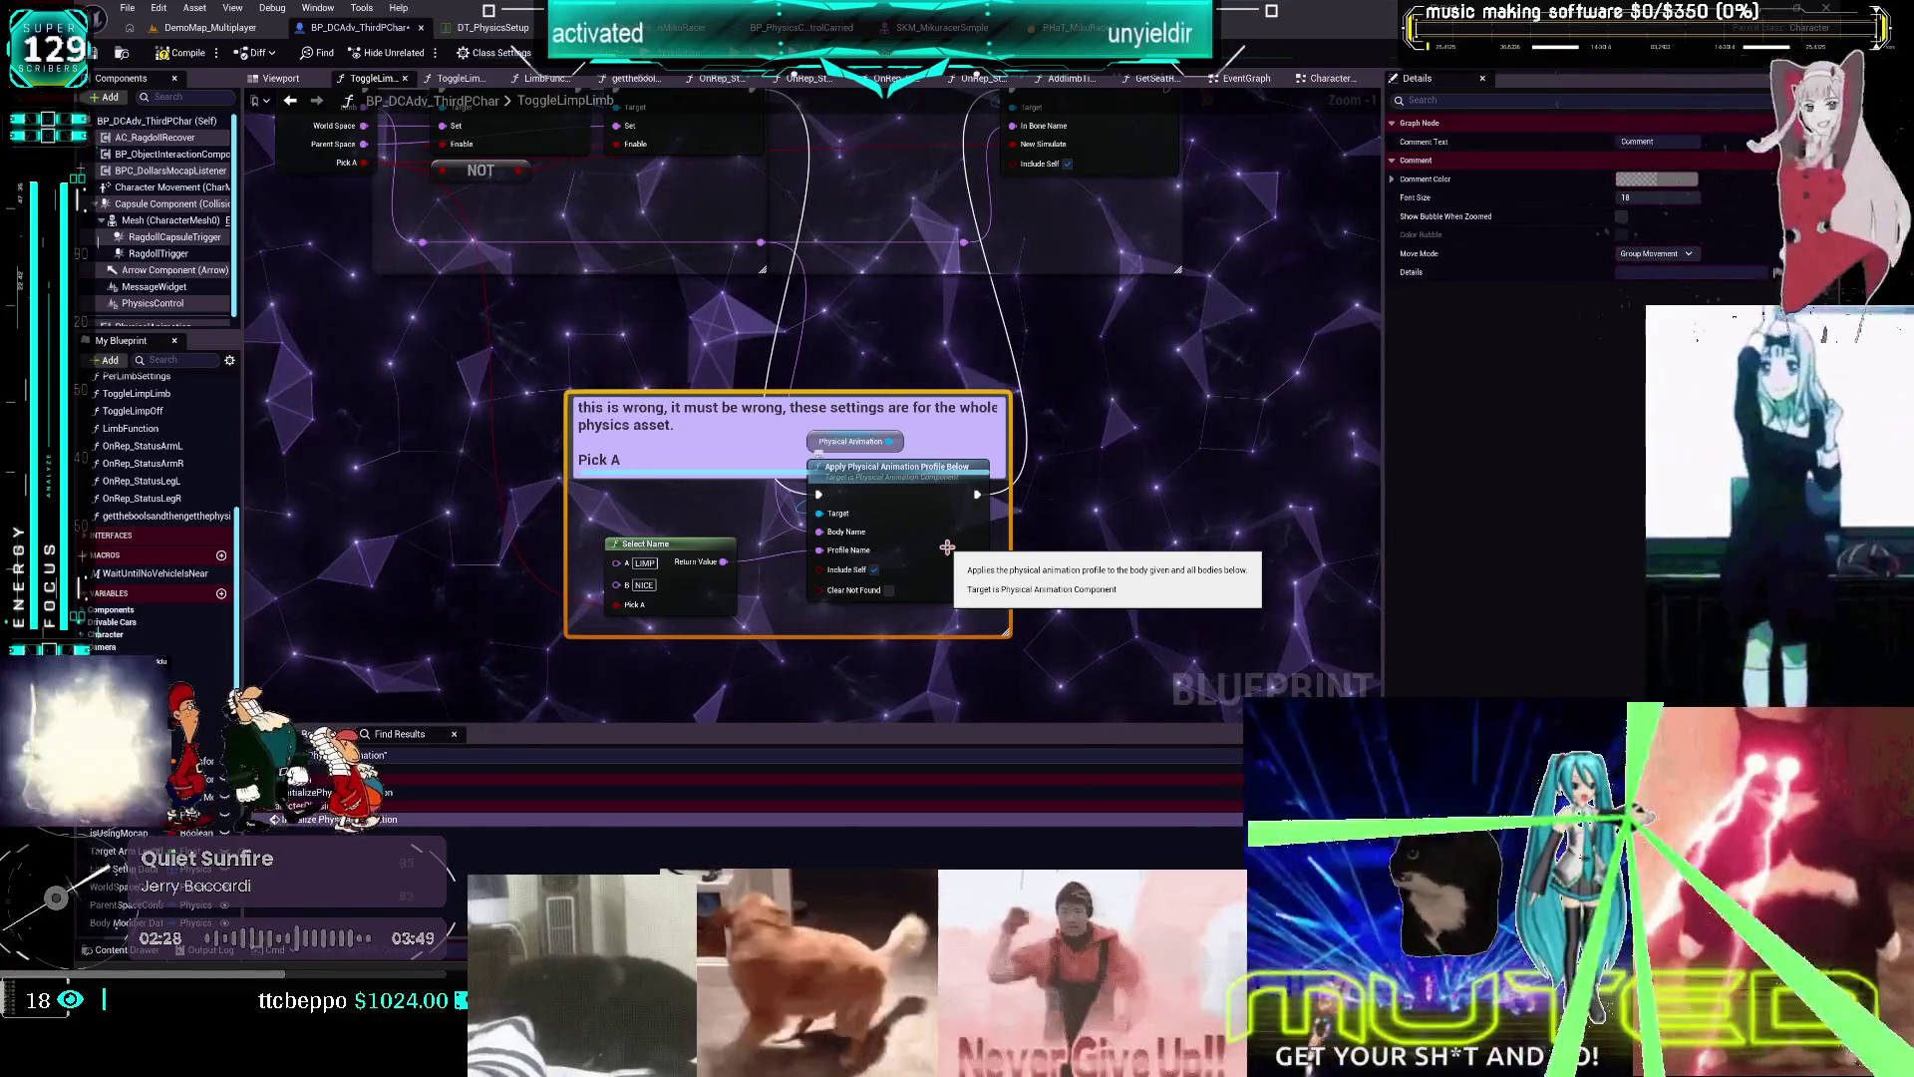
type(" or B will set the en")
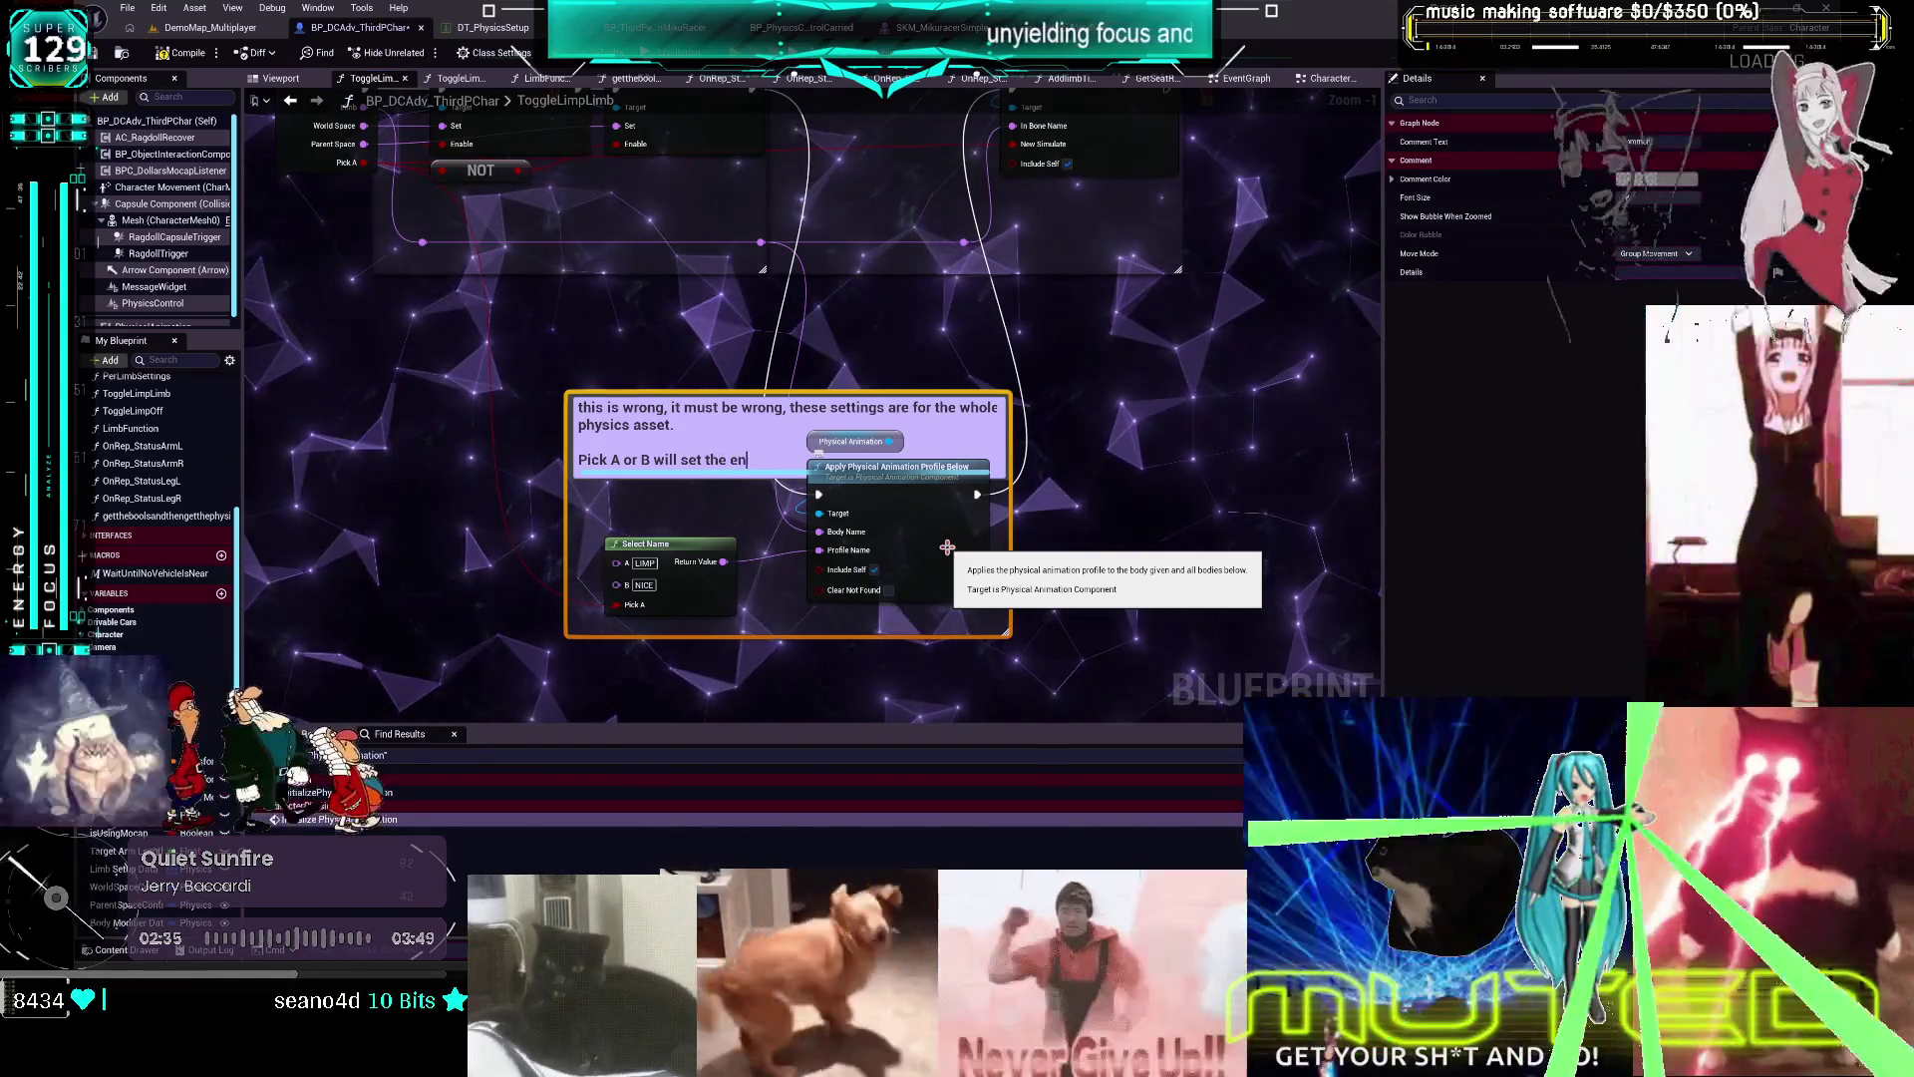
type("tire physi")
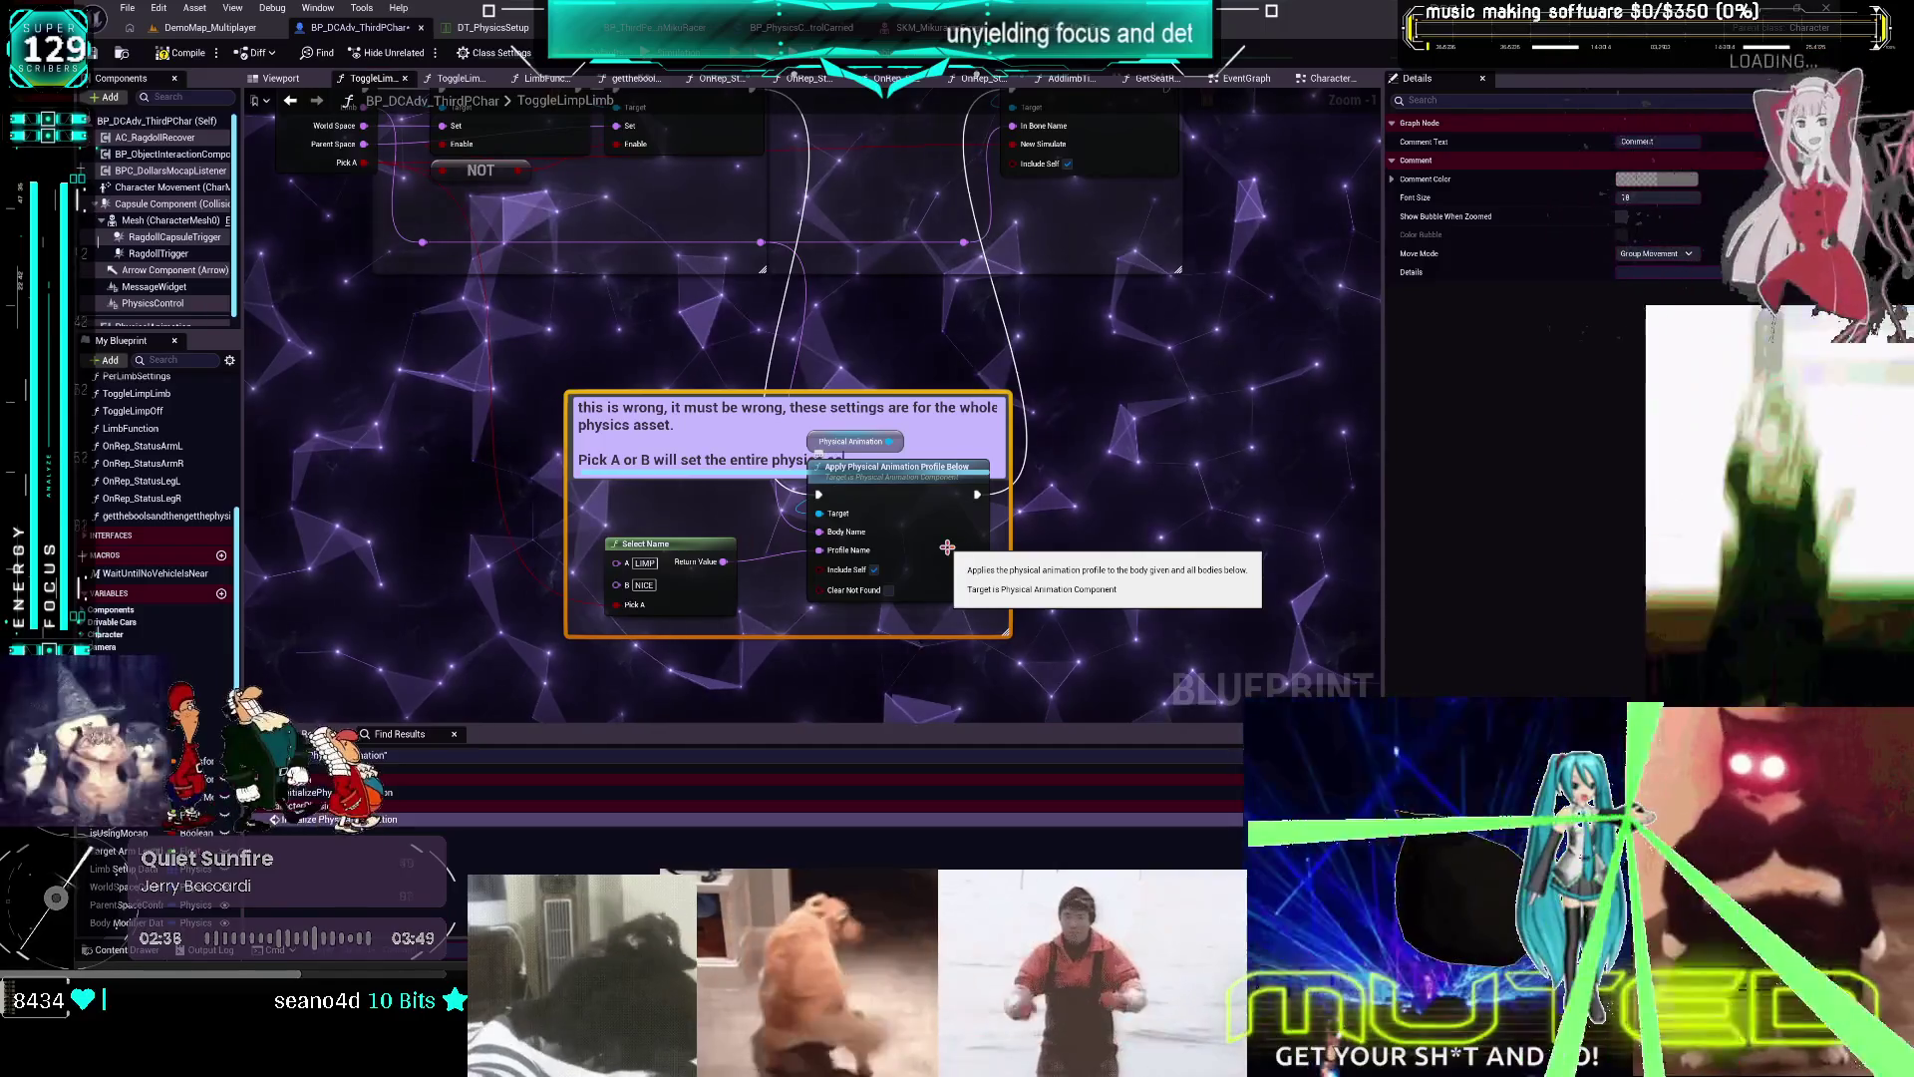
type("cs asset to that setting.")
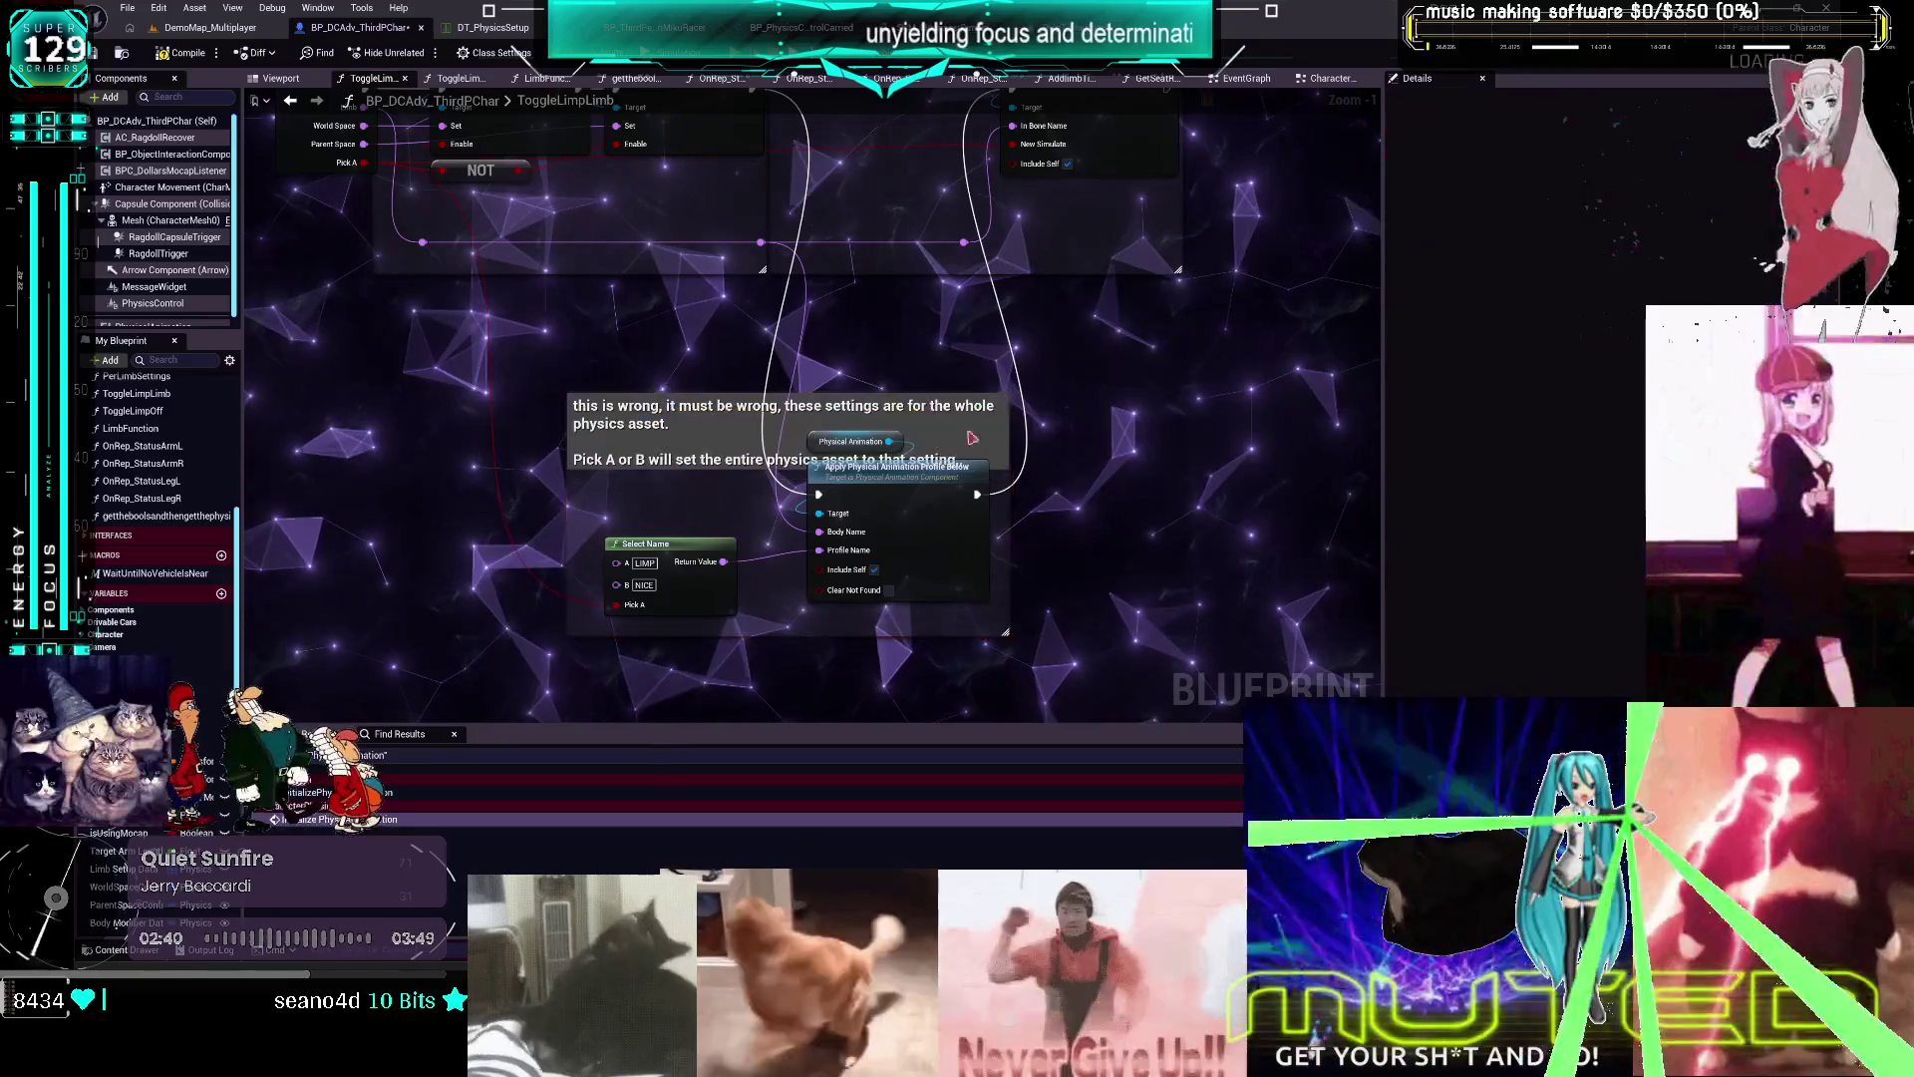
left_click(875, 387)
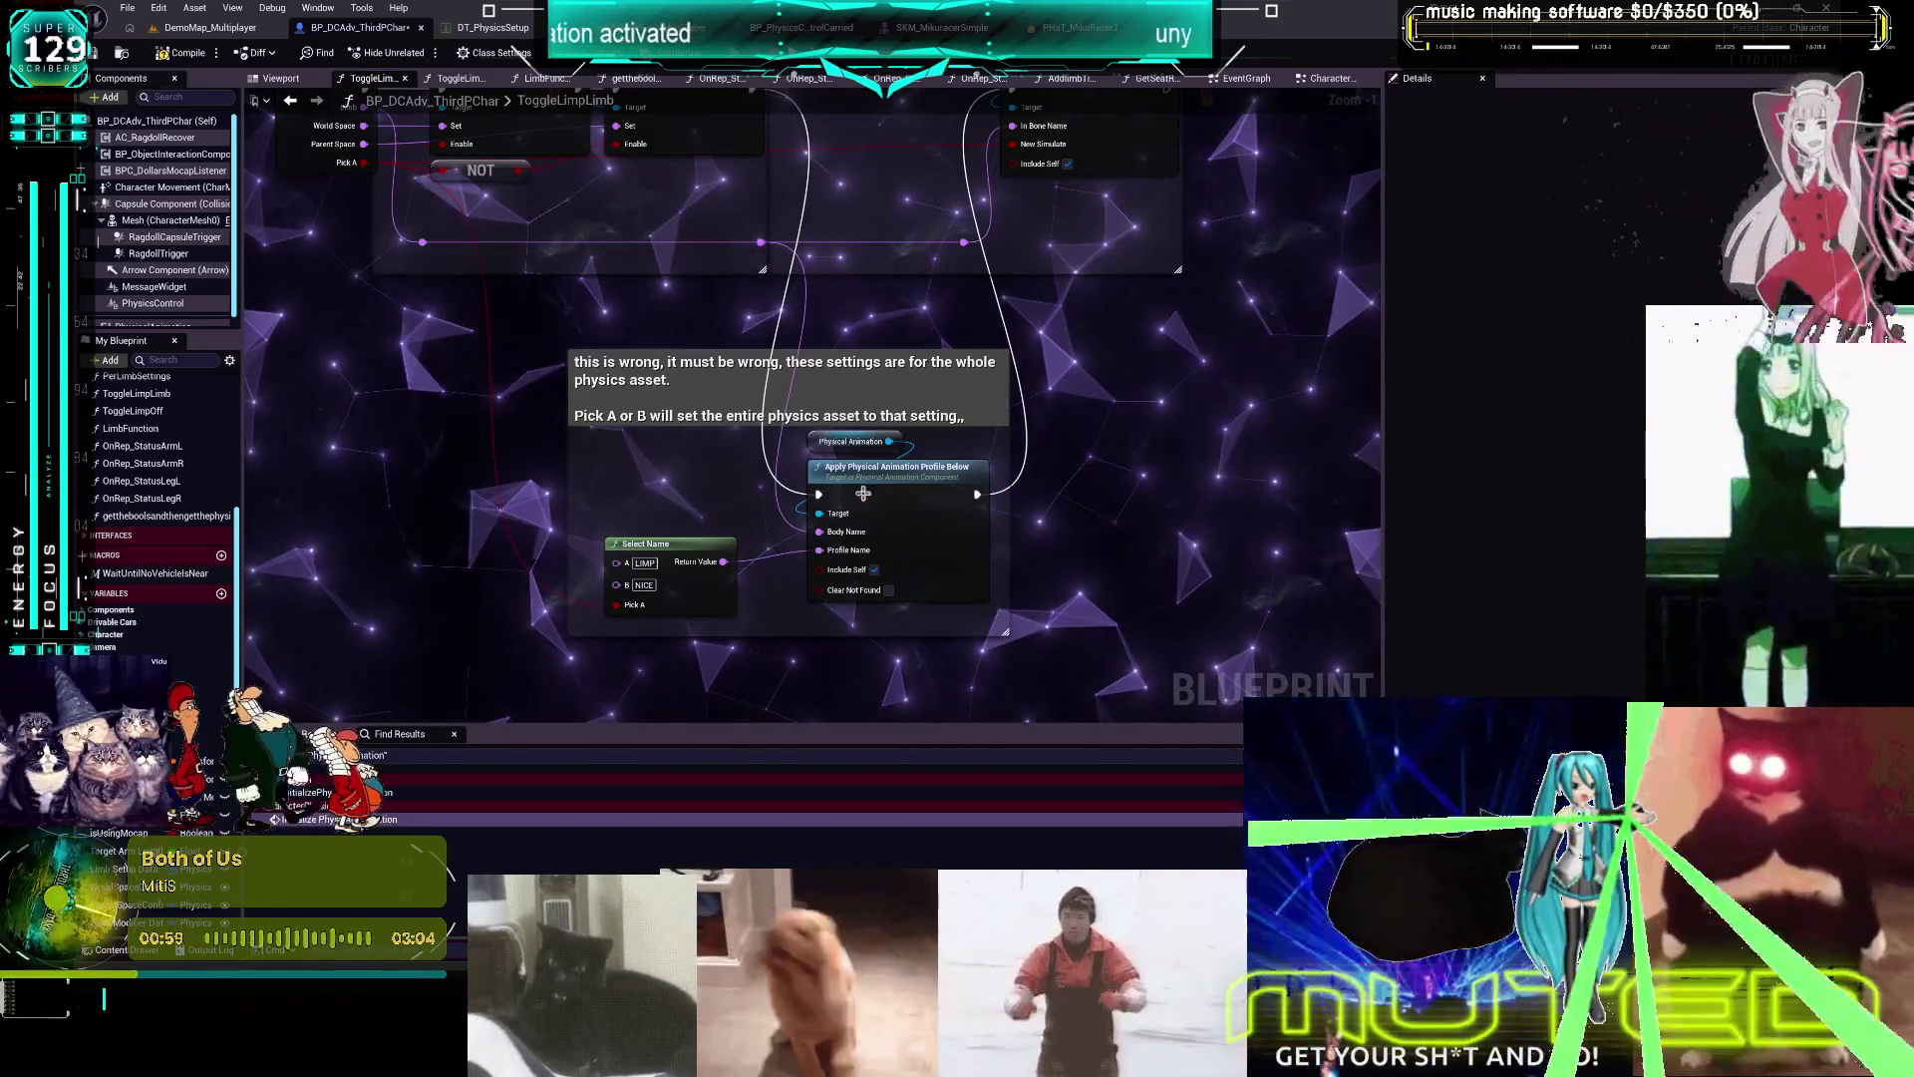
left_click_drag(513, 284, 635, 414)
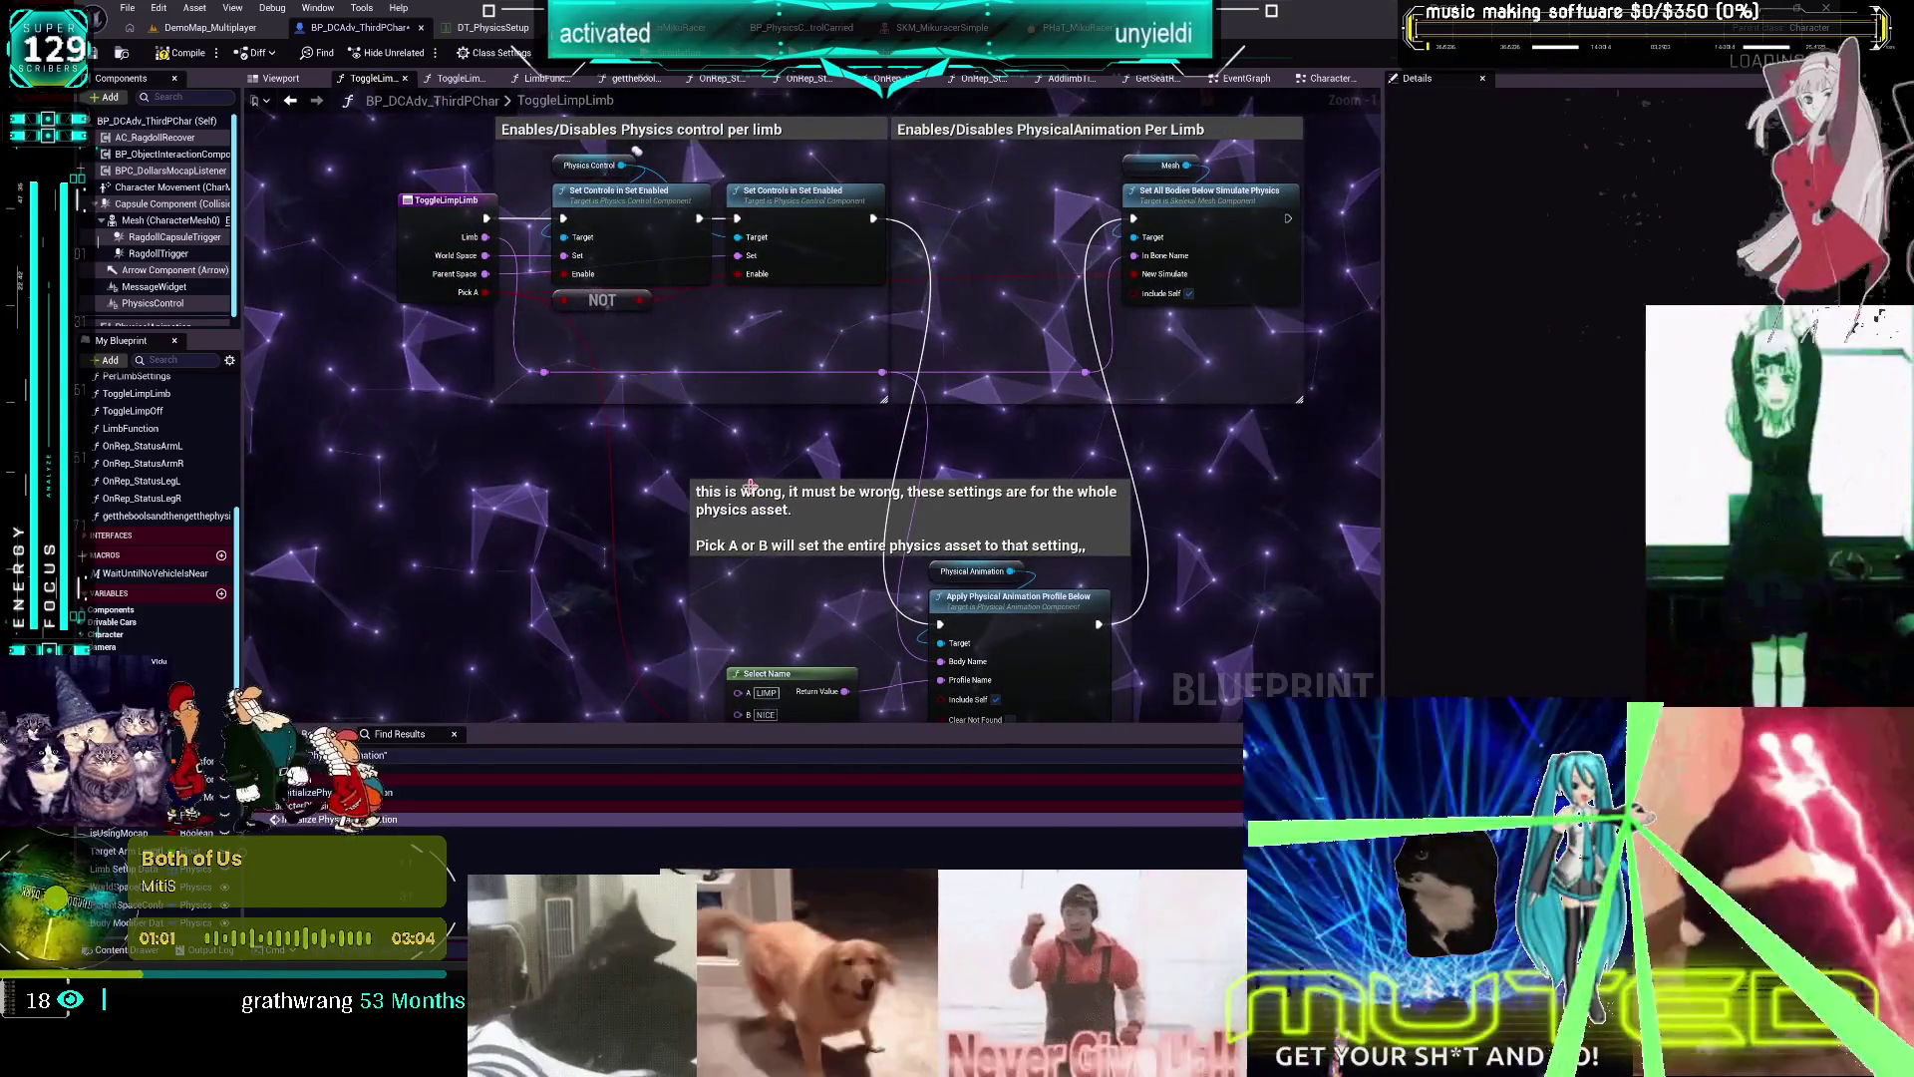
mouse_move(750, 486)
left_mouse_down()
mouse_move(772, 414)
mouse_move(812, 418)
mouse_move(816, 454)
mouse_move(729, 389)
left_mouse_up()
mouse_move(1212, 678)
left_mouse_down()
mouse_move(598, 367)
mouse_move(638, 426)
left_mouse_up()
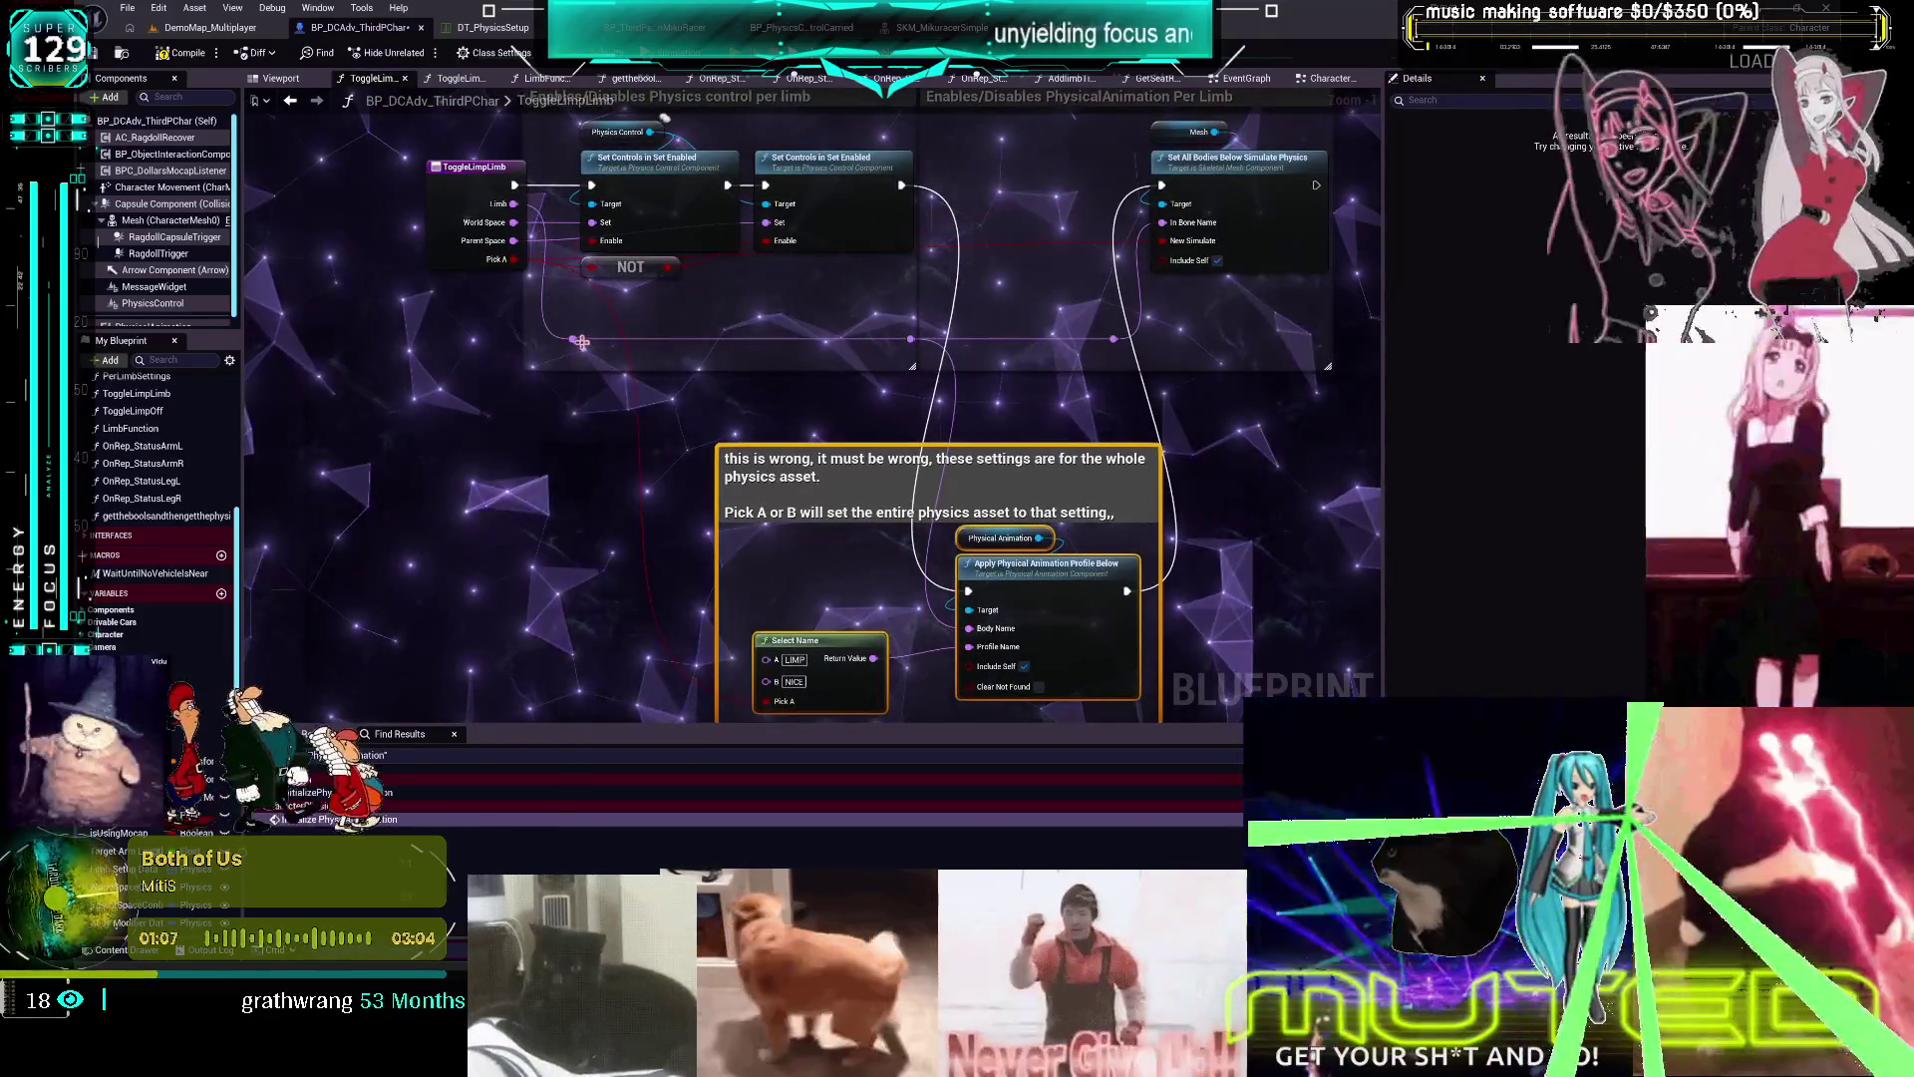
mouse_move(574, 339)
left_mouse_down()
mouse_move(619, 632)
mouse_move(602, 629)
left_mouse_up()
Finish the comment's first line with 'get the limb i am editting.'
left_click_drag(691, 539, 741, 417)
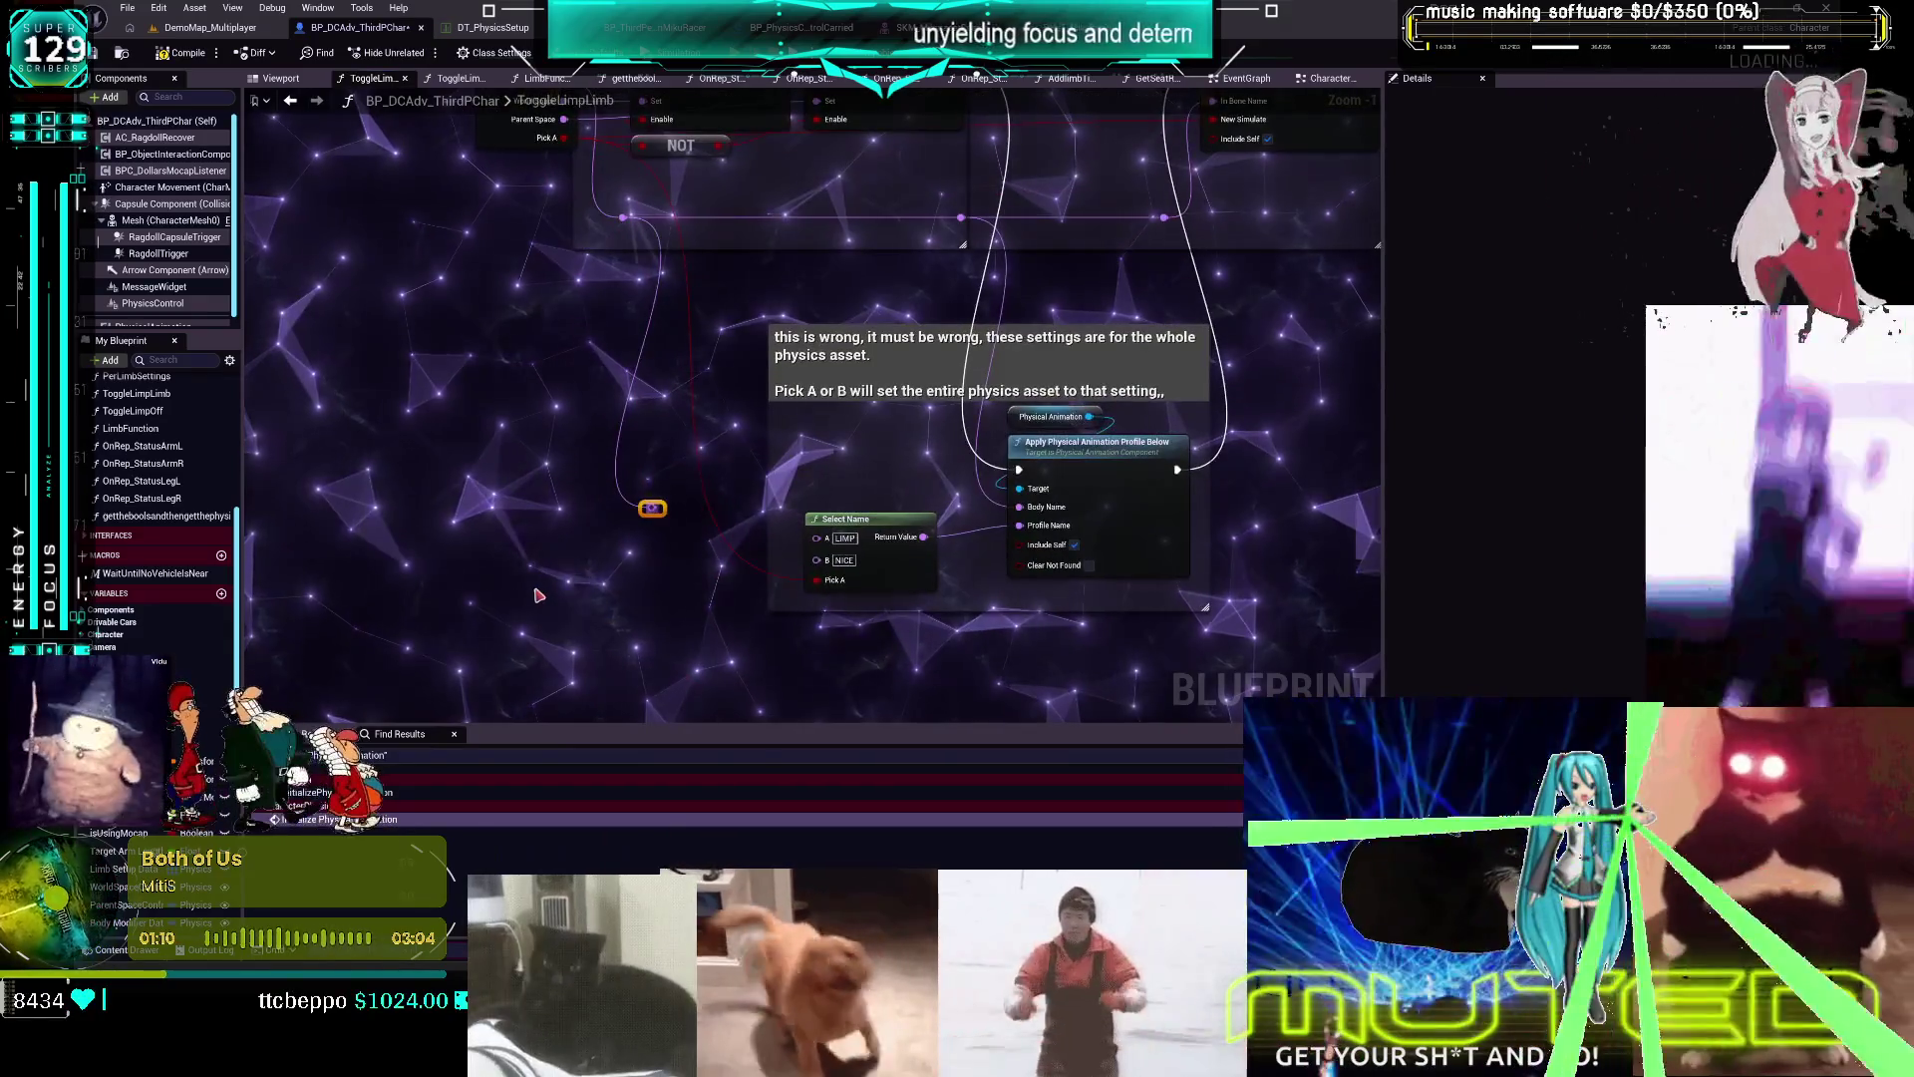
type("get")
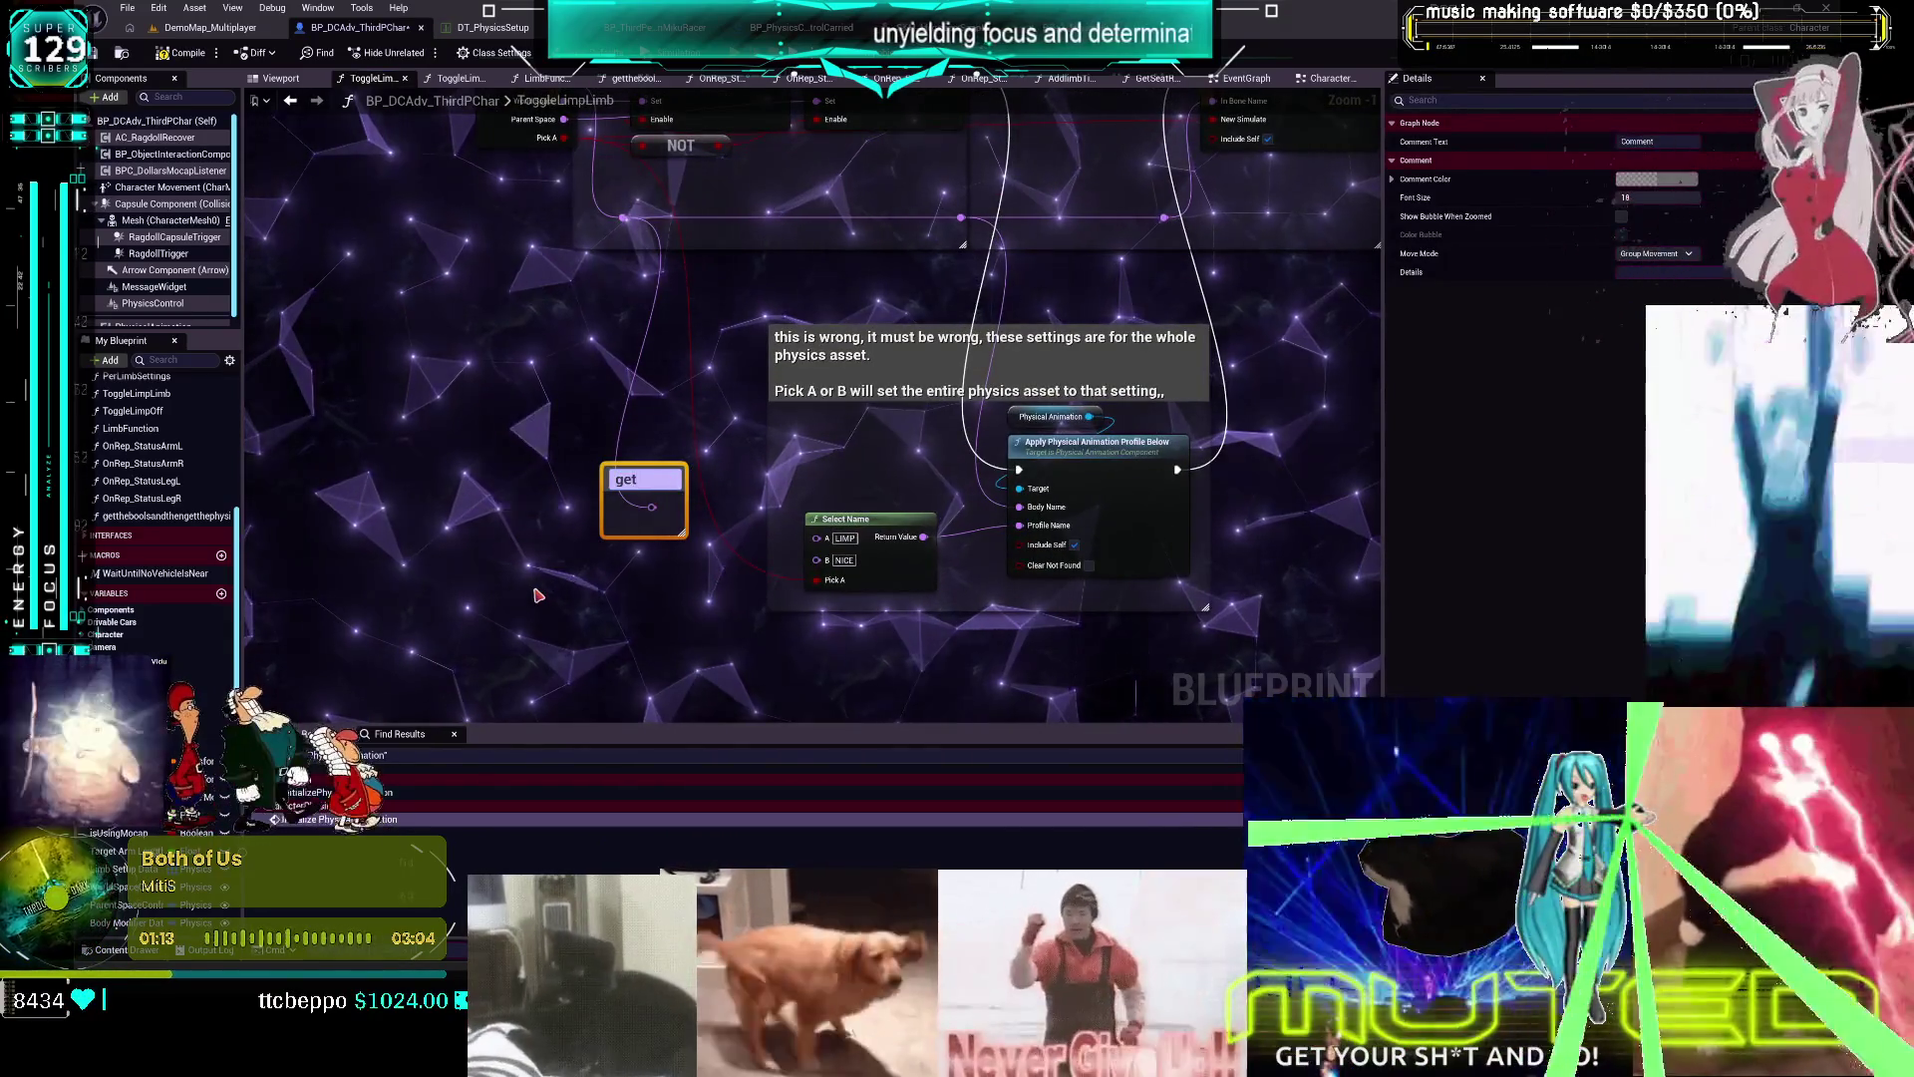
type(" the limb i a")
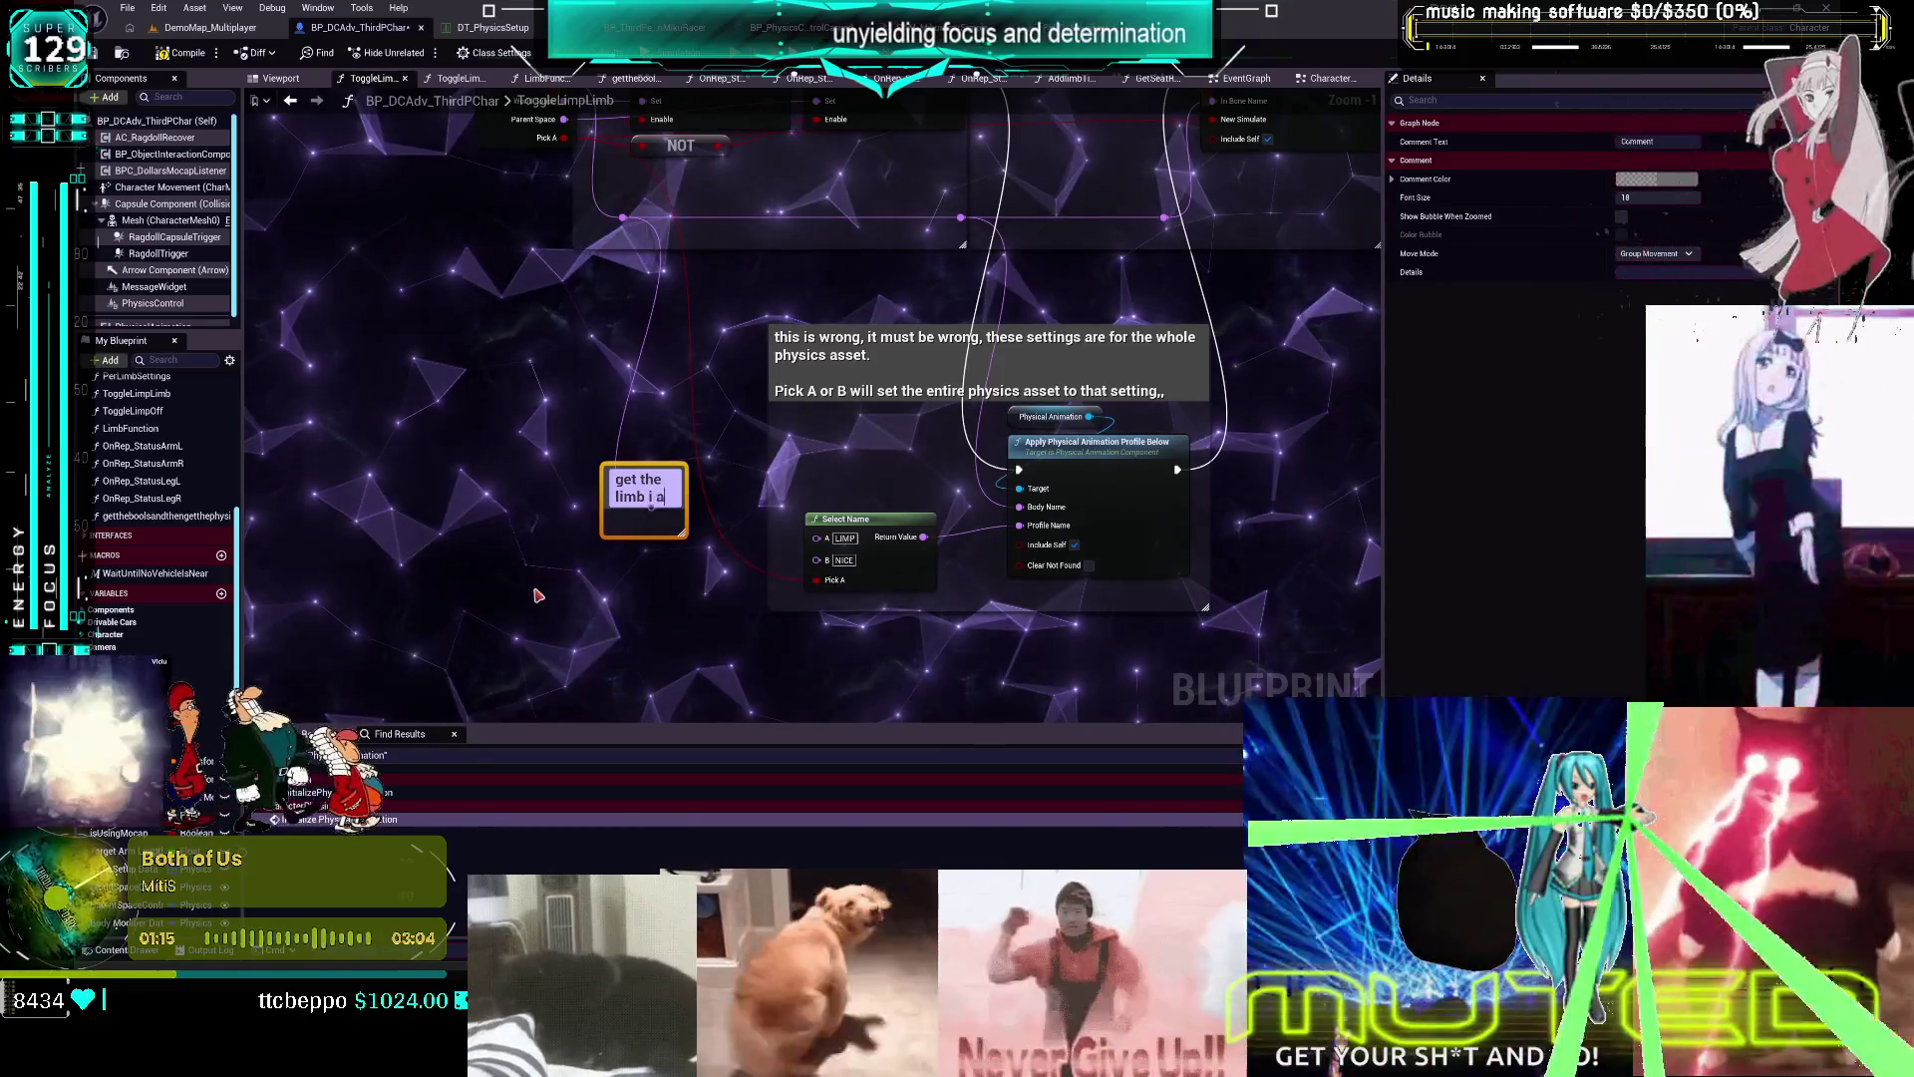
type("m editting.")
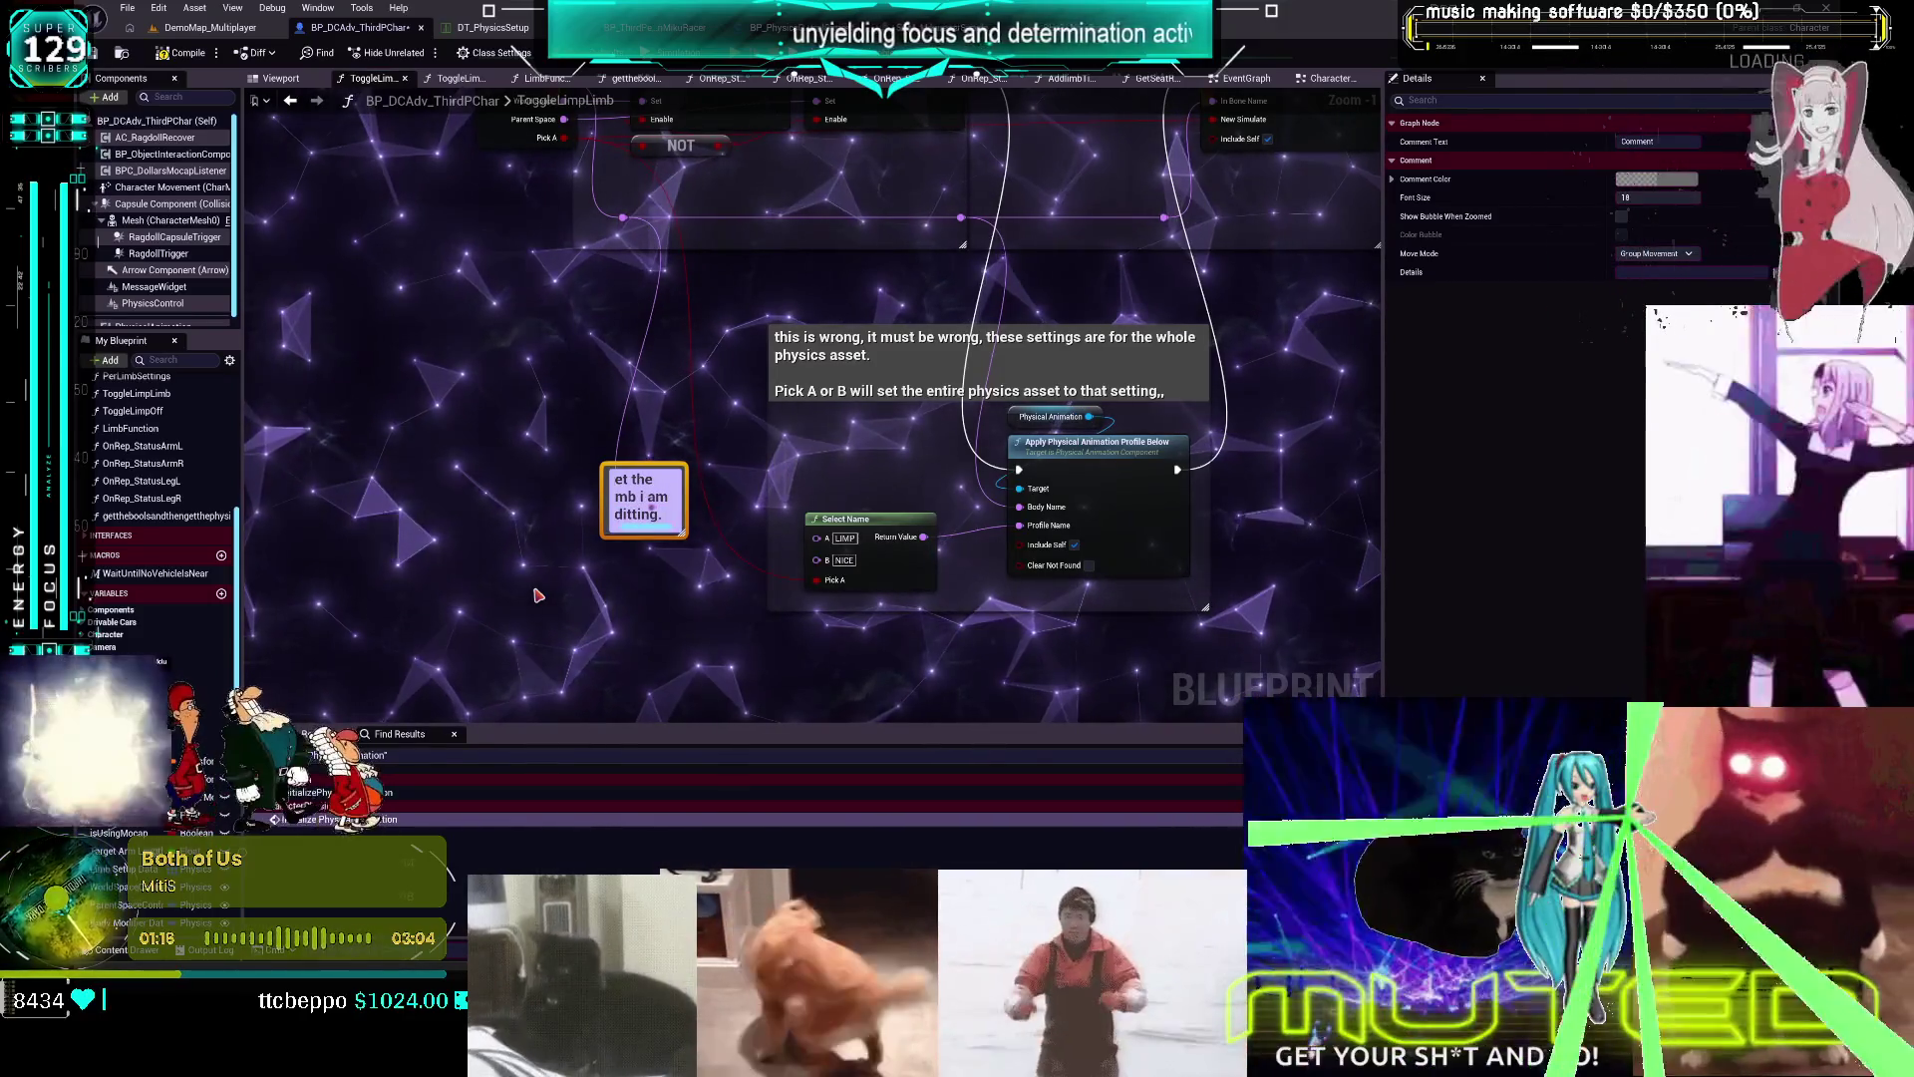
key("Return")
Widen the comment box and add a second line ending 'Profile needed'
left_click_drag(601, 488, 458, 488)
left_click(665, 460)
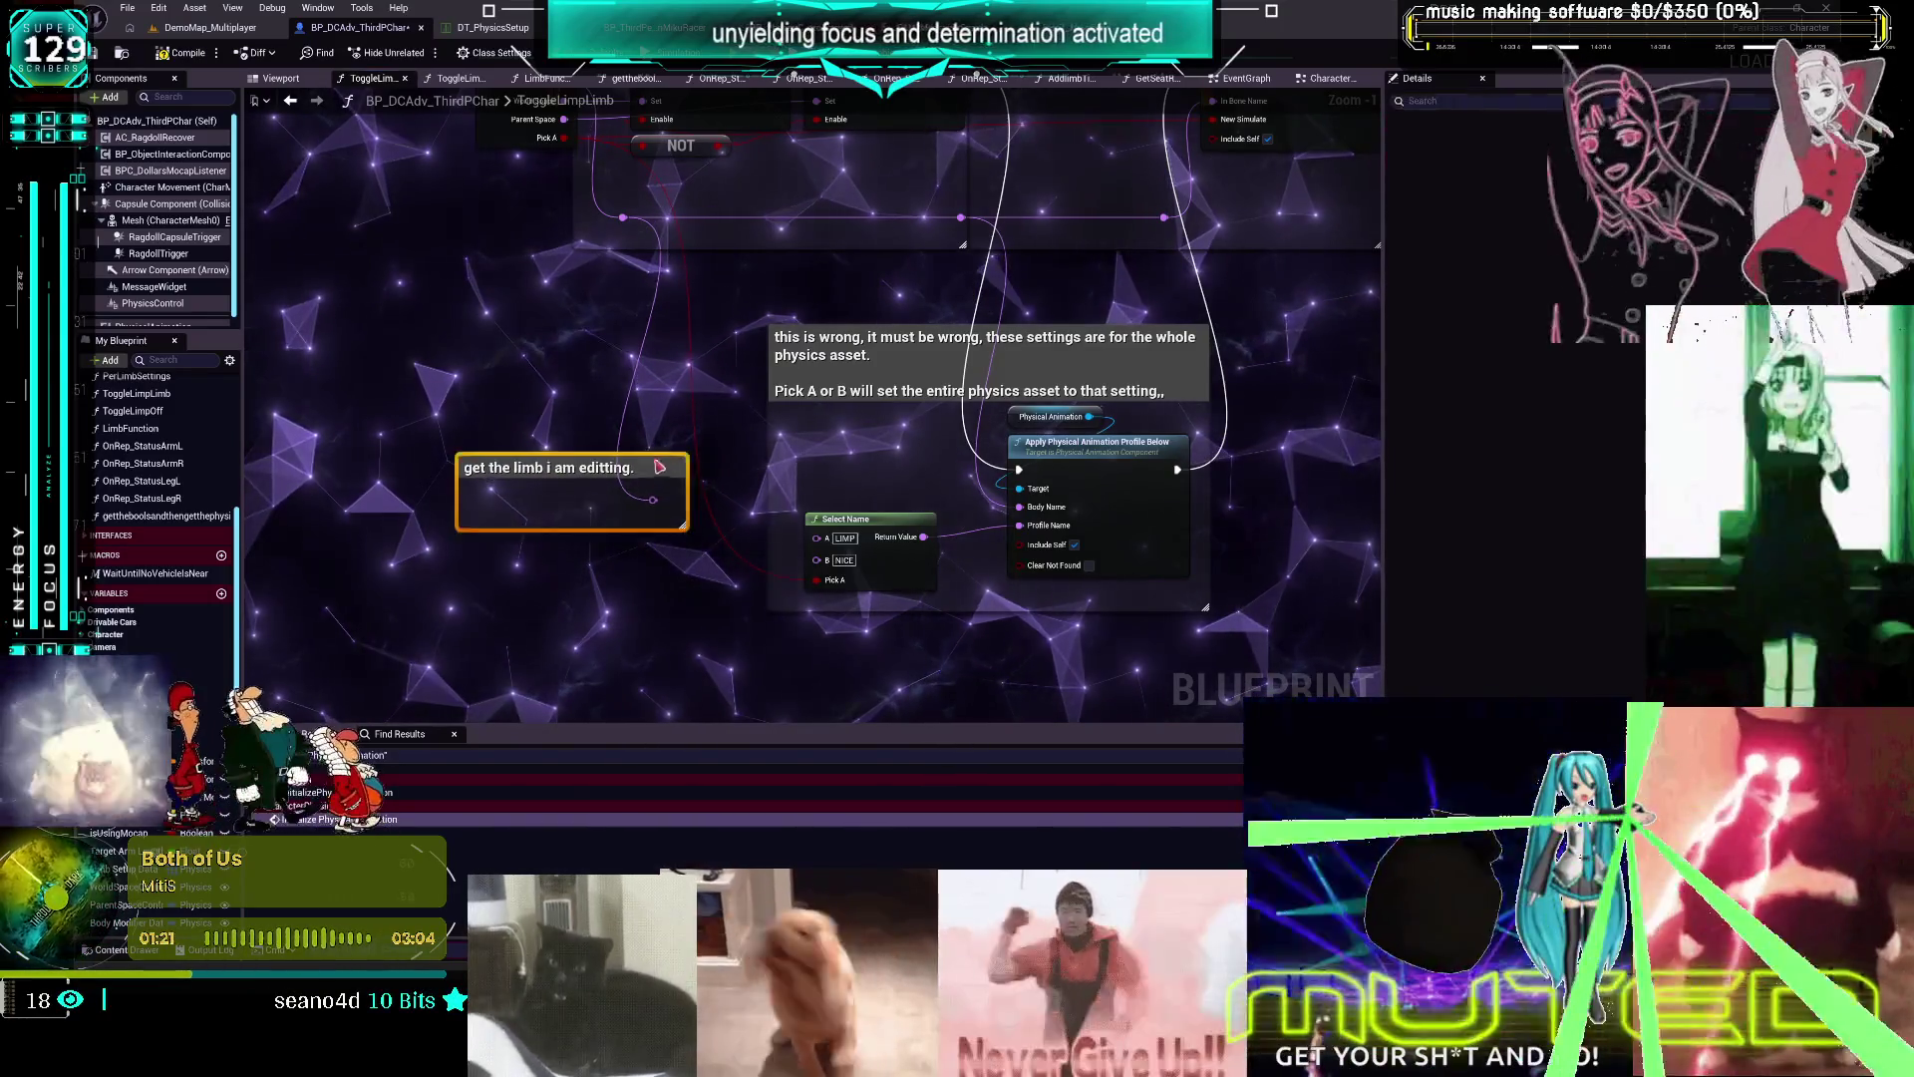
double_click(677, 415)
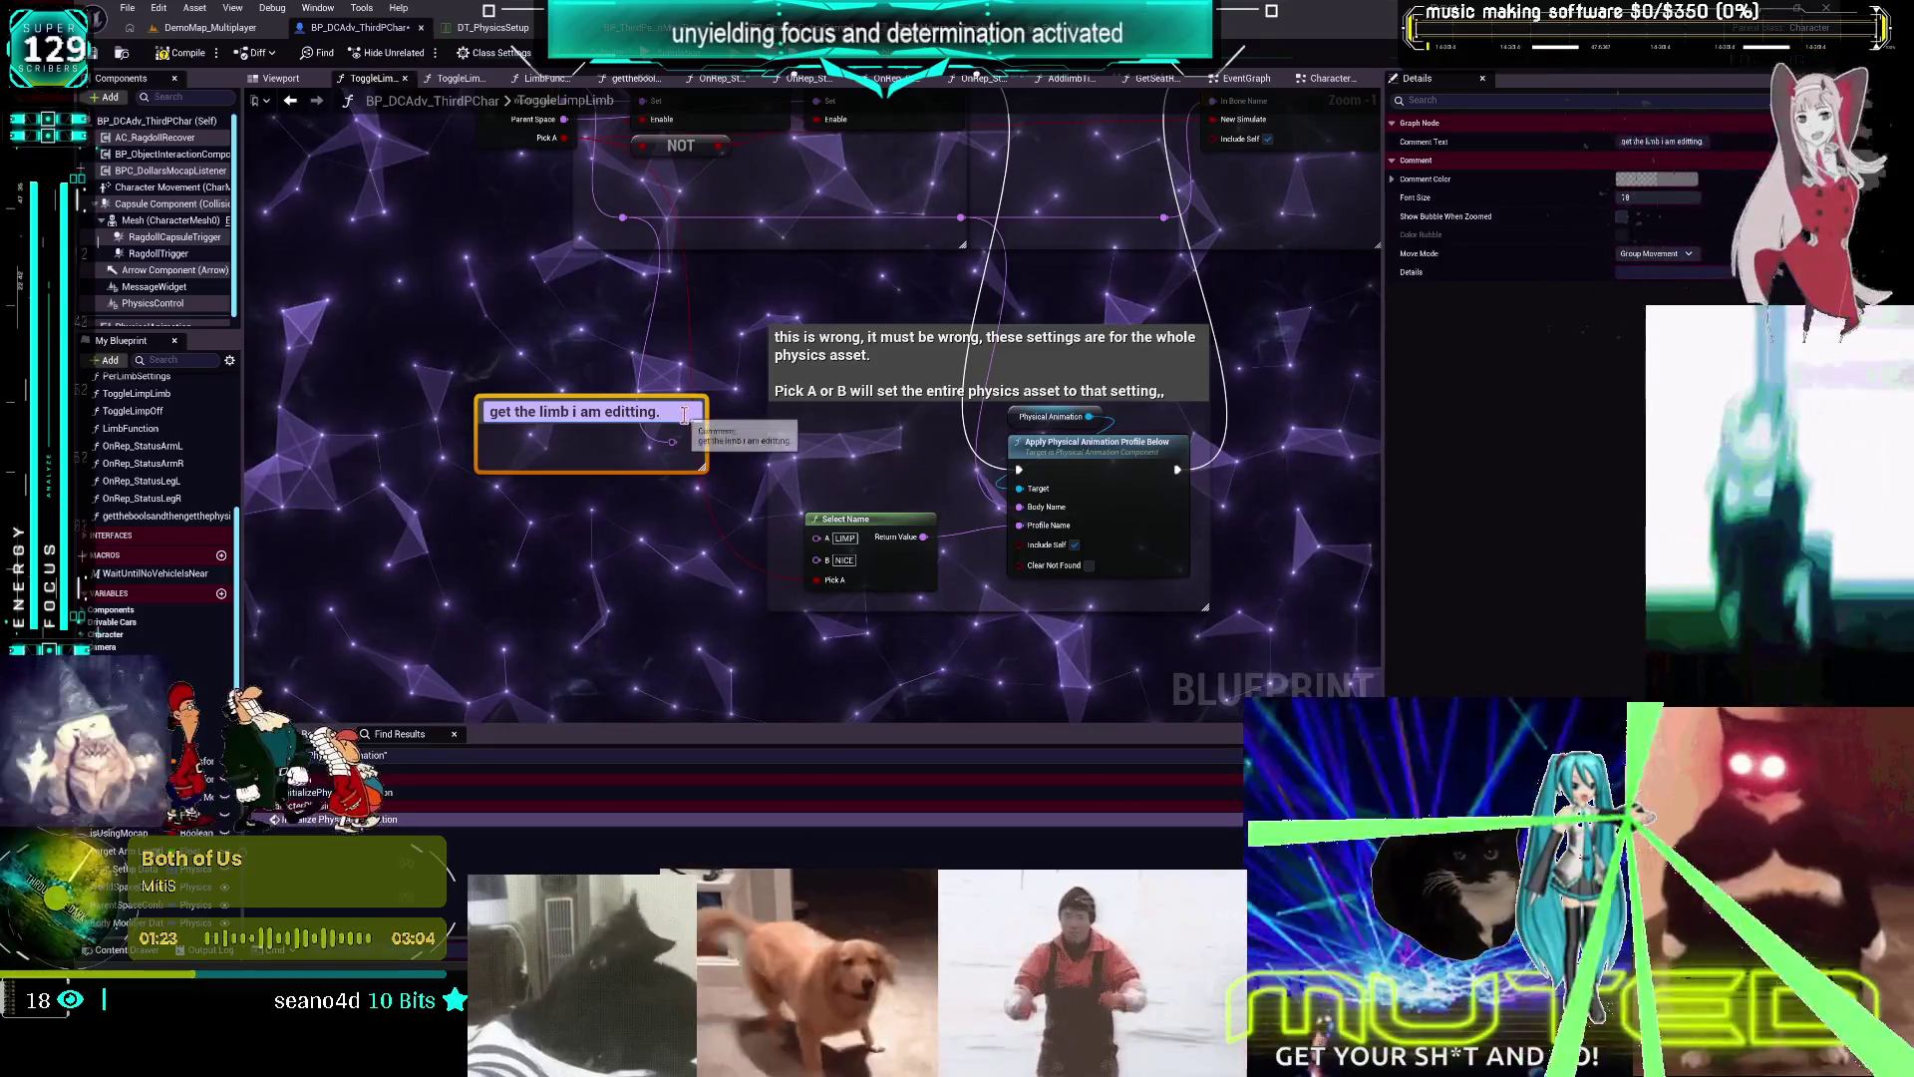
key("End")
key("shift+Return")
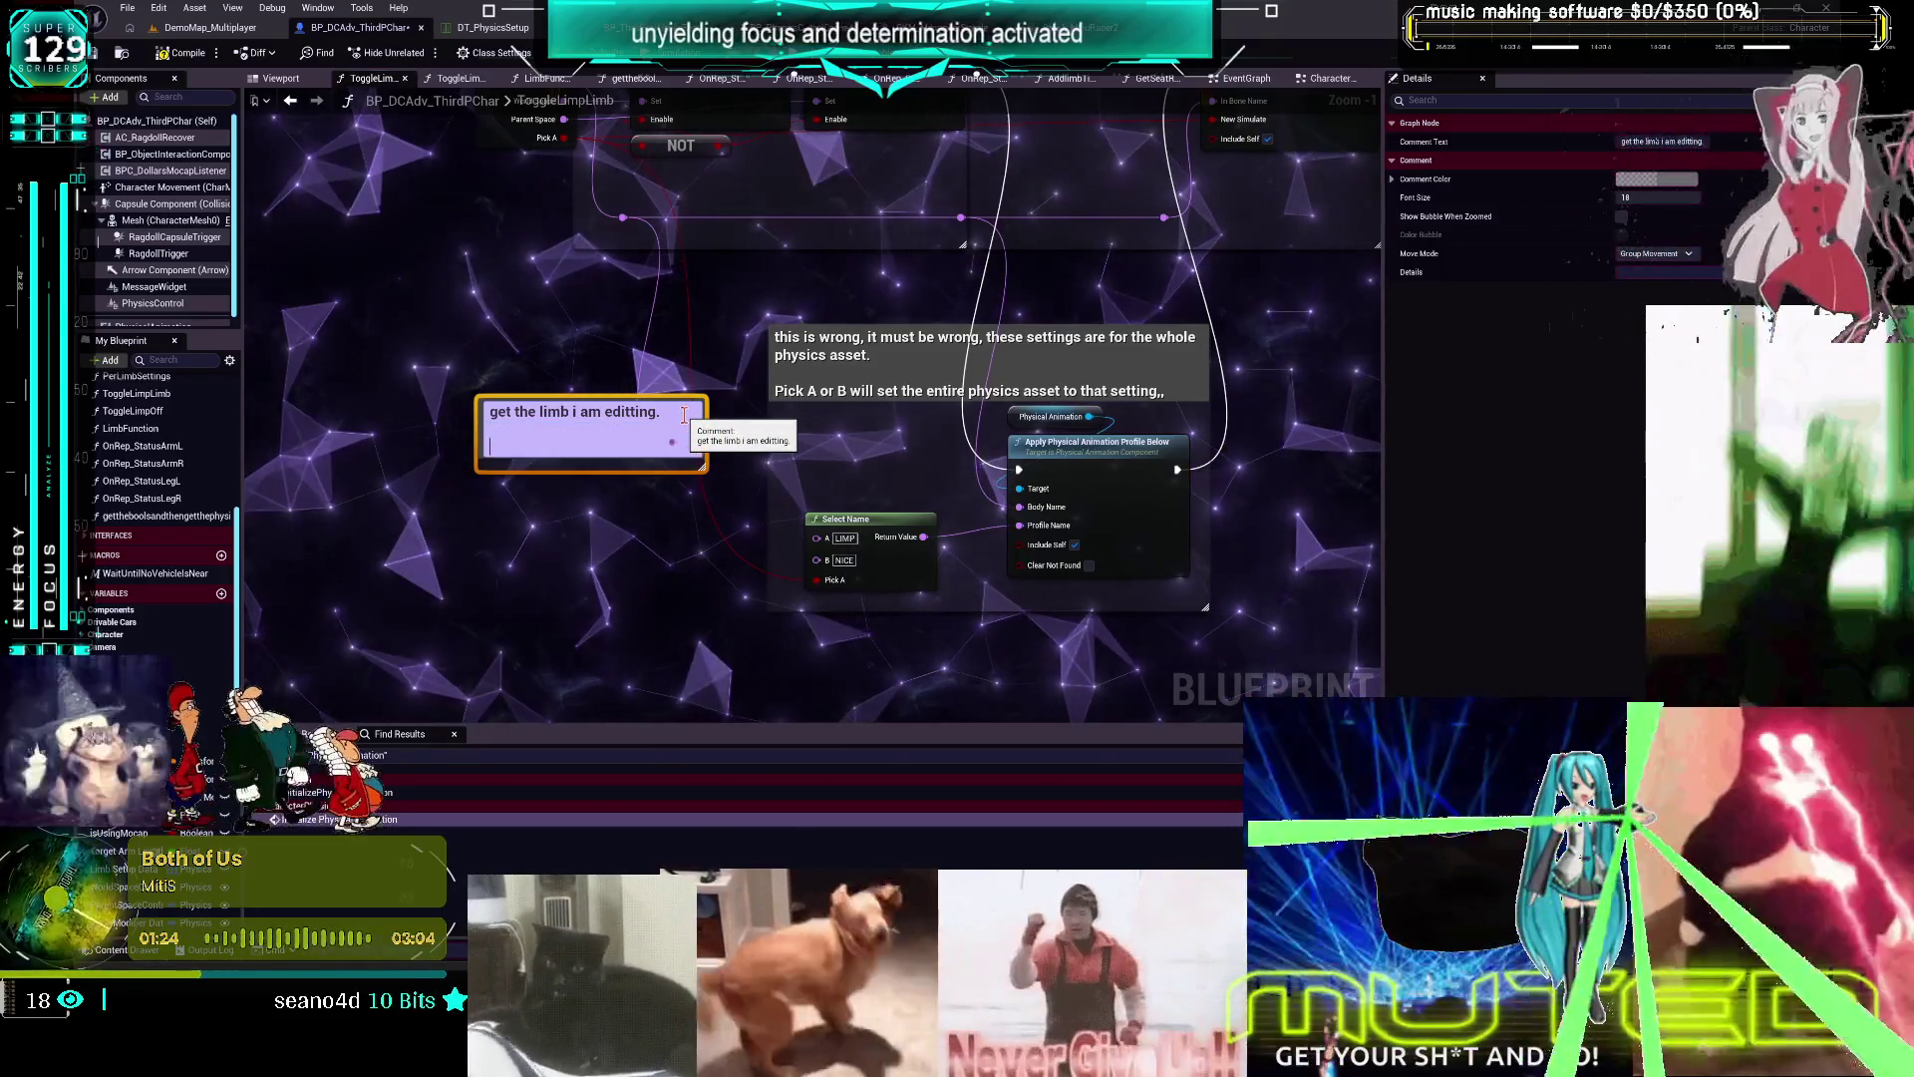
type("u")
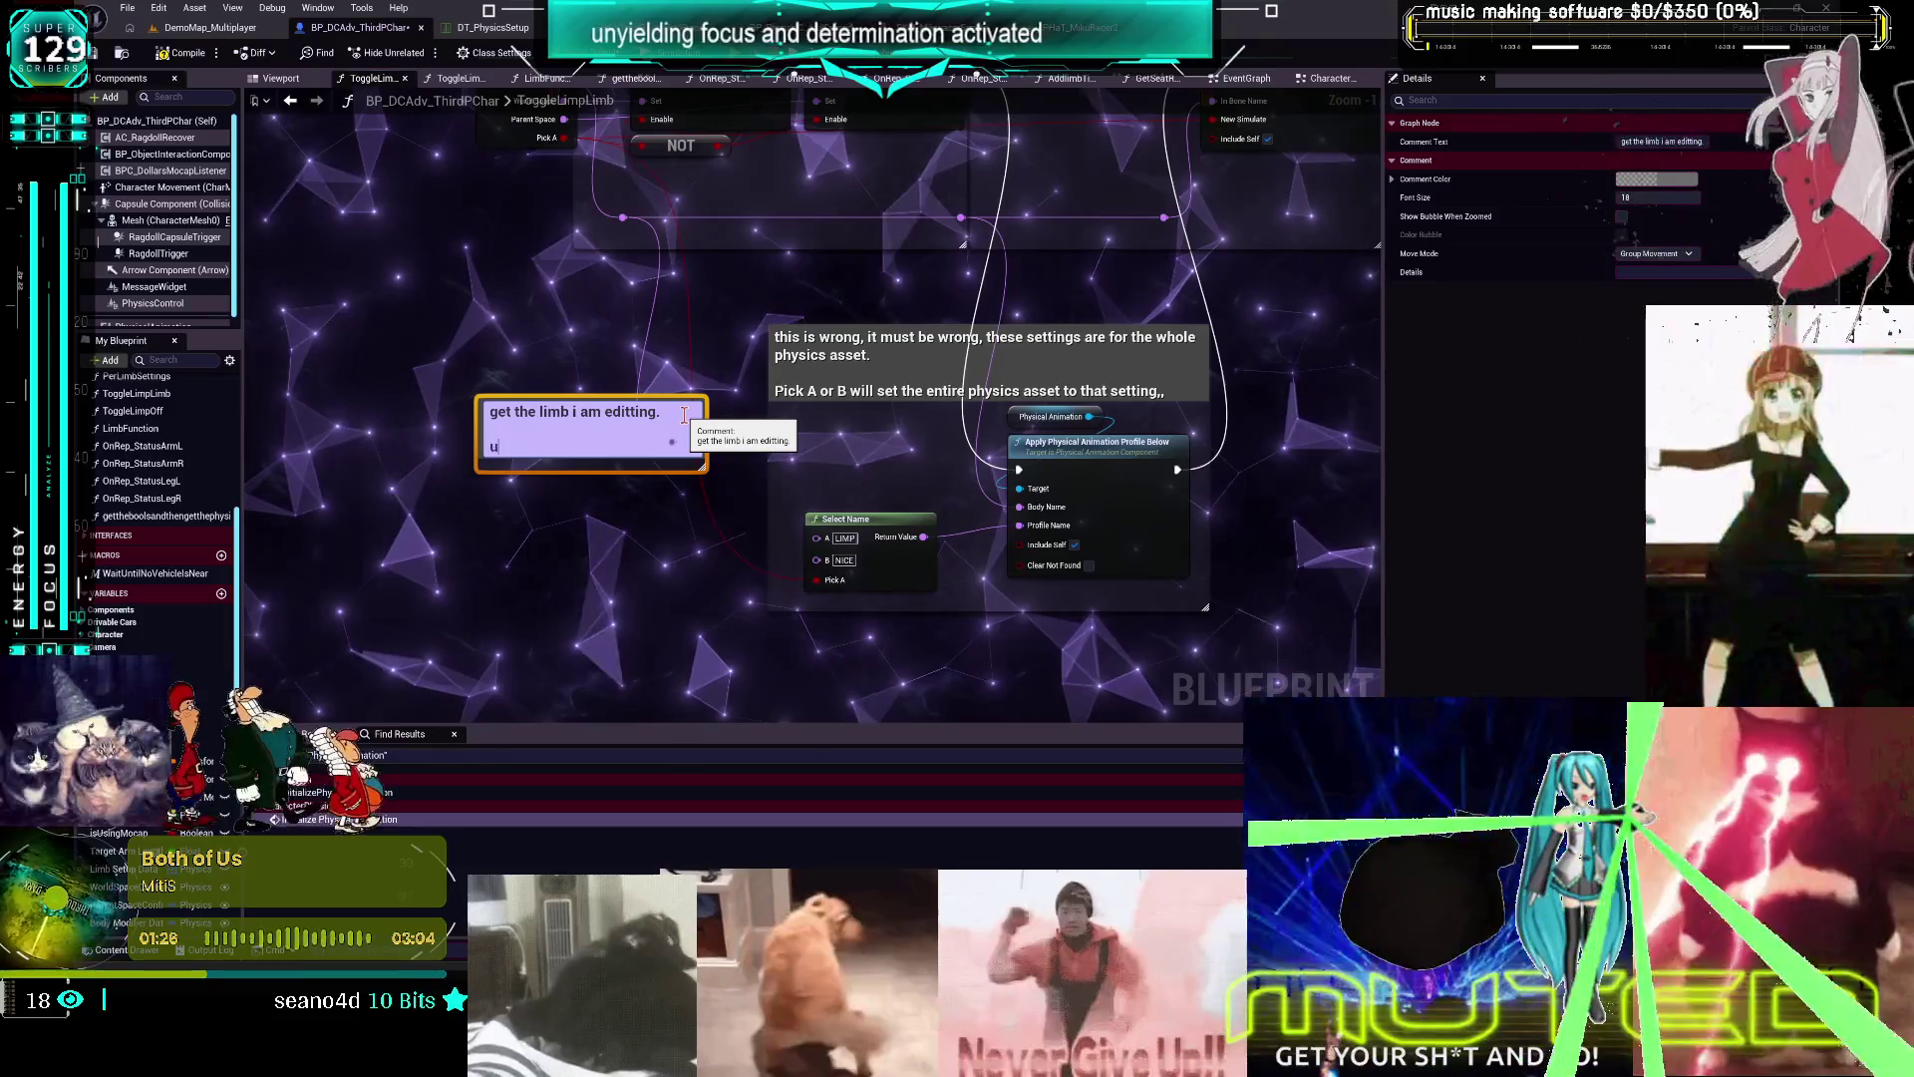
type(" ch")
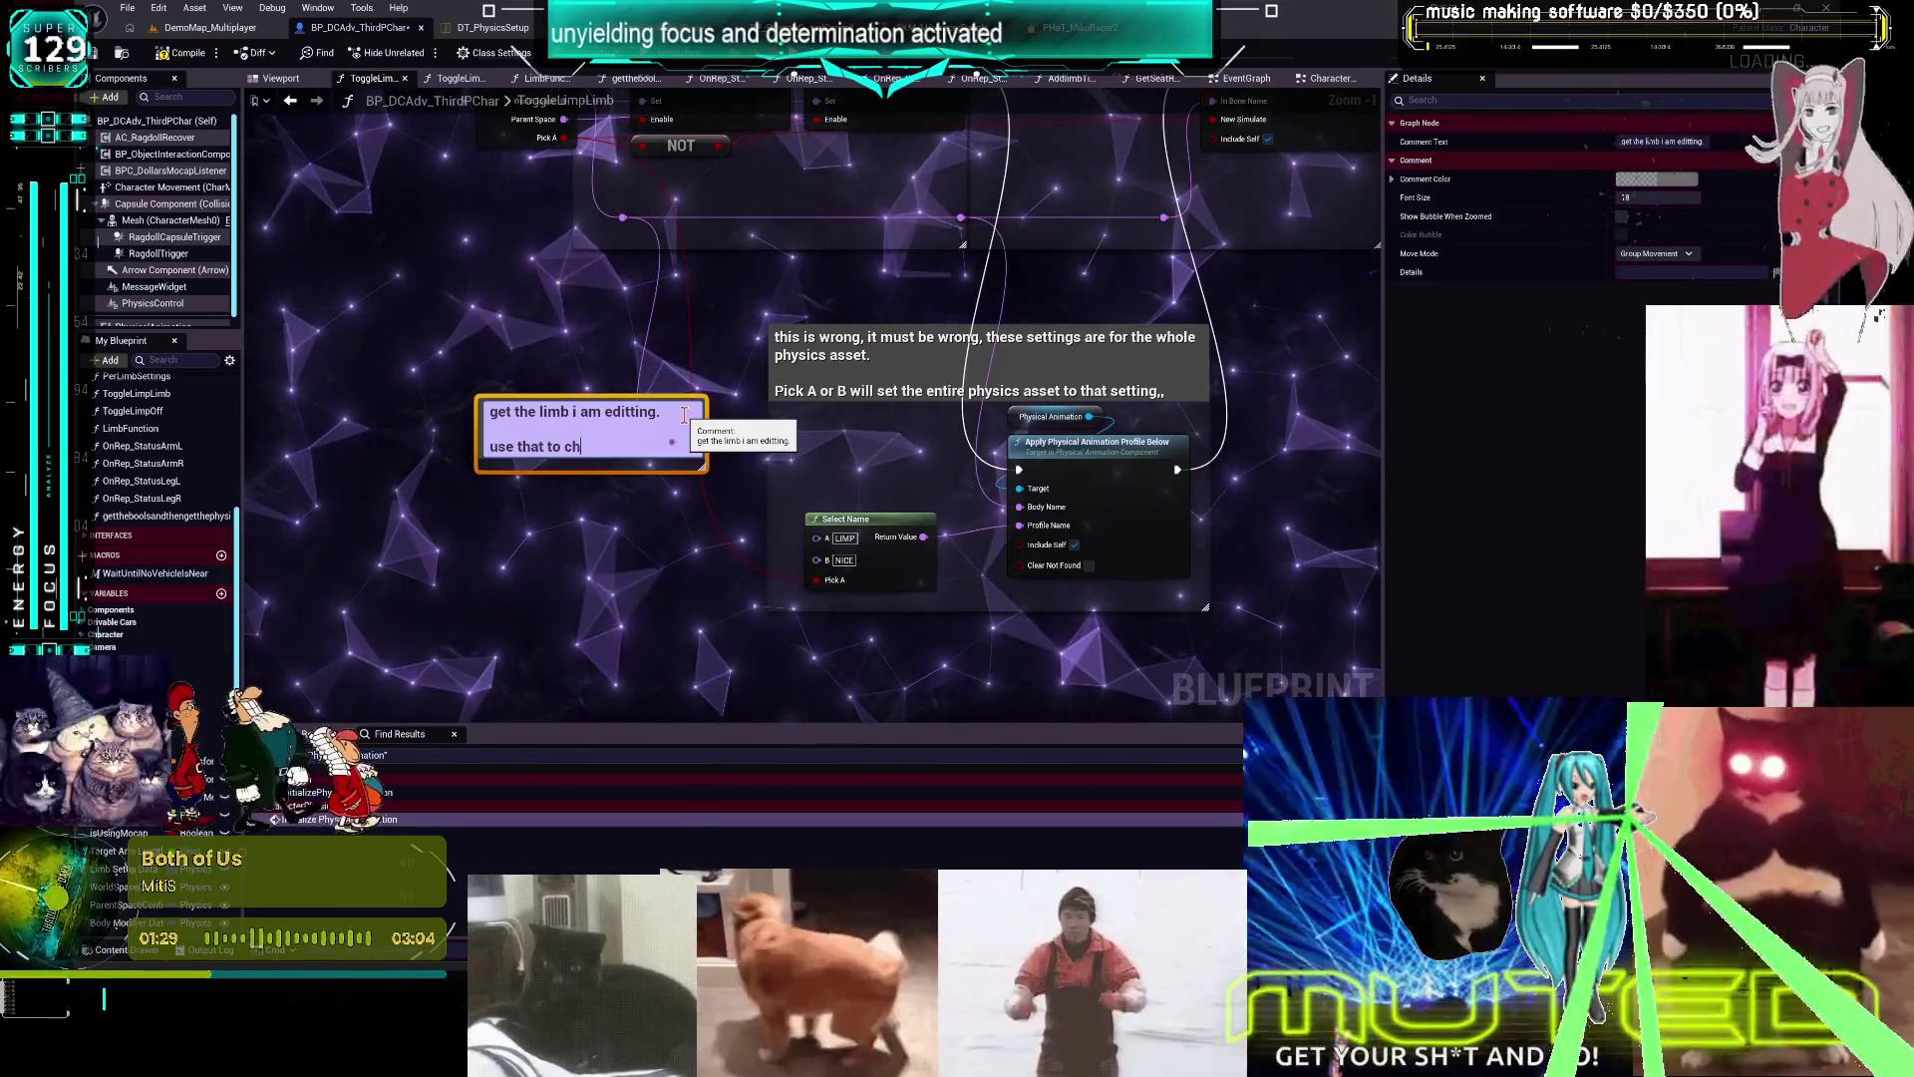
type("oose the ")
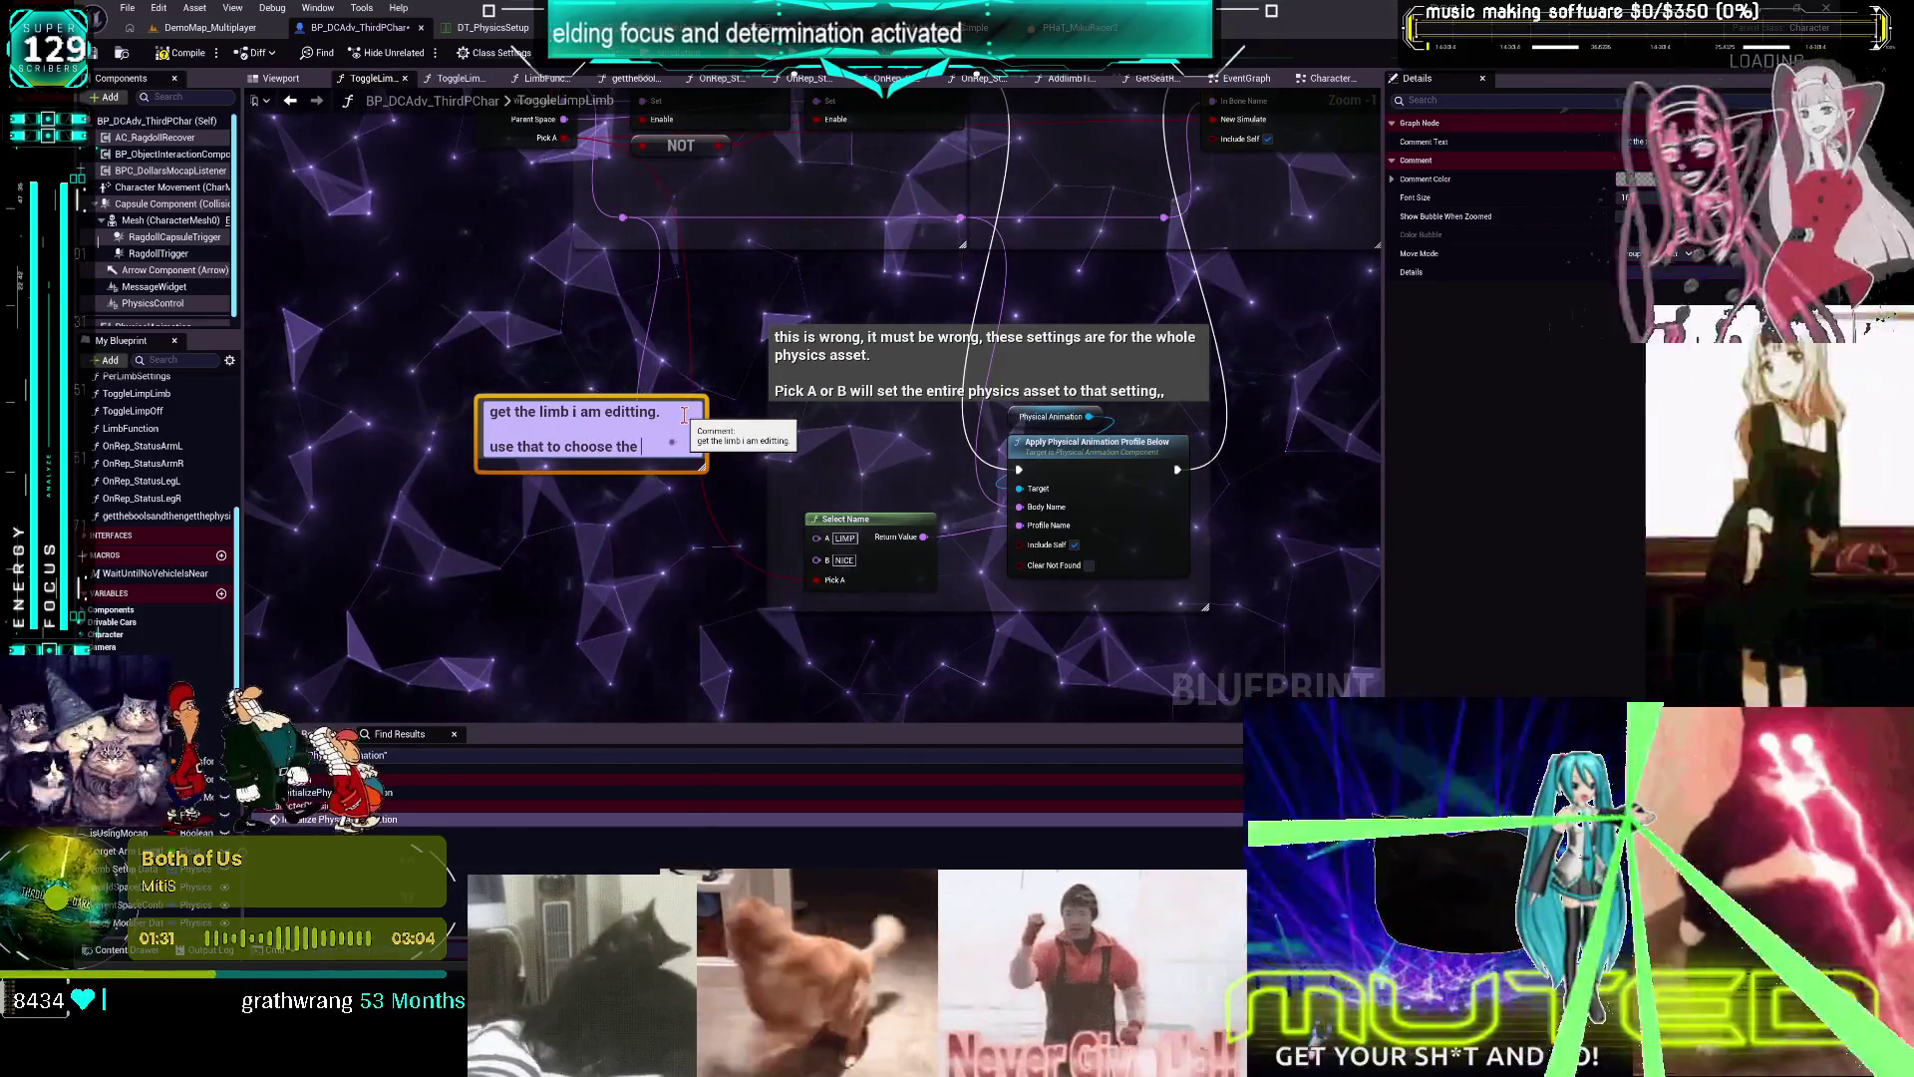
type("Phy")
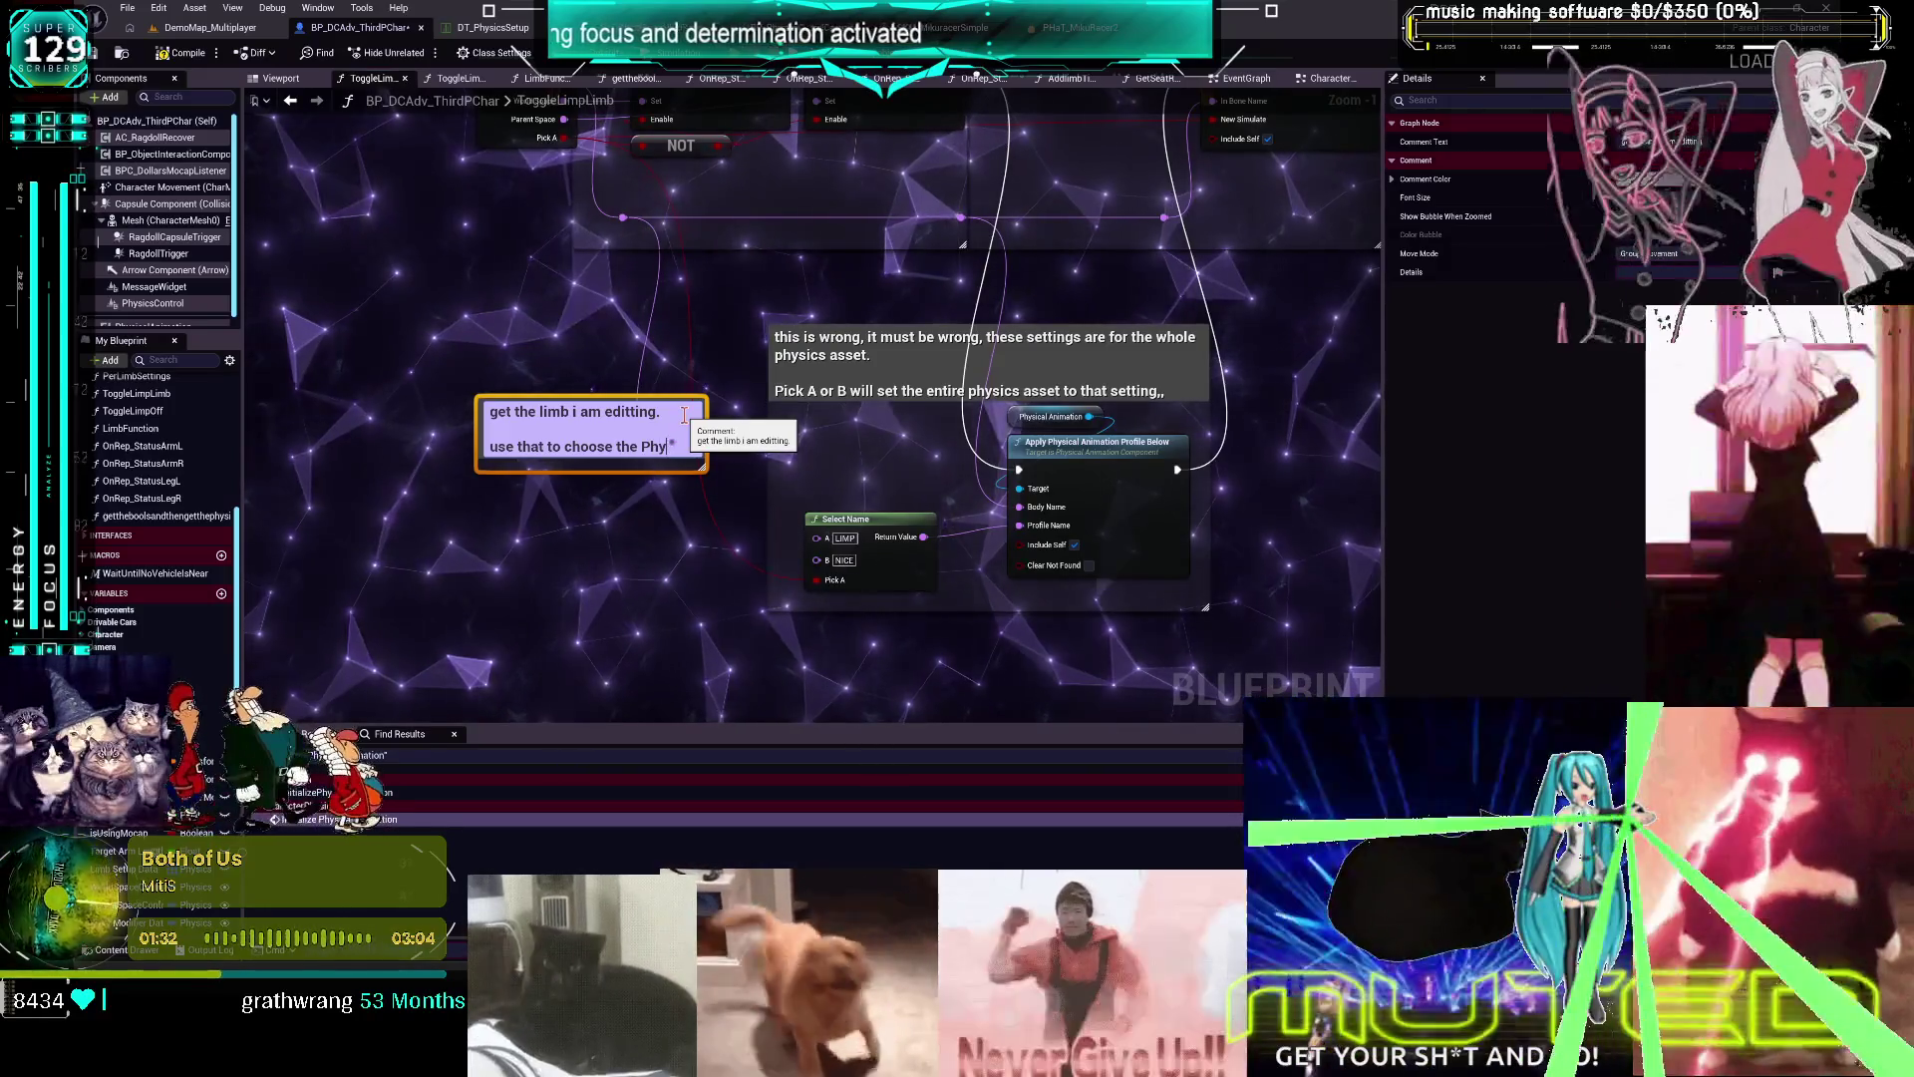
type("Profile neede")
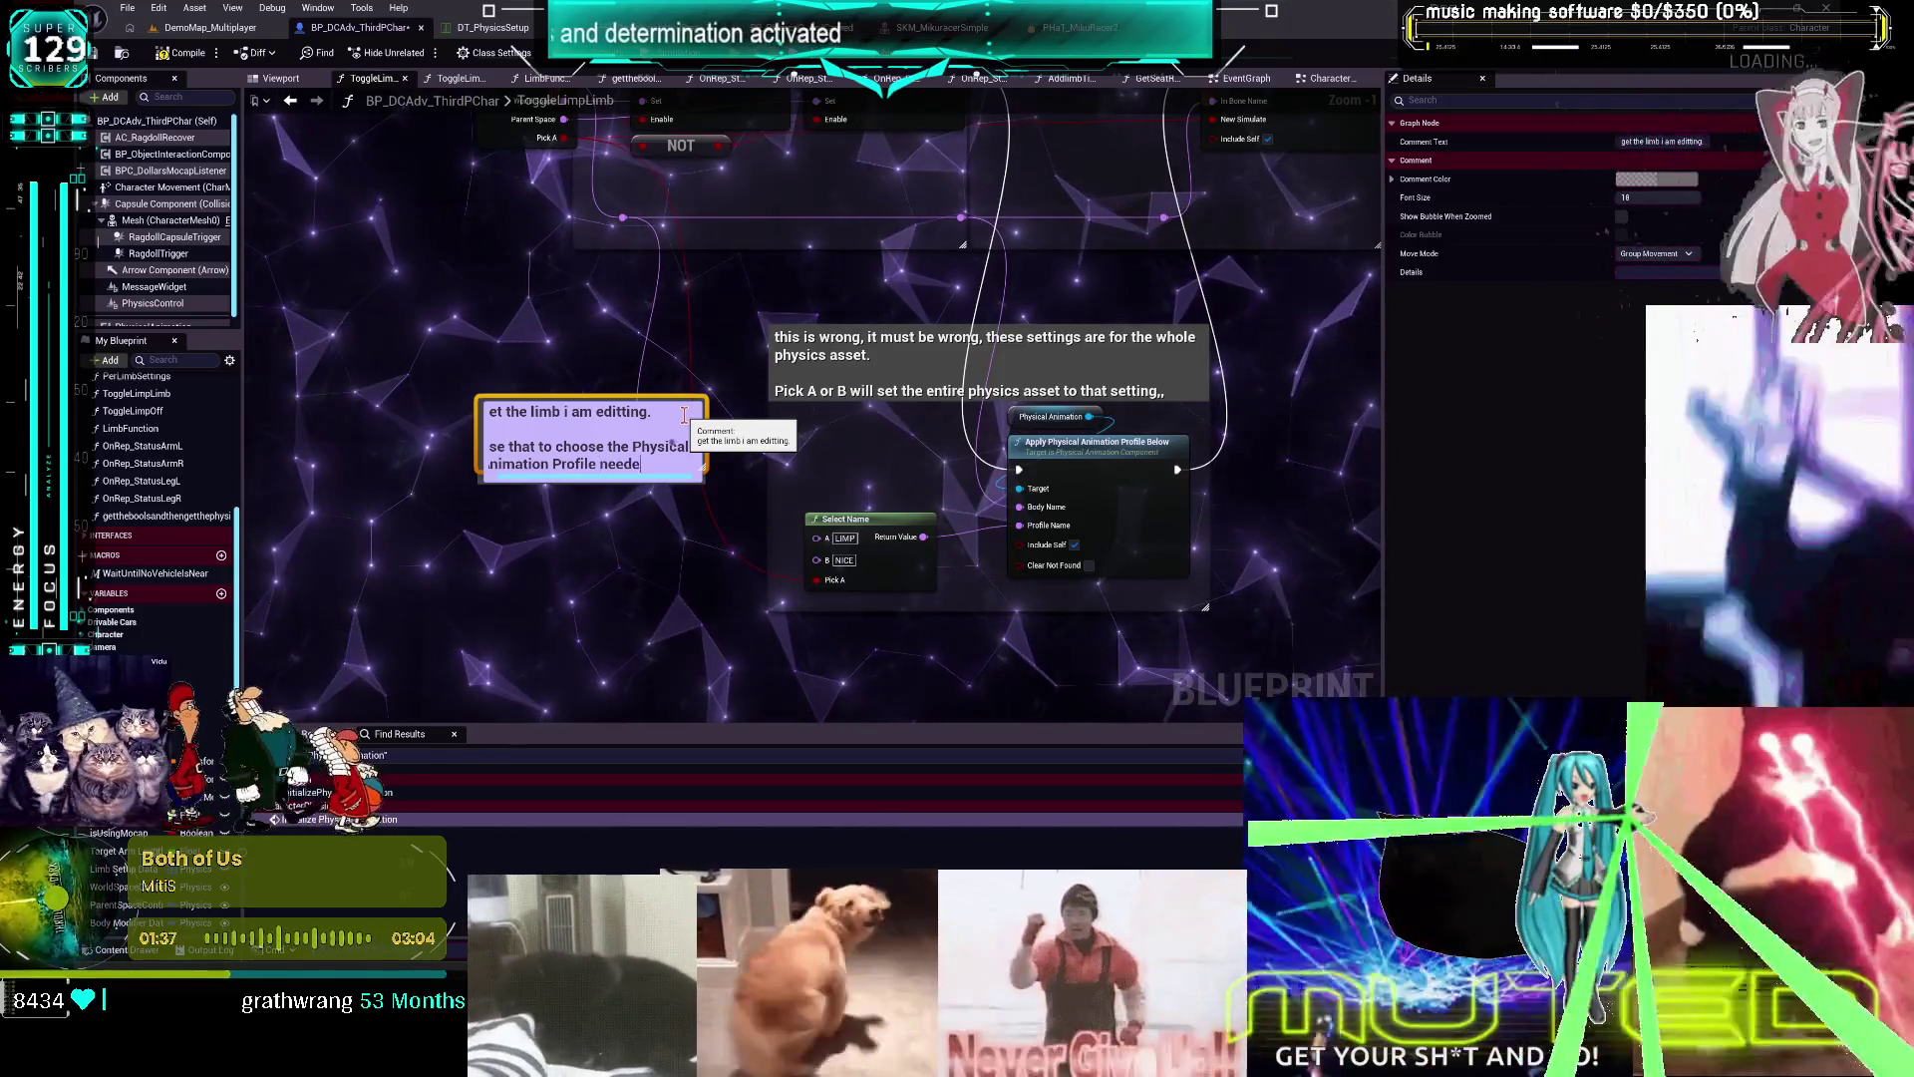
type("d")
left_click(626, 531)
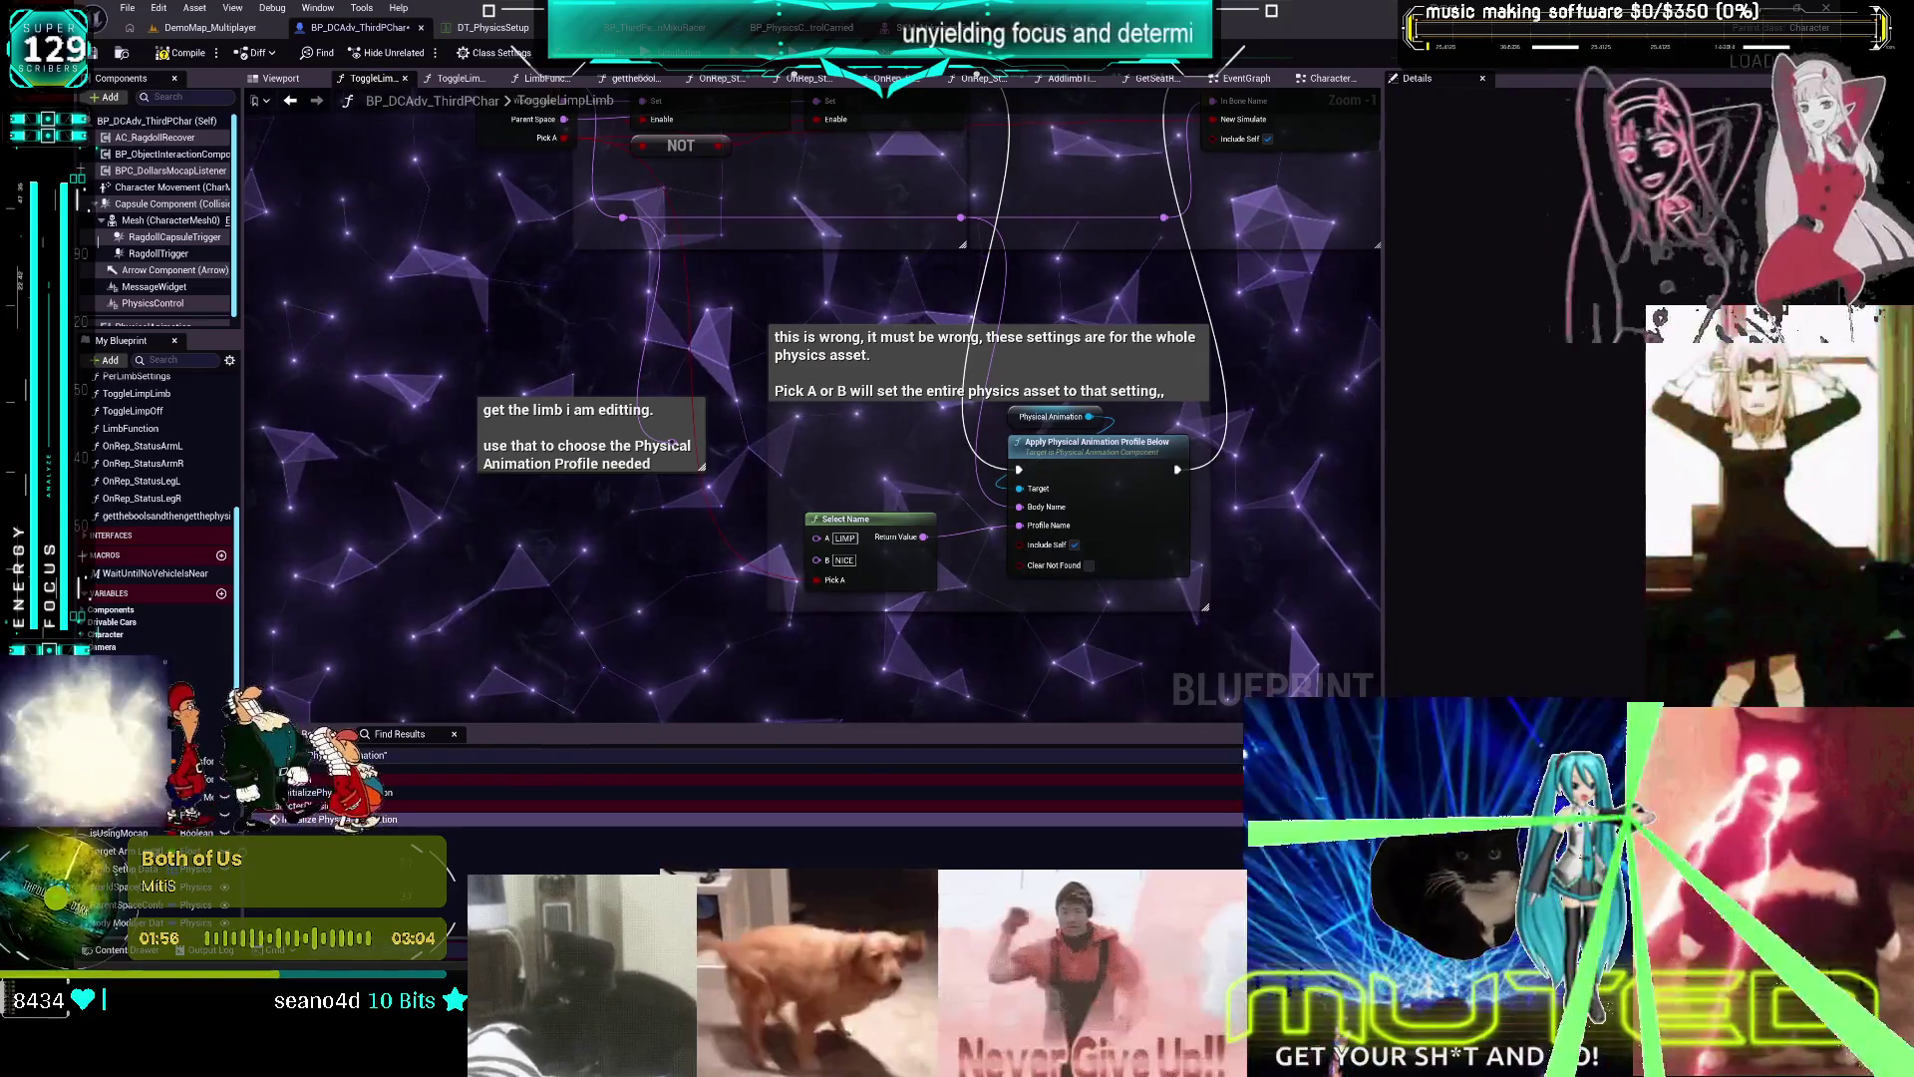
left_click(158, 7)
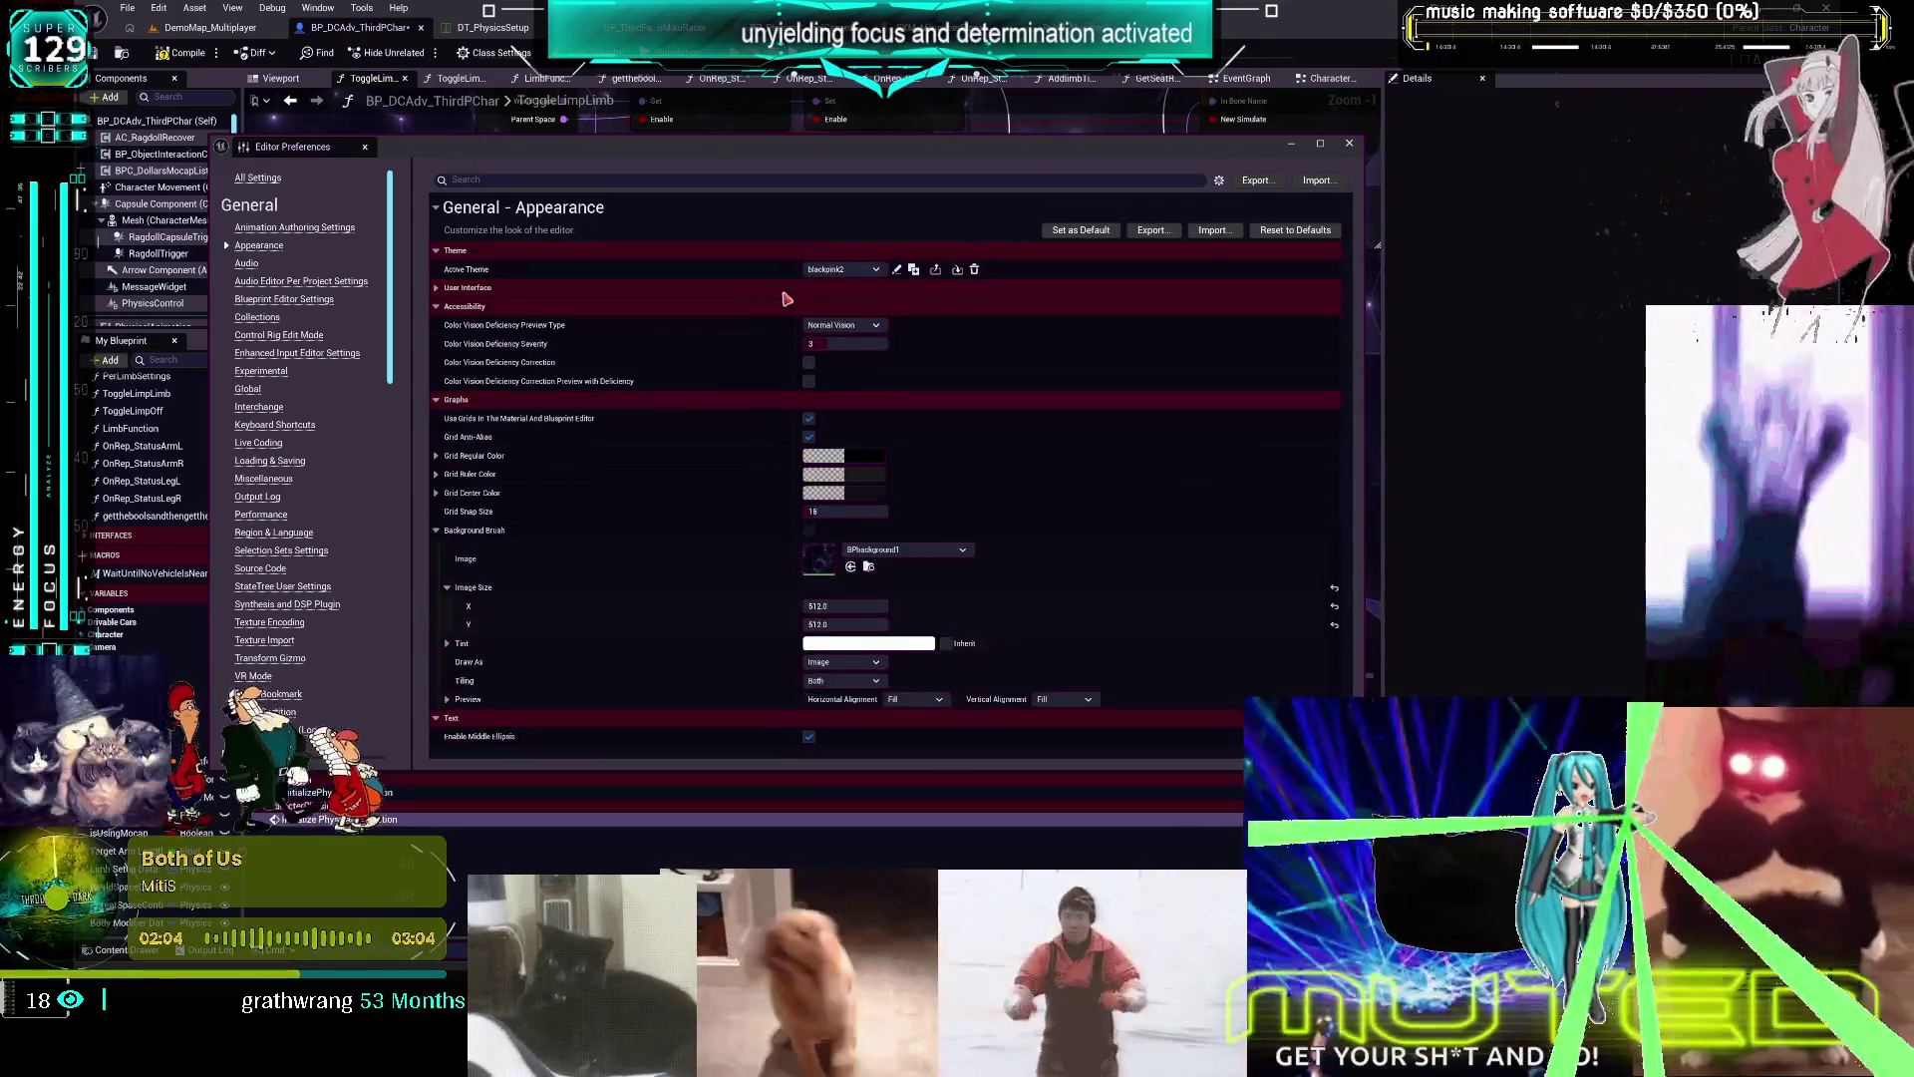
Choose BPbackground2 as the graph Background Brush Image and open that material
left_click(927, 549)
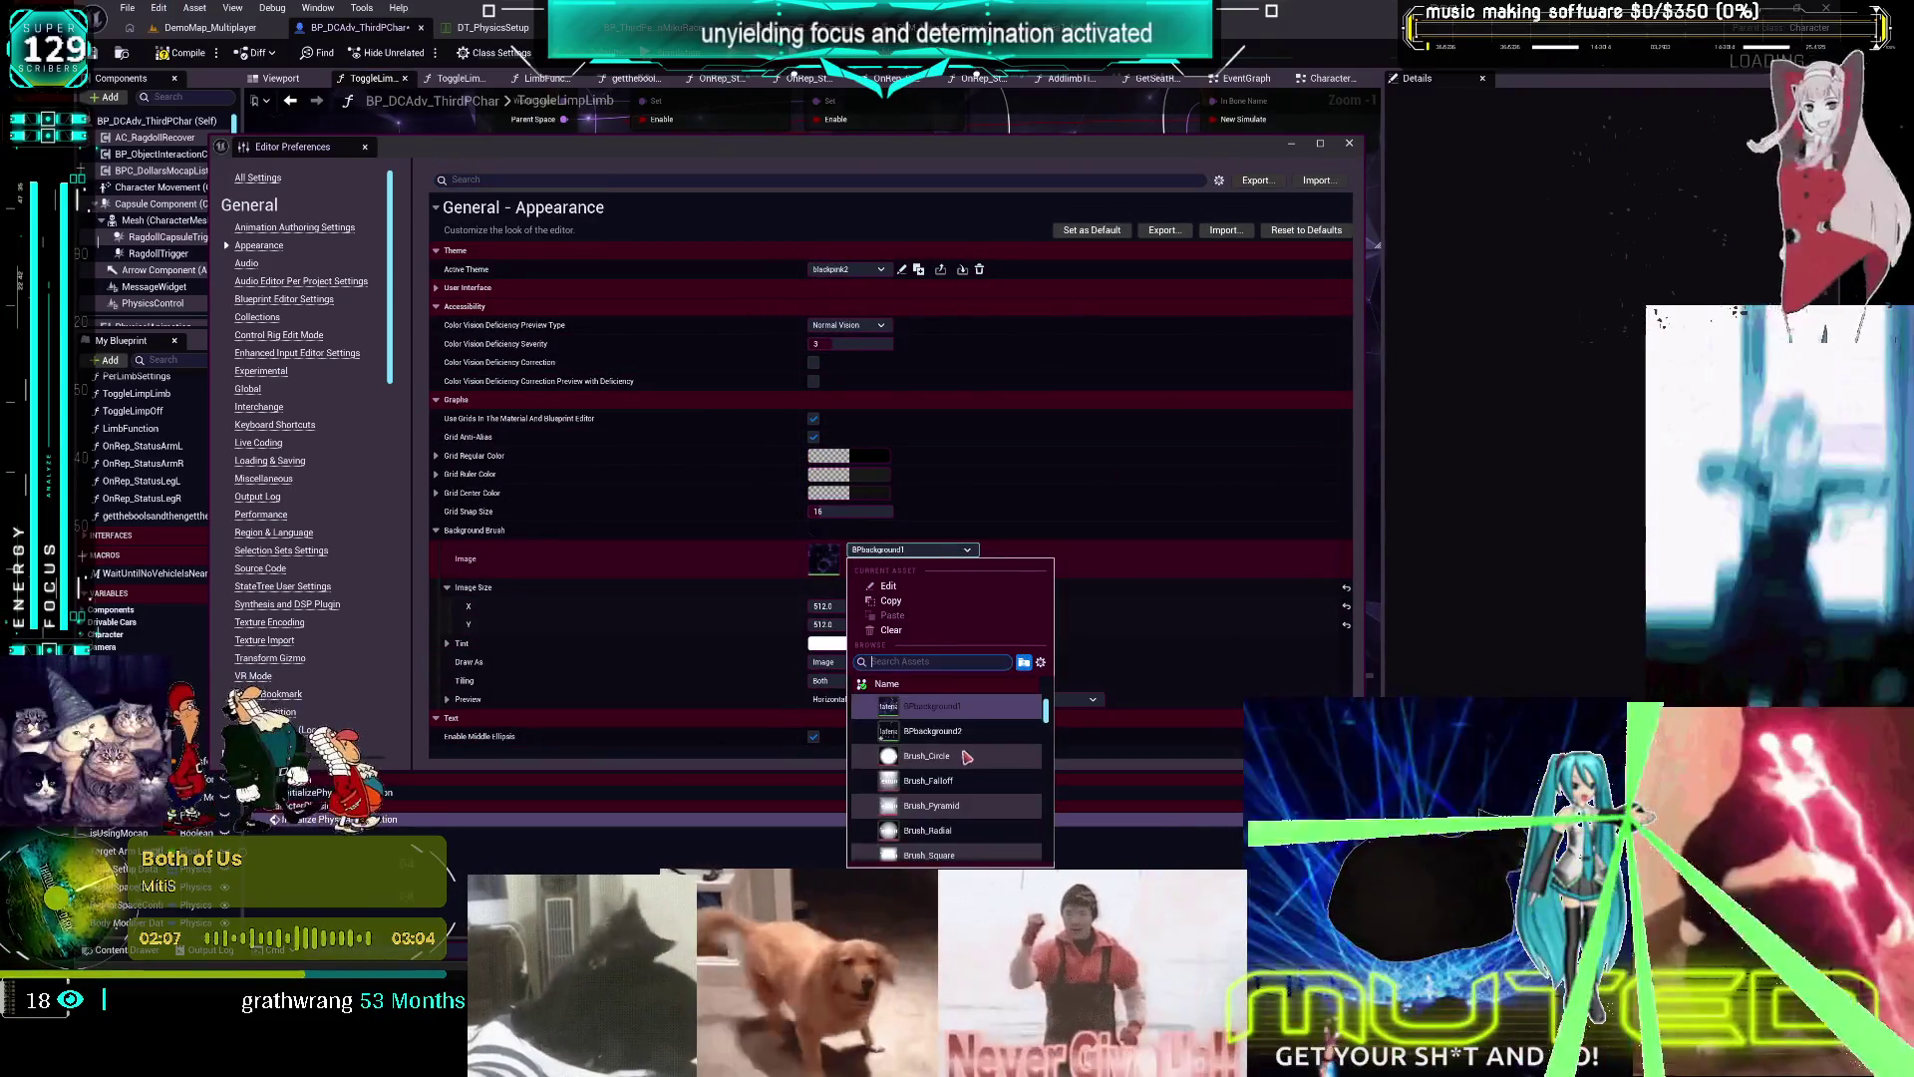
scroll(966, 757, "up", 1)
left_click(973, 782)
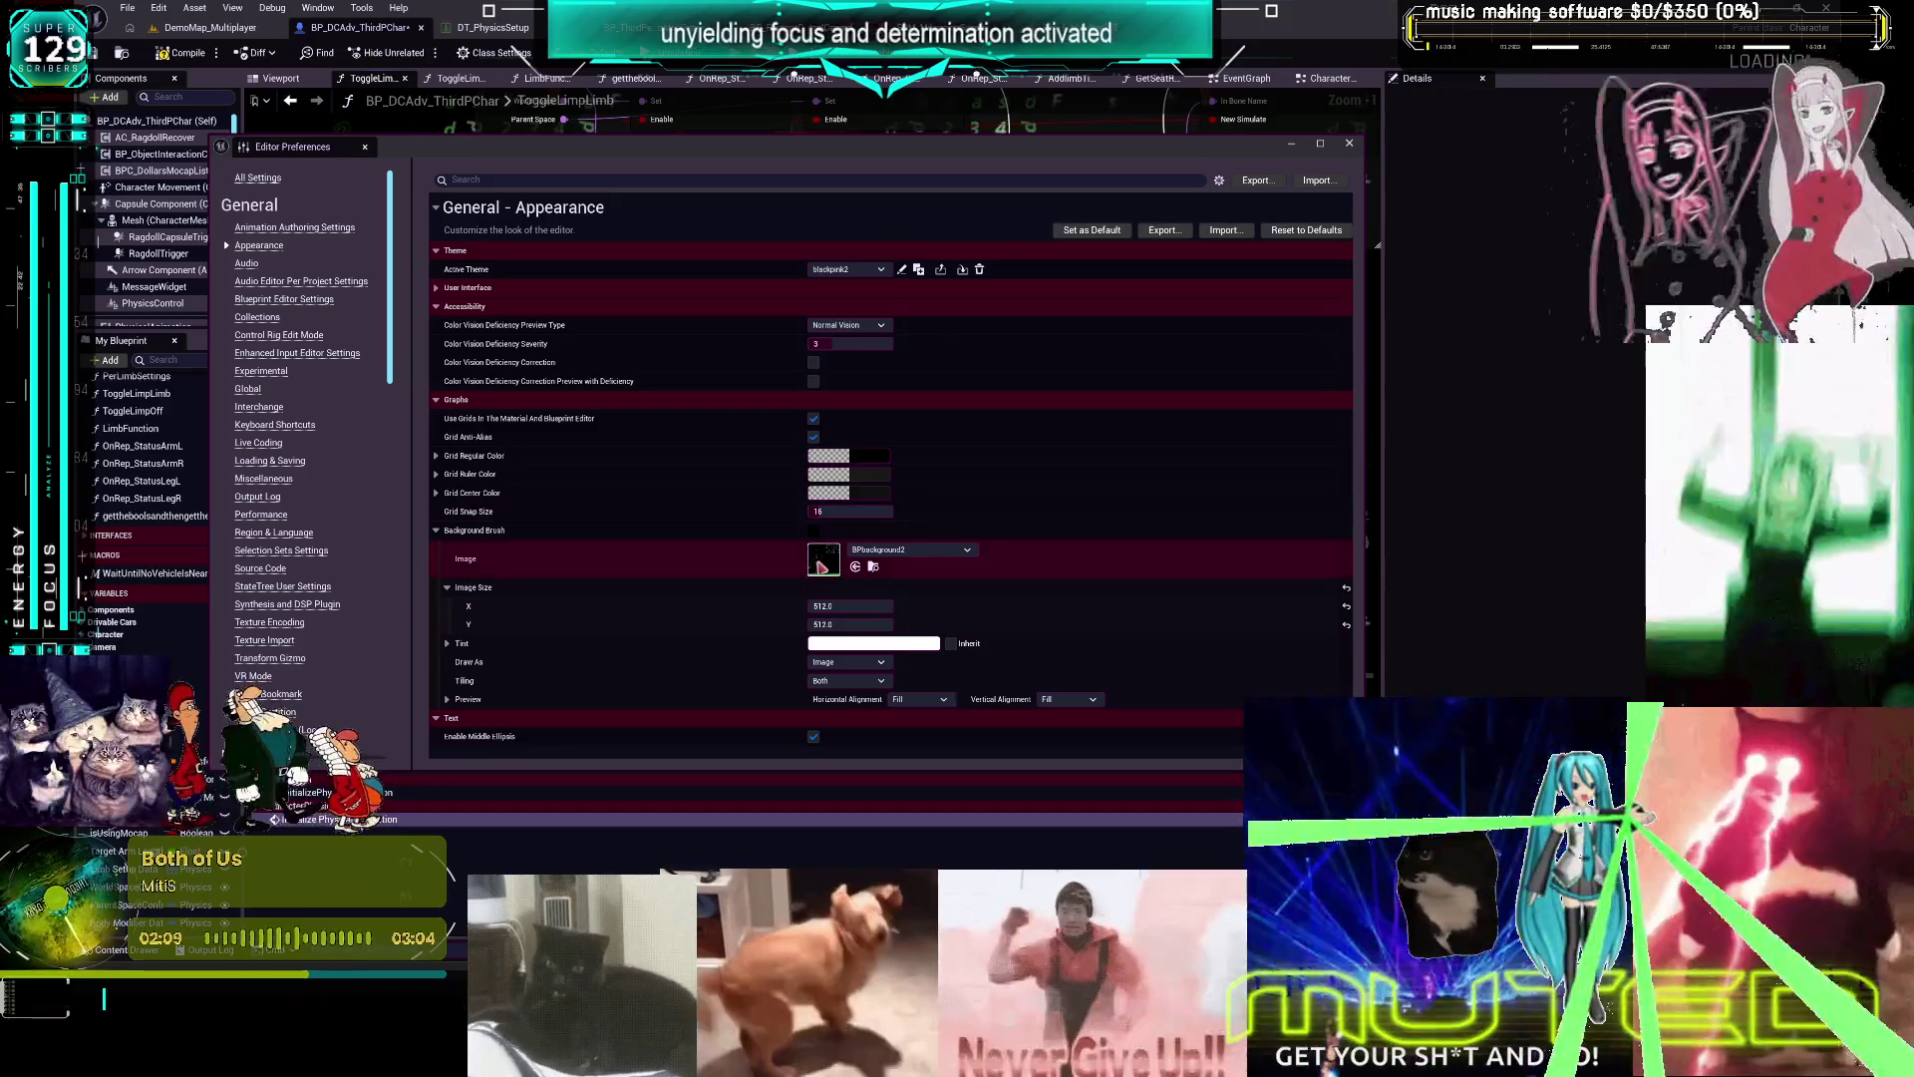
double_click(824, 559)
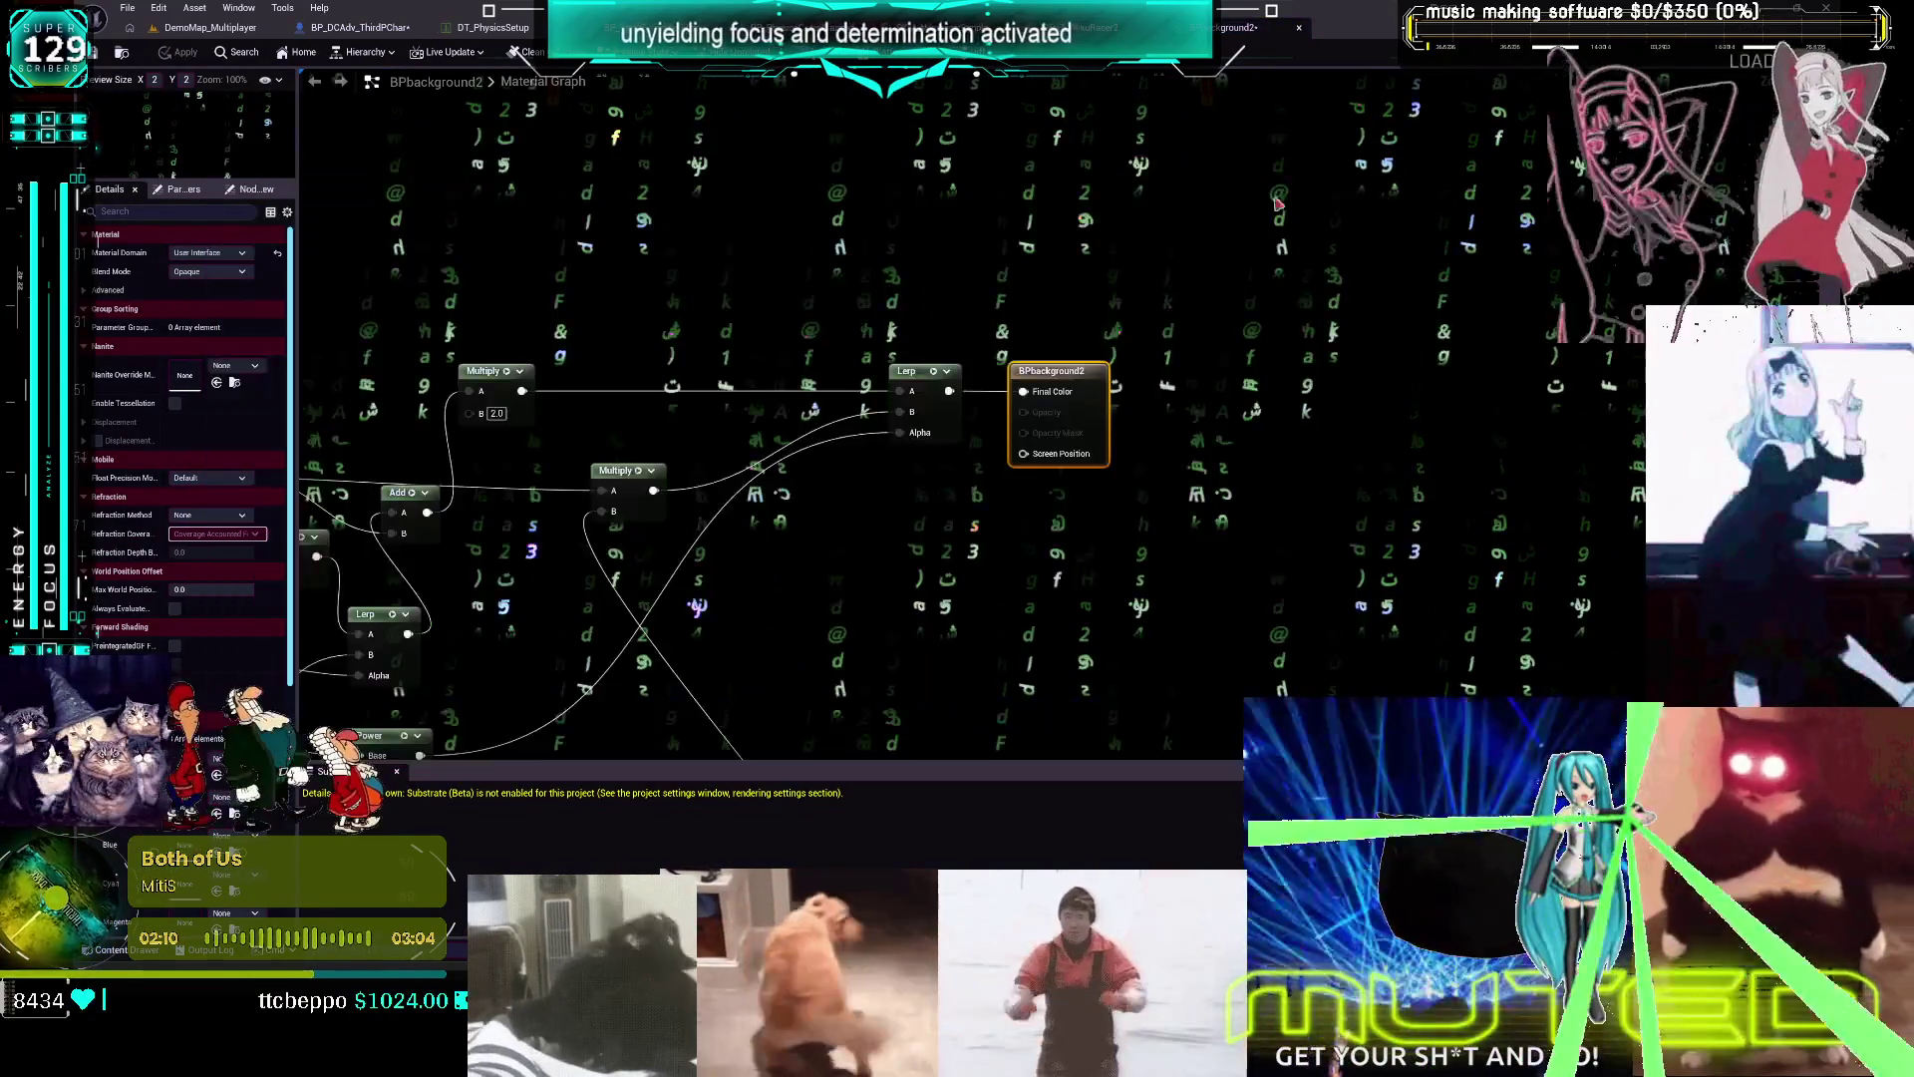
Move the upper node cluster of the BPbackground2 material further up
scroll(1136, 399, "up", 5)
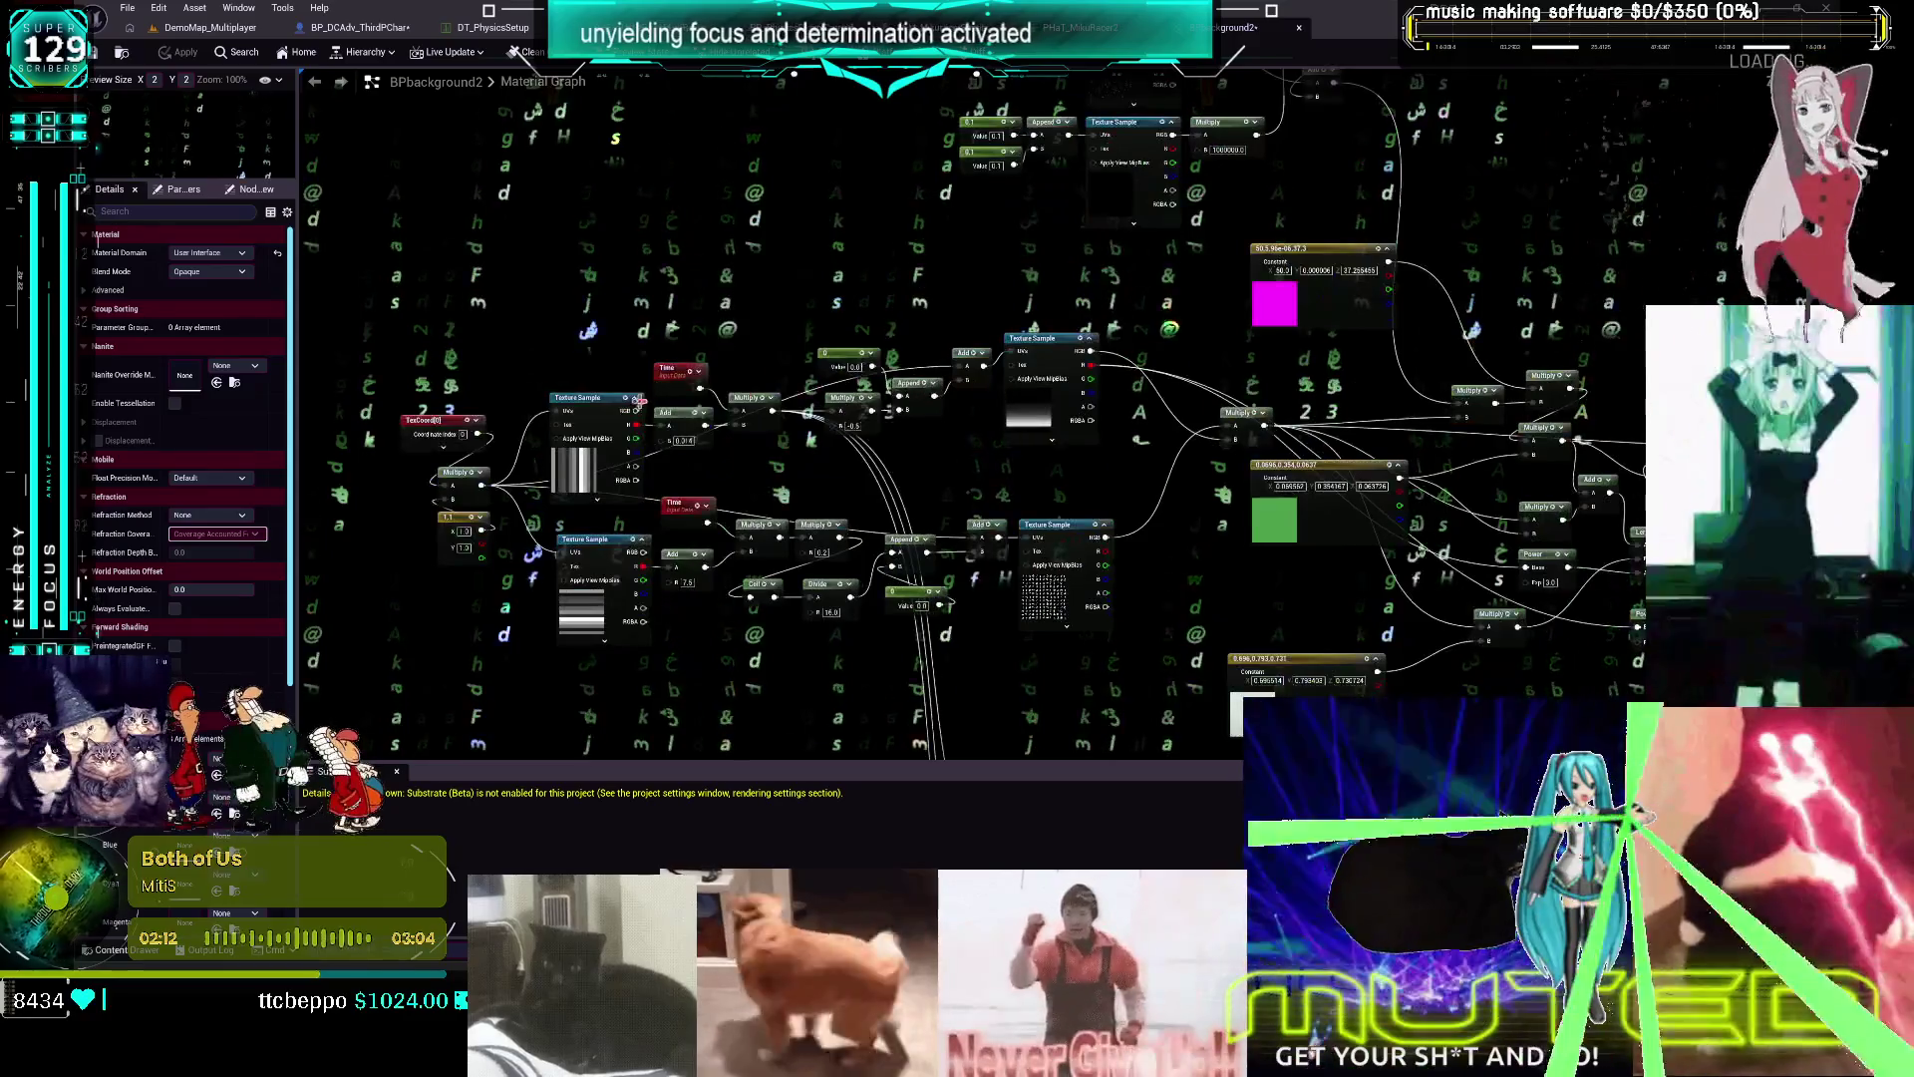
scroll(947, 588, "down", 4)
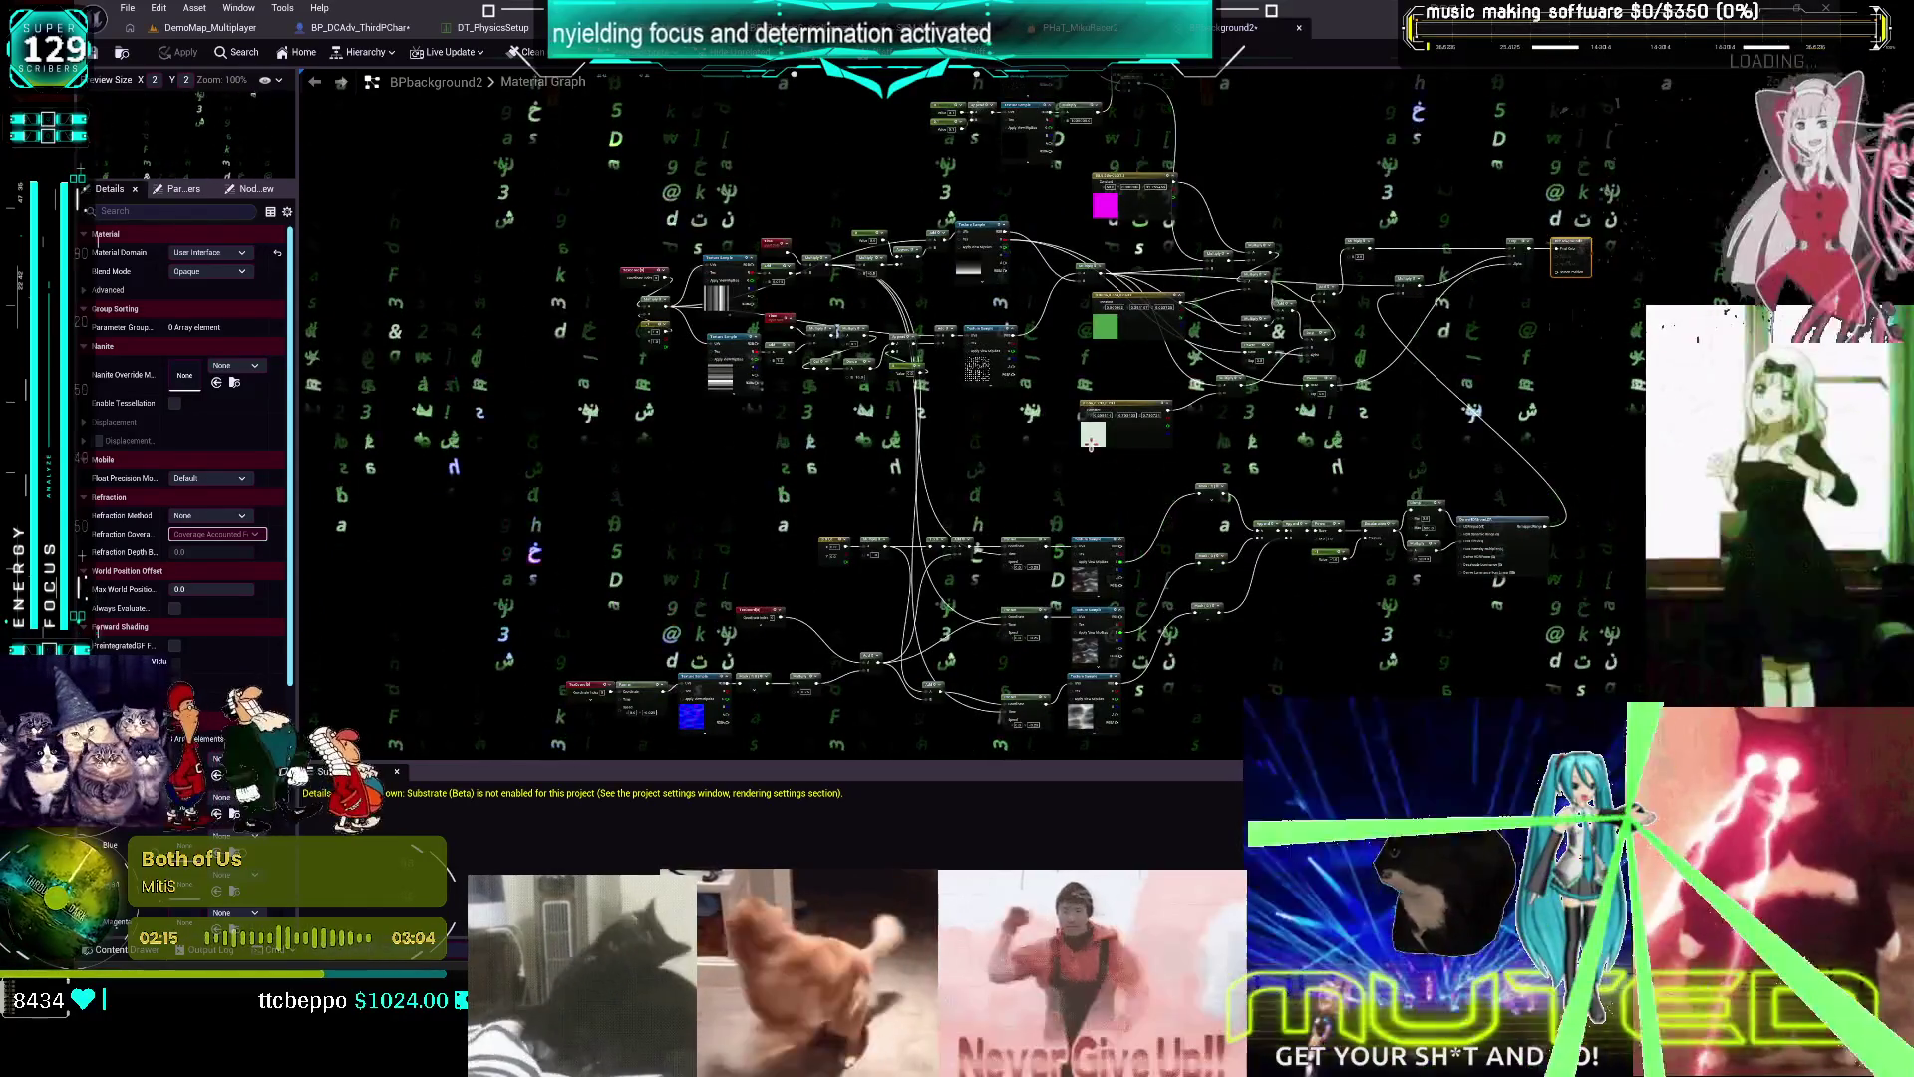
scroll(1105, 343, "down", 3)
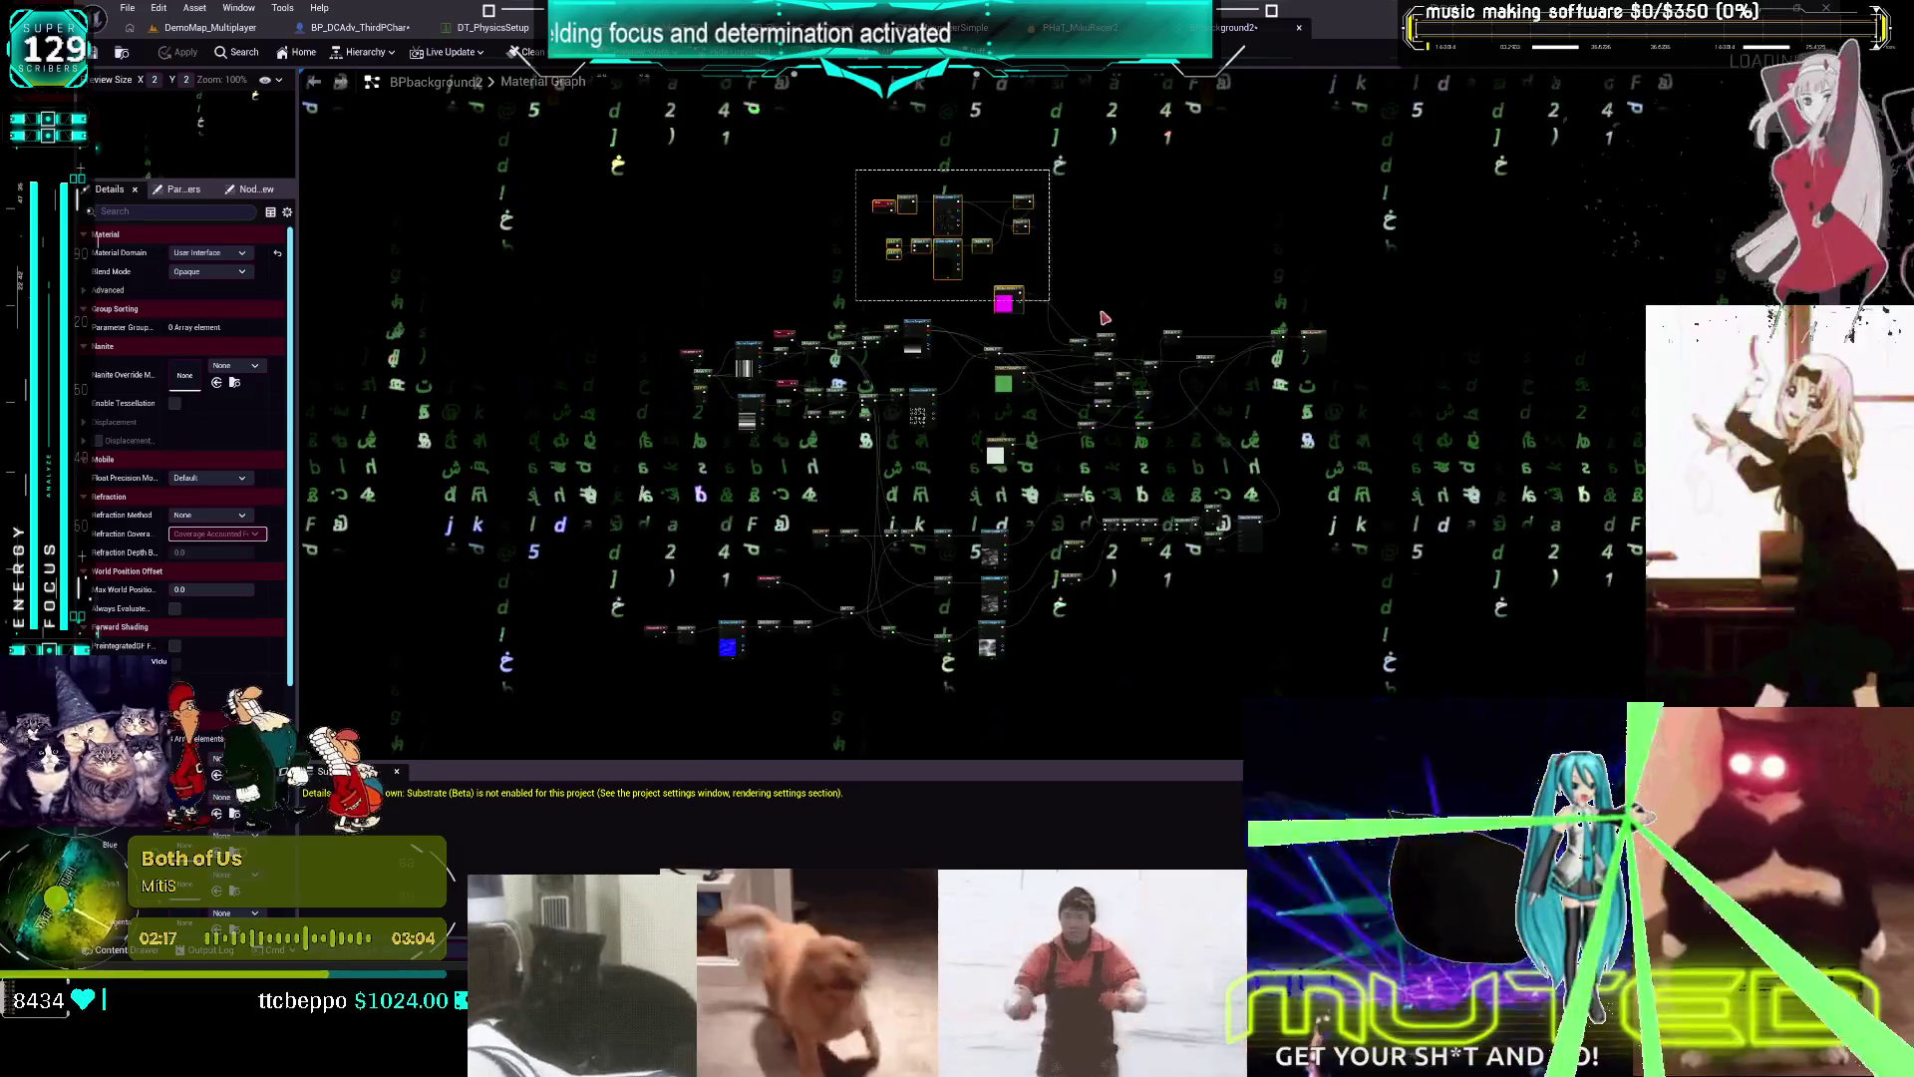
left_click(1033, 336)
left_click_drag(1033, 336, 1027, 216)
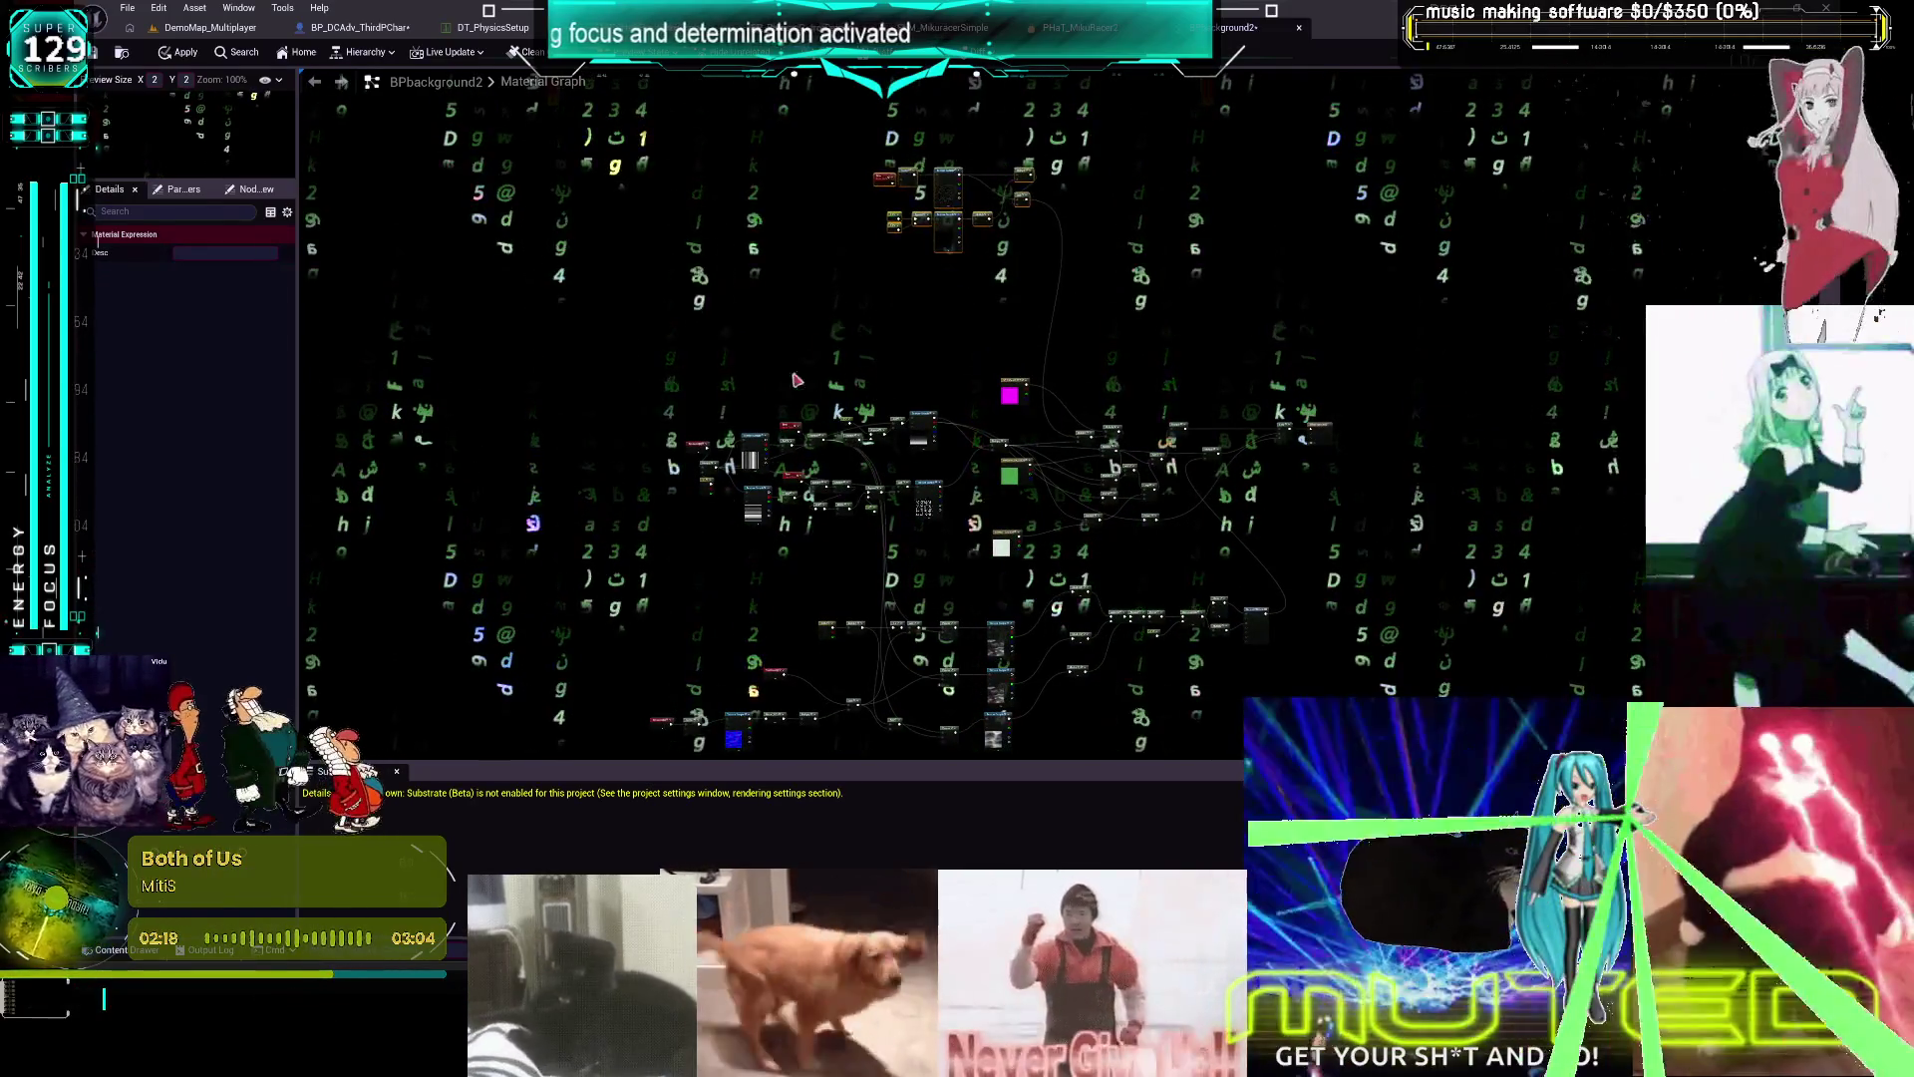
Shift the left texture-sampling cluster down-right and paste a duplicate of it
scroll(1007, 431, "up", 5)
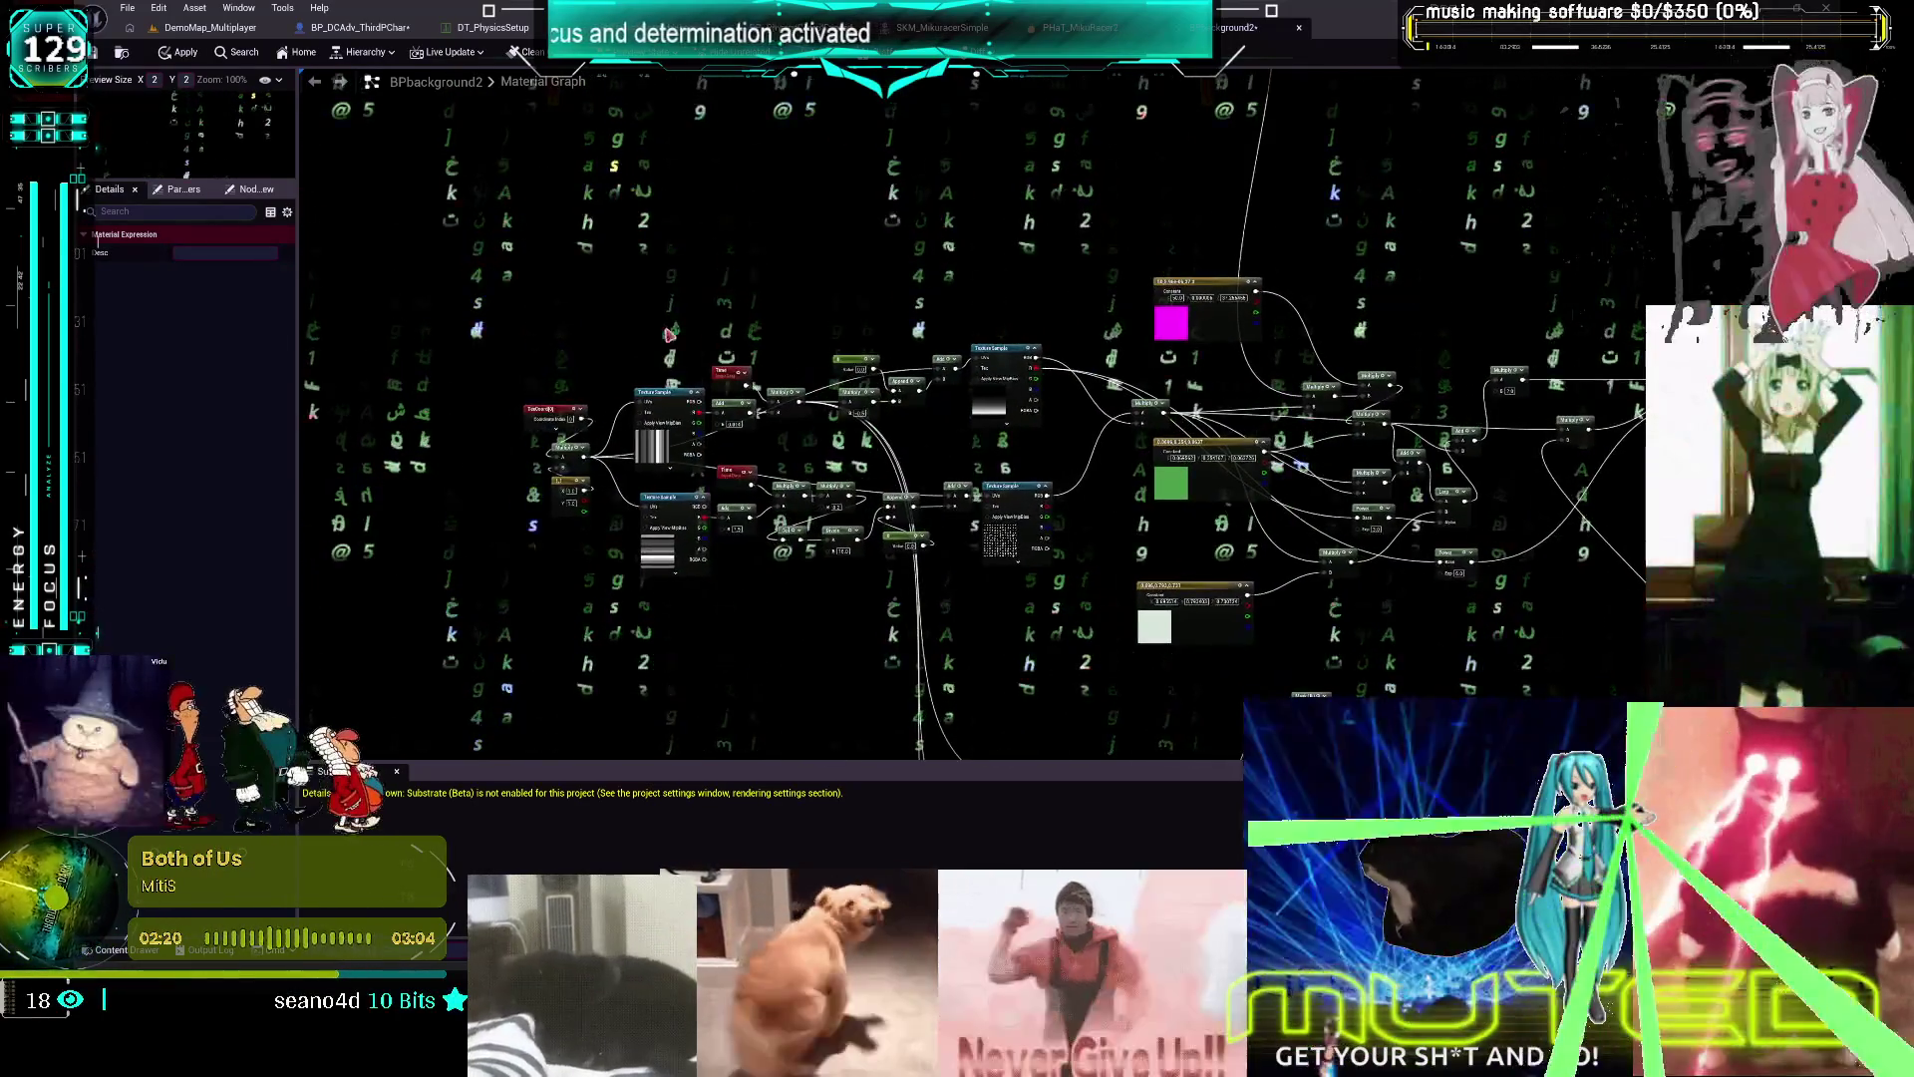
left_click_drag(490, 310, 1061, 594)
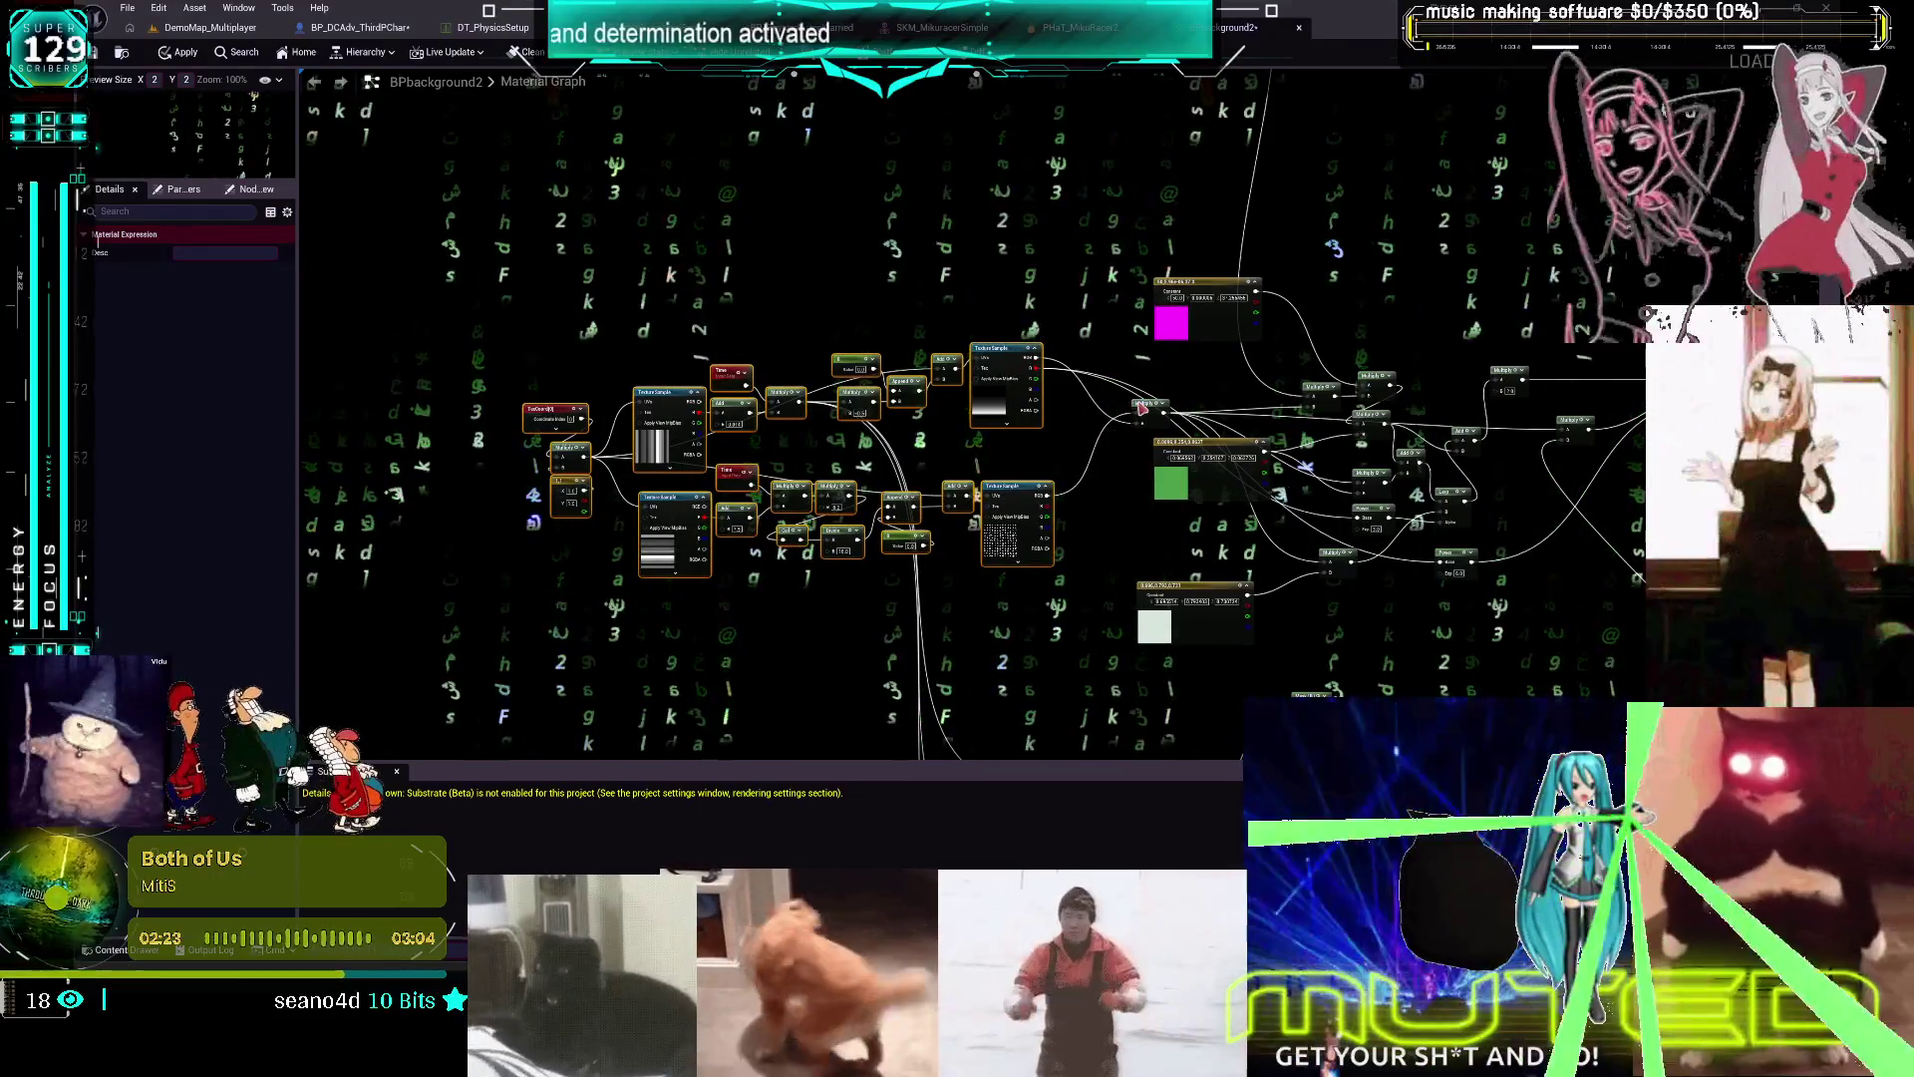
mouse_move(1052, 351)
left_mouse_down()
mouse_move(969, 407)
mouse_move(1090, 410)
left_mouse_up()
key("ctrl+c")
key("ctrl+v")
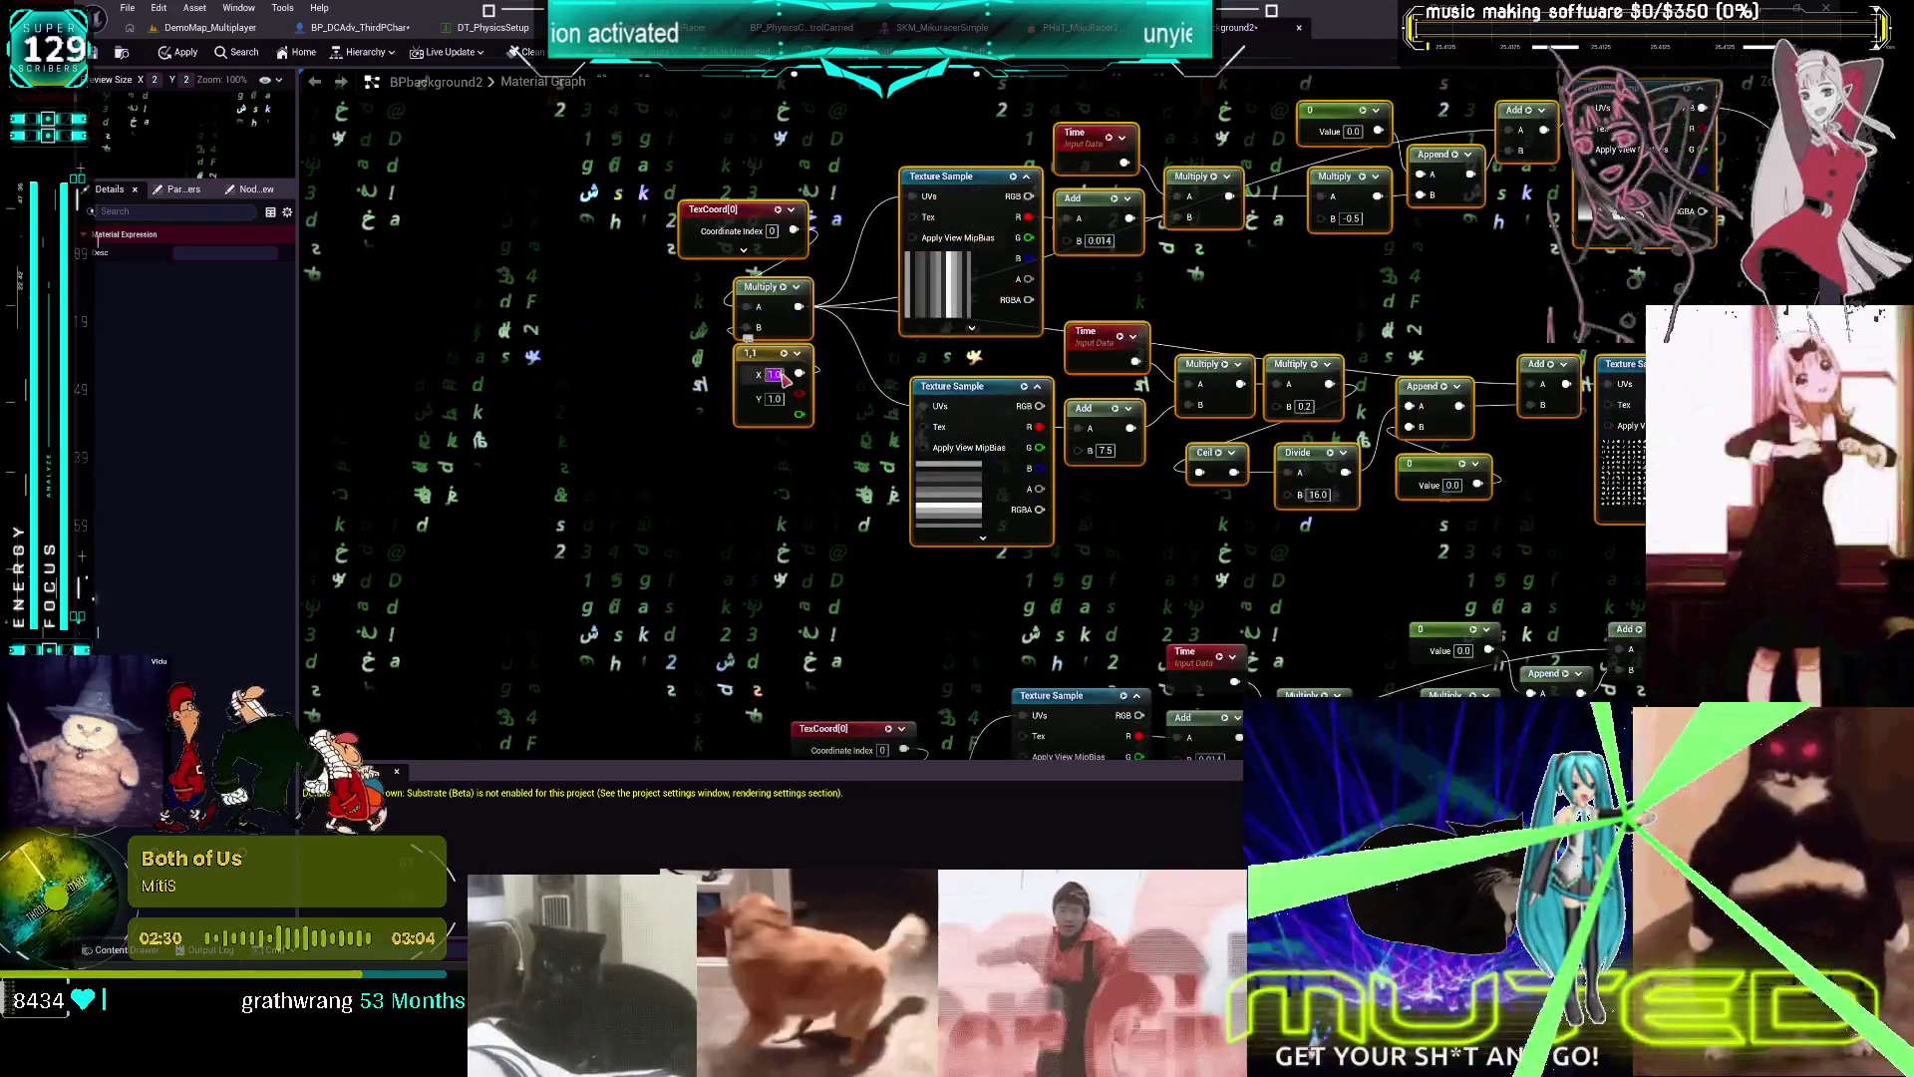
Change the 1,1 constant node's values to 1.3 and 1.3
left_click(775, 374)
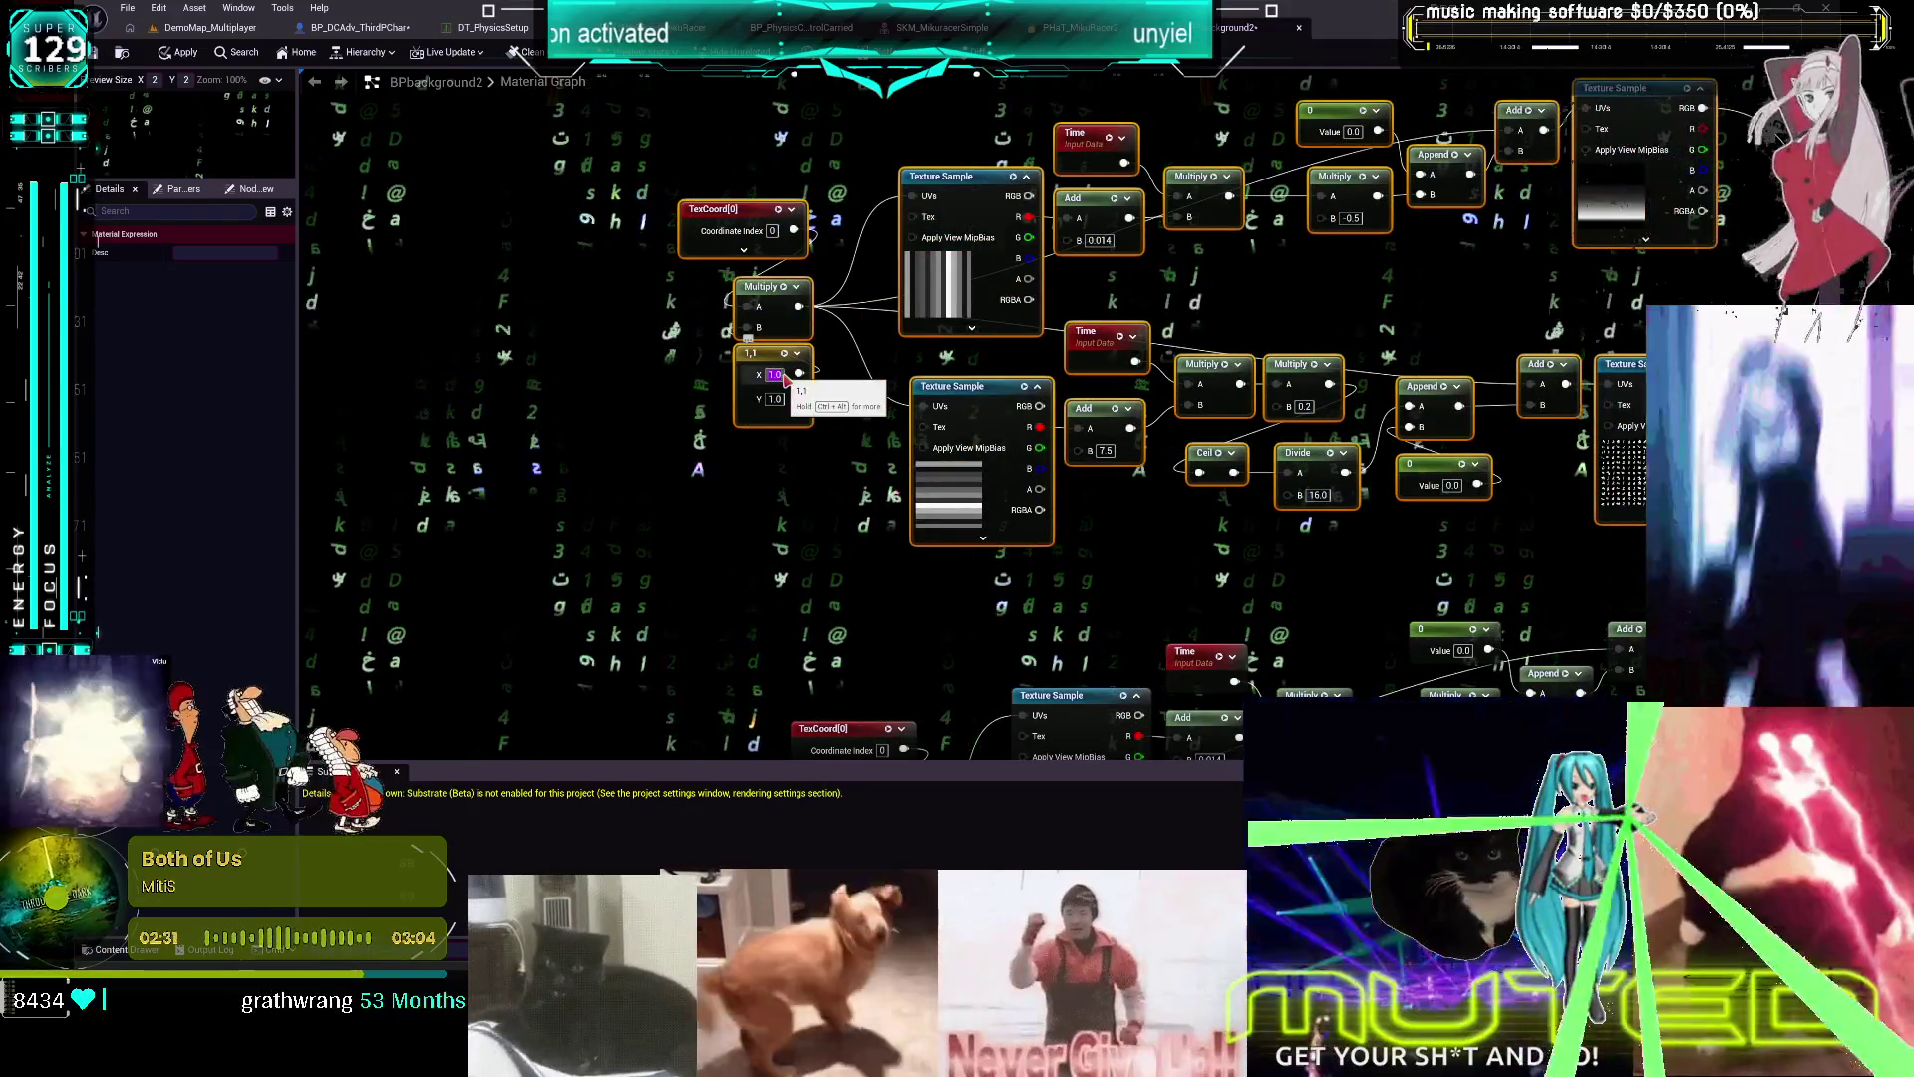
type("1.3")
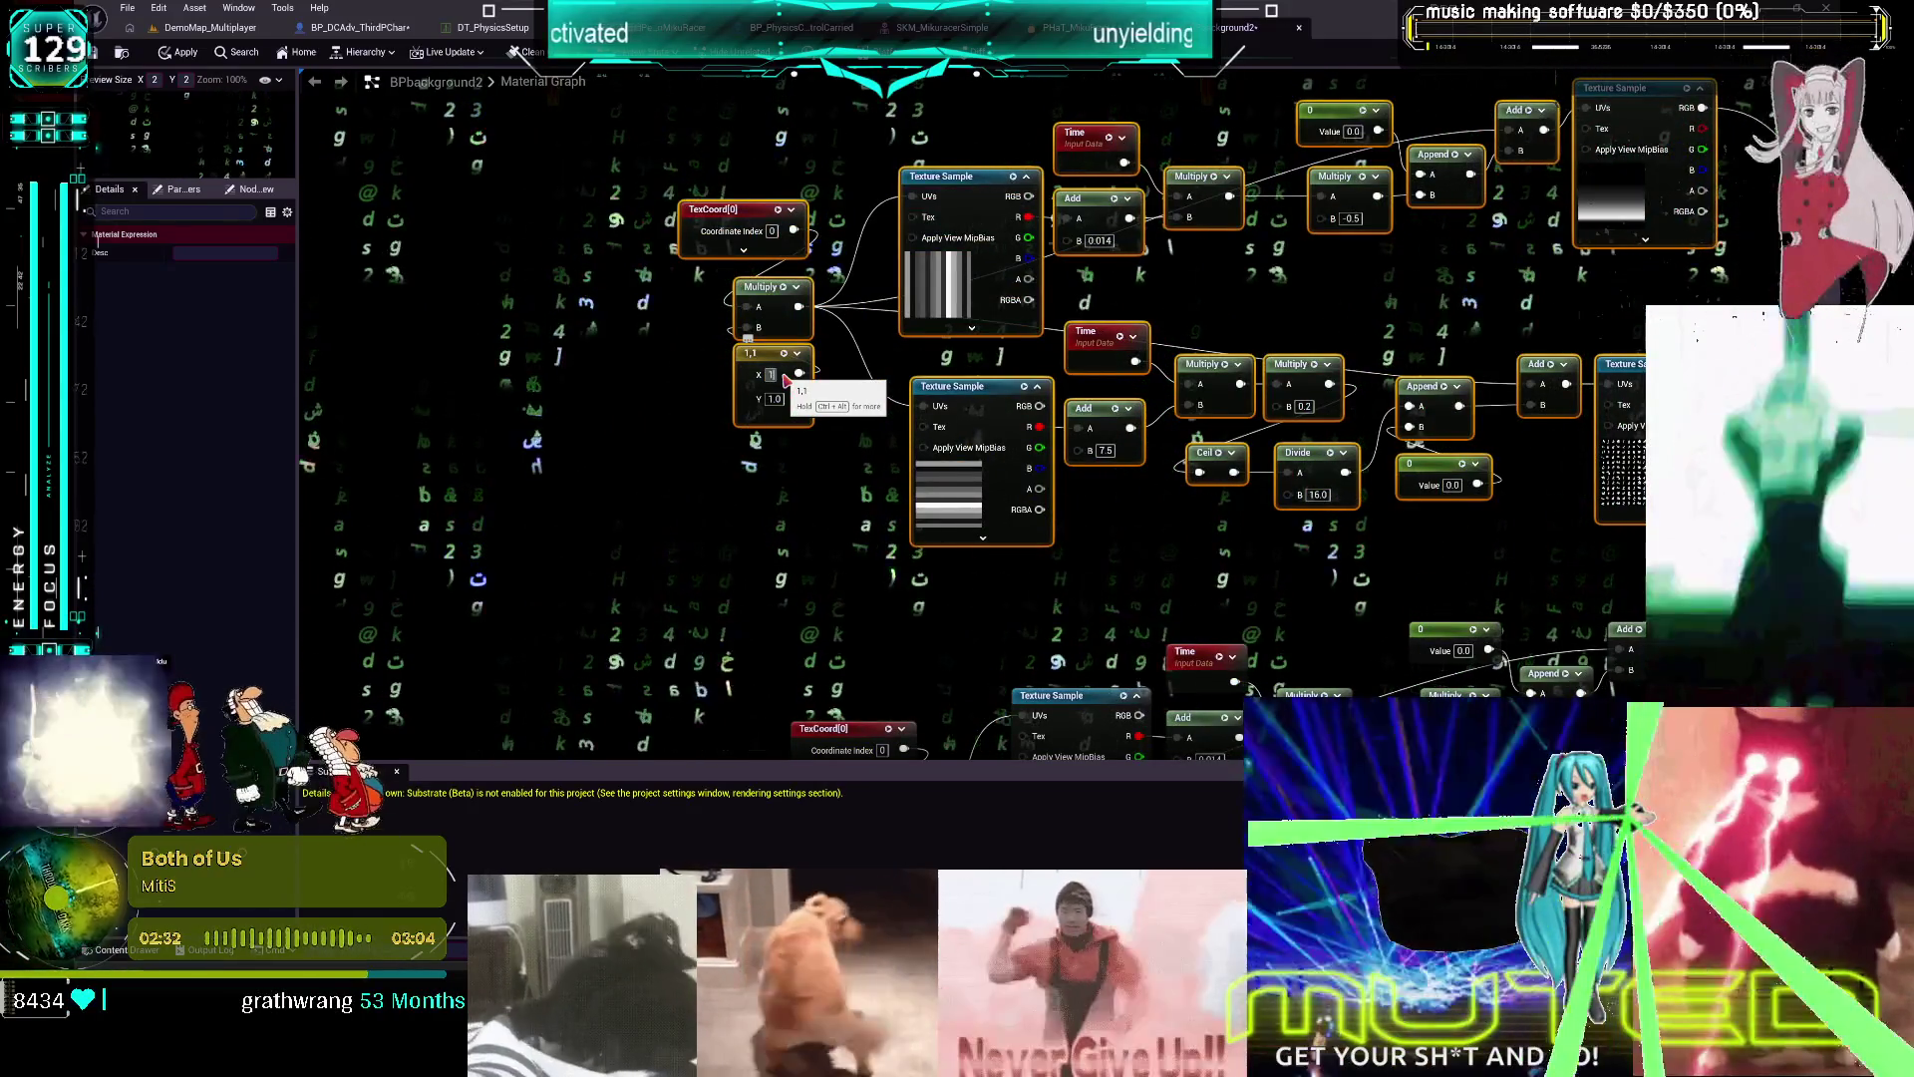
key("Tab")
type("1.3")
key("Return")
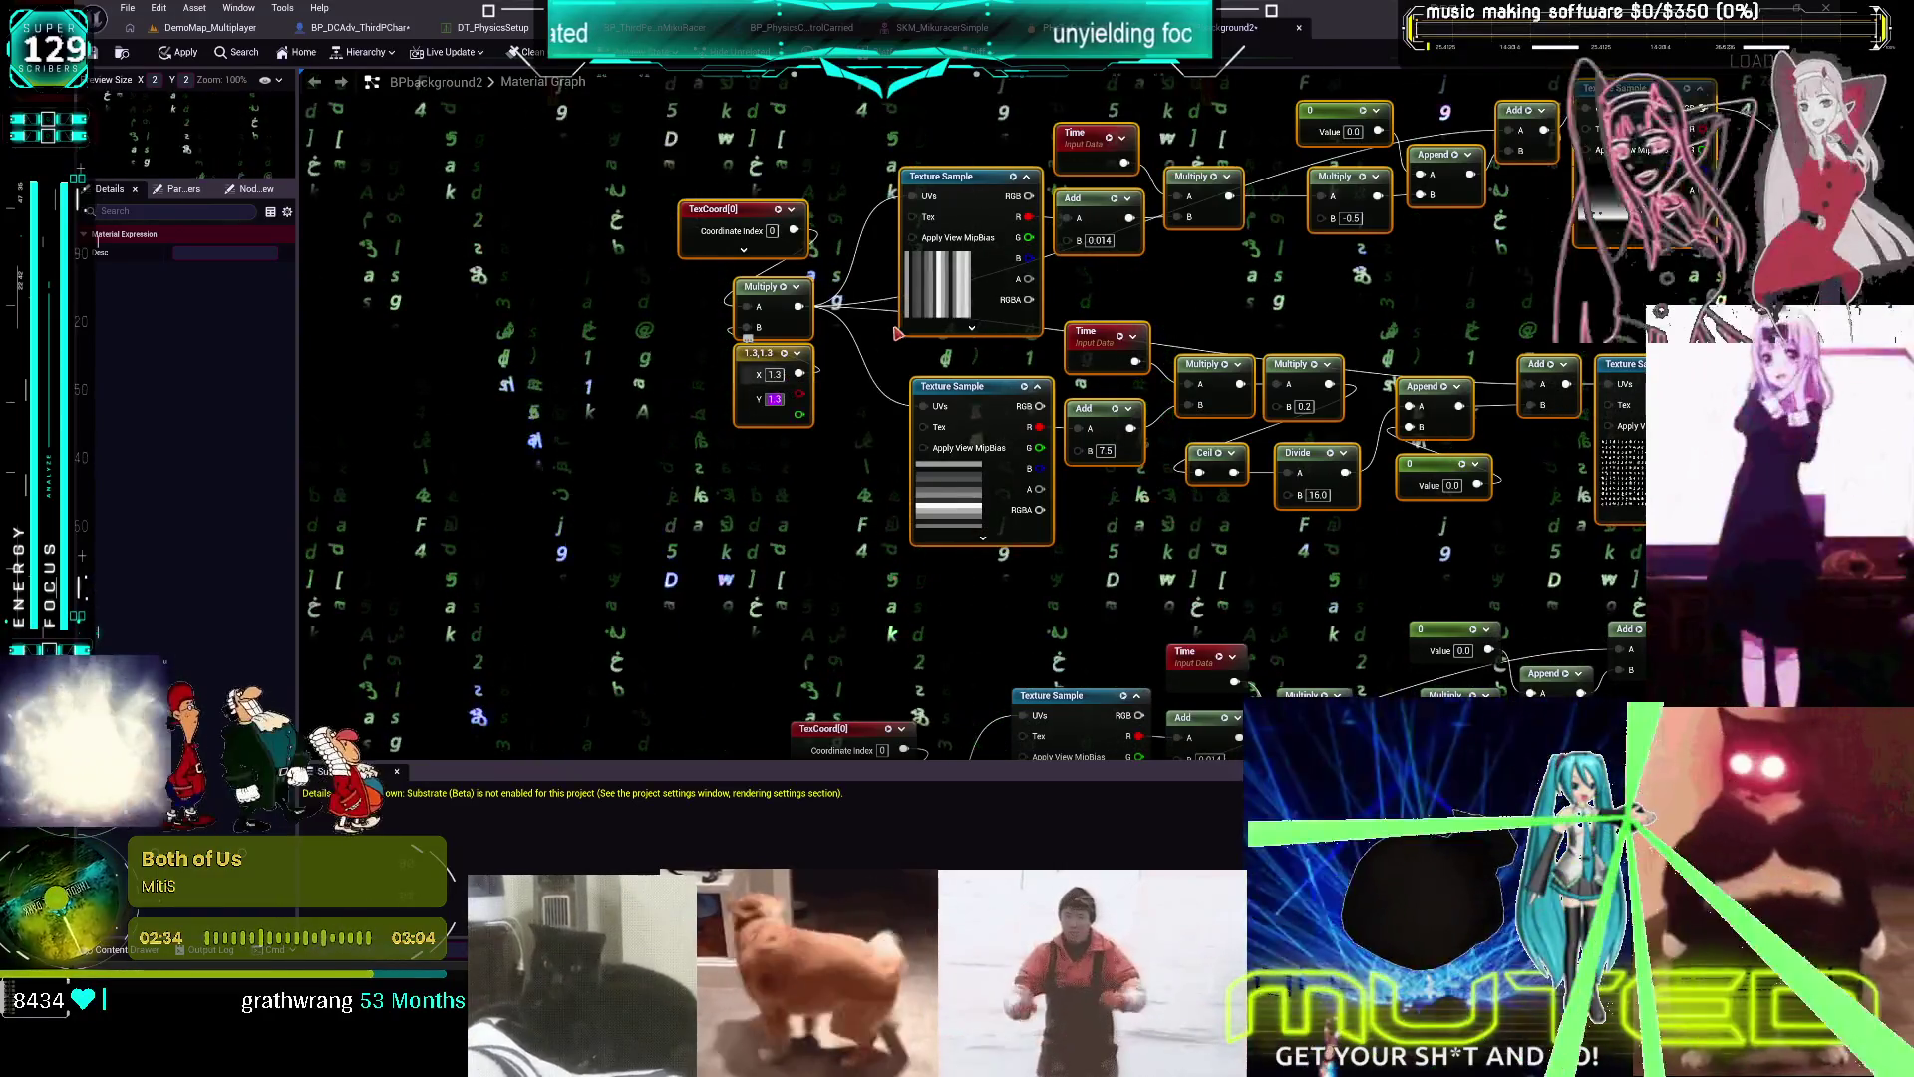
left_click(1301, 565)
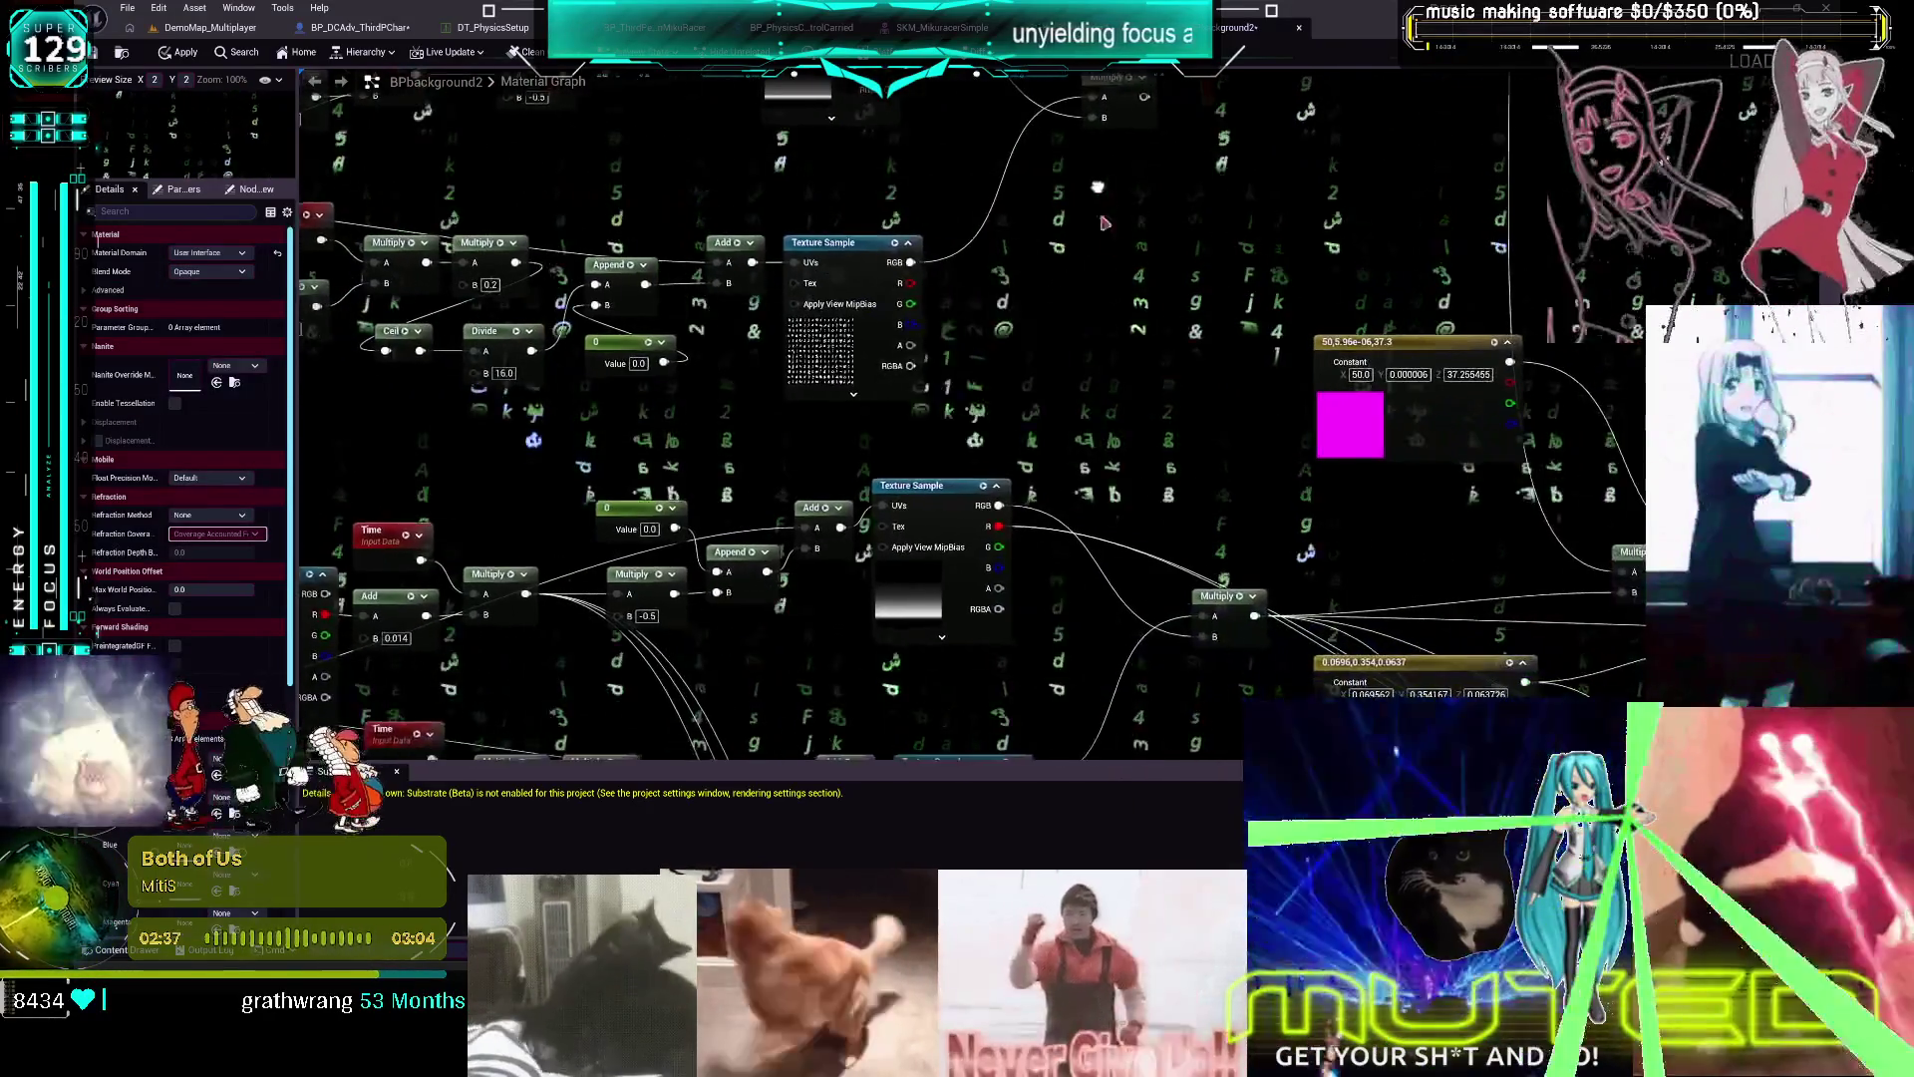
Duplicate the Multiply node, feed the lower Multiply into its B input, and apply
left_click_drag(1221, 595, 1145, 386)
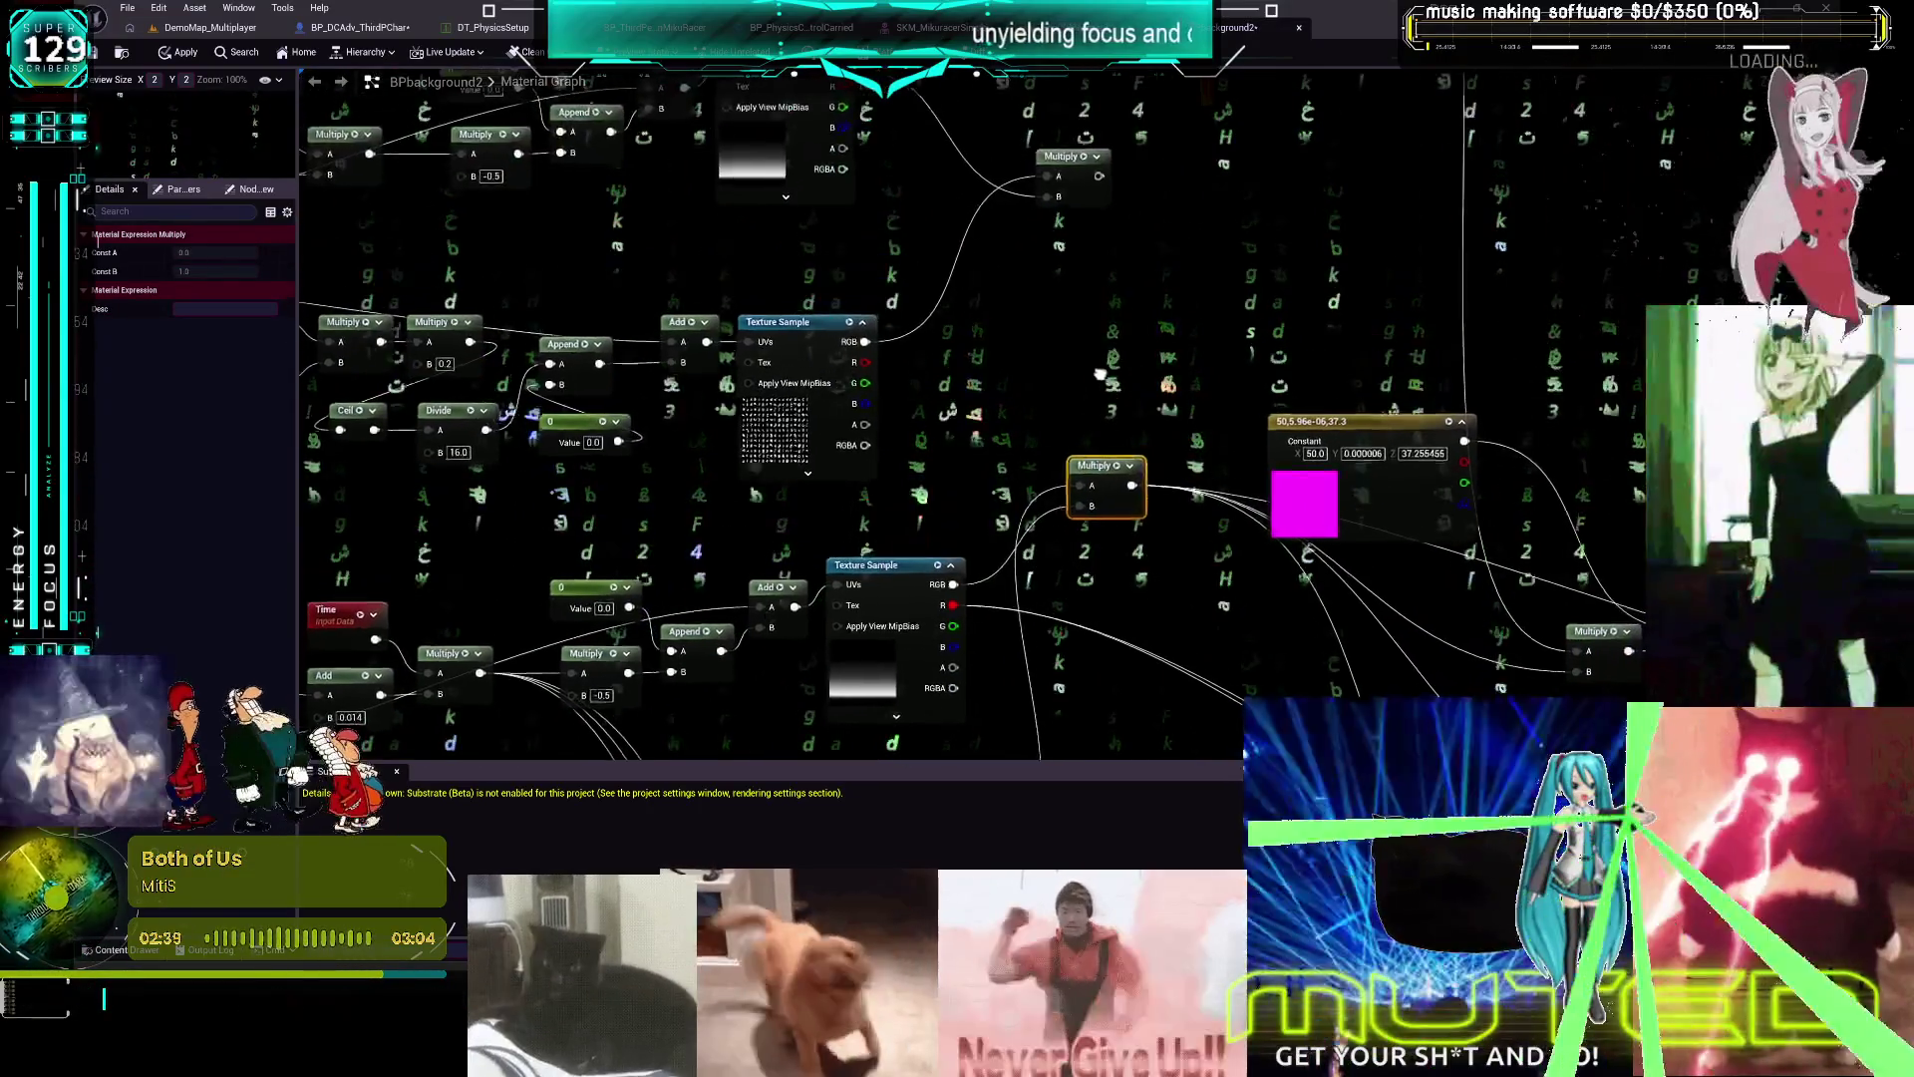
key("ctrl+c")
key("ctrl+v")
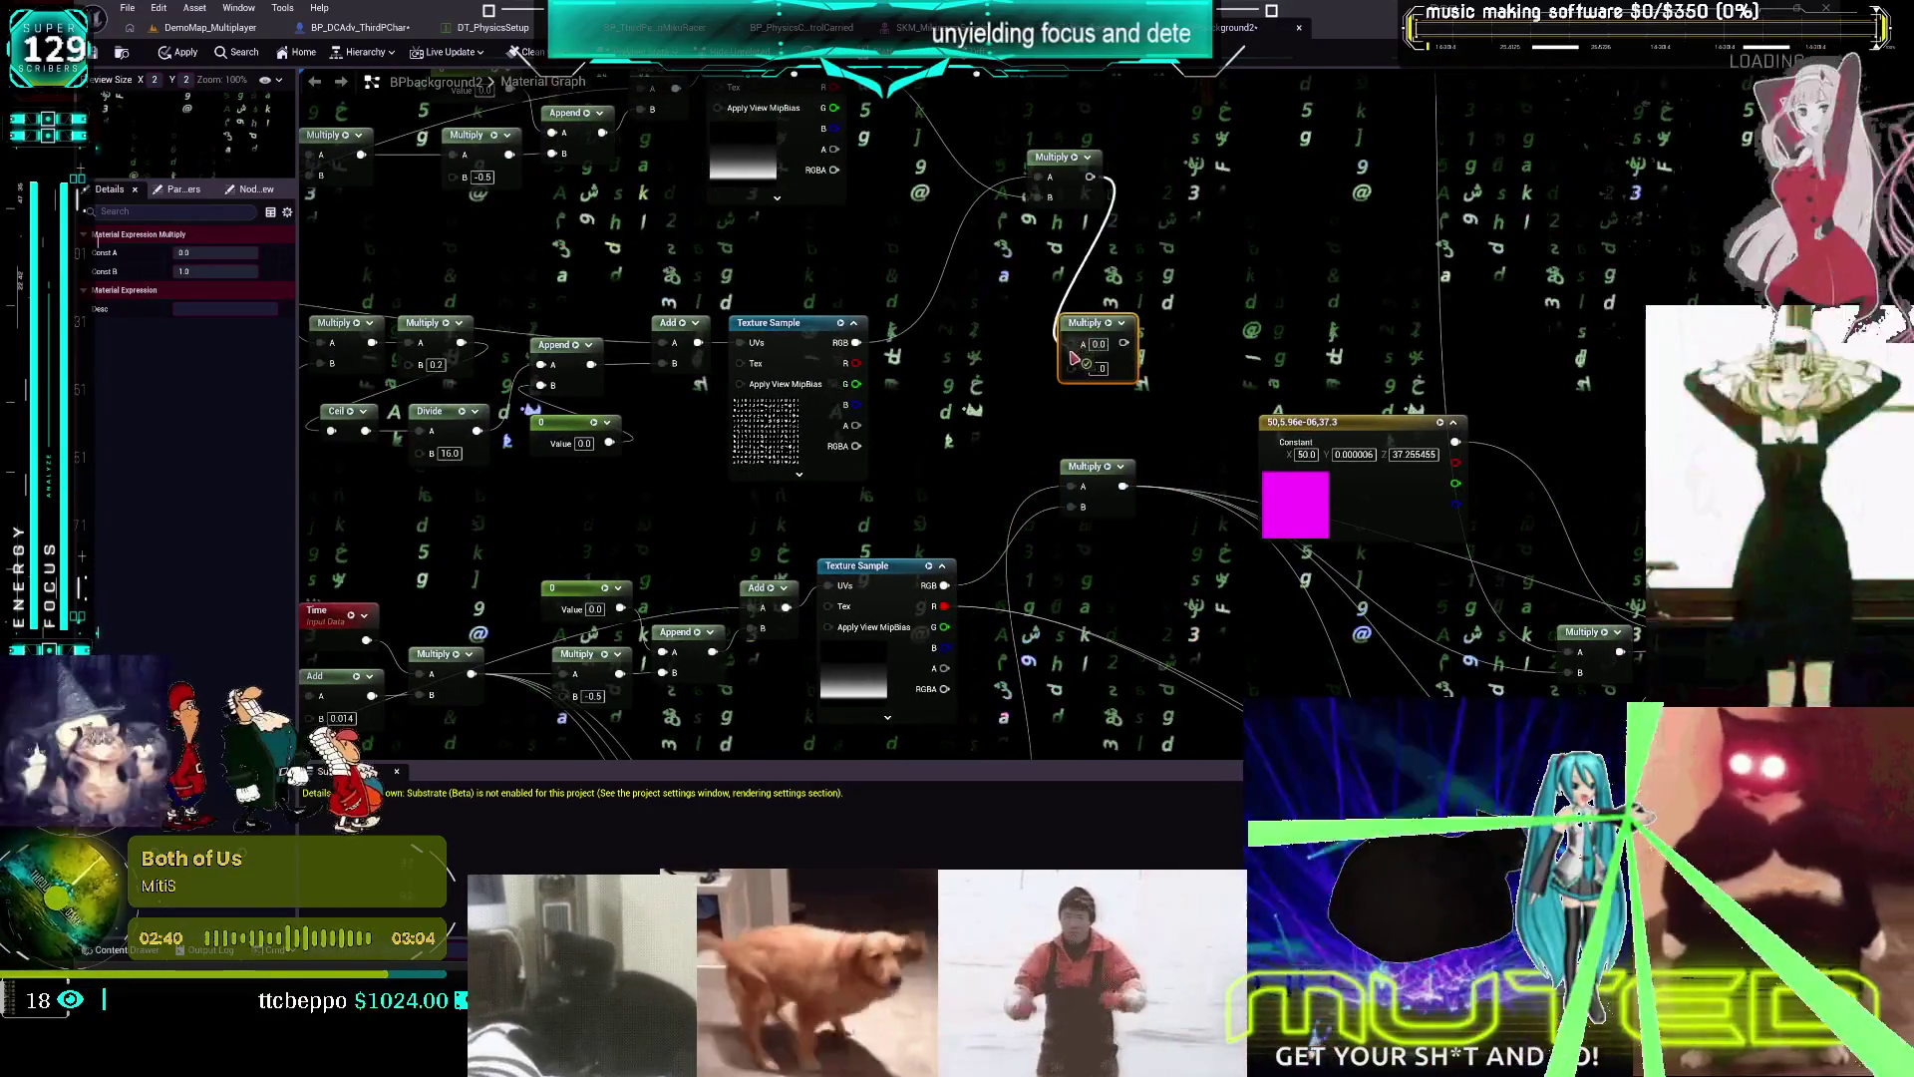
left_click_drag(1127, 485, 1123, 342)
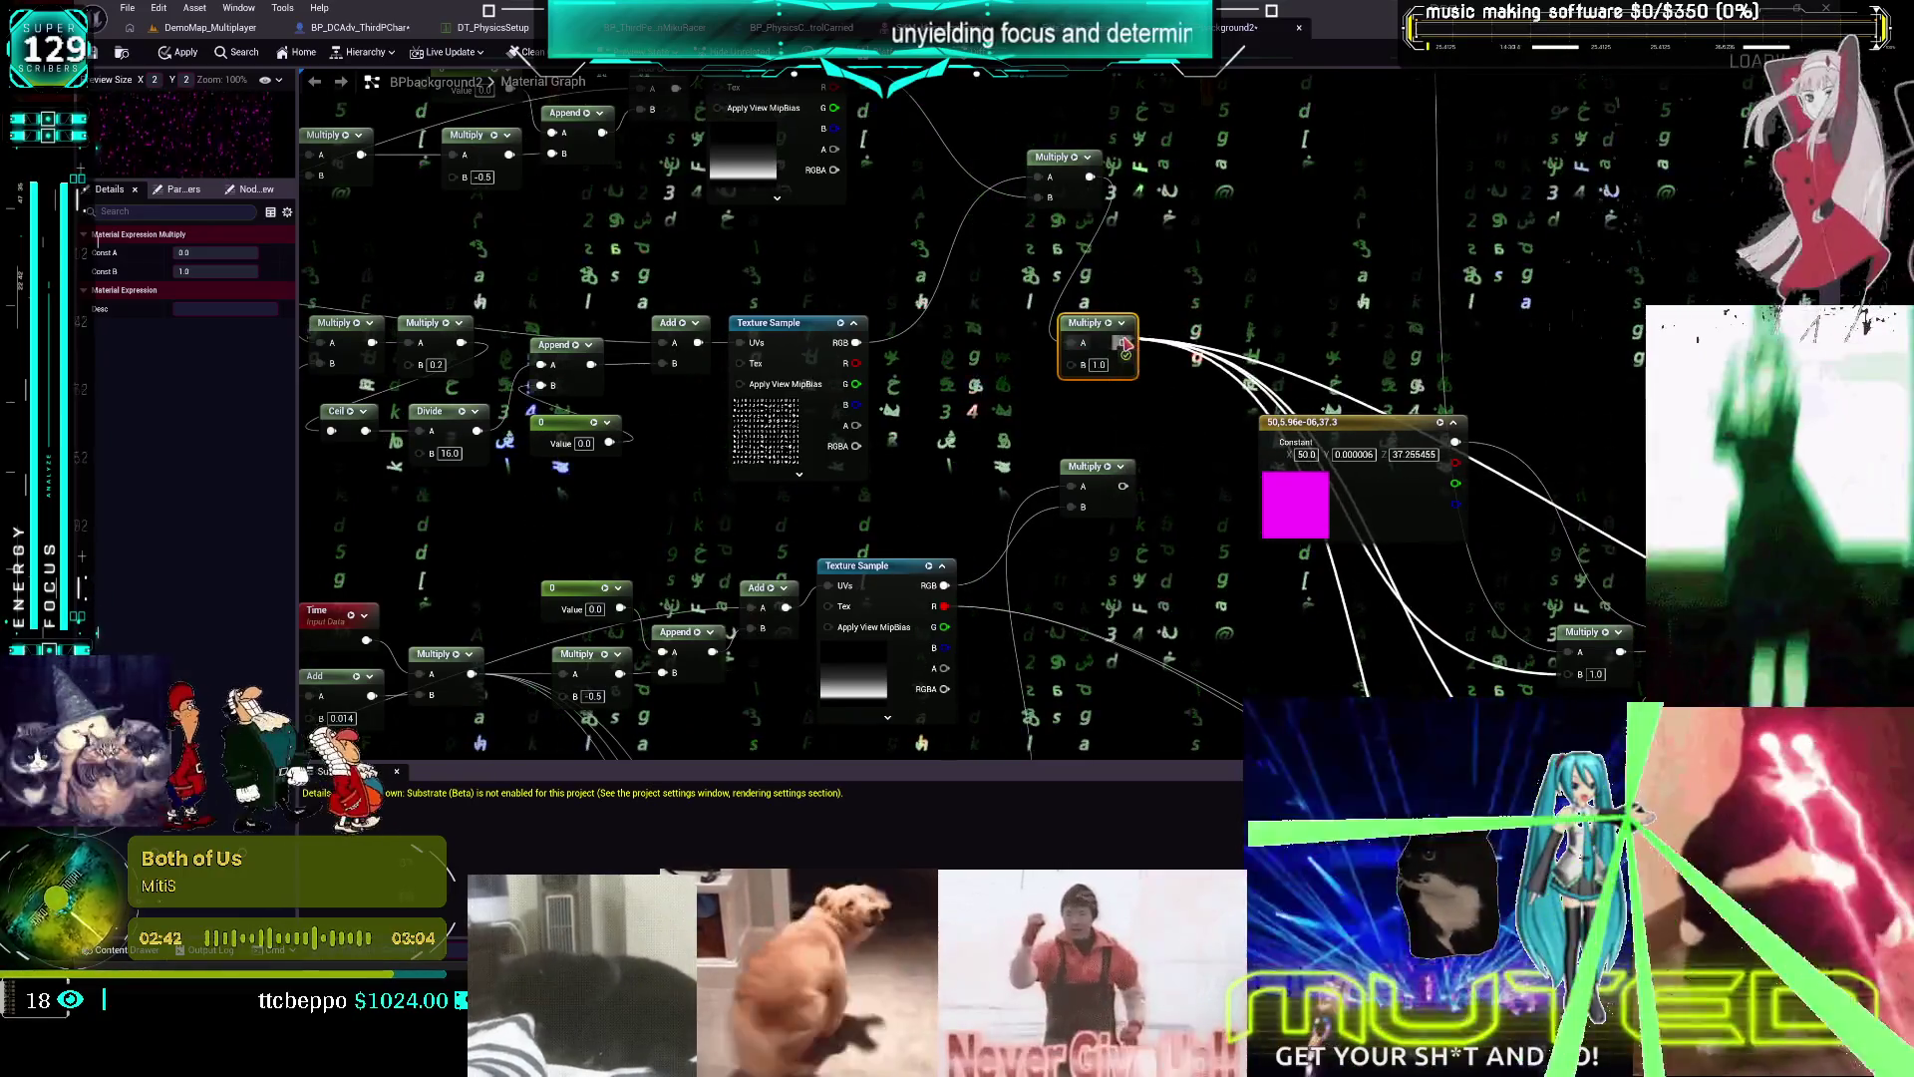
left_click_drag(1124, 486, 1071, 364)
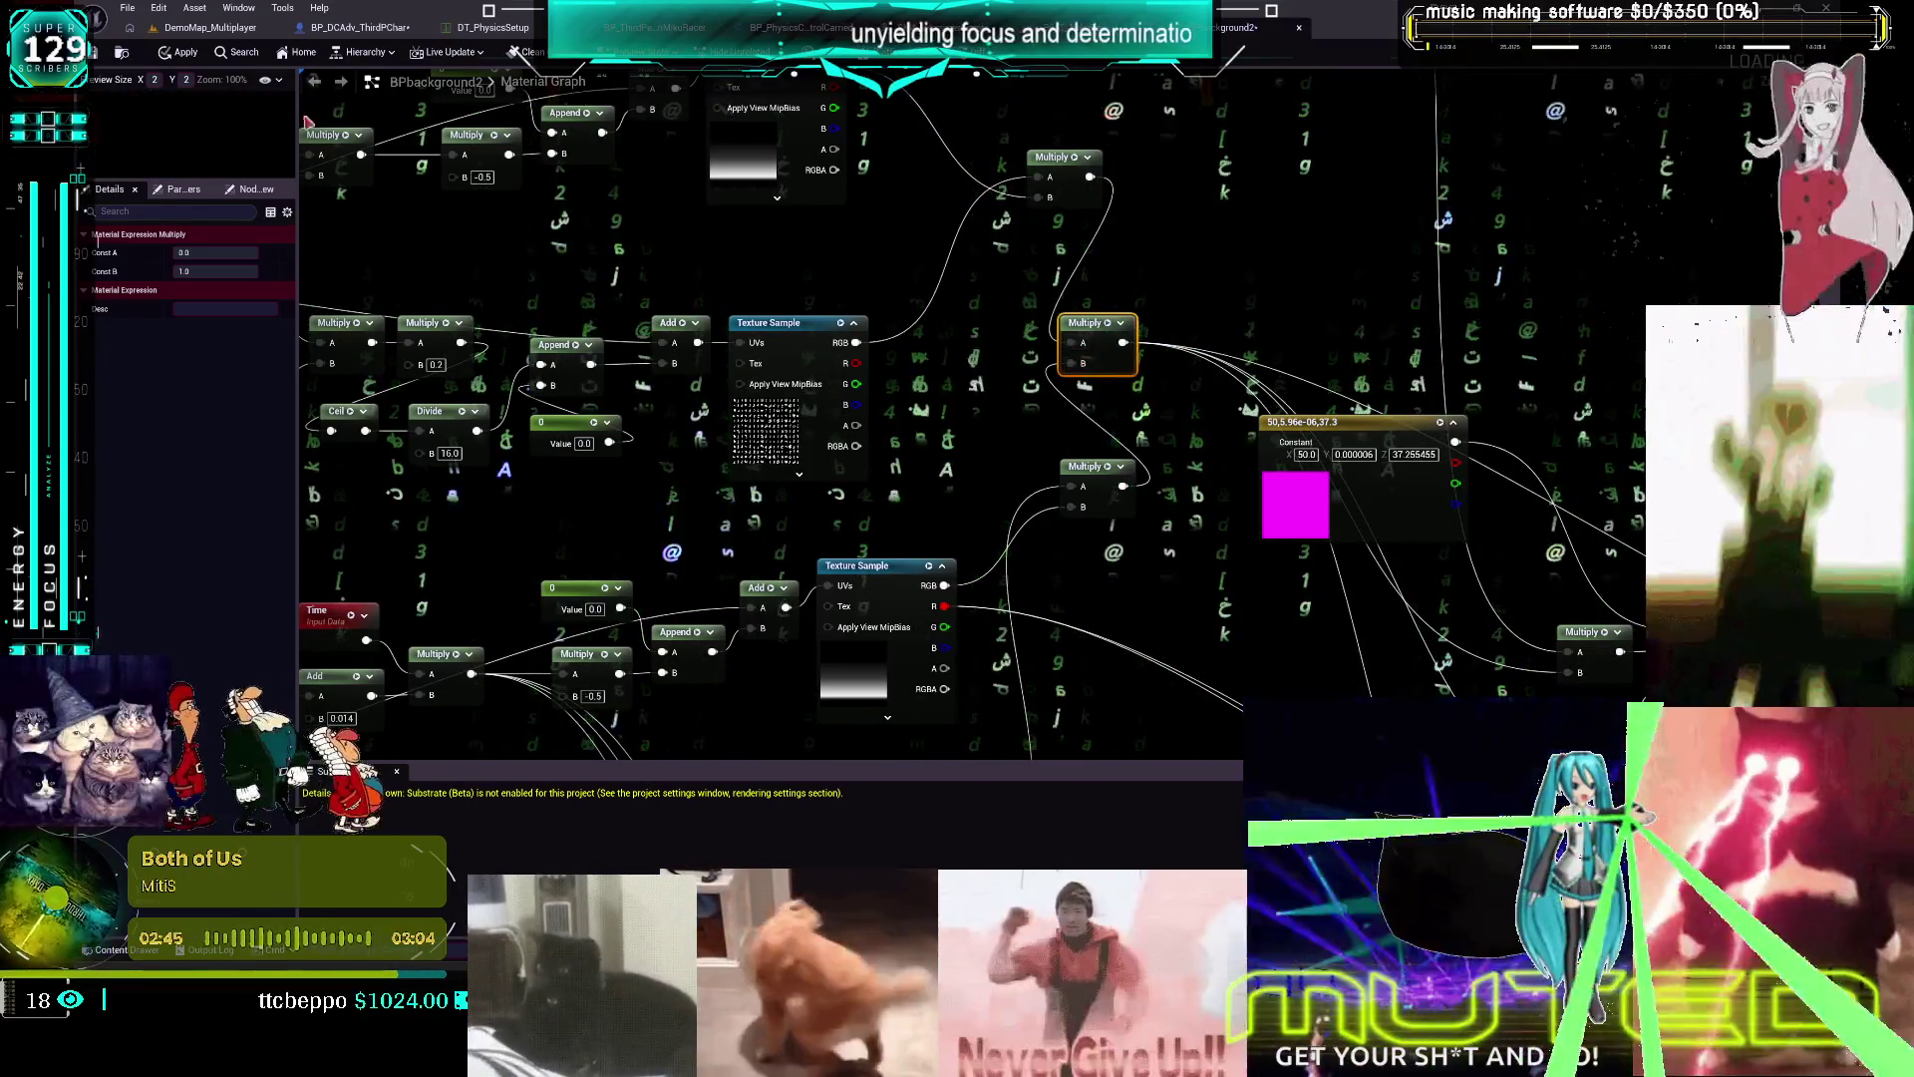
left_click(184, 55)
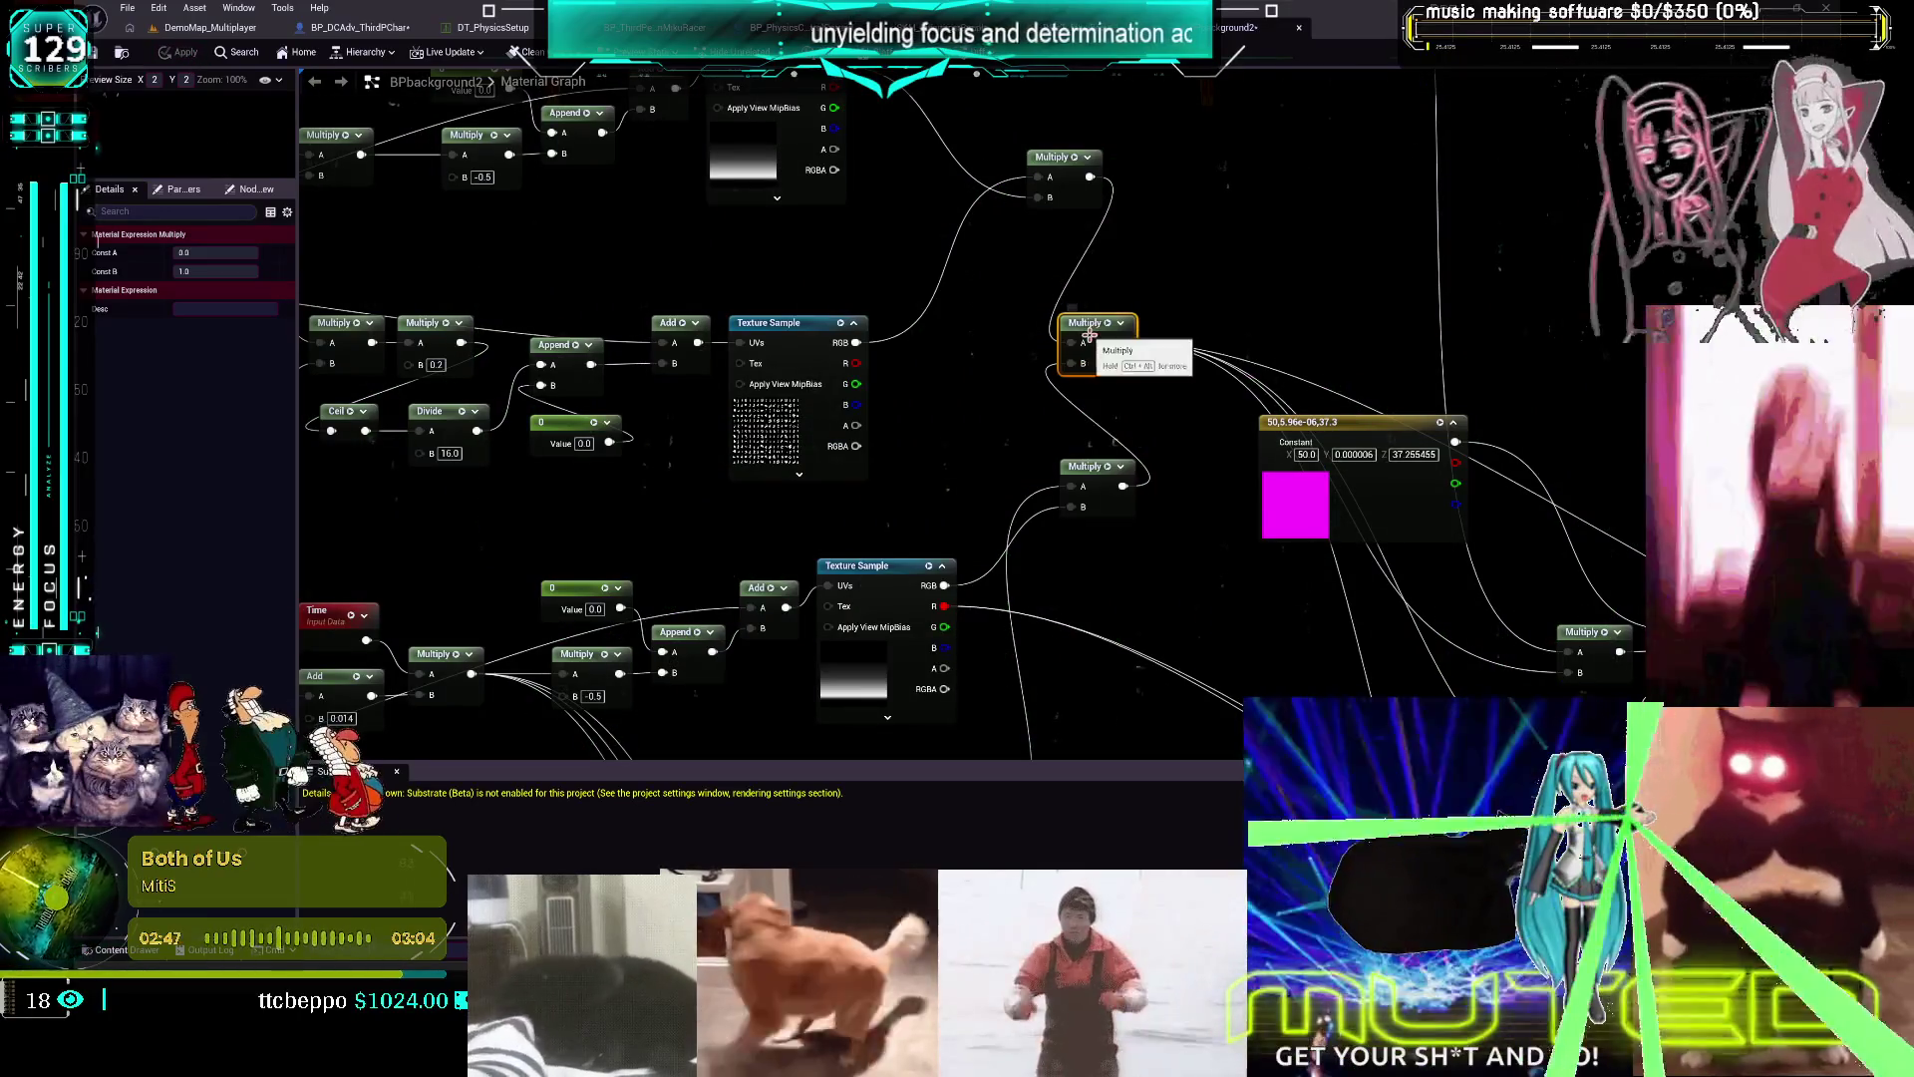
Insert an Add node after the top Multiply, wire the lower Multiply into B, and apply
scroll(1084, 337, "down", 3)
scroll(1086, 334, "up", 3)
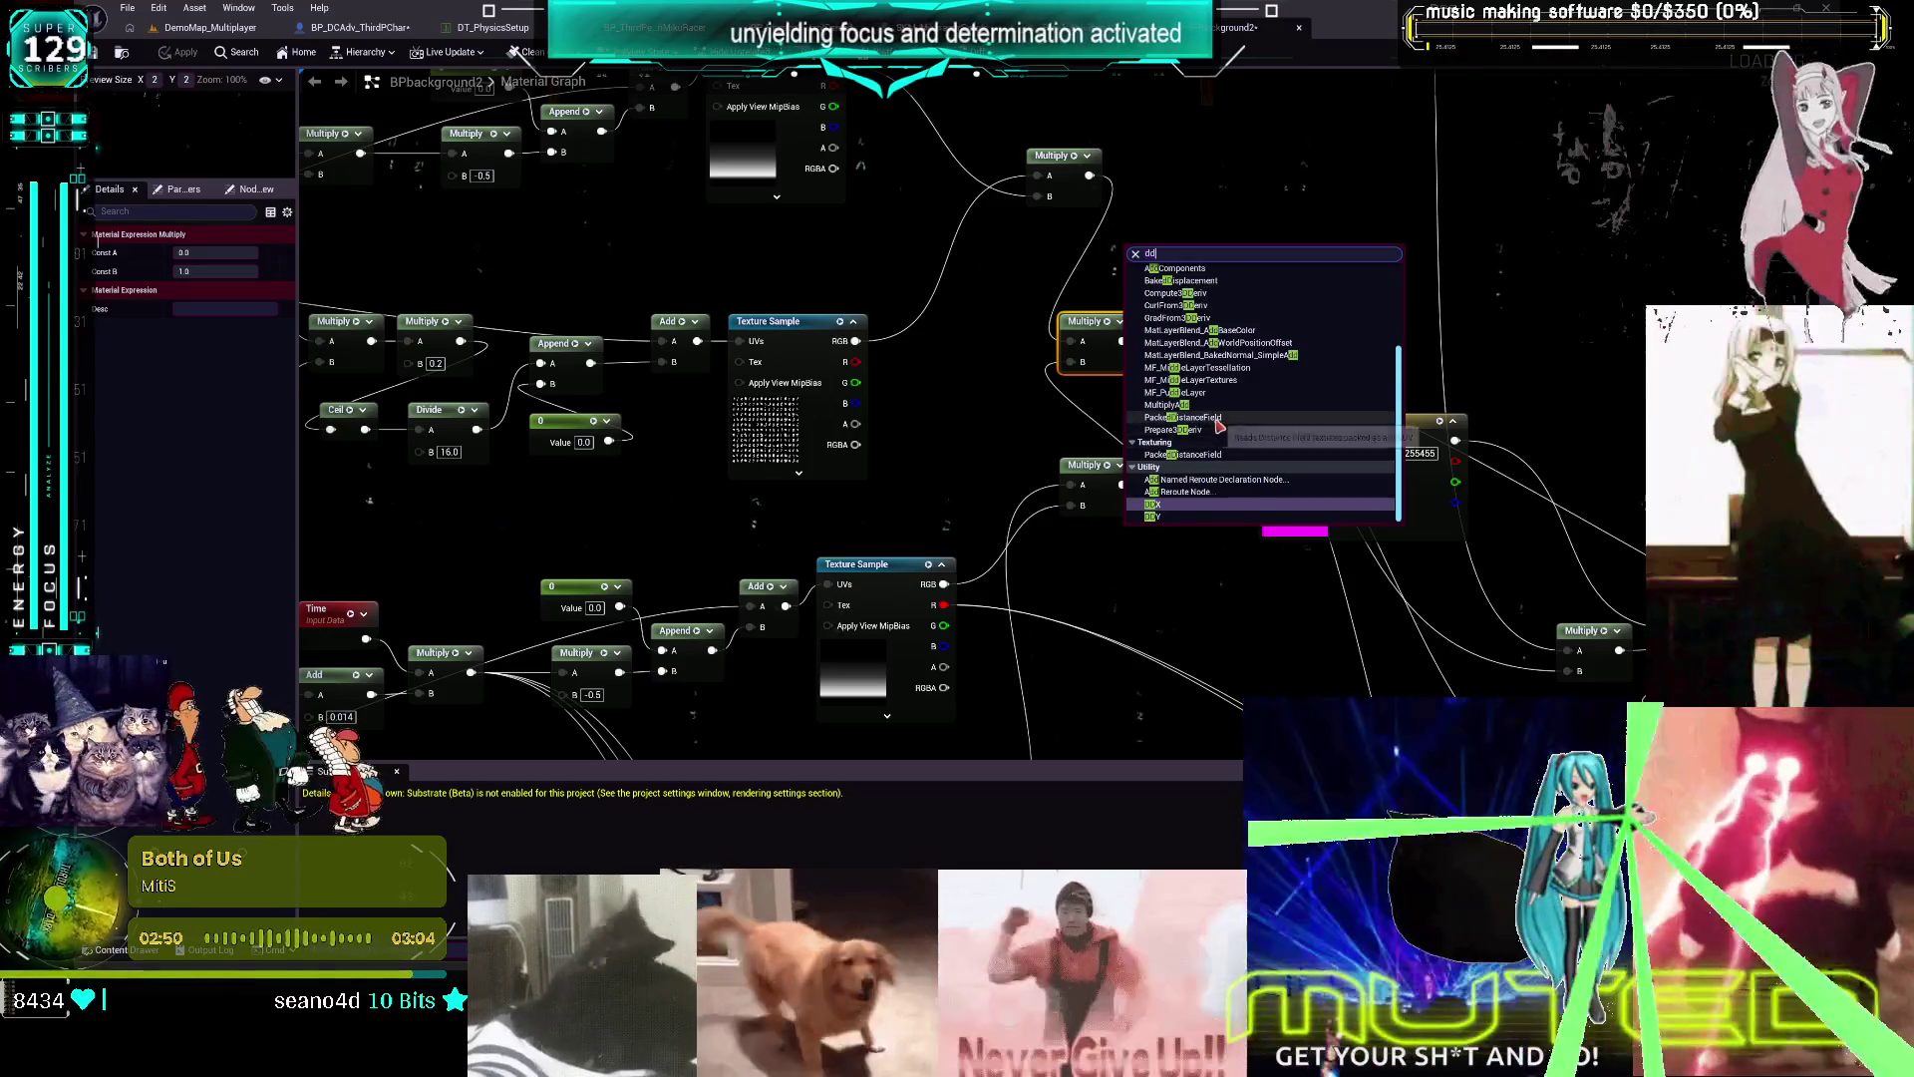
left_click(1118, 243)
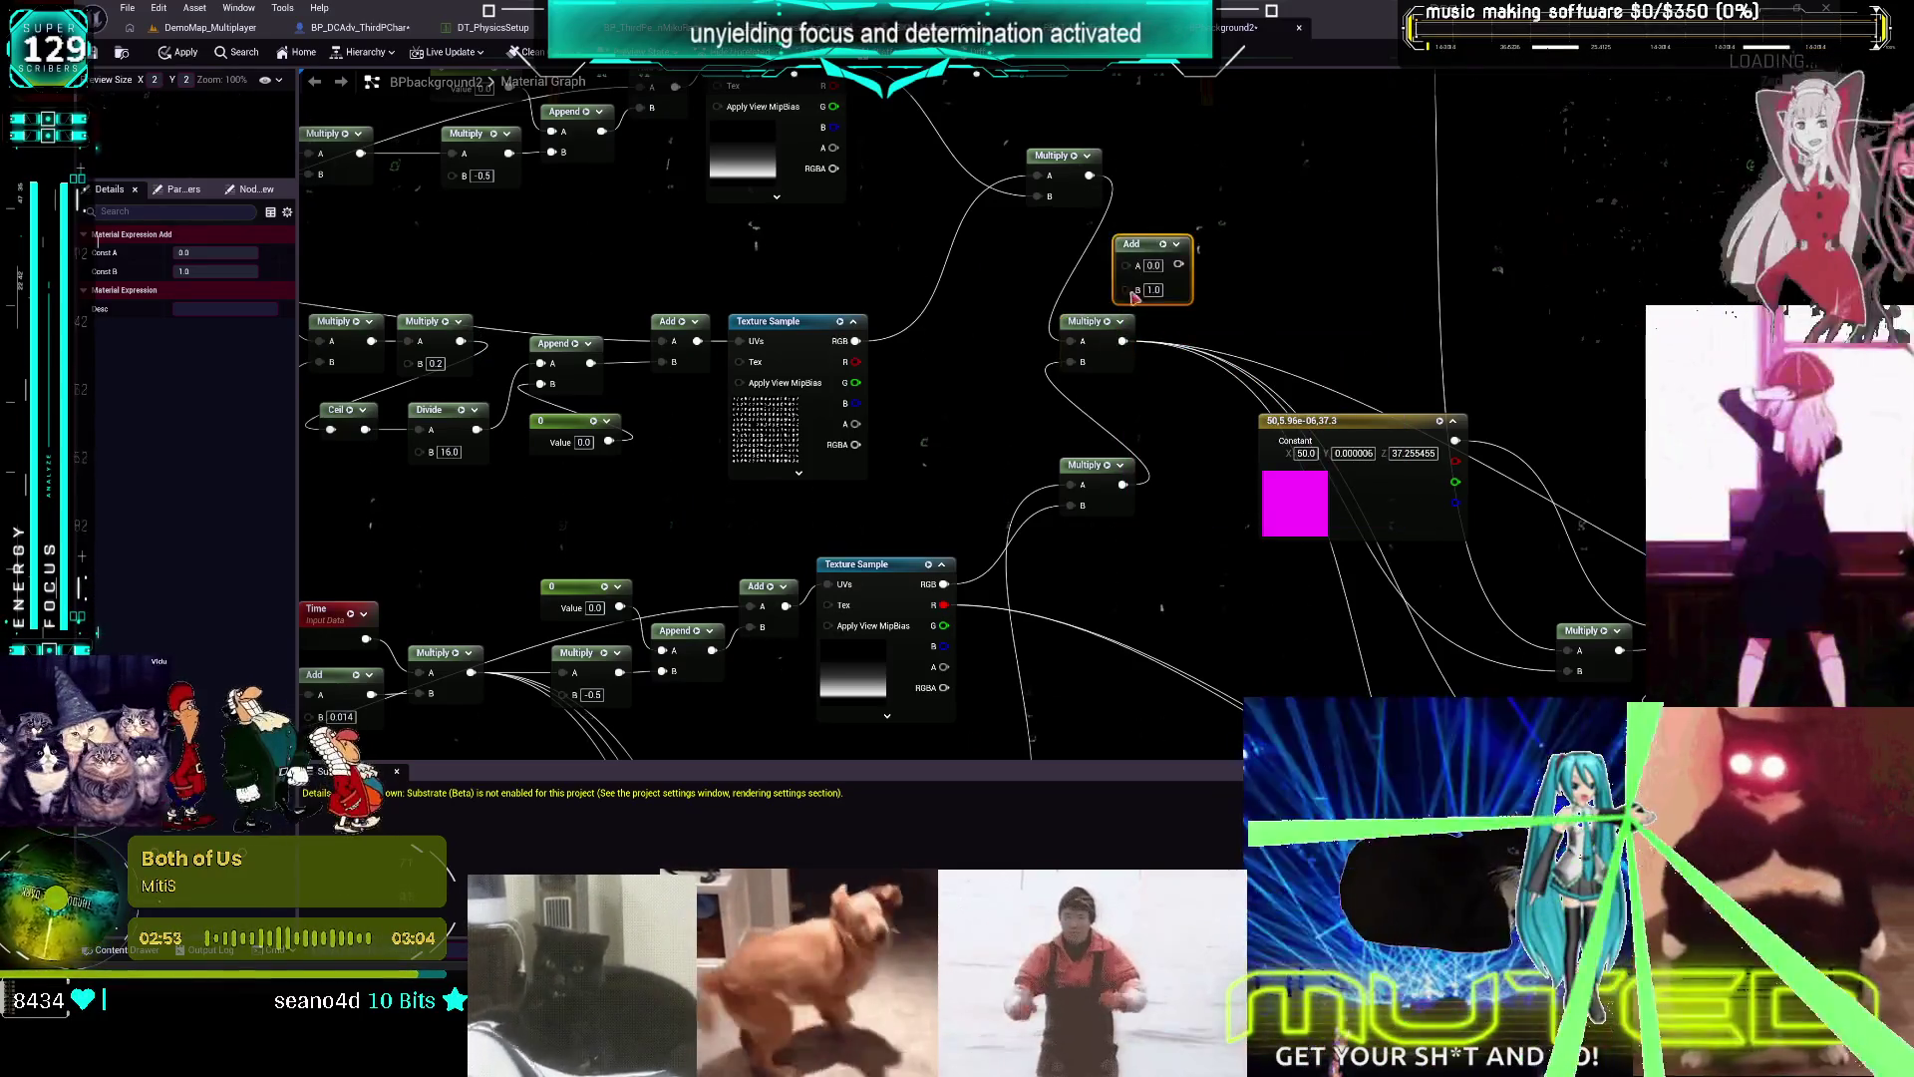
left_click_drag(1121, 341, 1124, 265)
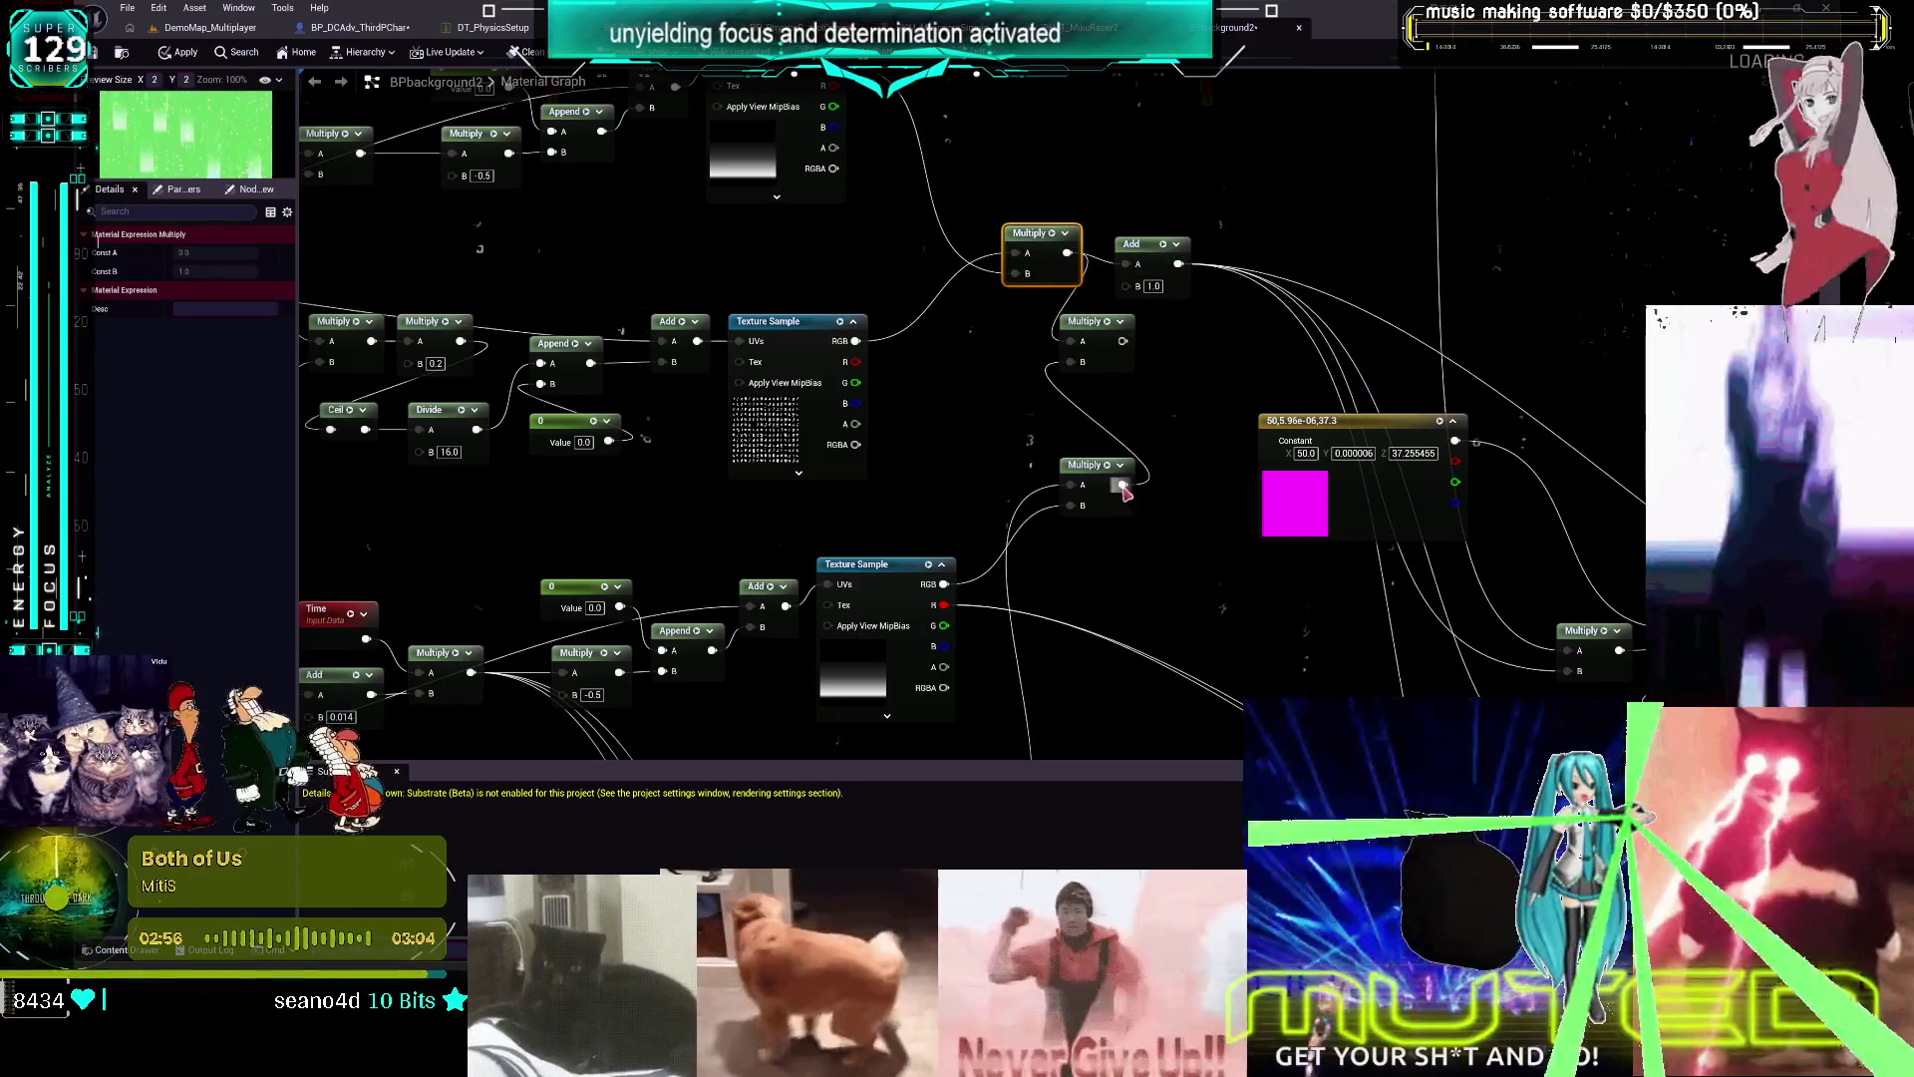
left_click_drag(1123, 486, 1131, 291)
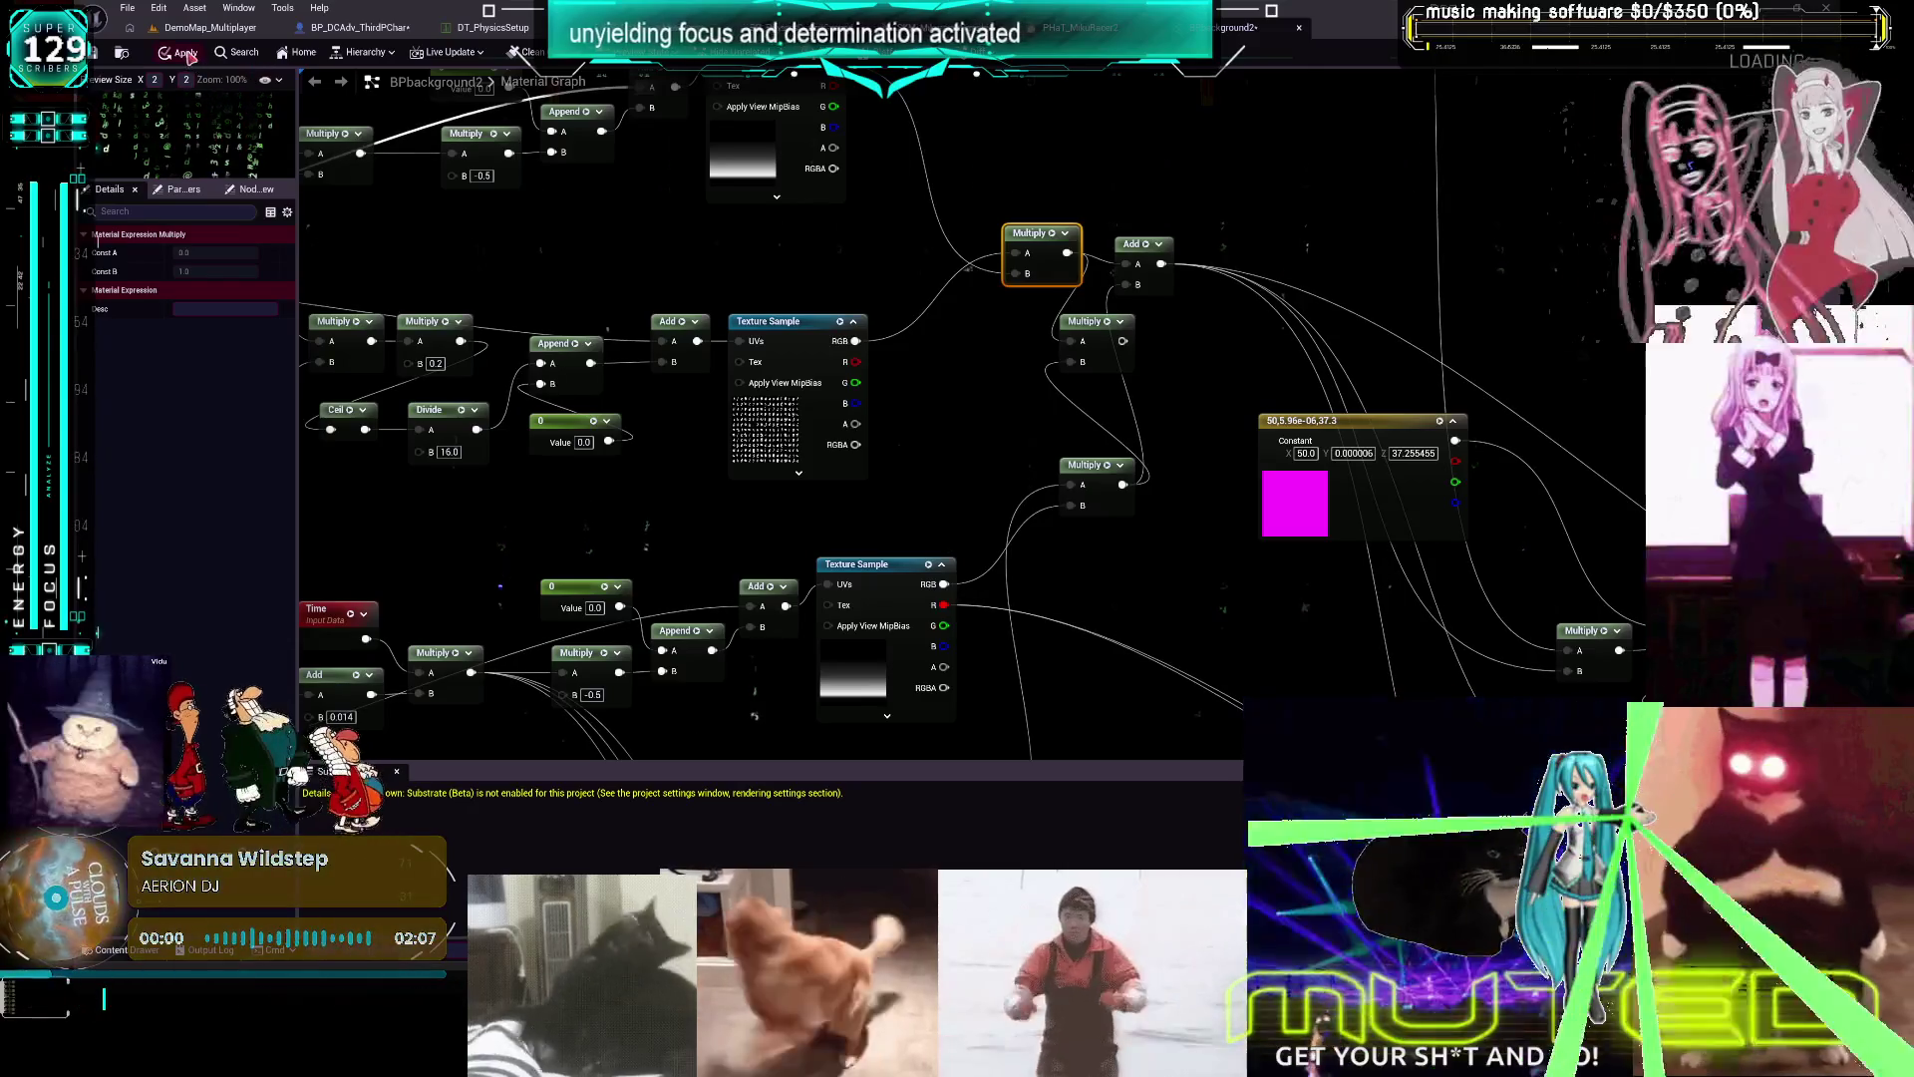
left_click(185, 53)
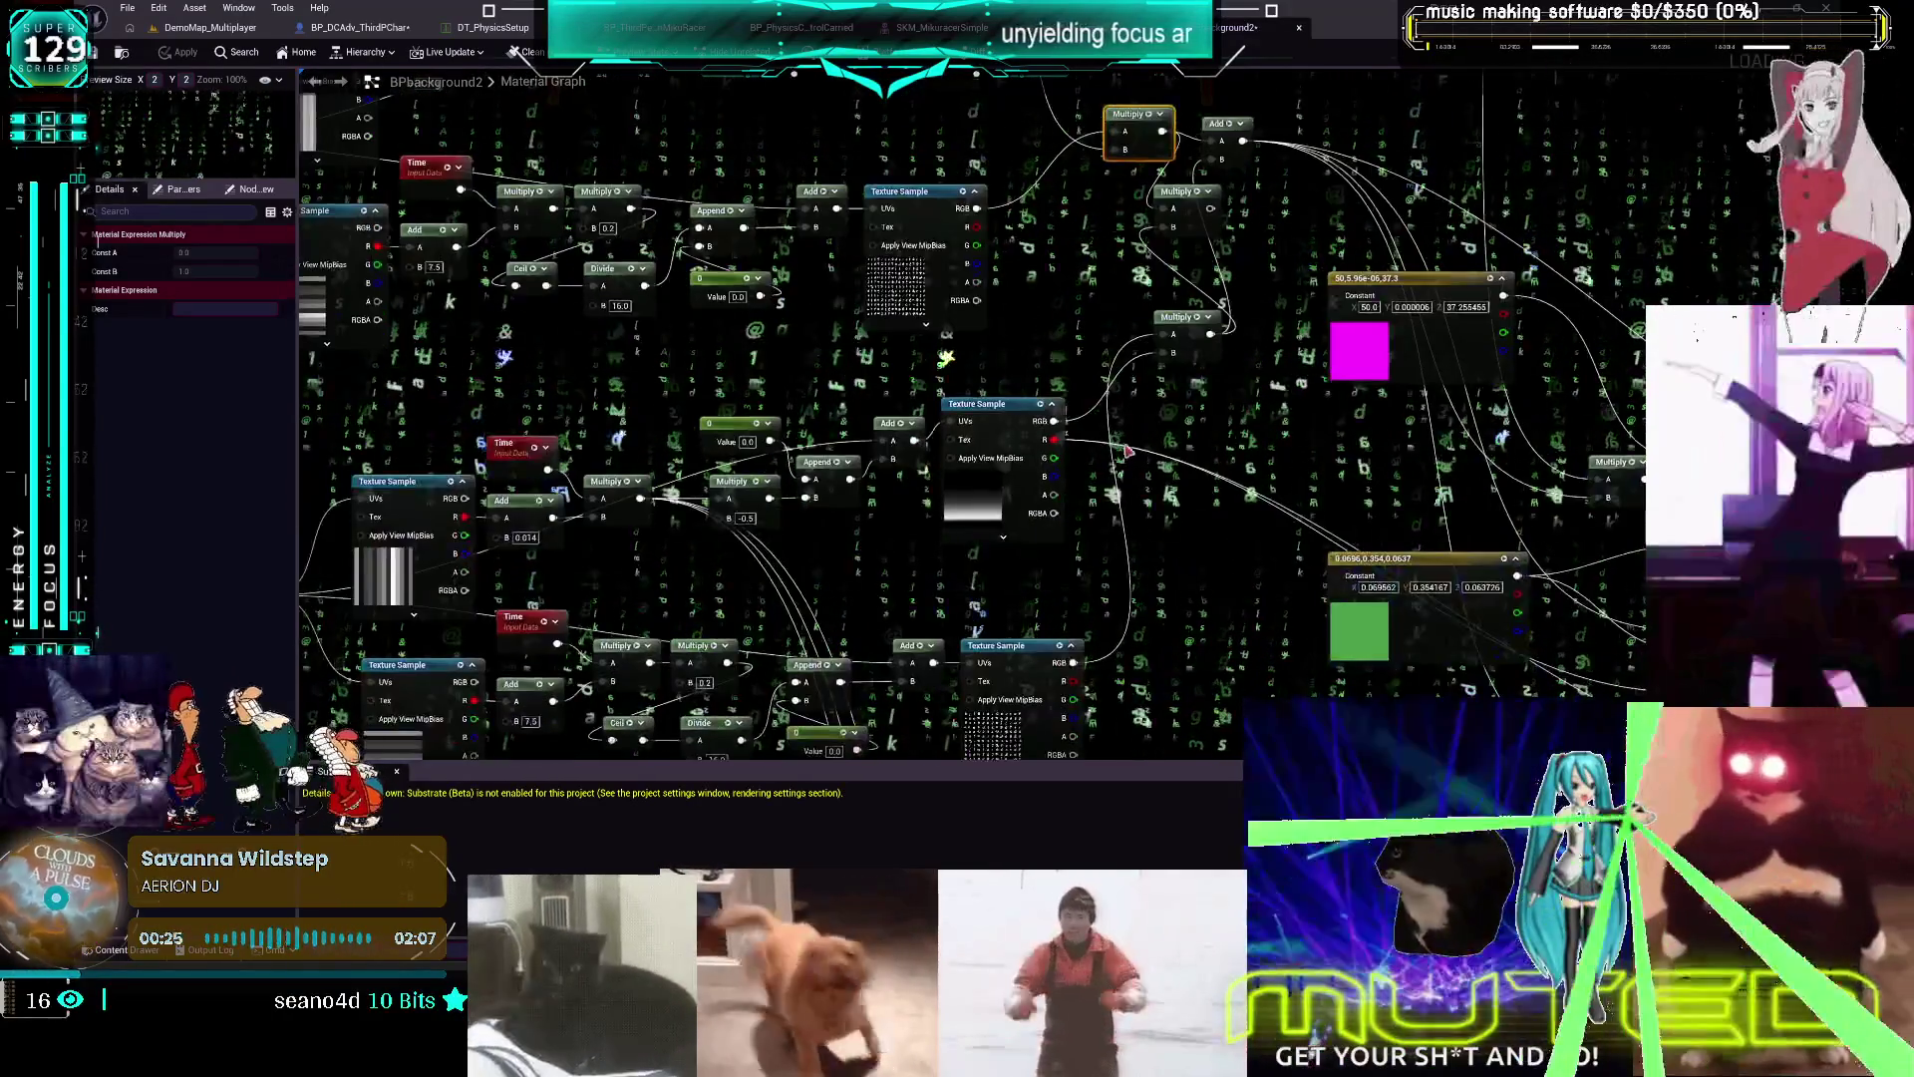
Add two Multiply nodes and an Add node to the background material, shifting one Multiply left
left_click(1150, 415)
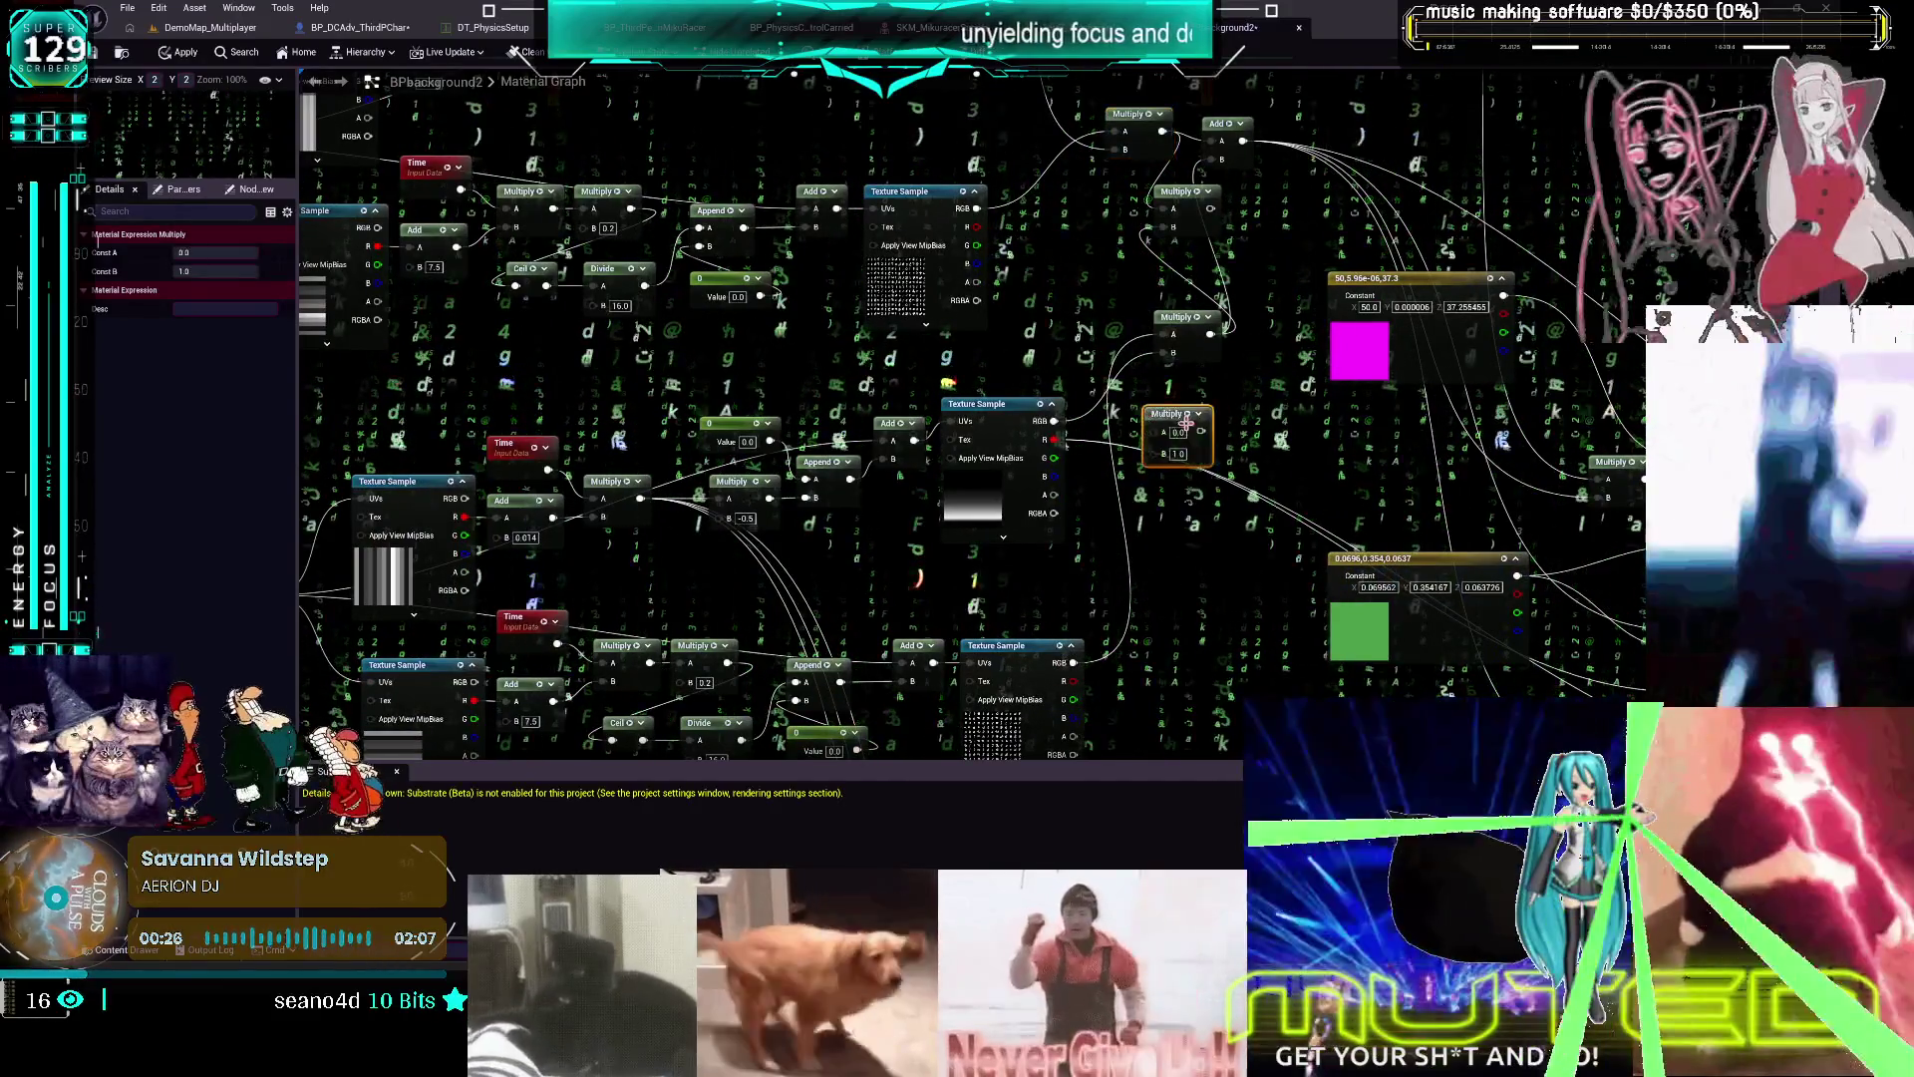
left_click_drag(1176, 332, 1096, 321)
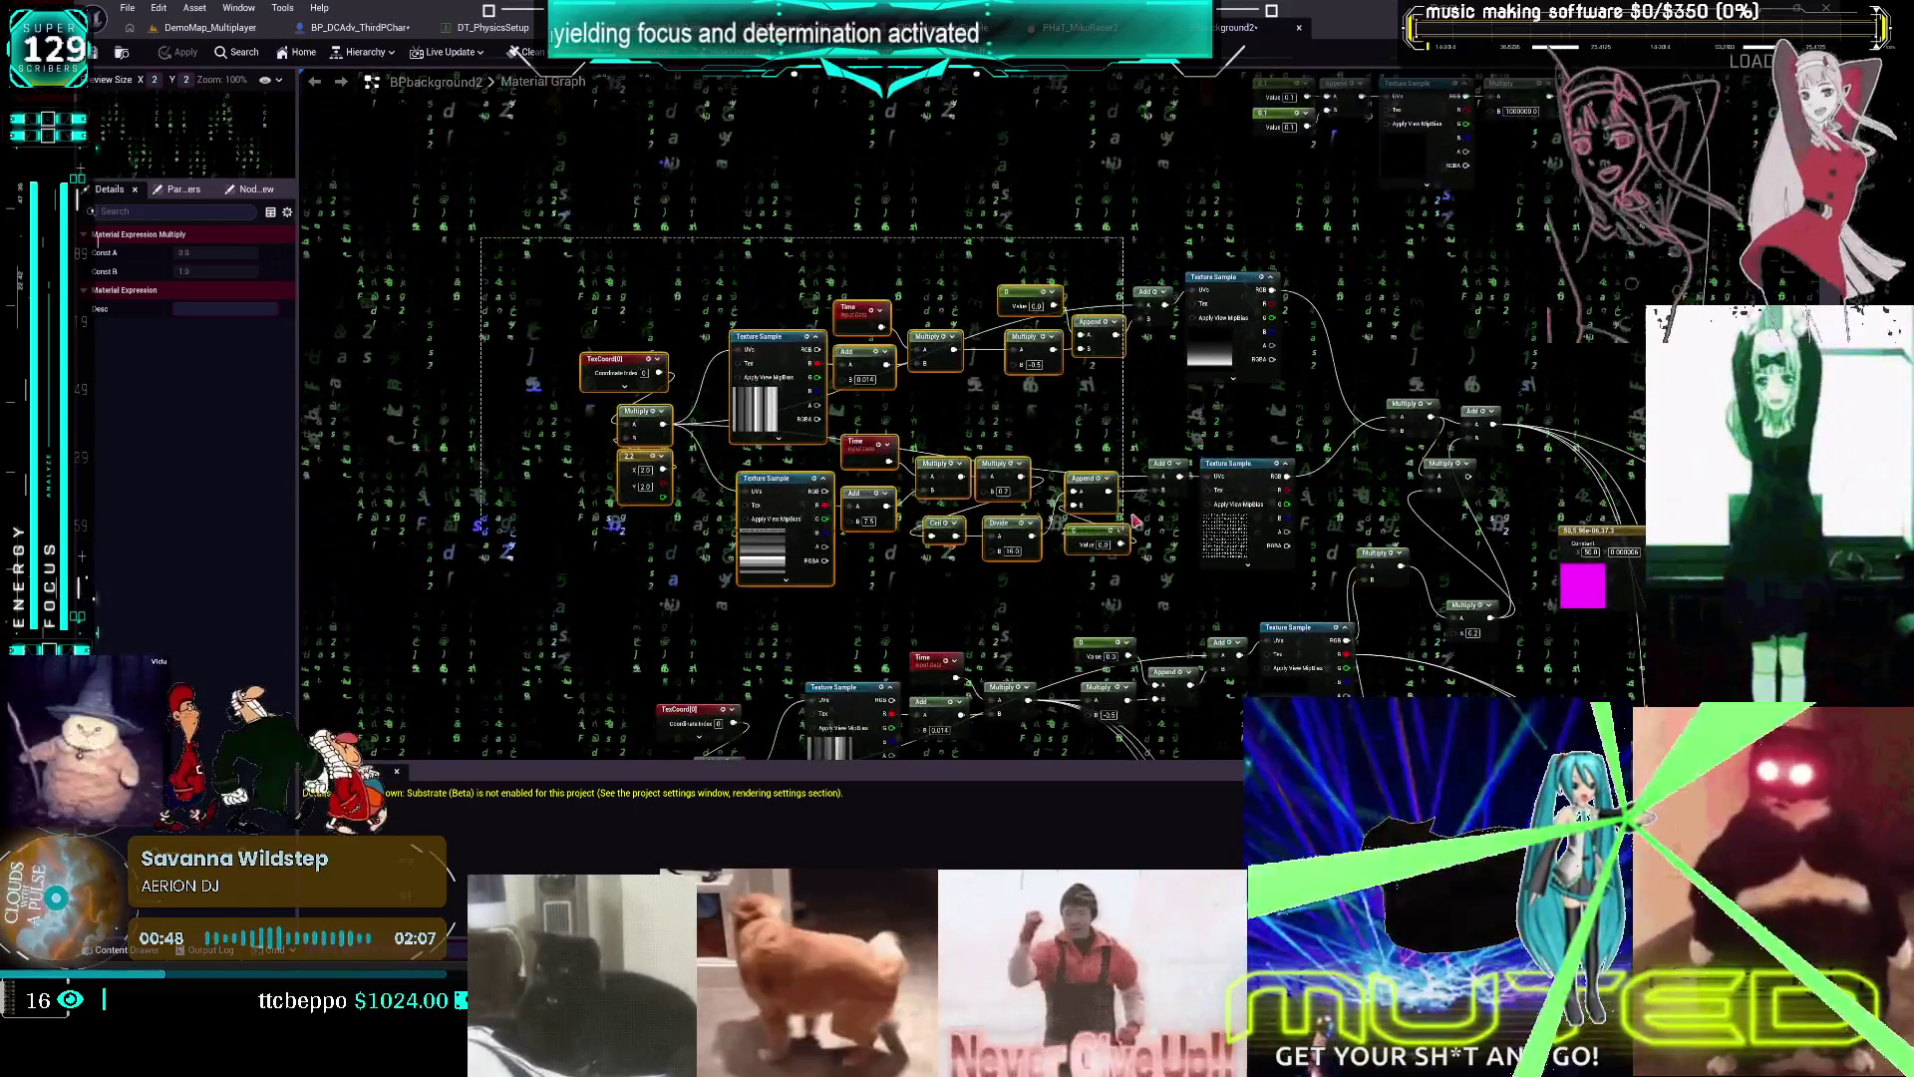
left_click_drag(1134, 521, 1112, 486)
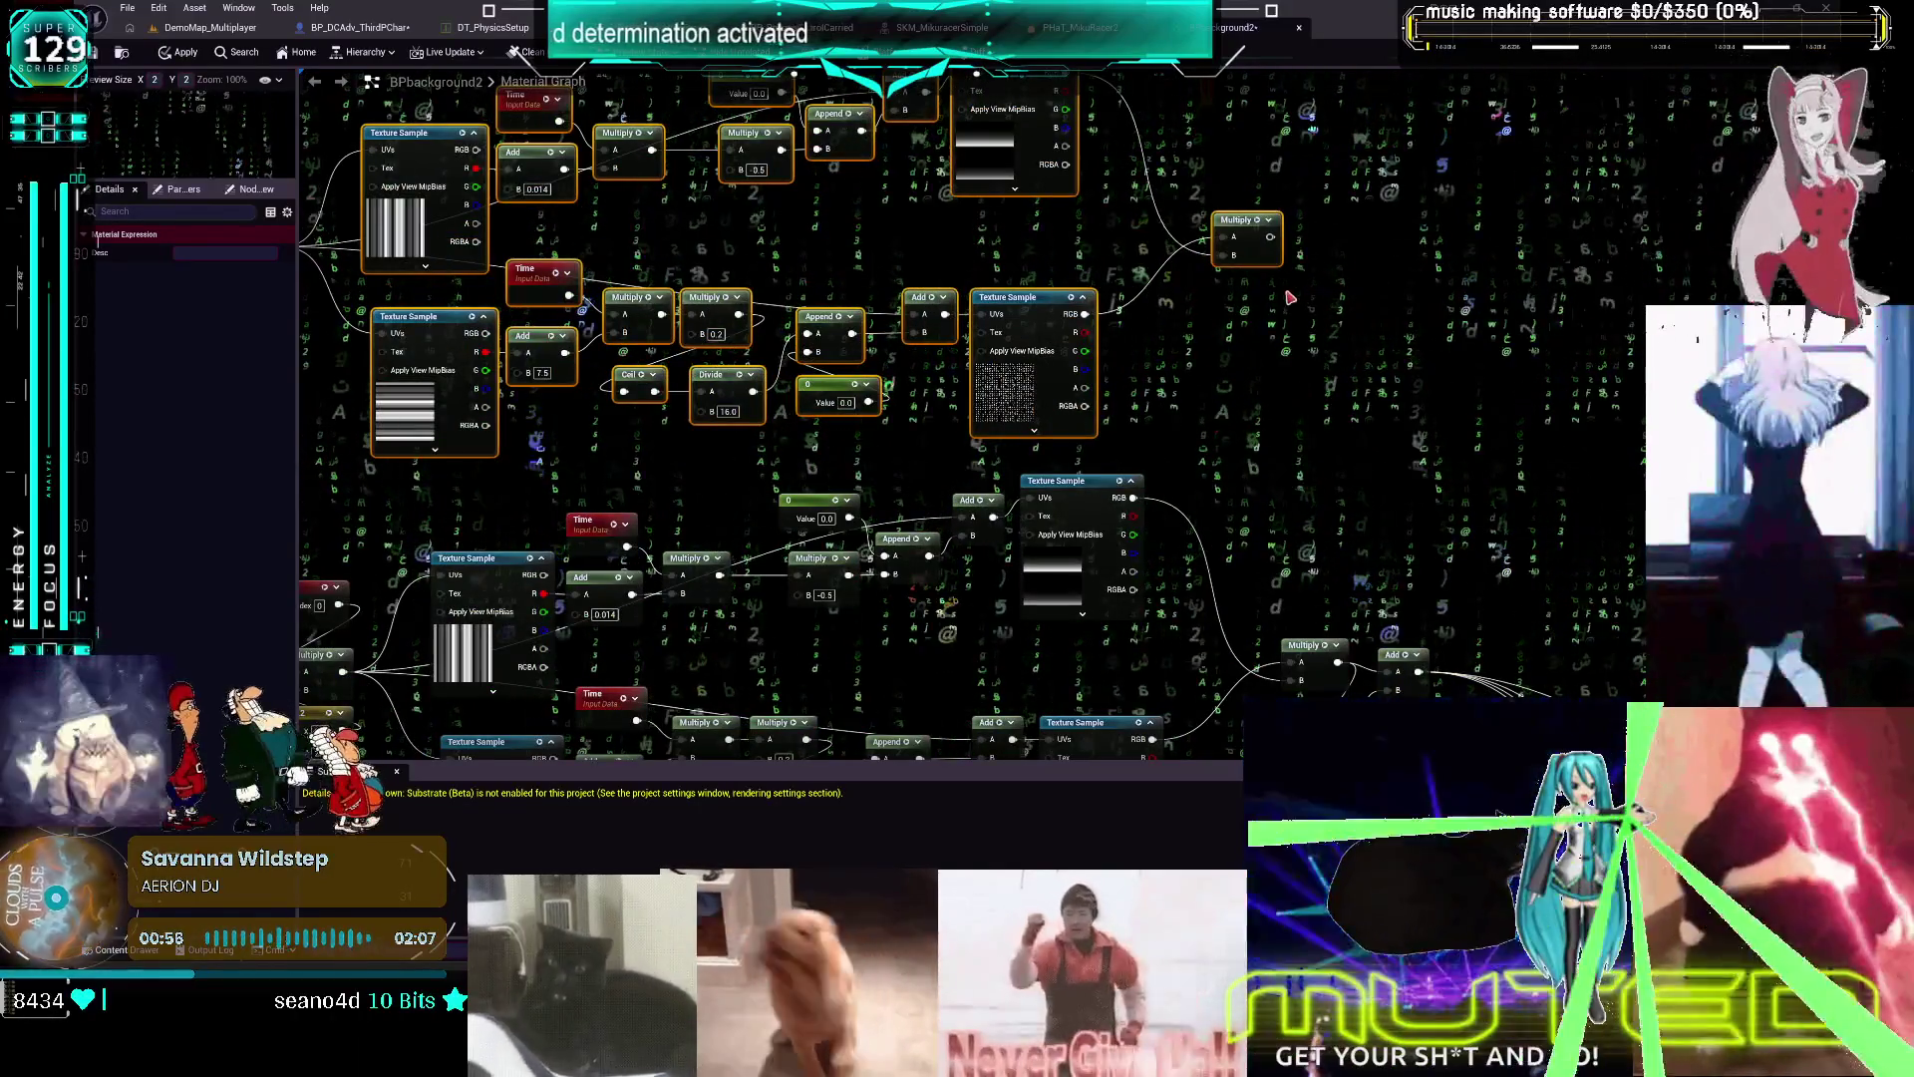
left_click(1288, 297)
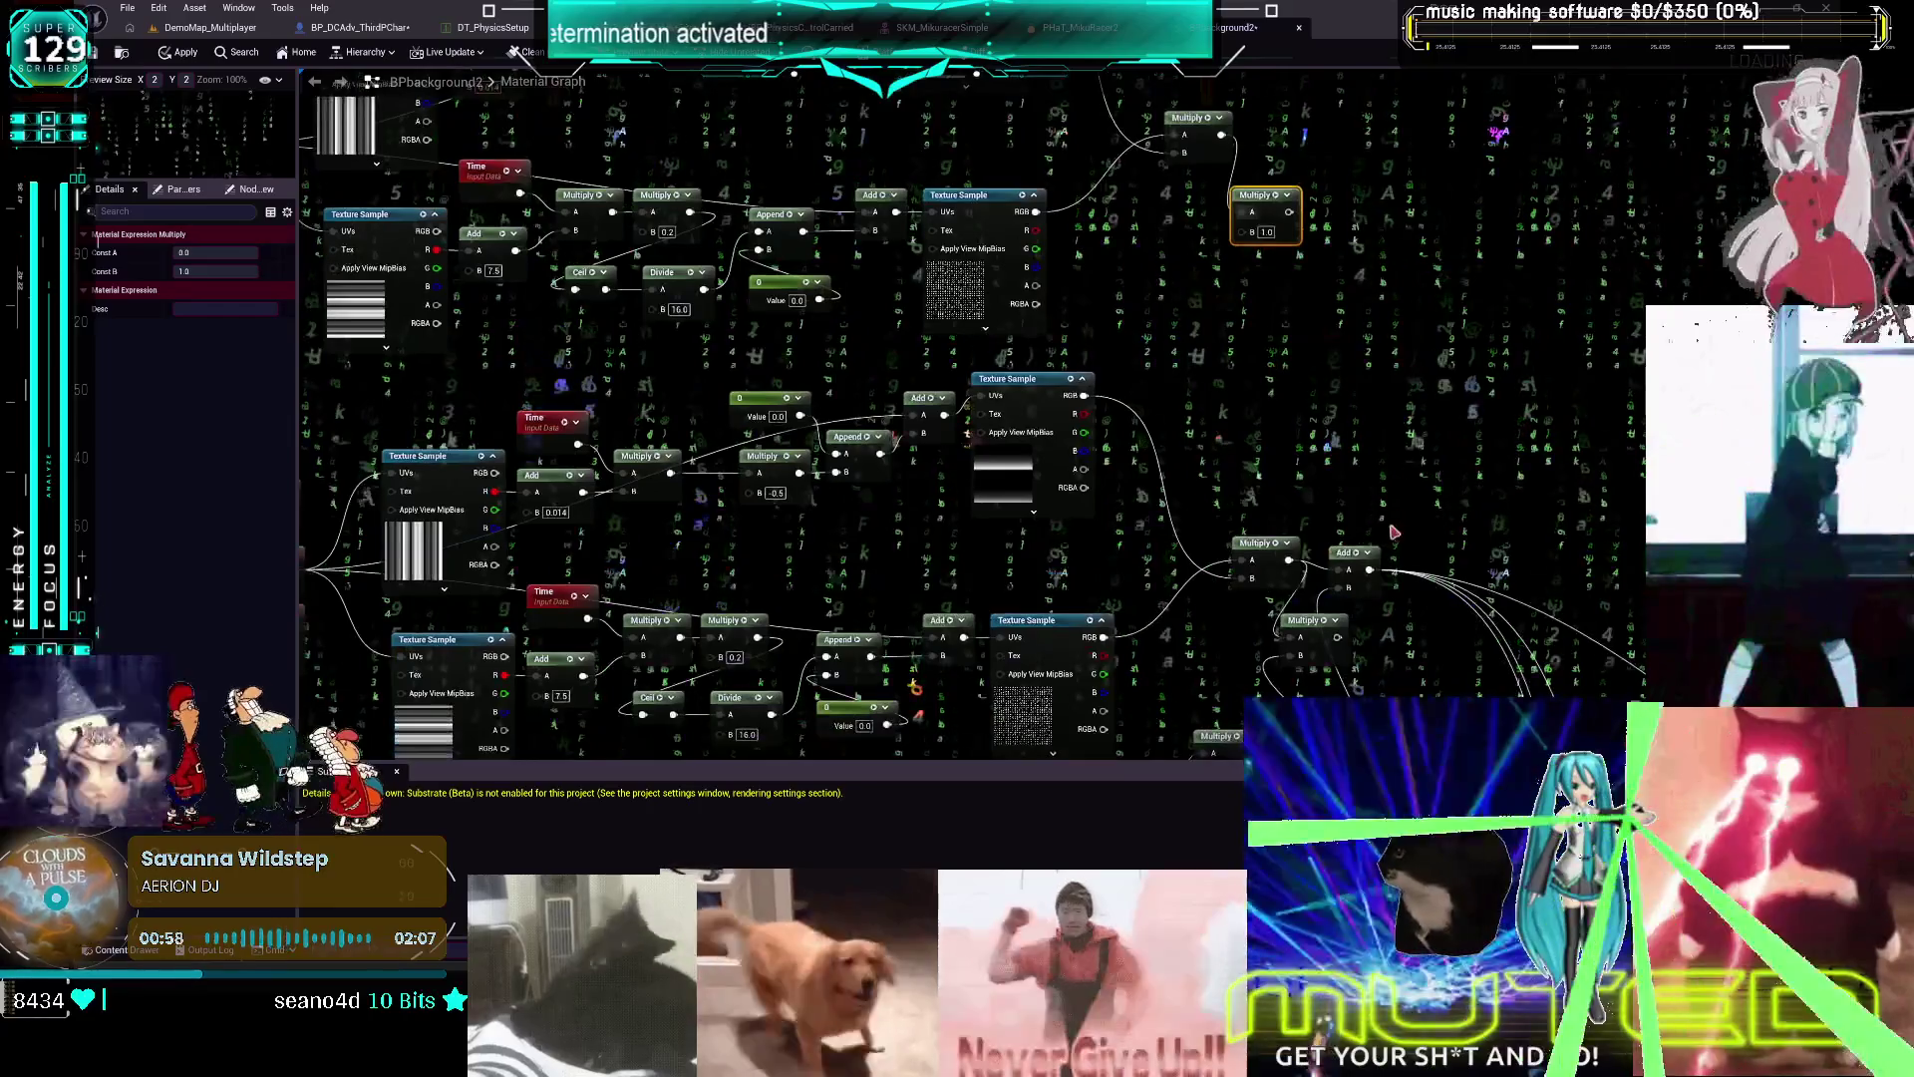
left_click(1431, 445)
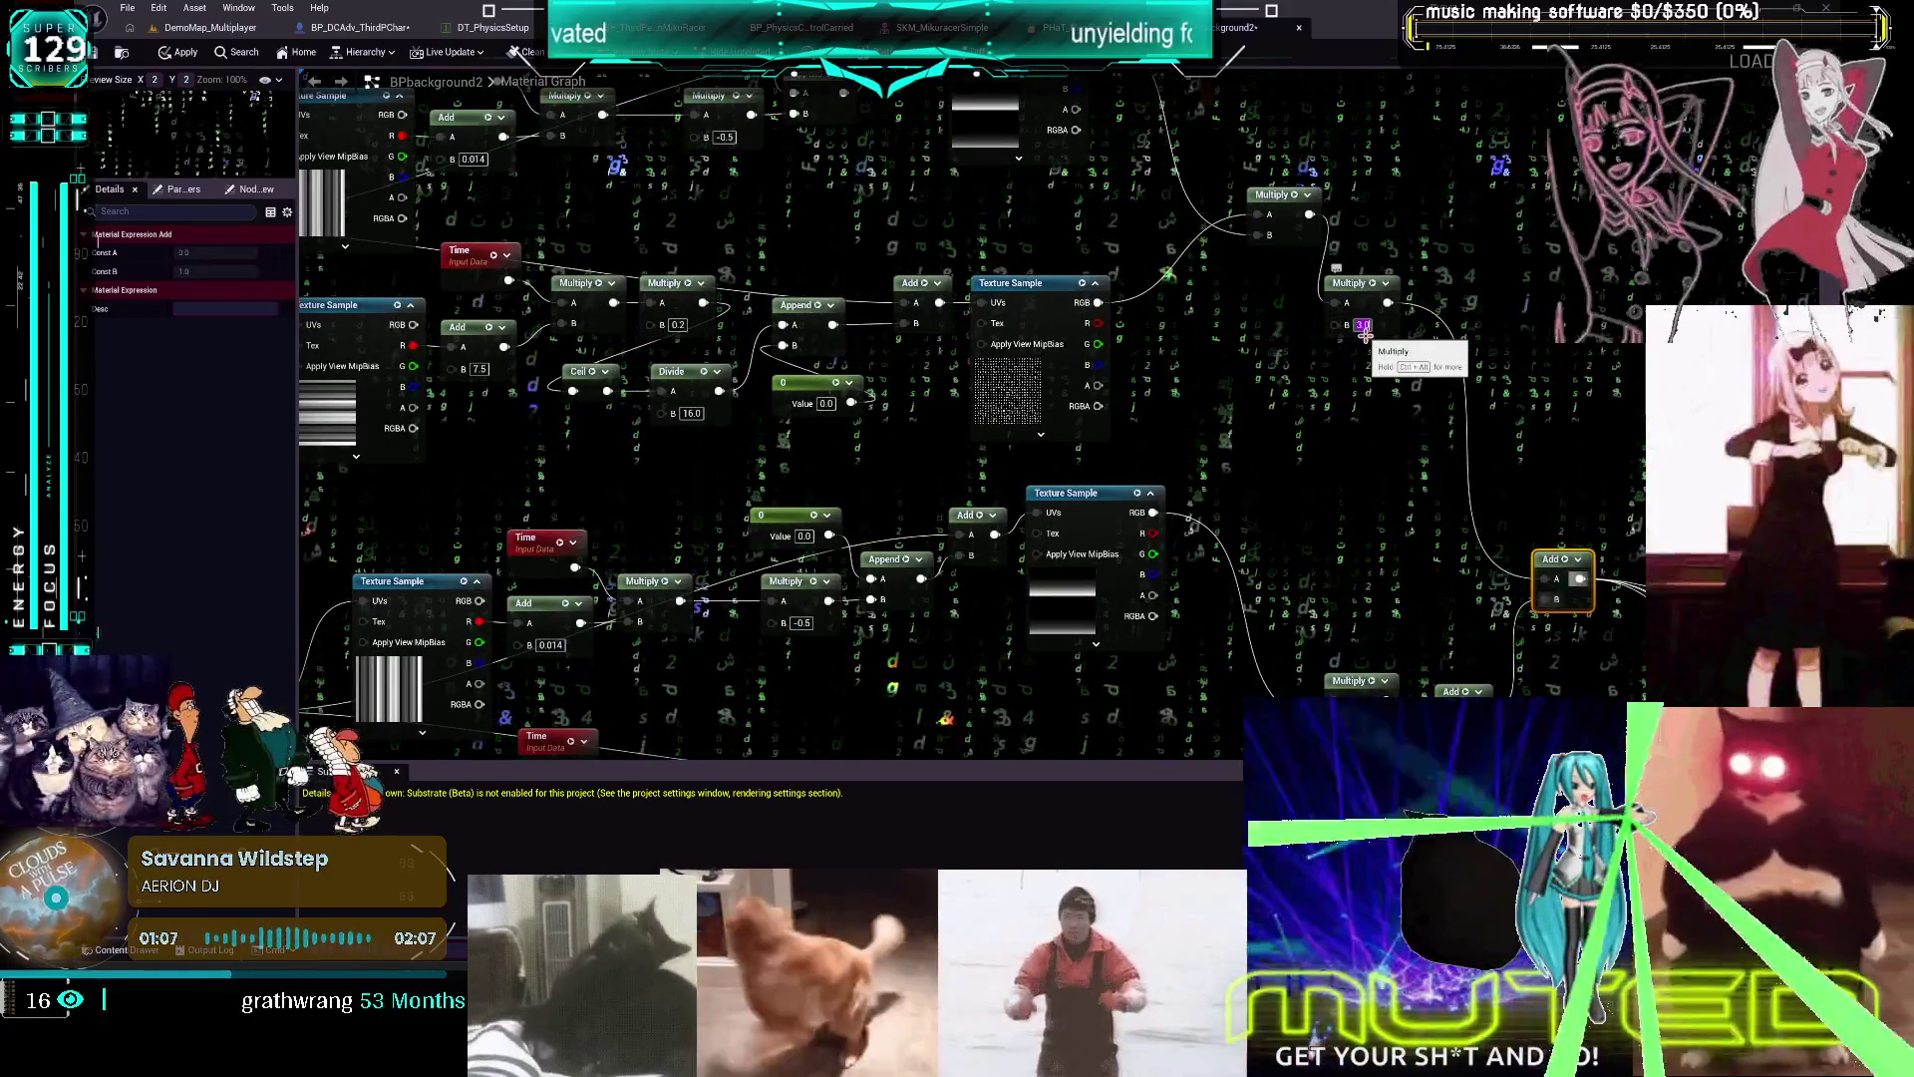
left_click(1257, 449)
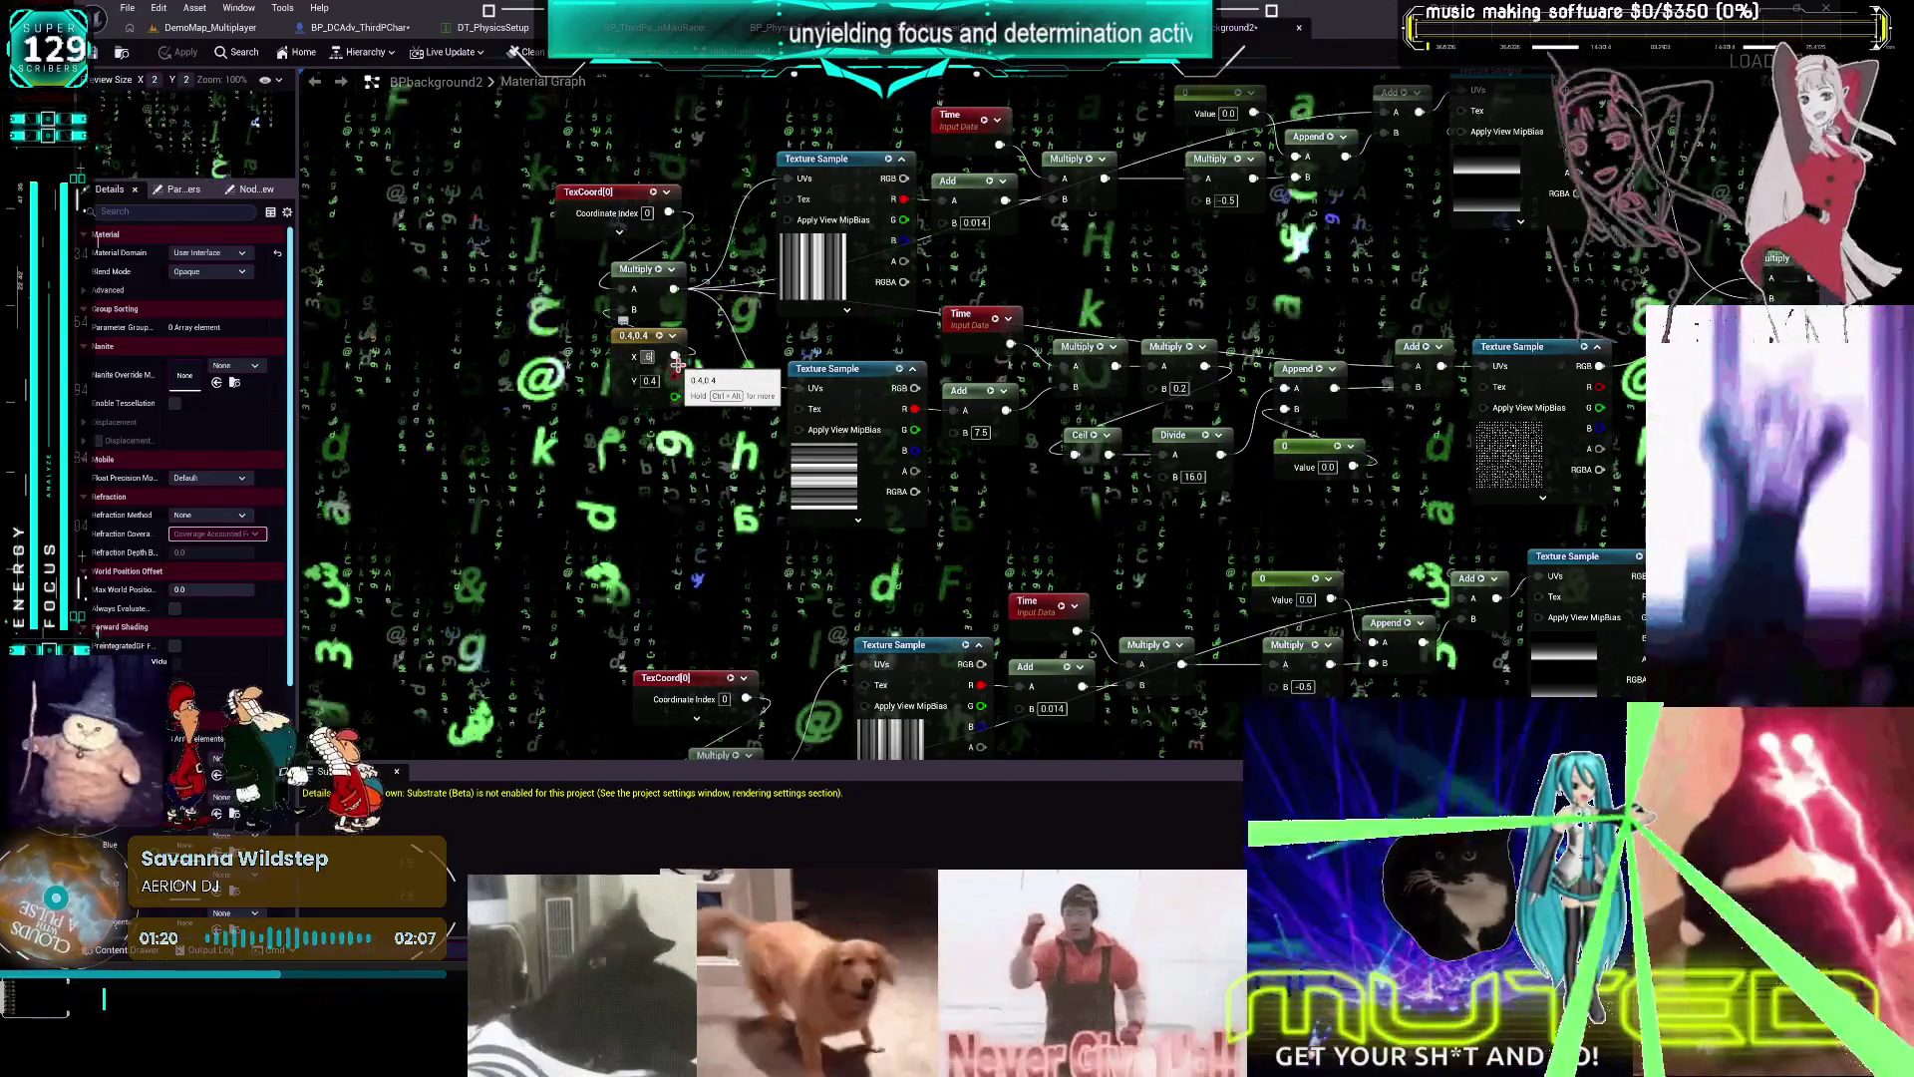
Set the constant's X and Y to 0.6, 0.6, then switch to the BP_DCAdv_ThirdPChar blueprint
type("0.6")
key("Tab")
type("0.6")
key("Return")
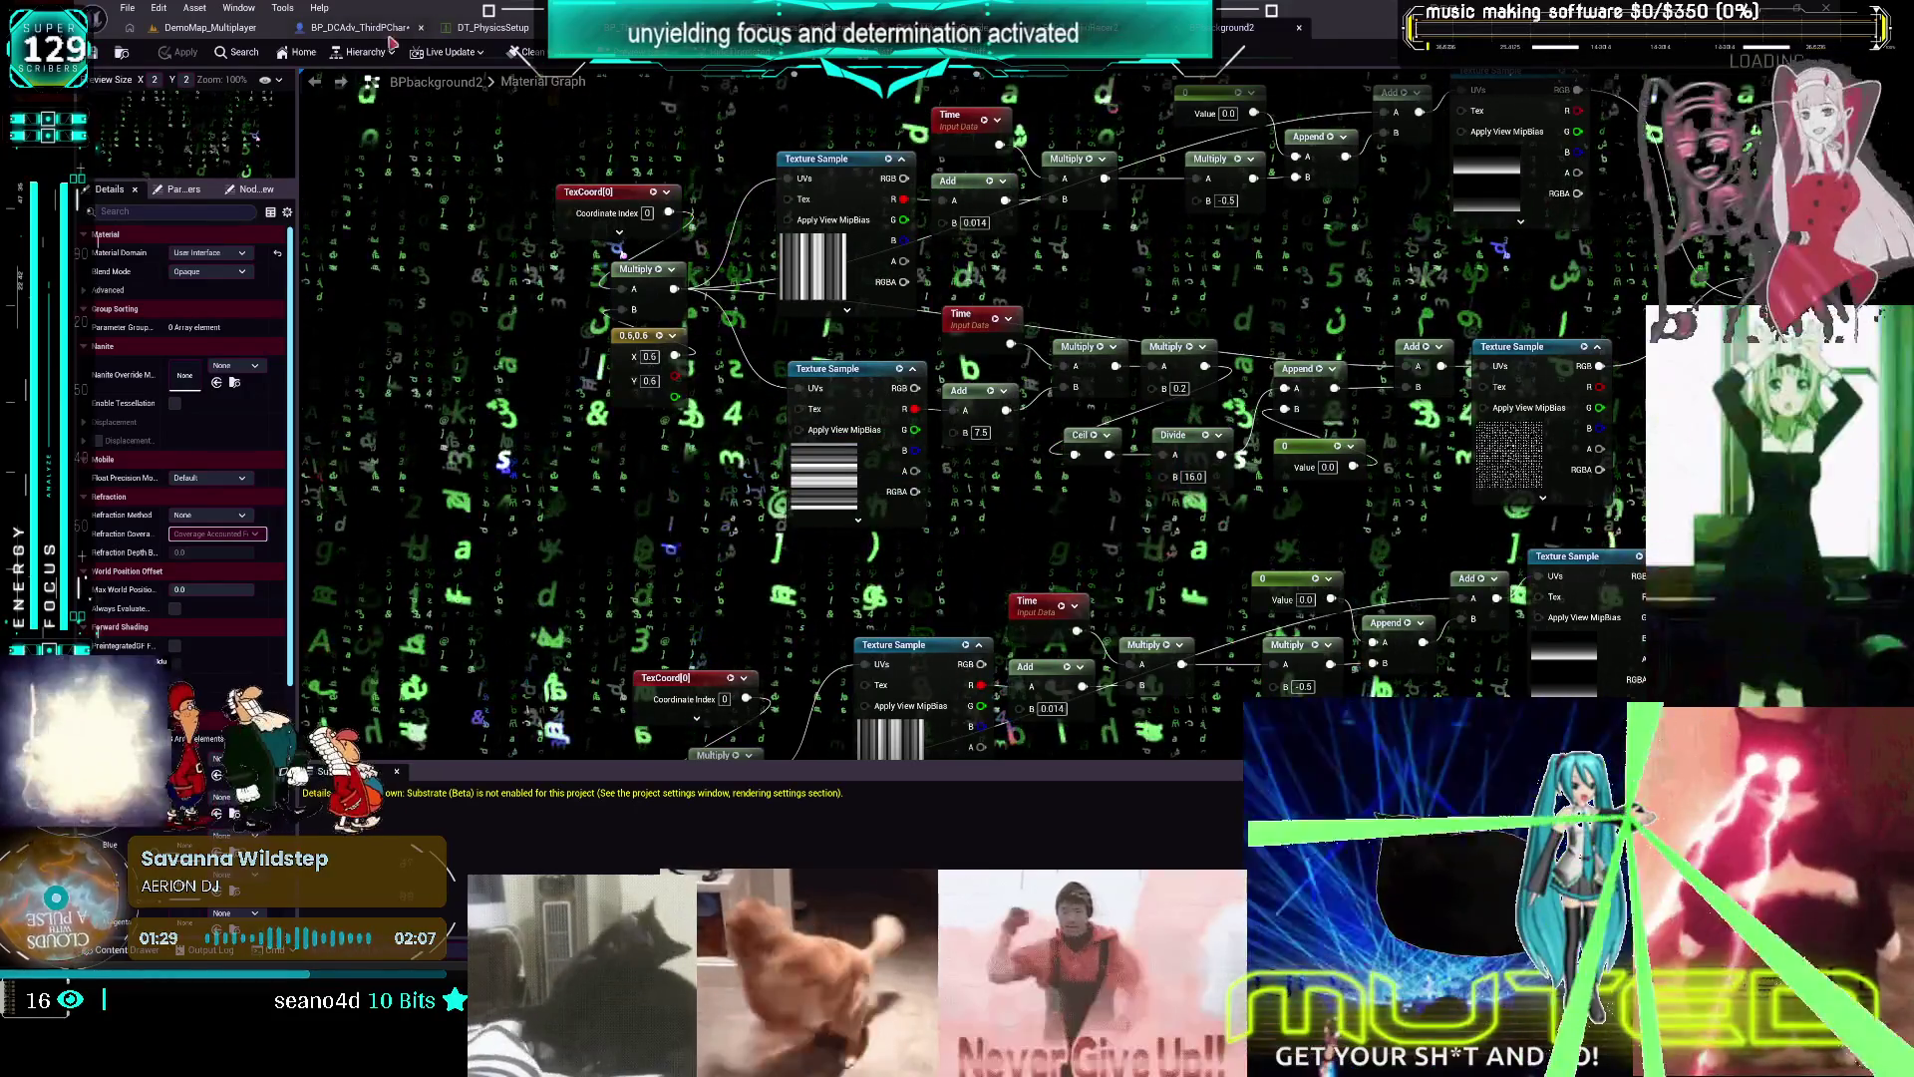
left_click(354, 27)
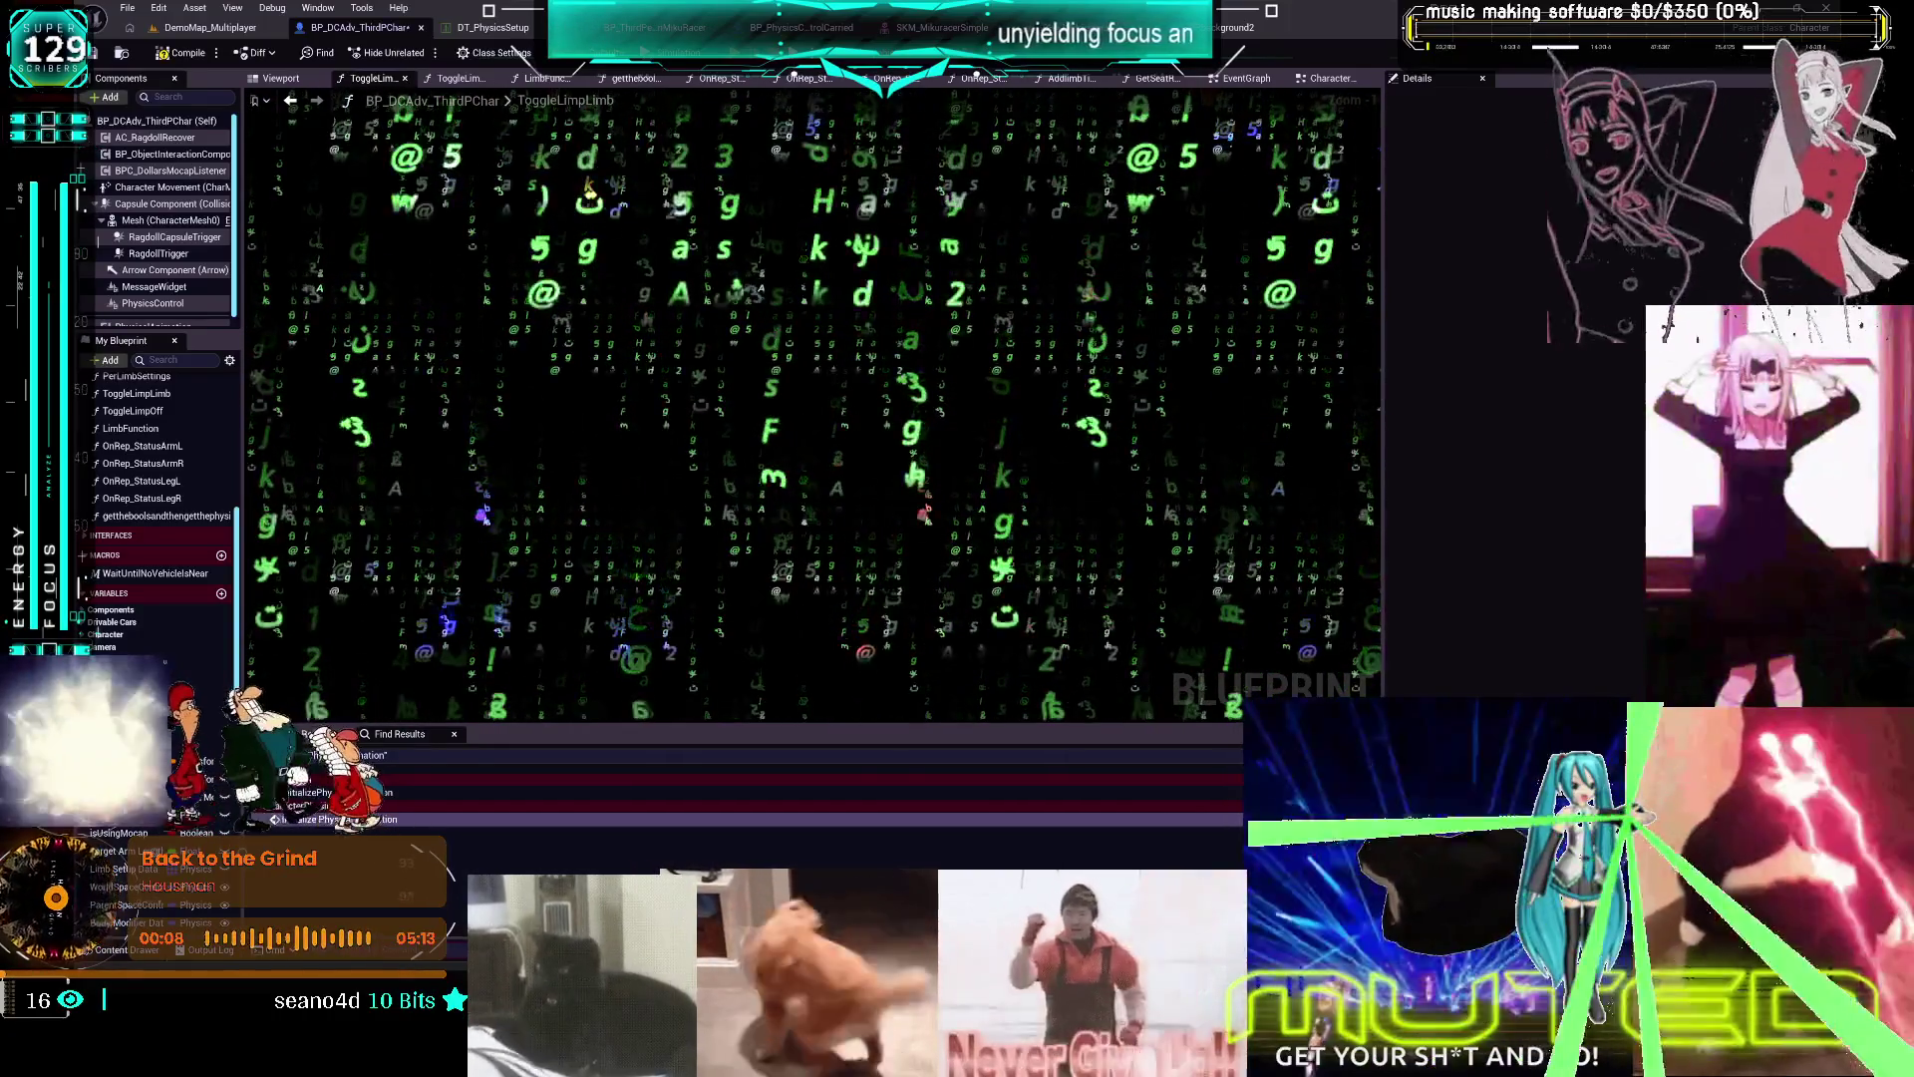
scroll(1077, 518, "down", 4)
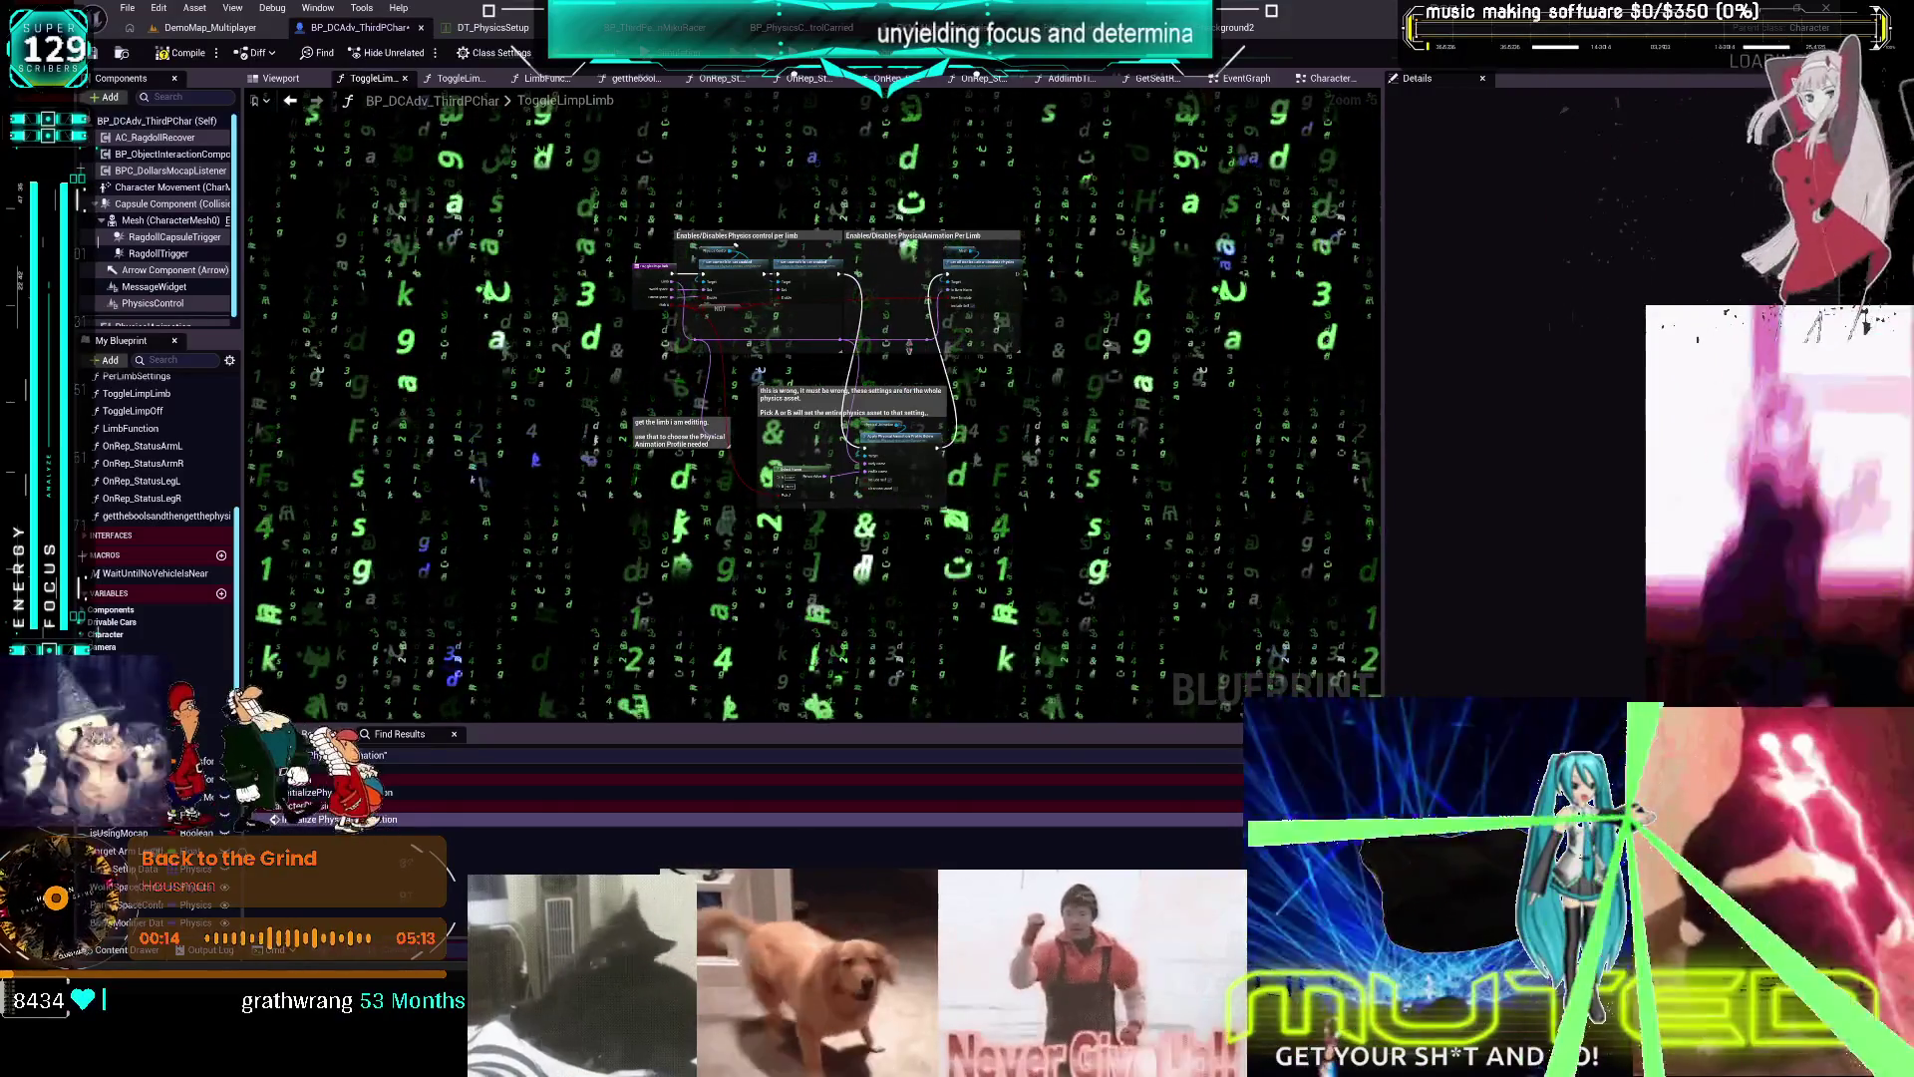
Cycle from the DT_PhysicsSetup table through the open editors back to the BPbackground2 material graph
left_click(492, 28)
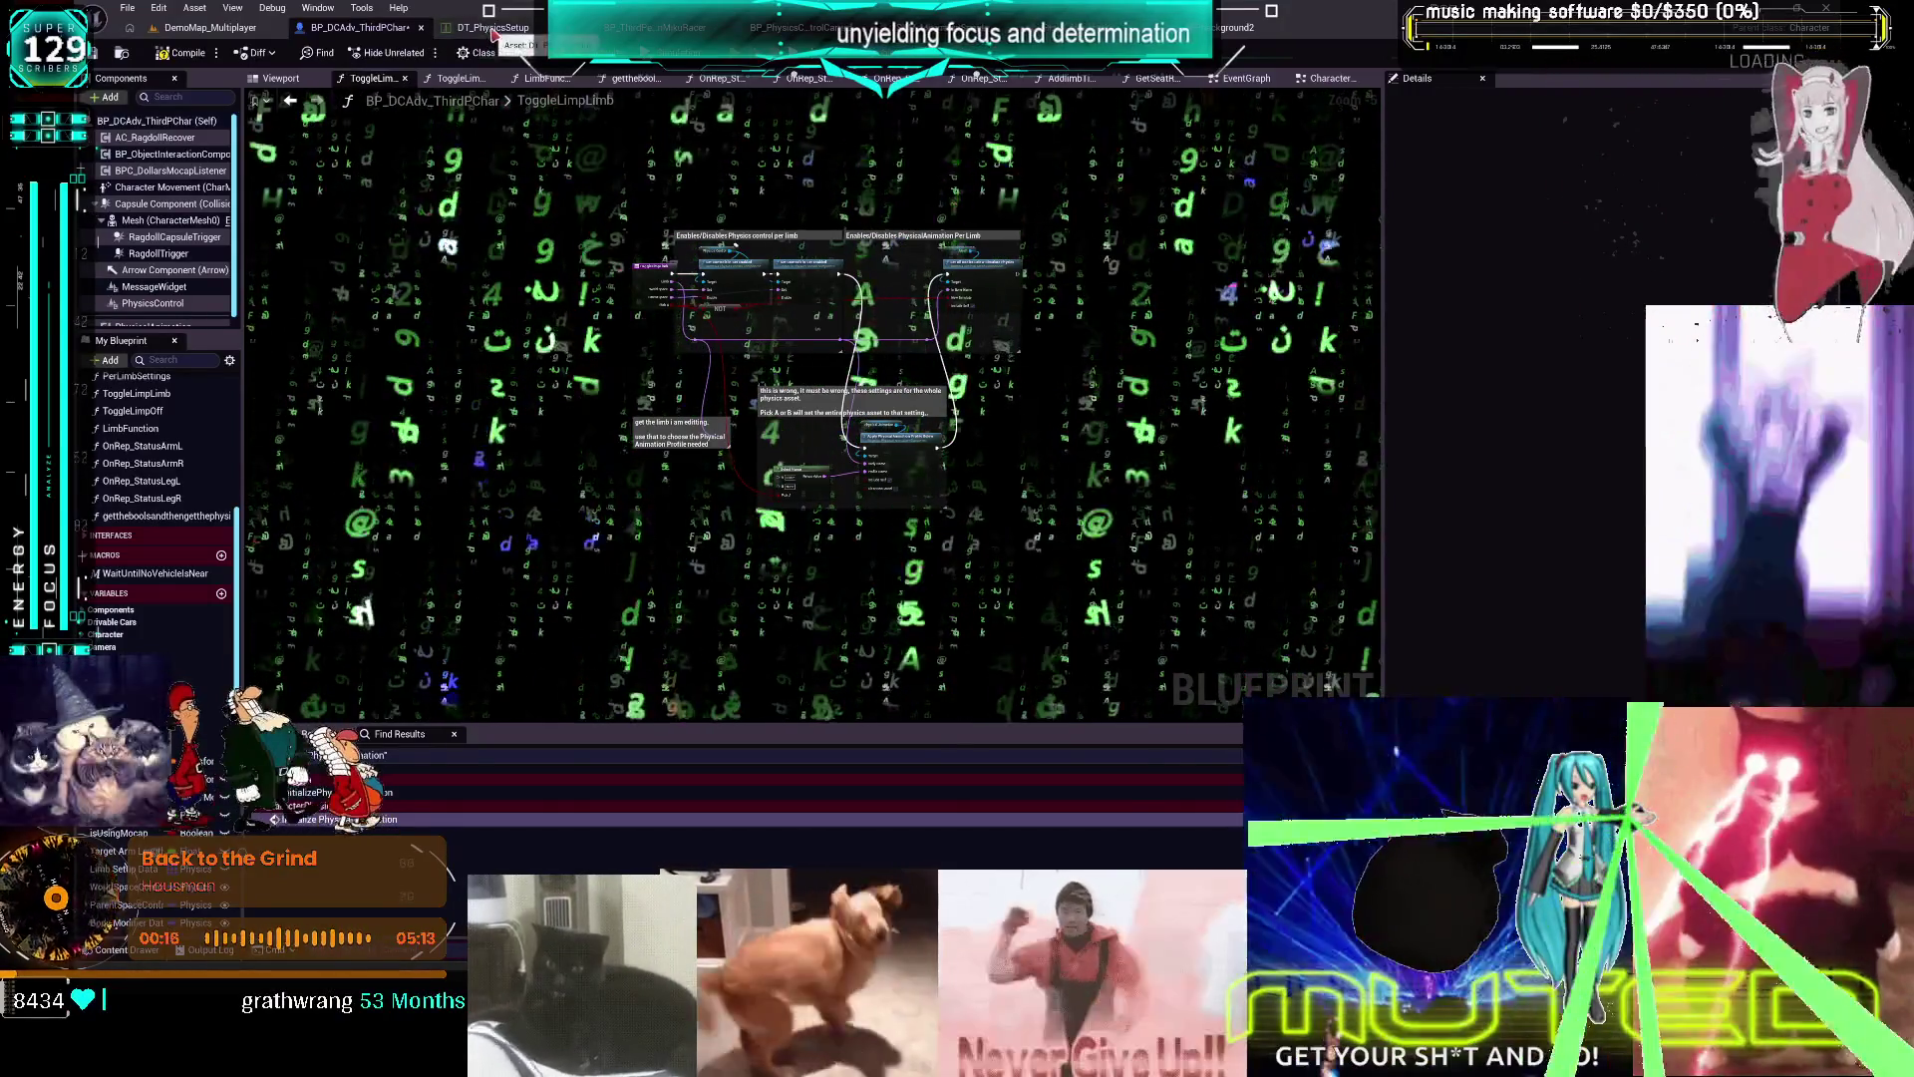
key("ctrl+Tab")
key("ctrl+Tab")
key("ctrl+Tab")
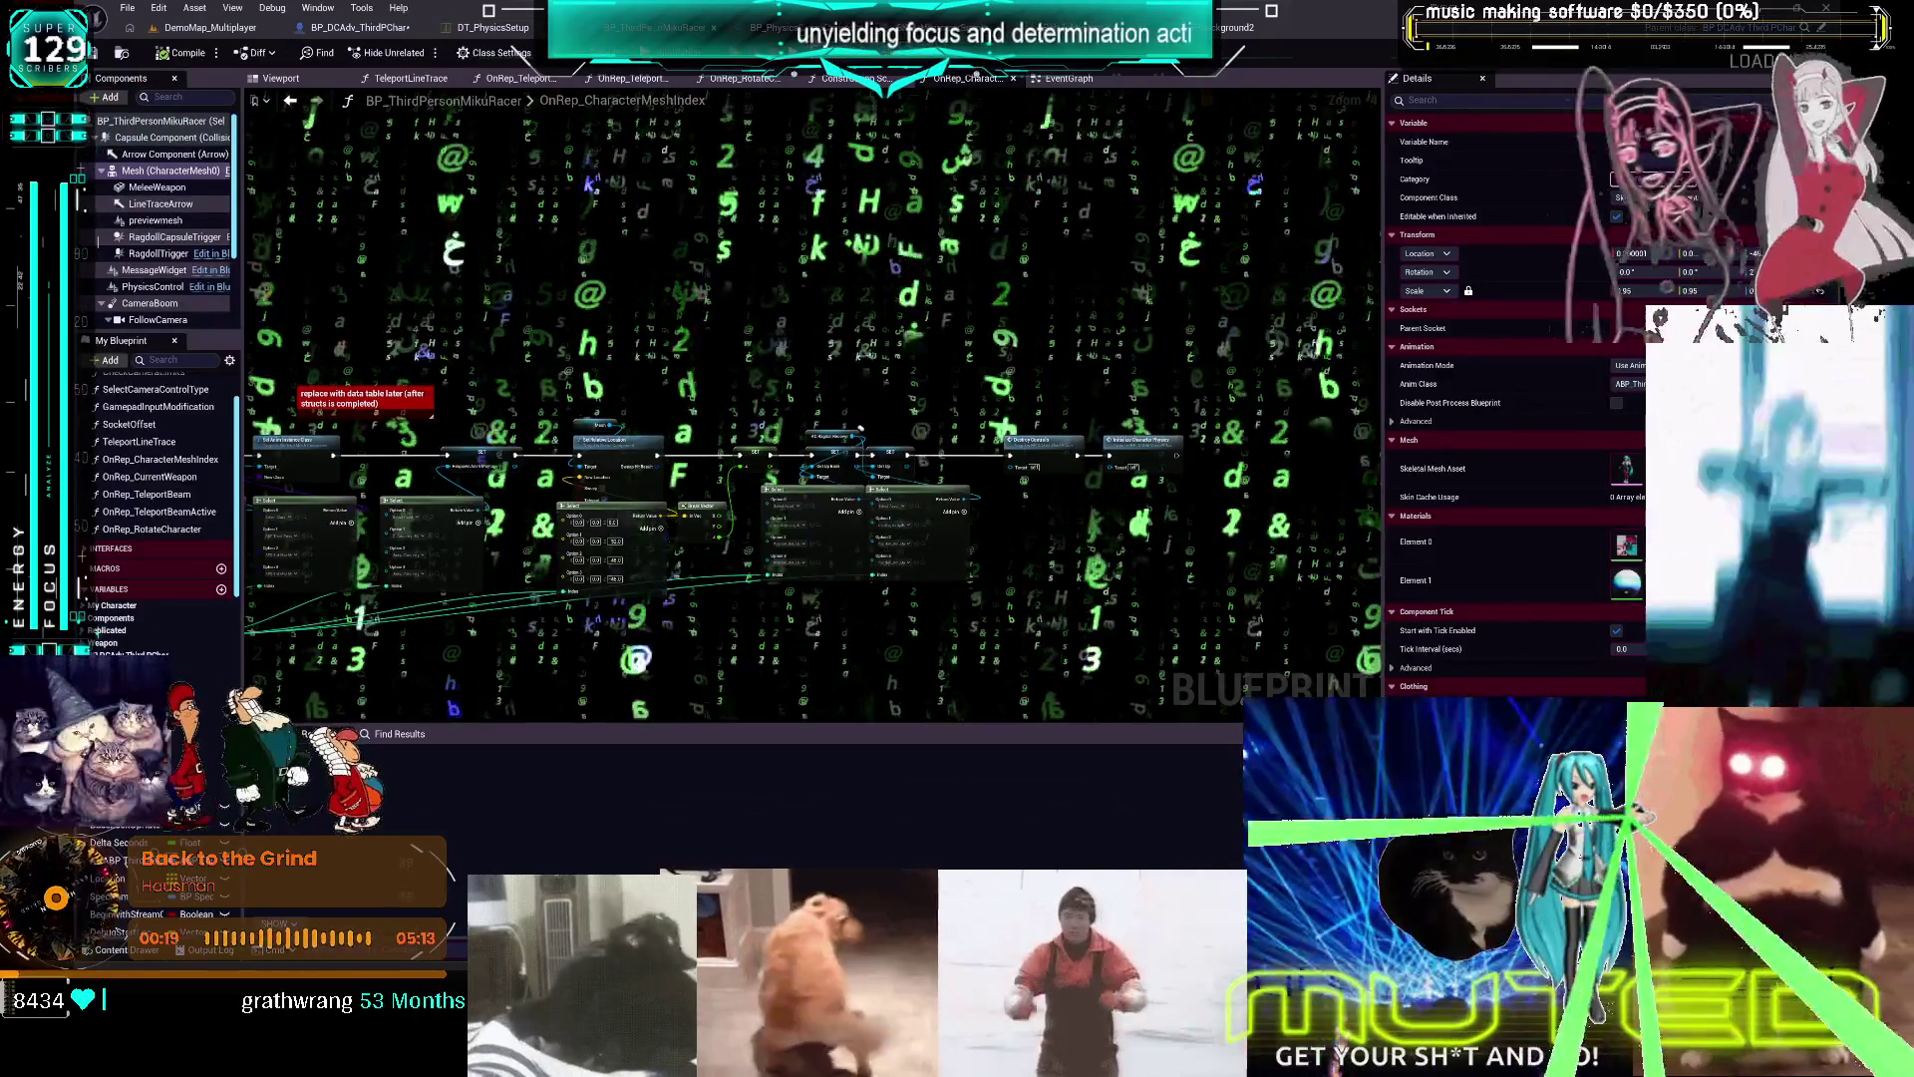
key("ctrl+Tab")
key("ctrl+Tab")
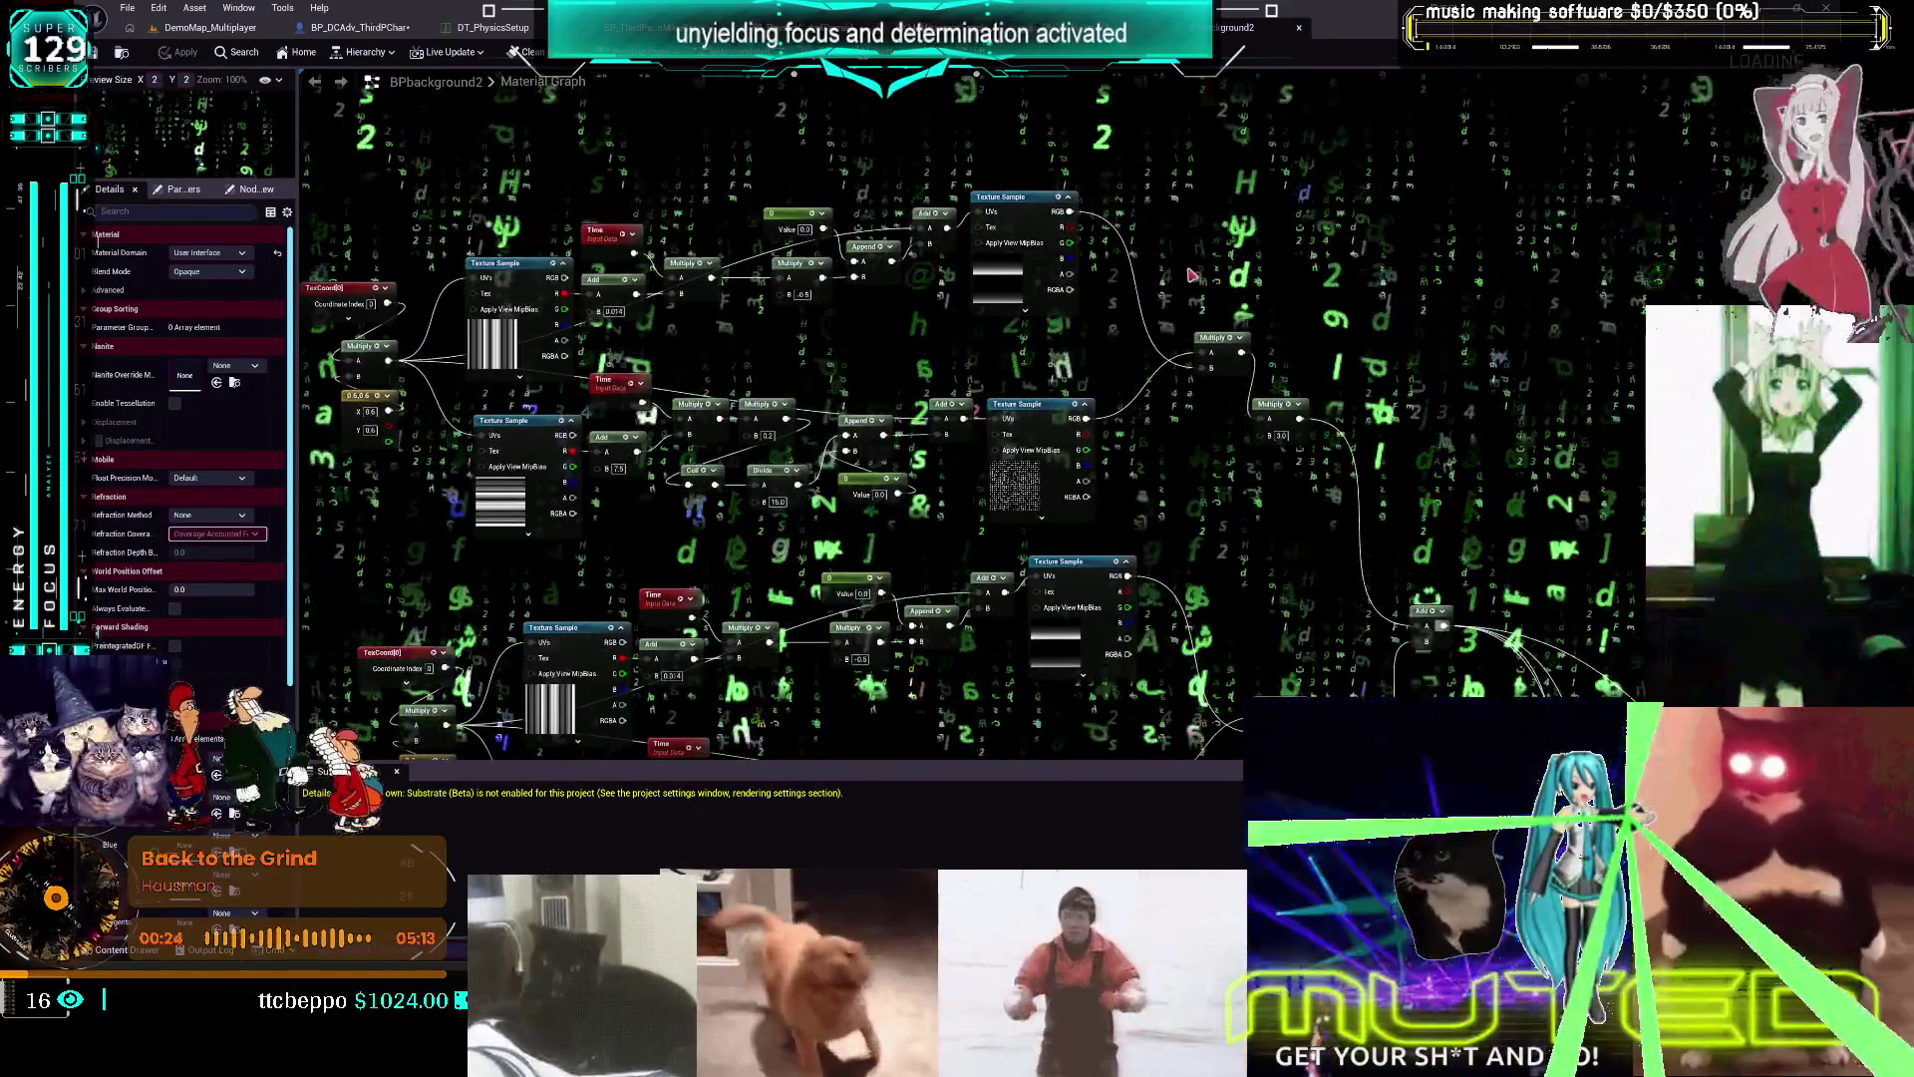
Add a Multiply node and a Constant3Vector colour node to the BPbackground2 material
left_click(1193, 275)
scroll(1239, 280, "up", 2)
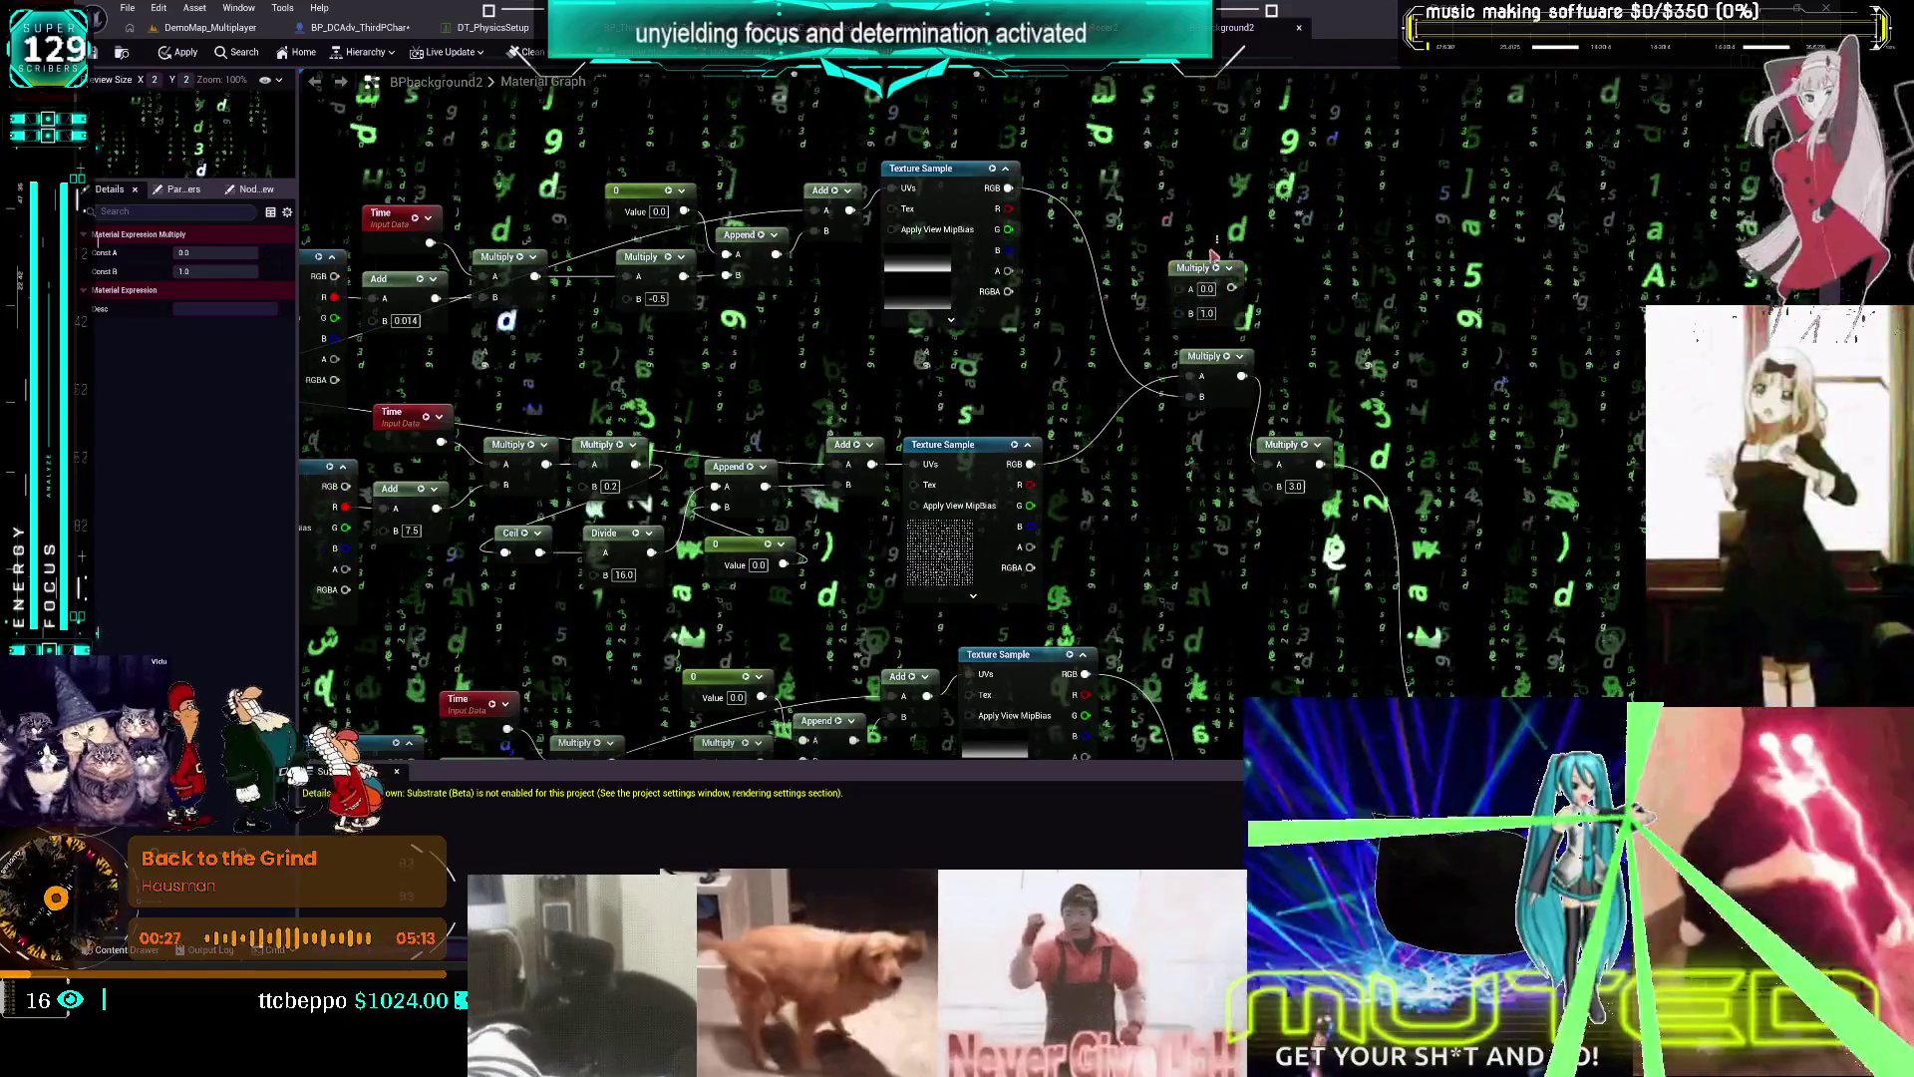
left_click(1223, 187)
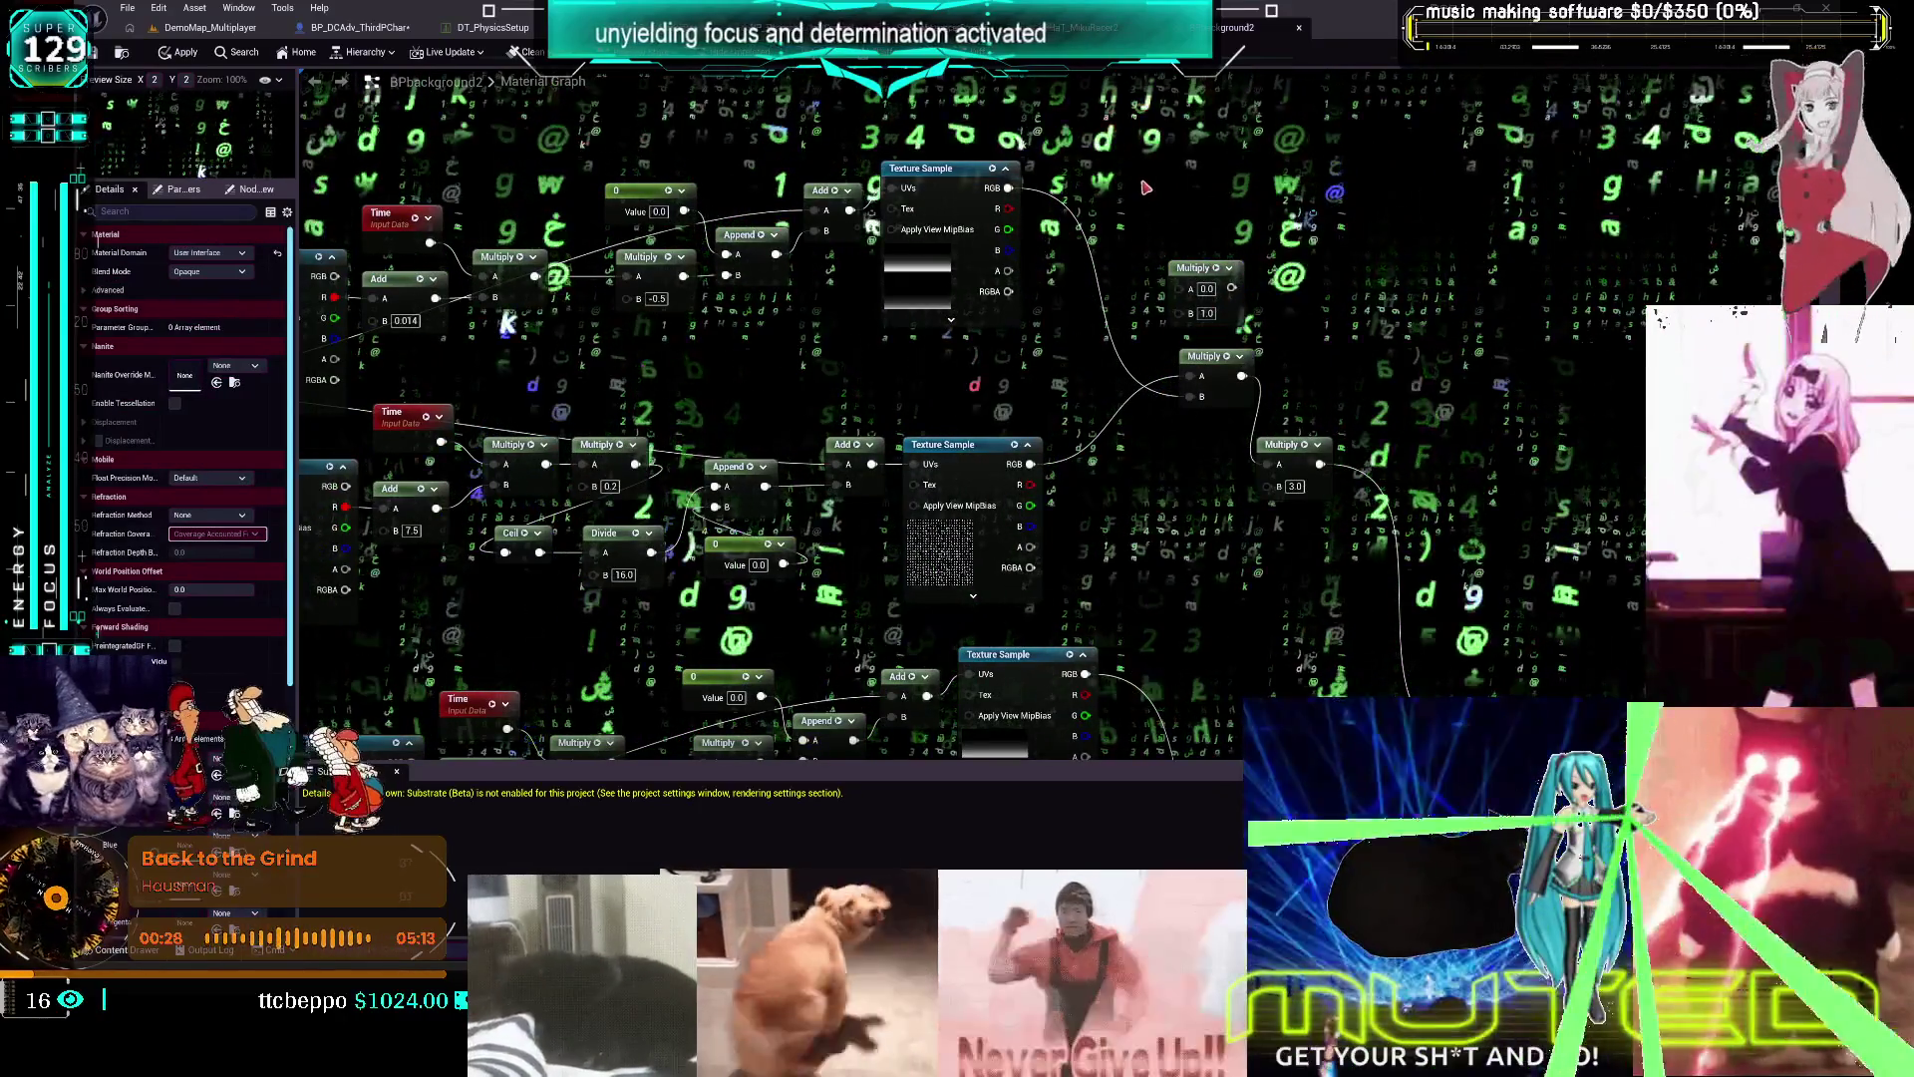
left_click(1144, 186)
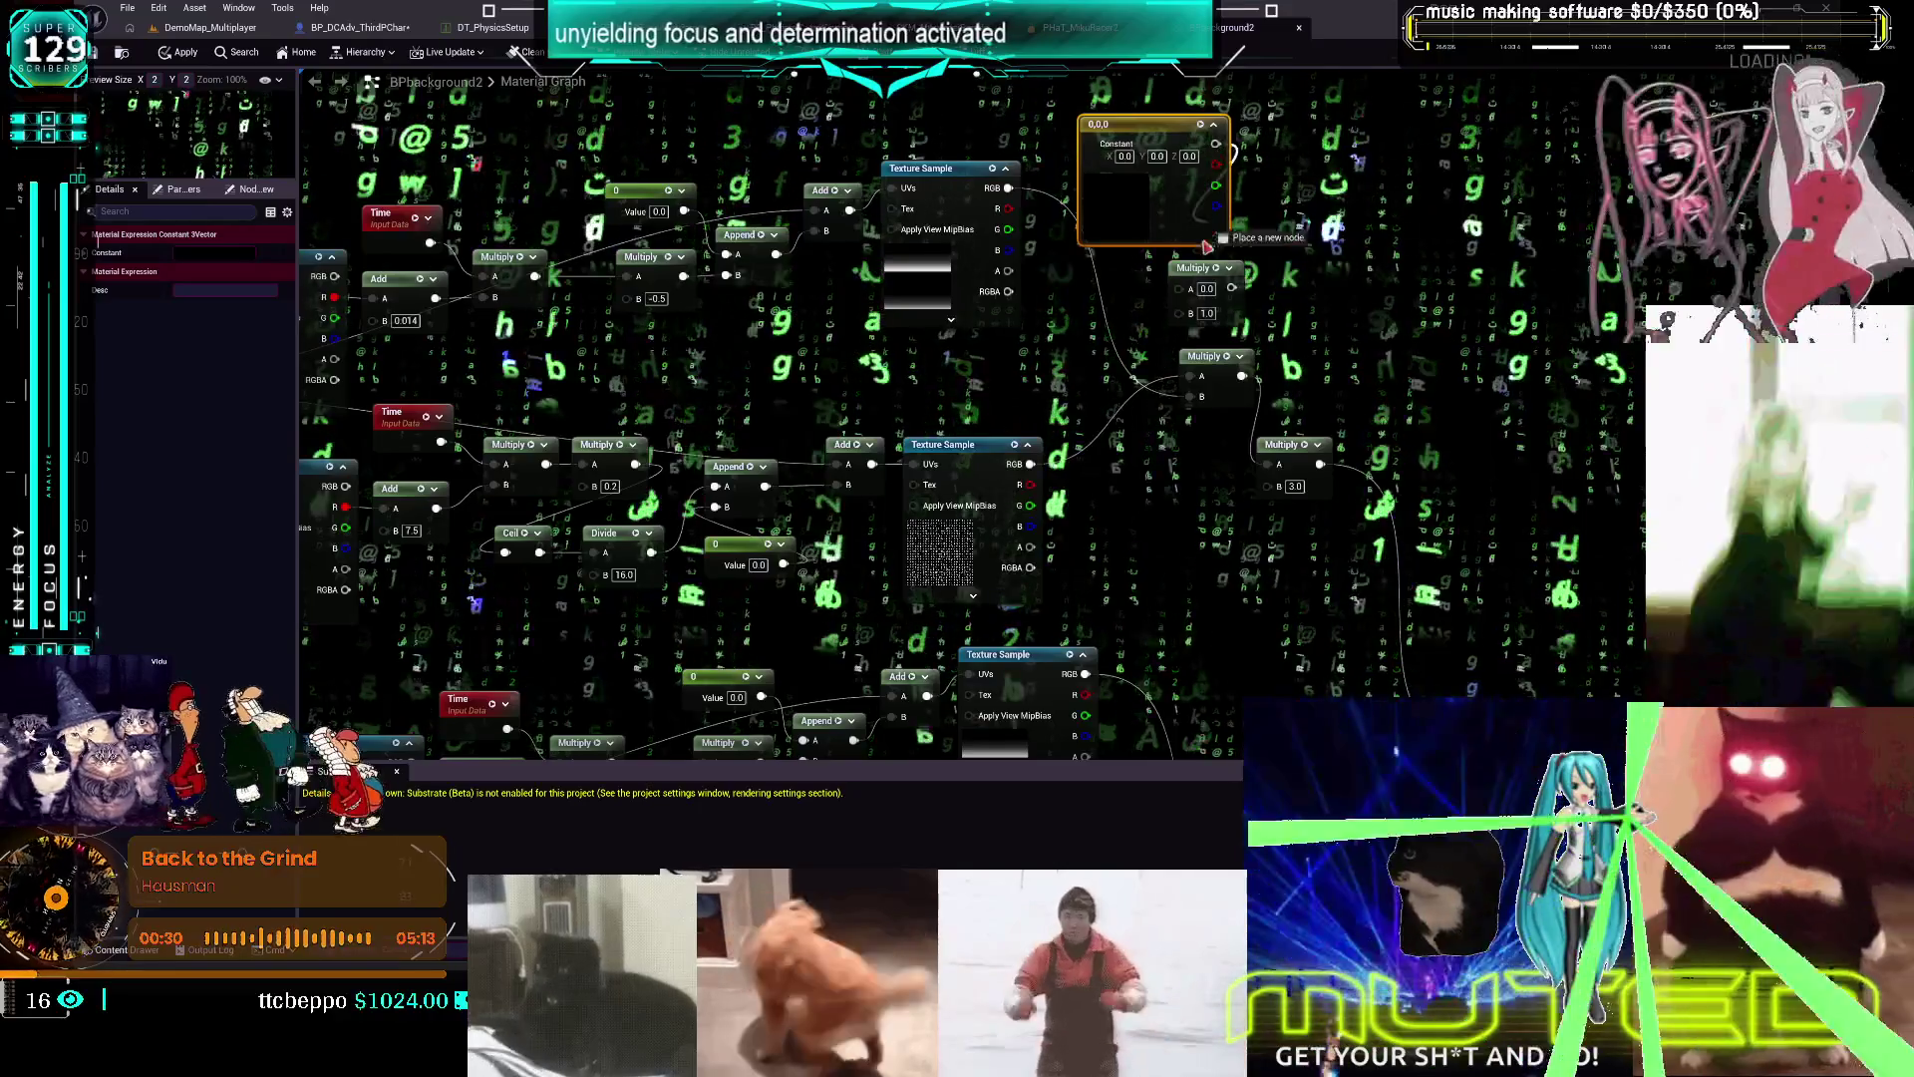
left_click(1069, 370)
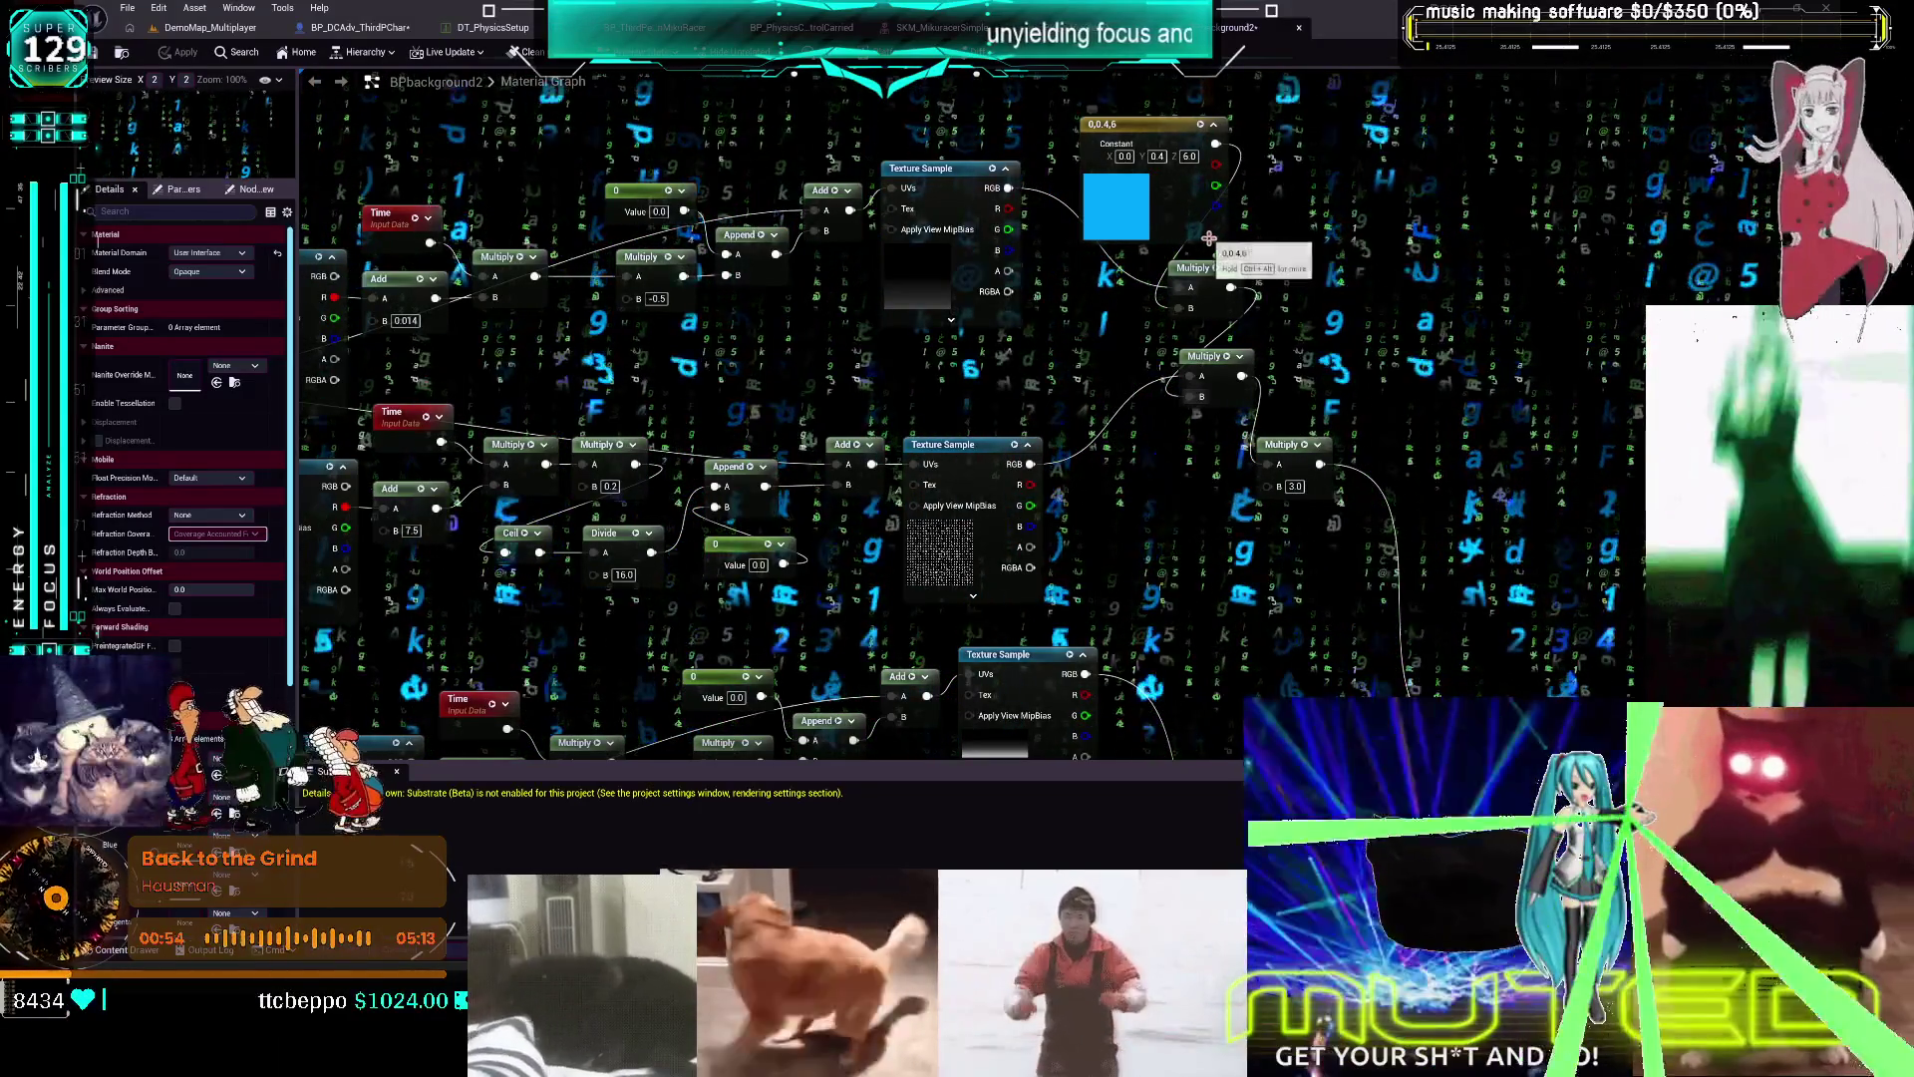
Change the blue colour constant to pink and close the BPbackground2 material editor
left_click(1125, 222)
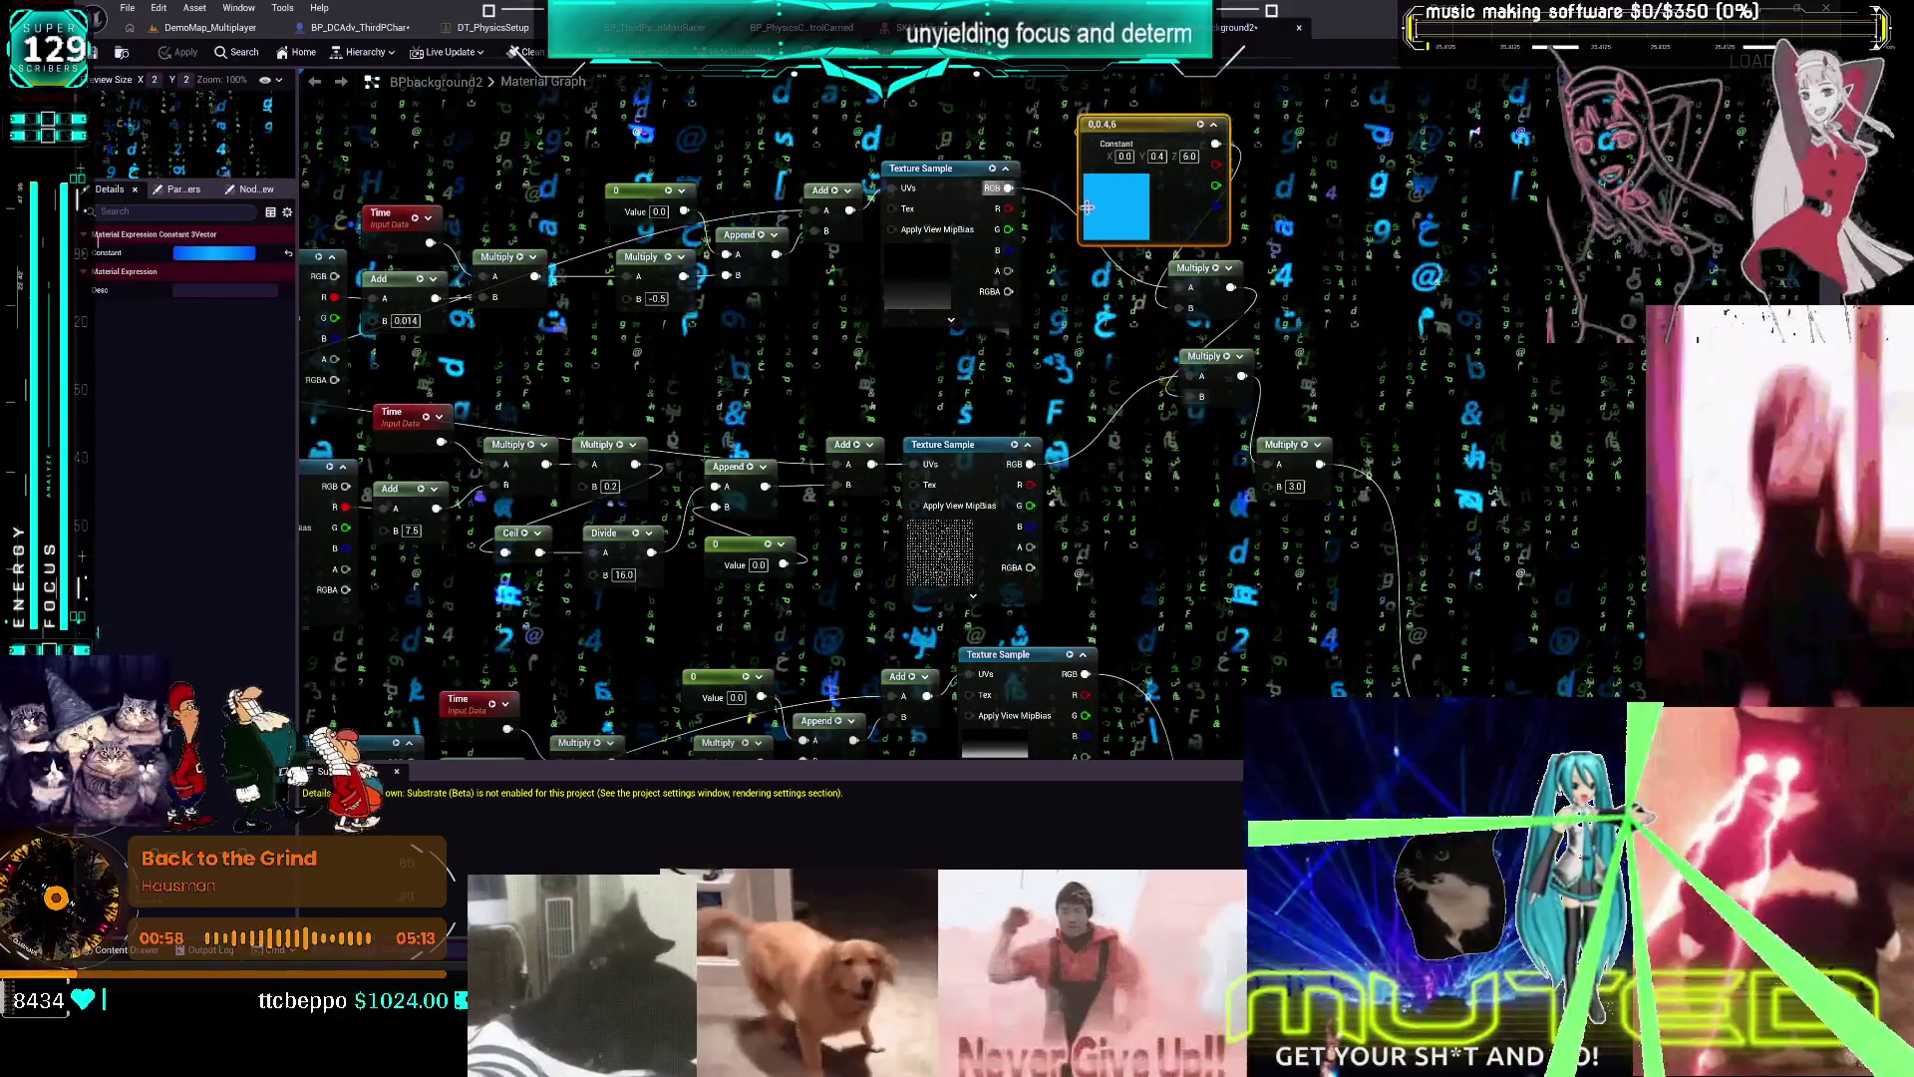
left_click_drag(1224, 269, 1220, 264)
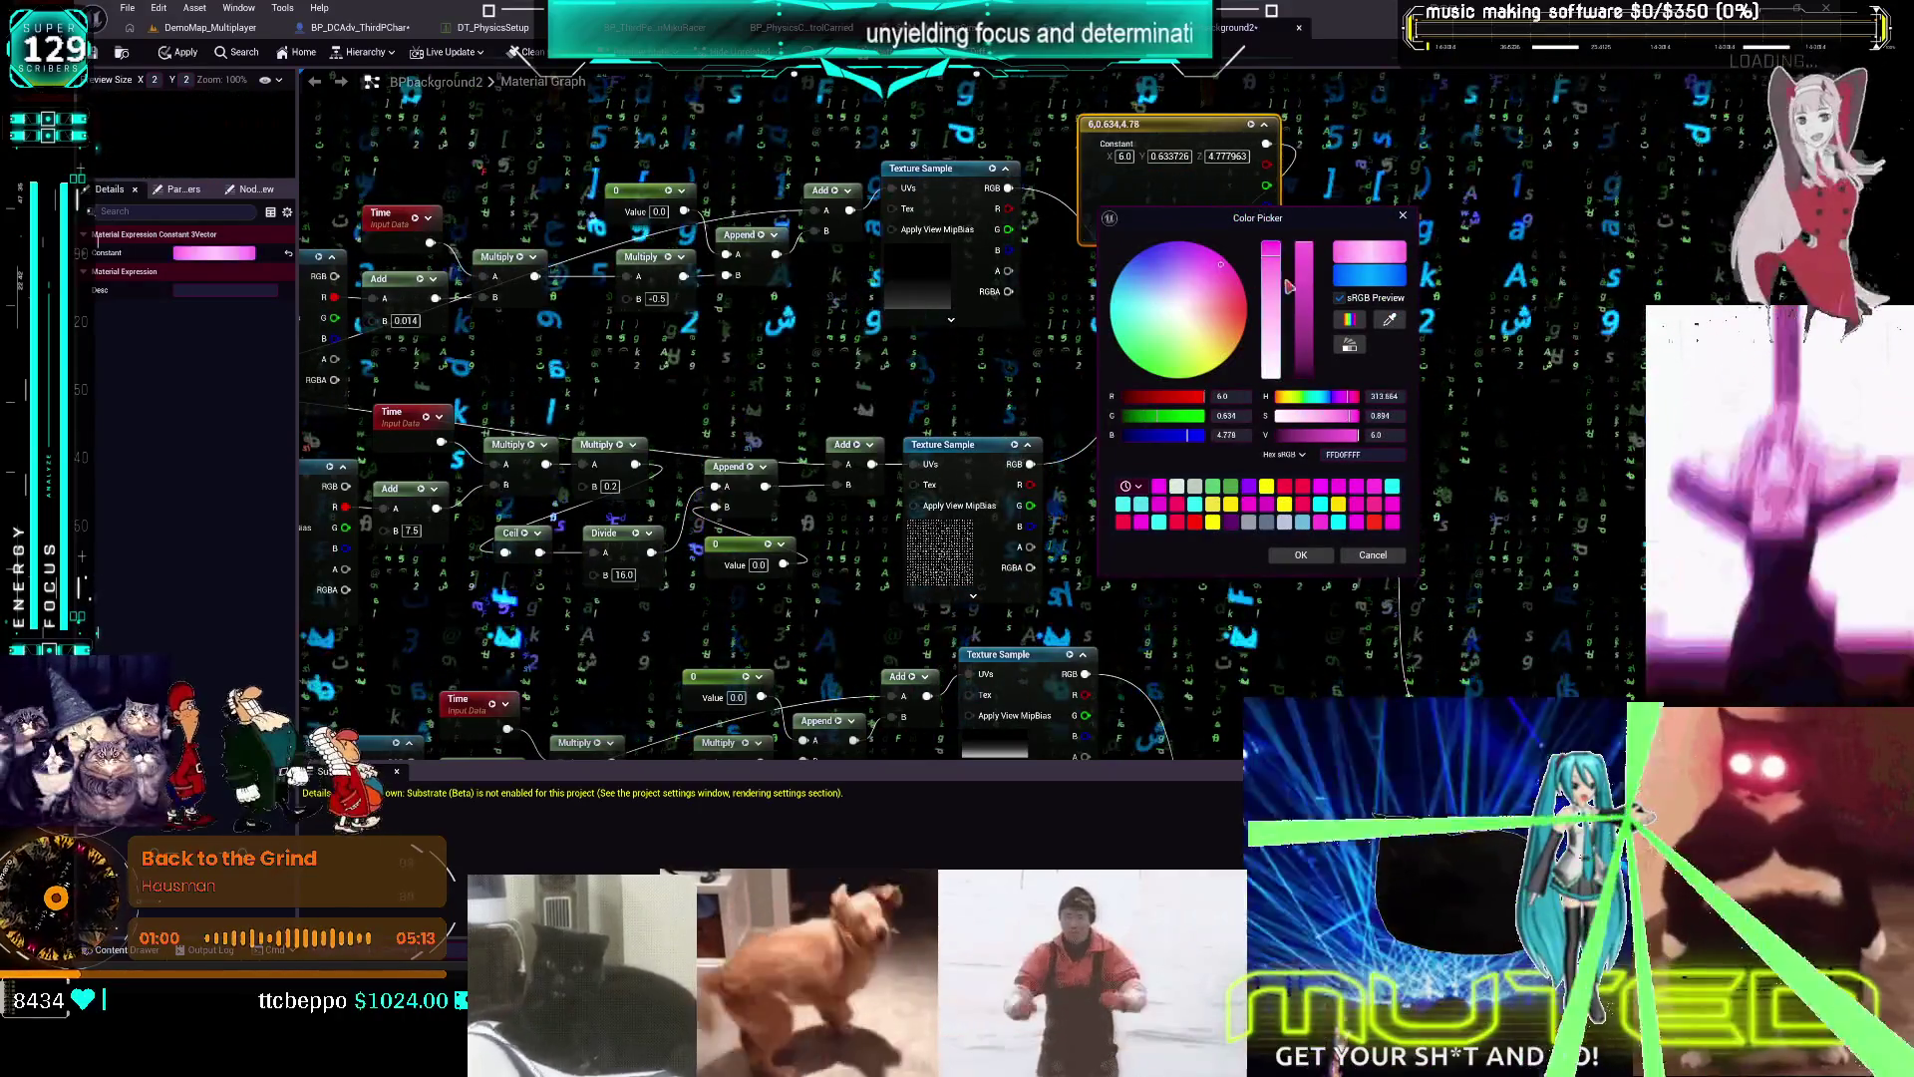
left_click(881, 400)
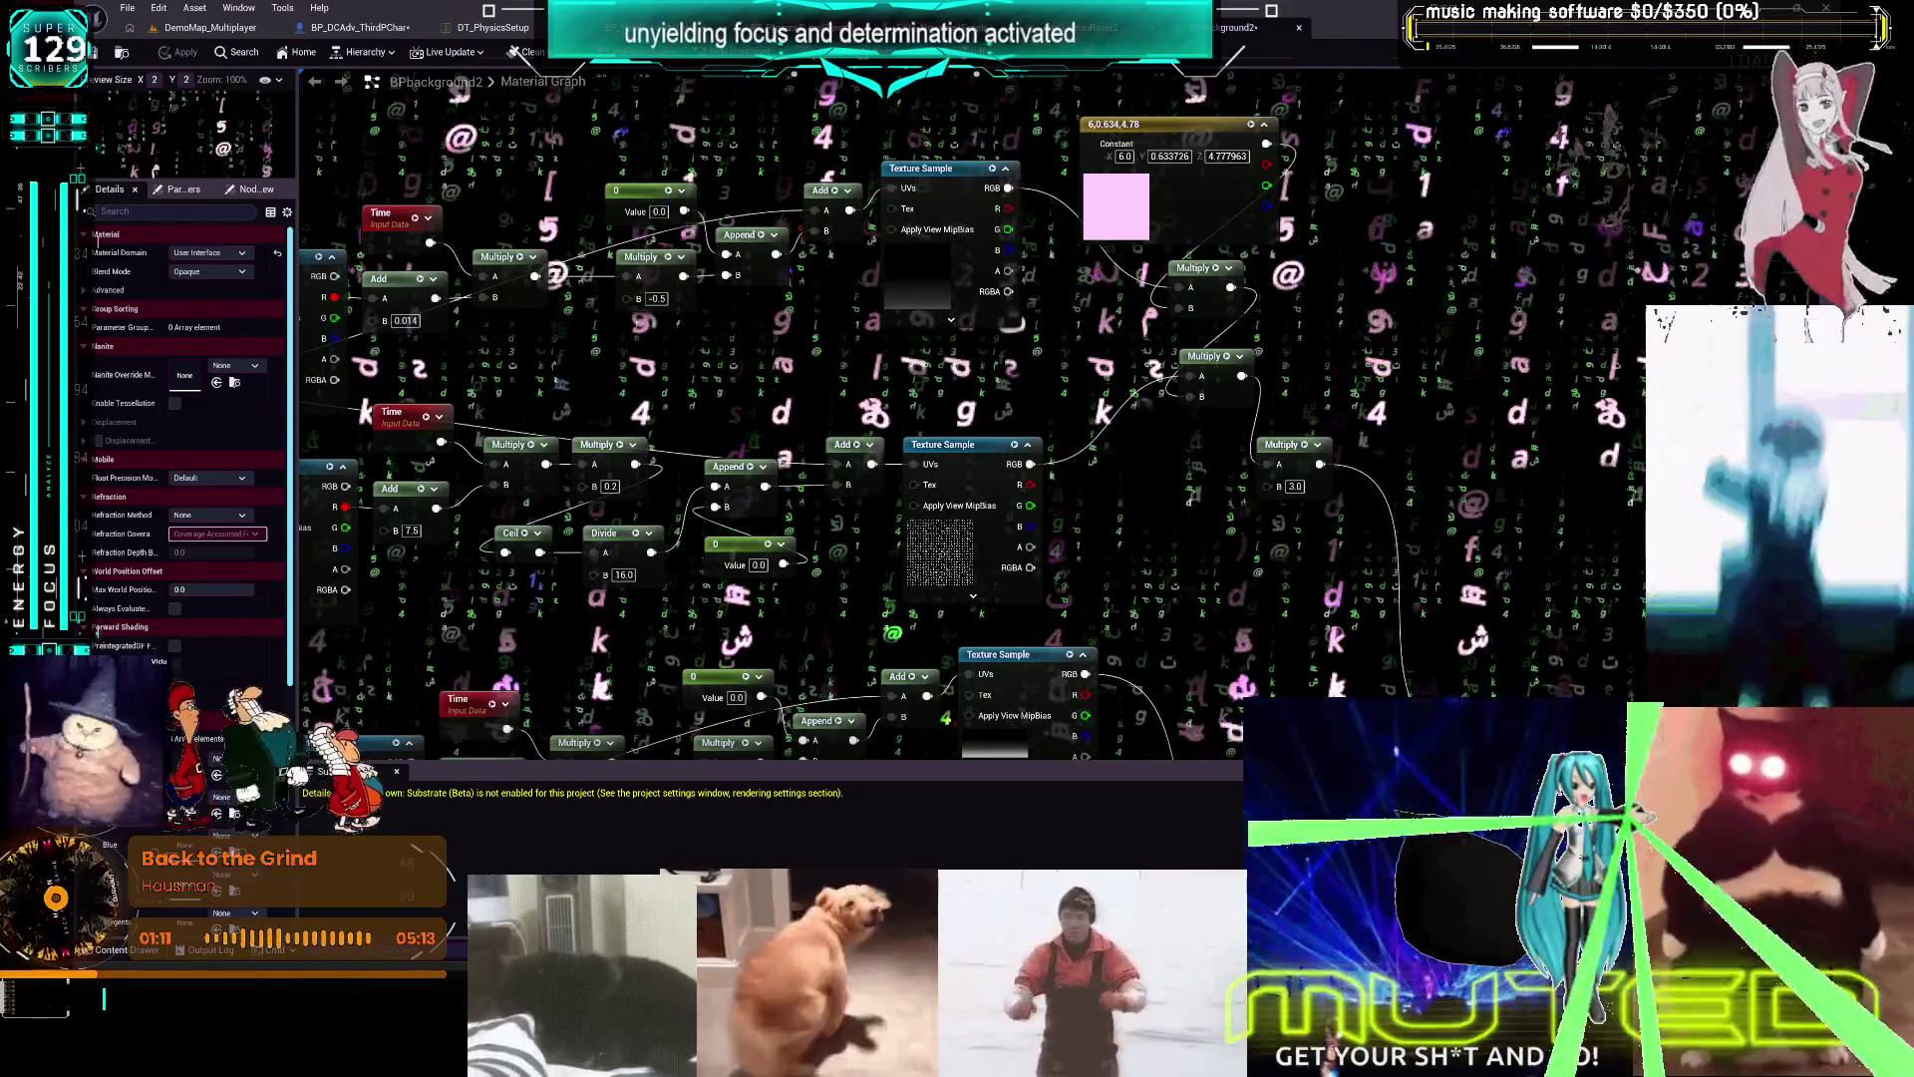
left_click(1297, 29)
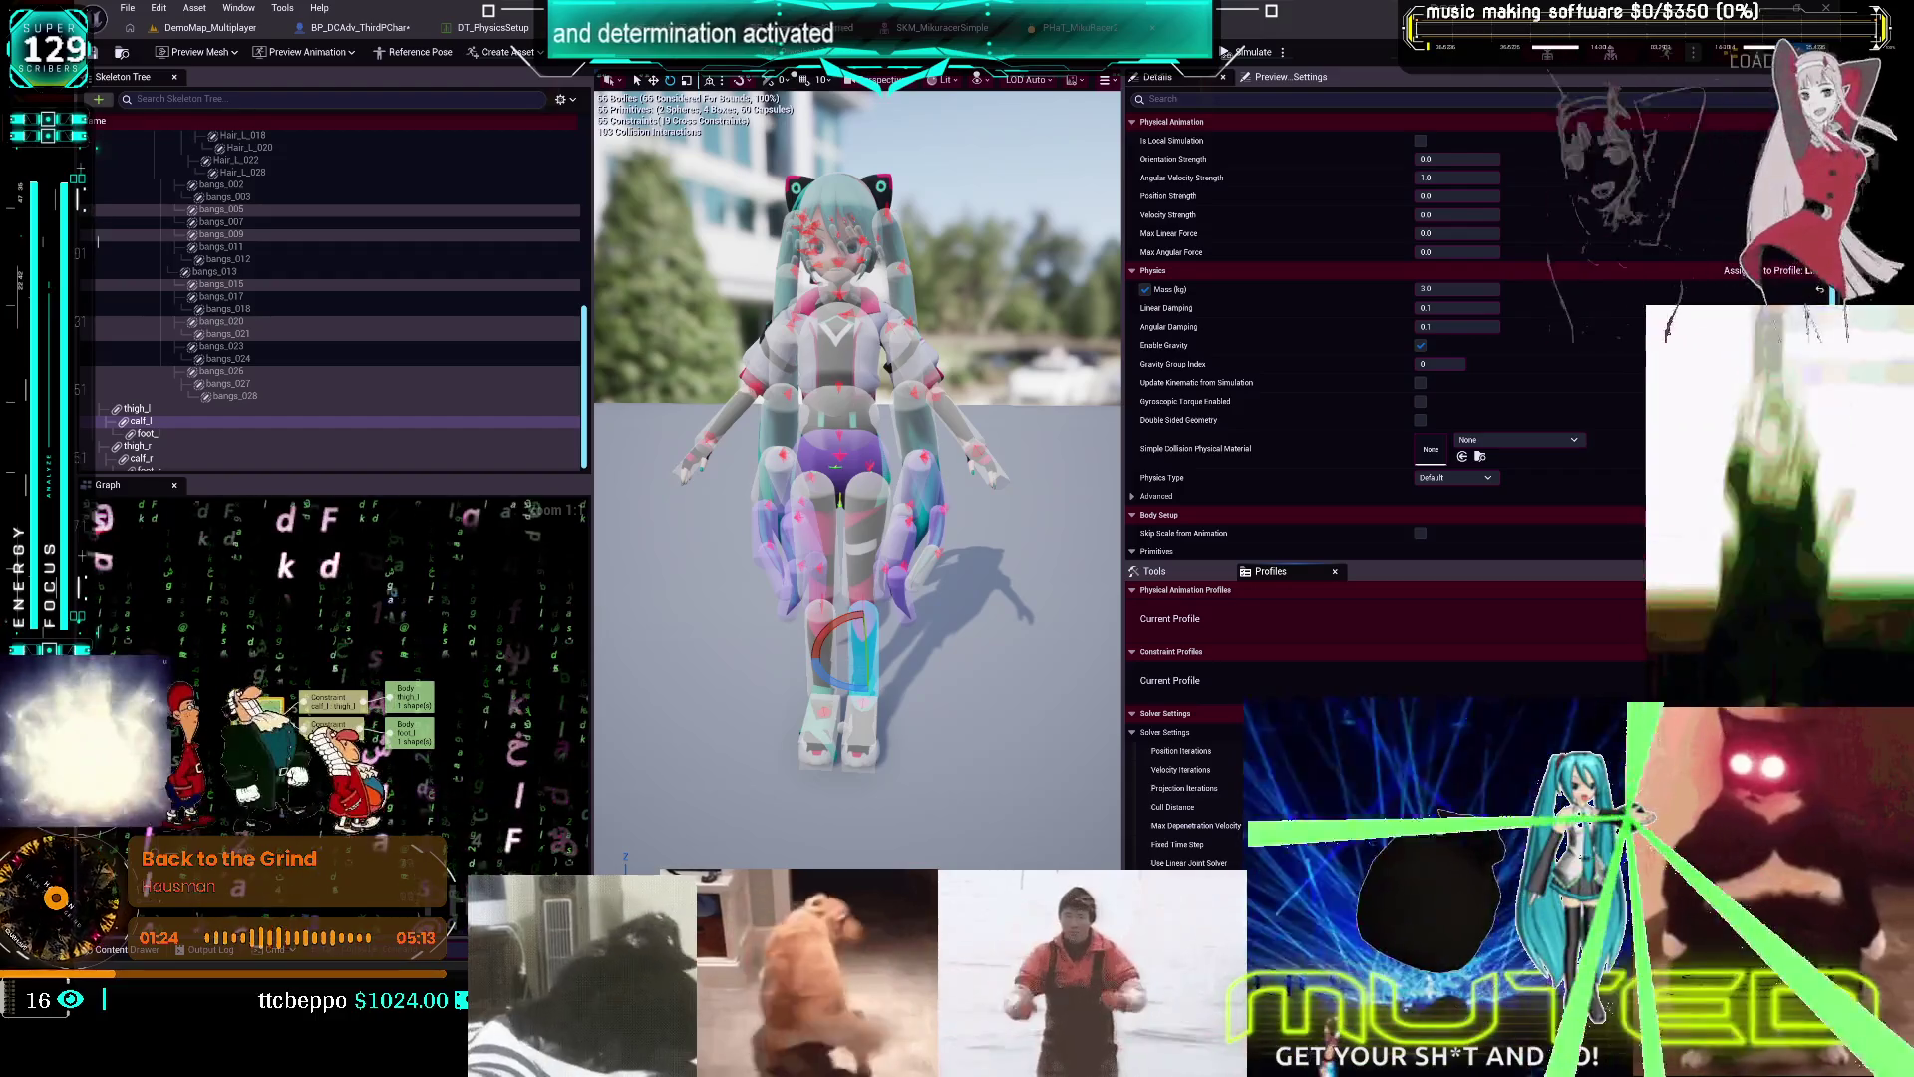
Undo the last physics asset change, return to ToggleLimpLimb and start a wire from Set Controls
key("ctrl+z")
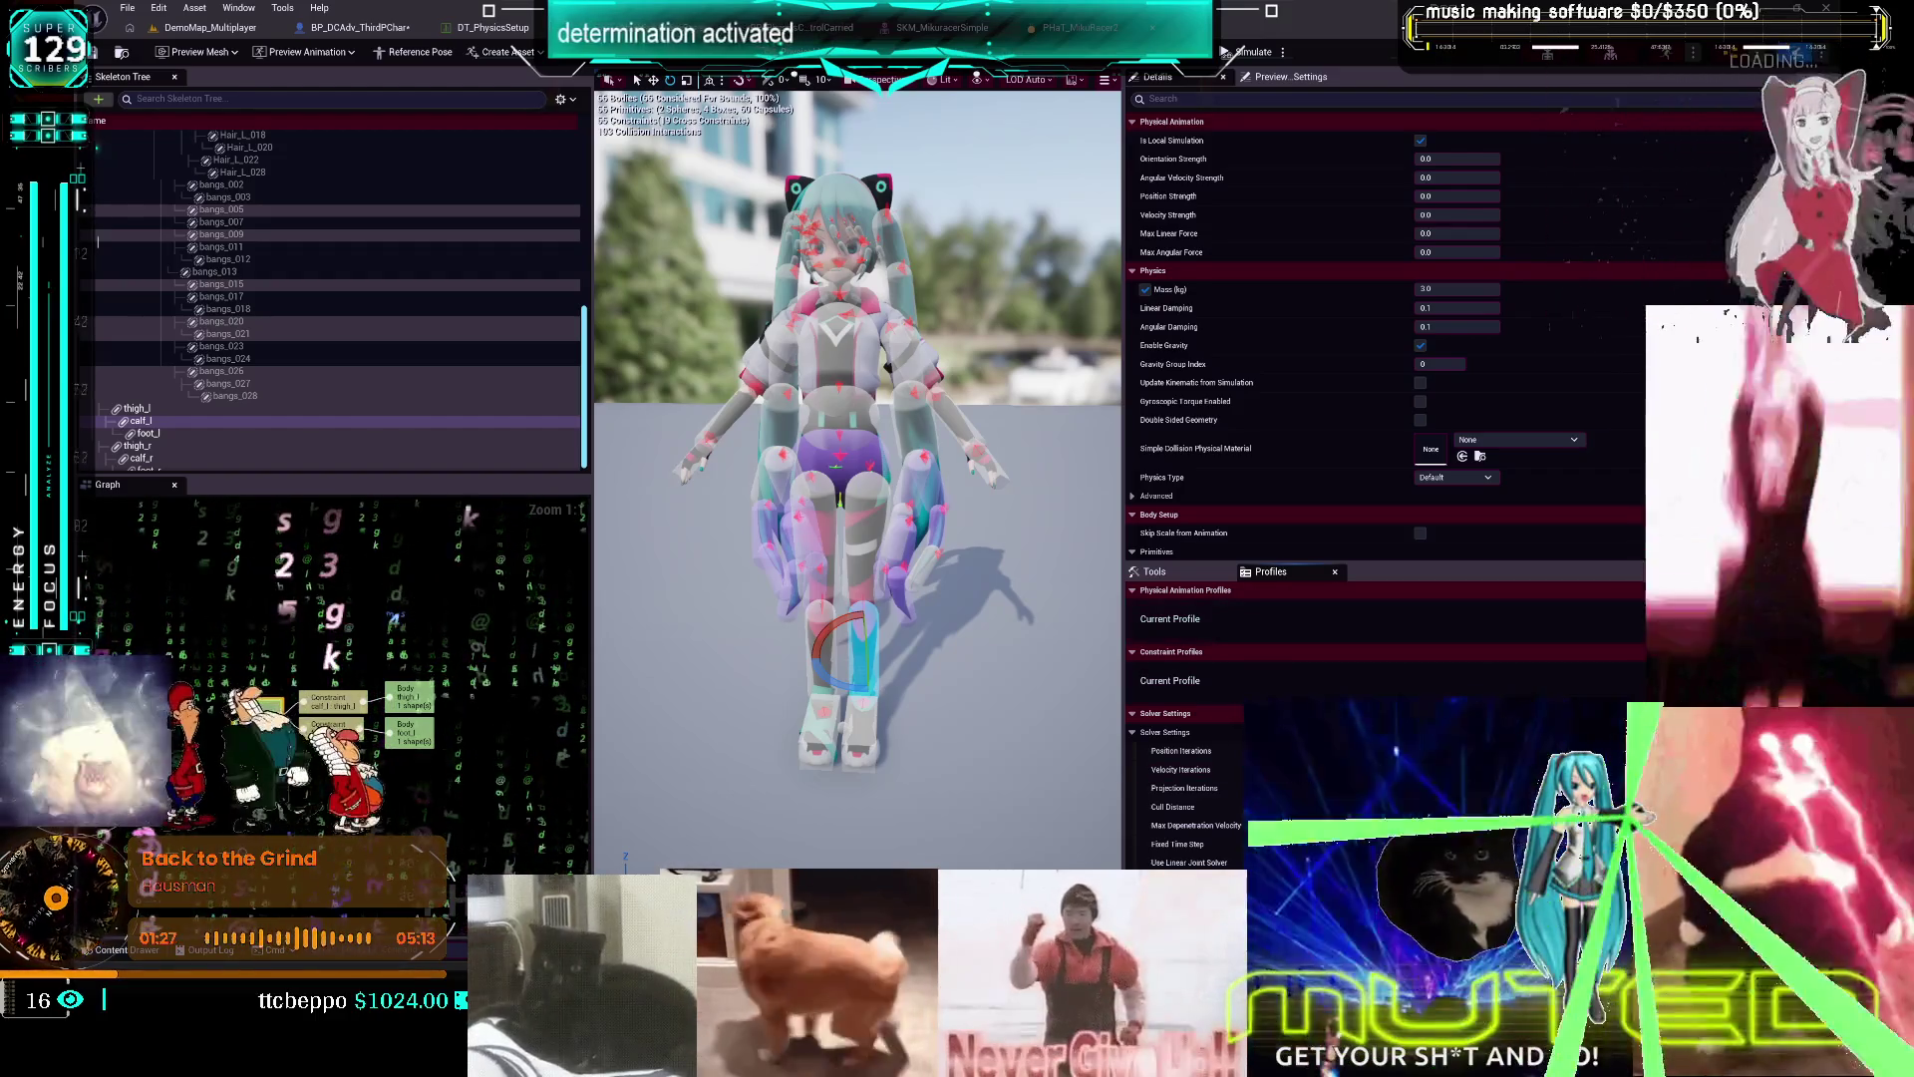
left_click(354, 28)
scroll(835, 325, "up", 4)
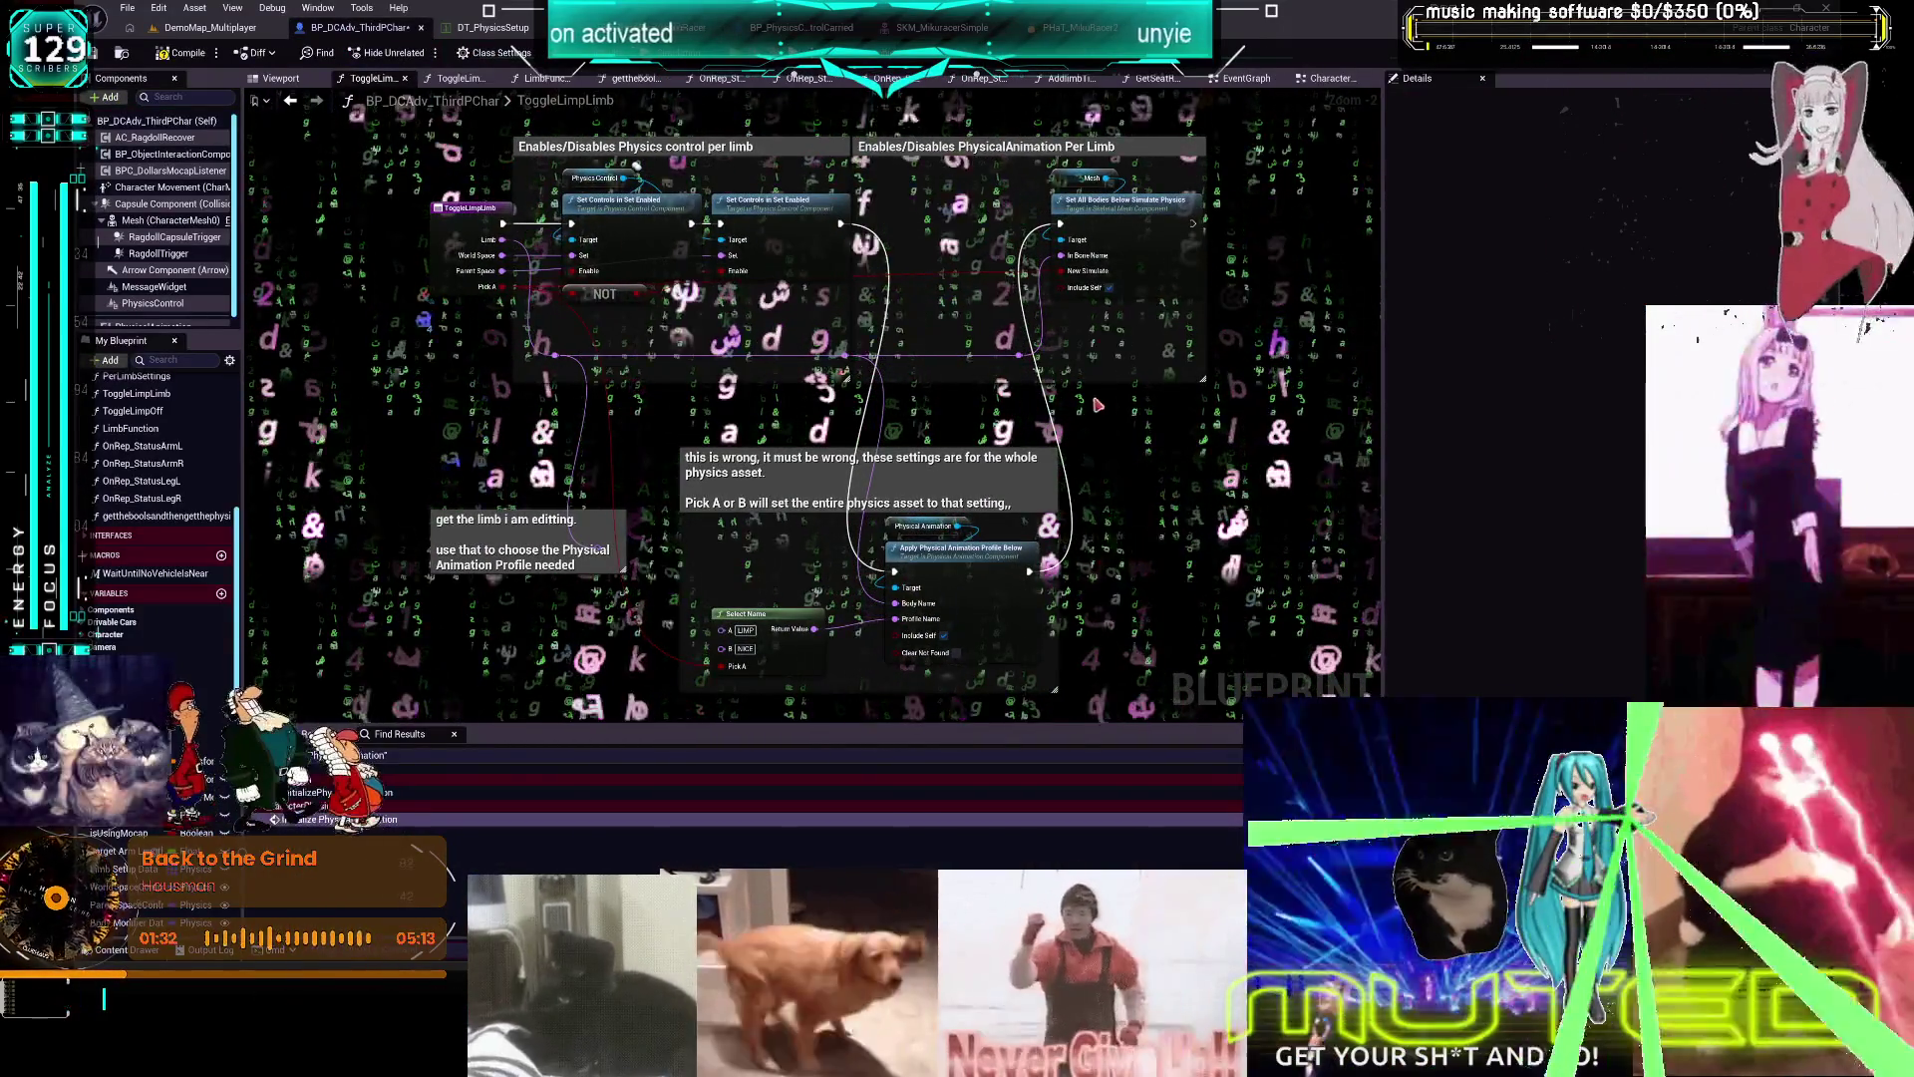
left_click_drag(840, 223, 1059, 223)
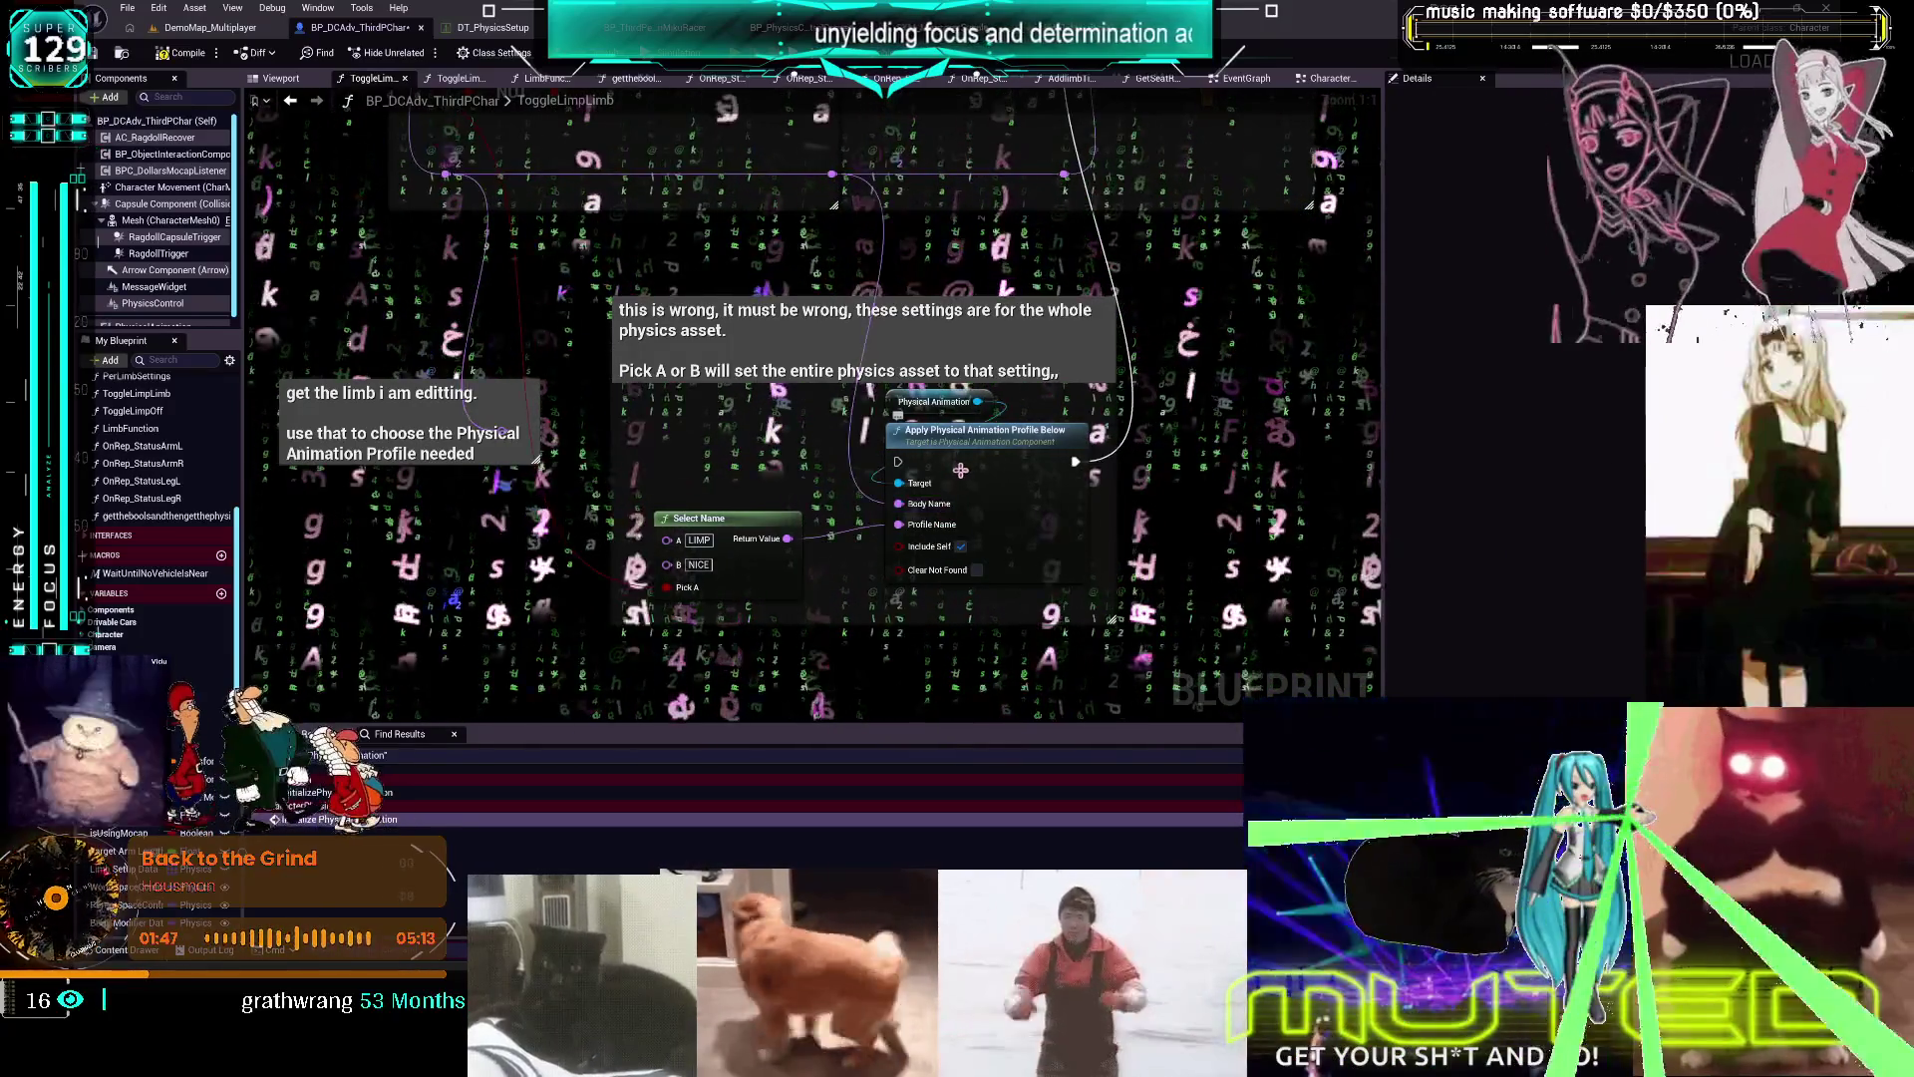
Connect the Set Controls exec output to Apply Physical Animation Profile Below, then select the 'wrong settings' comment
left_click_drag(1186, 263, 1186, 407)
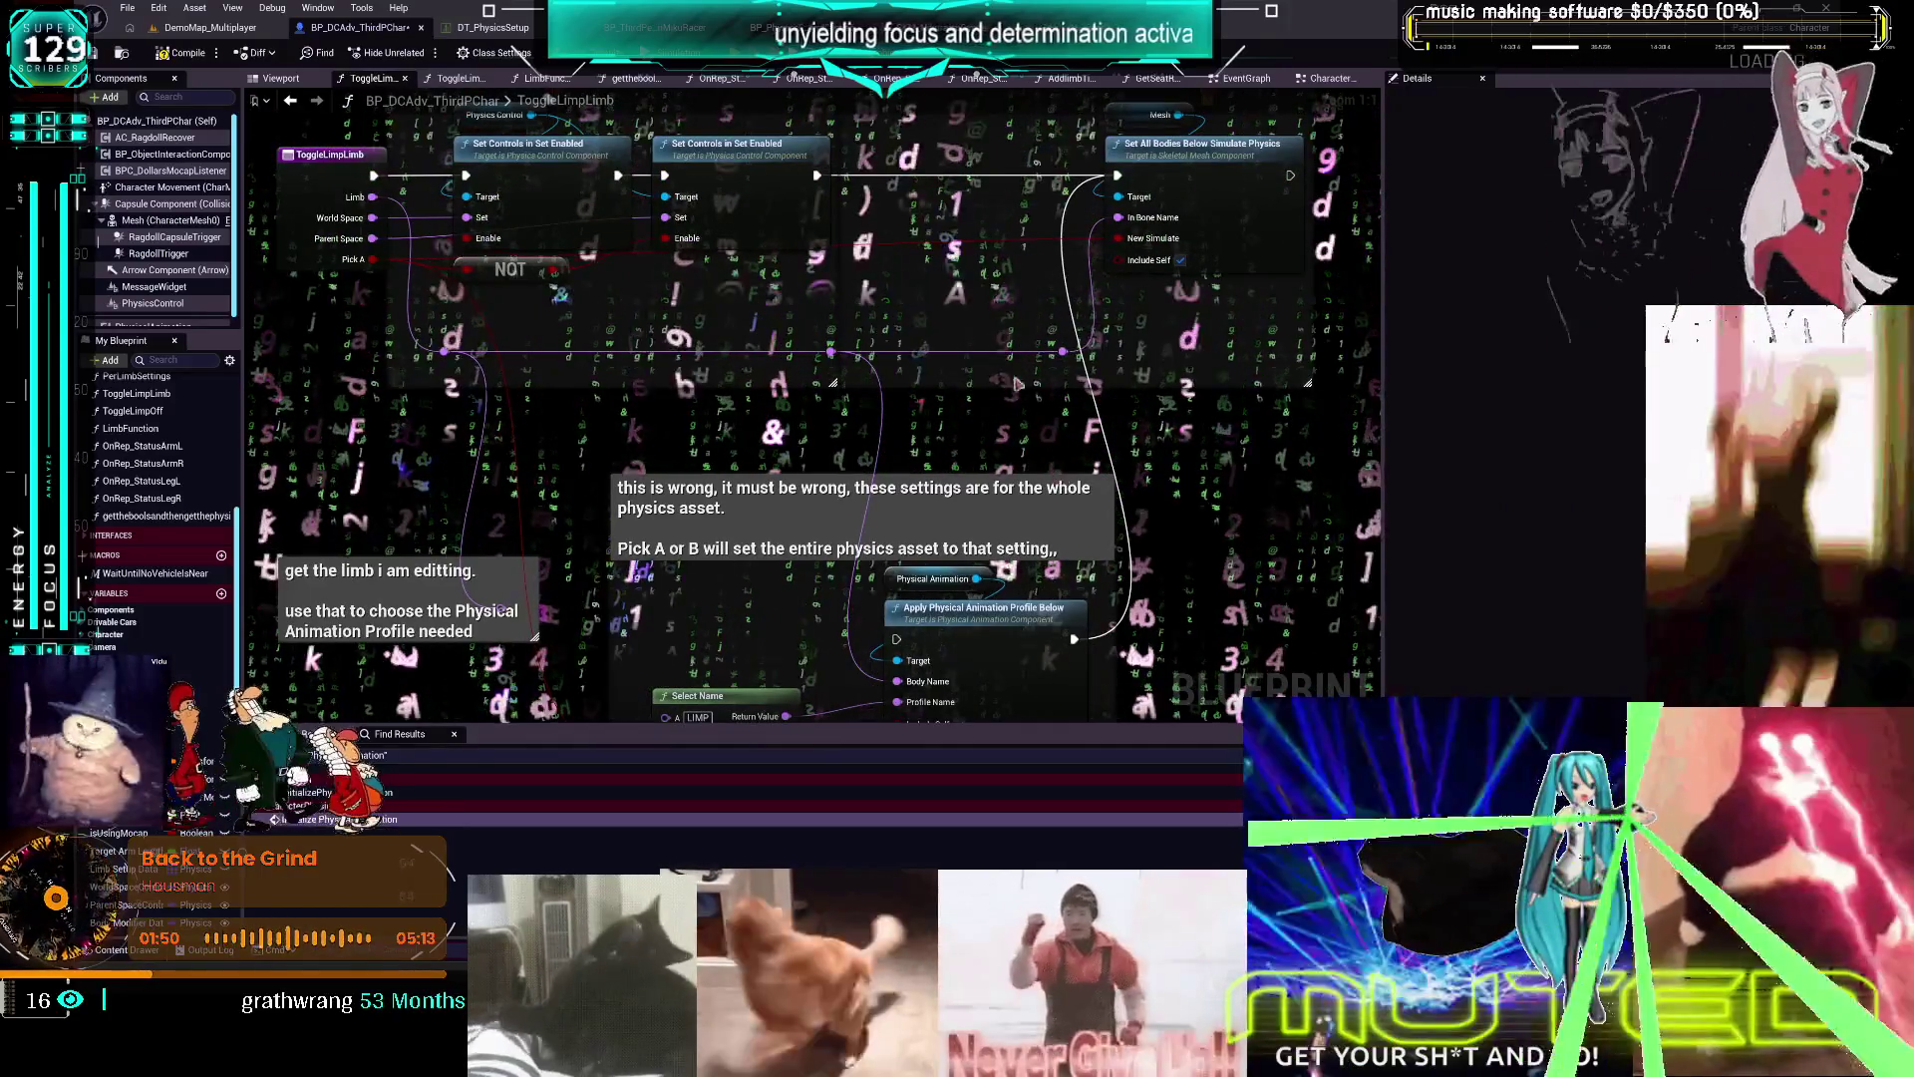
left_click_drag(900, 641, 899, 640)
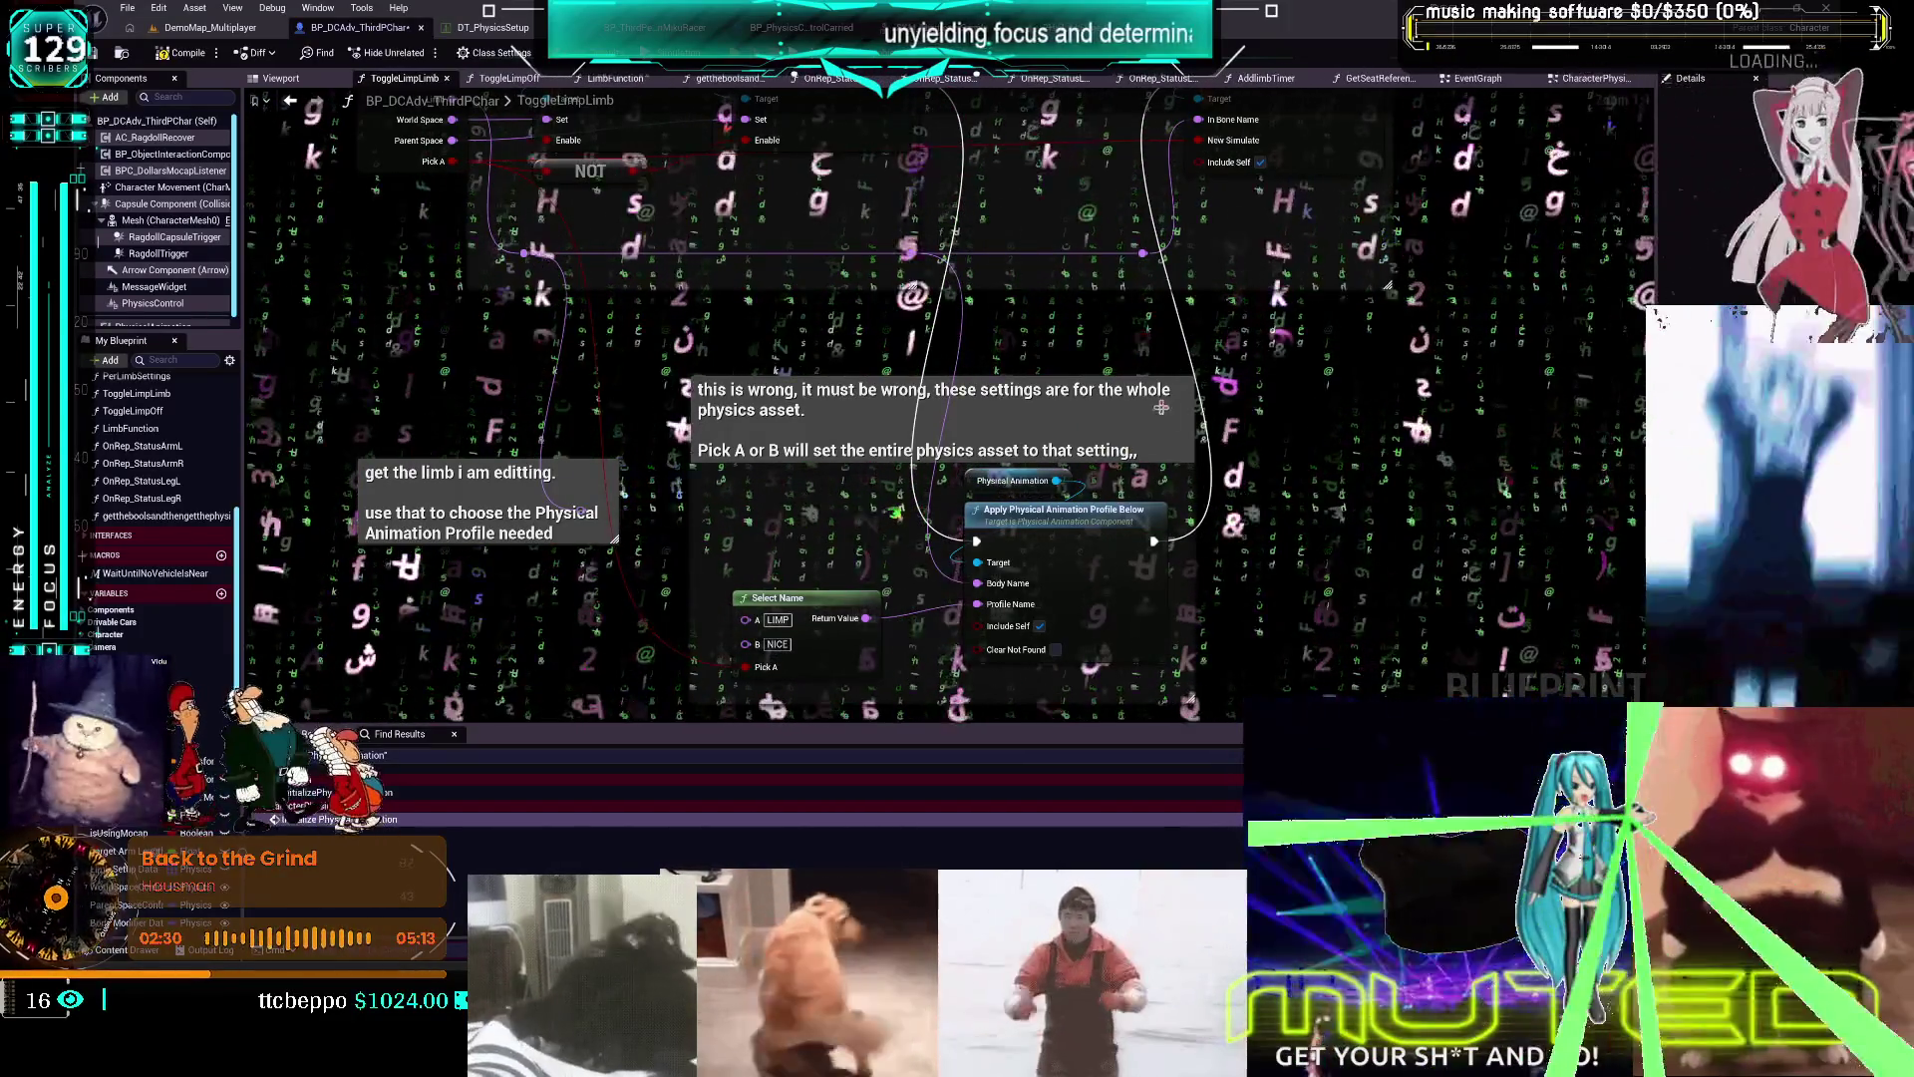
left_click(1022, 412)
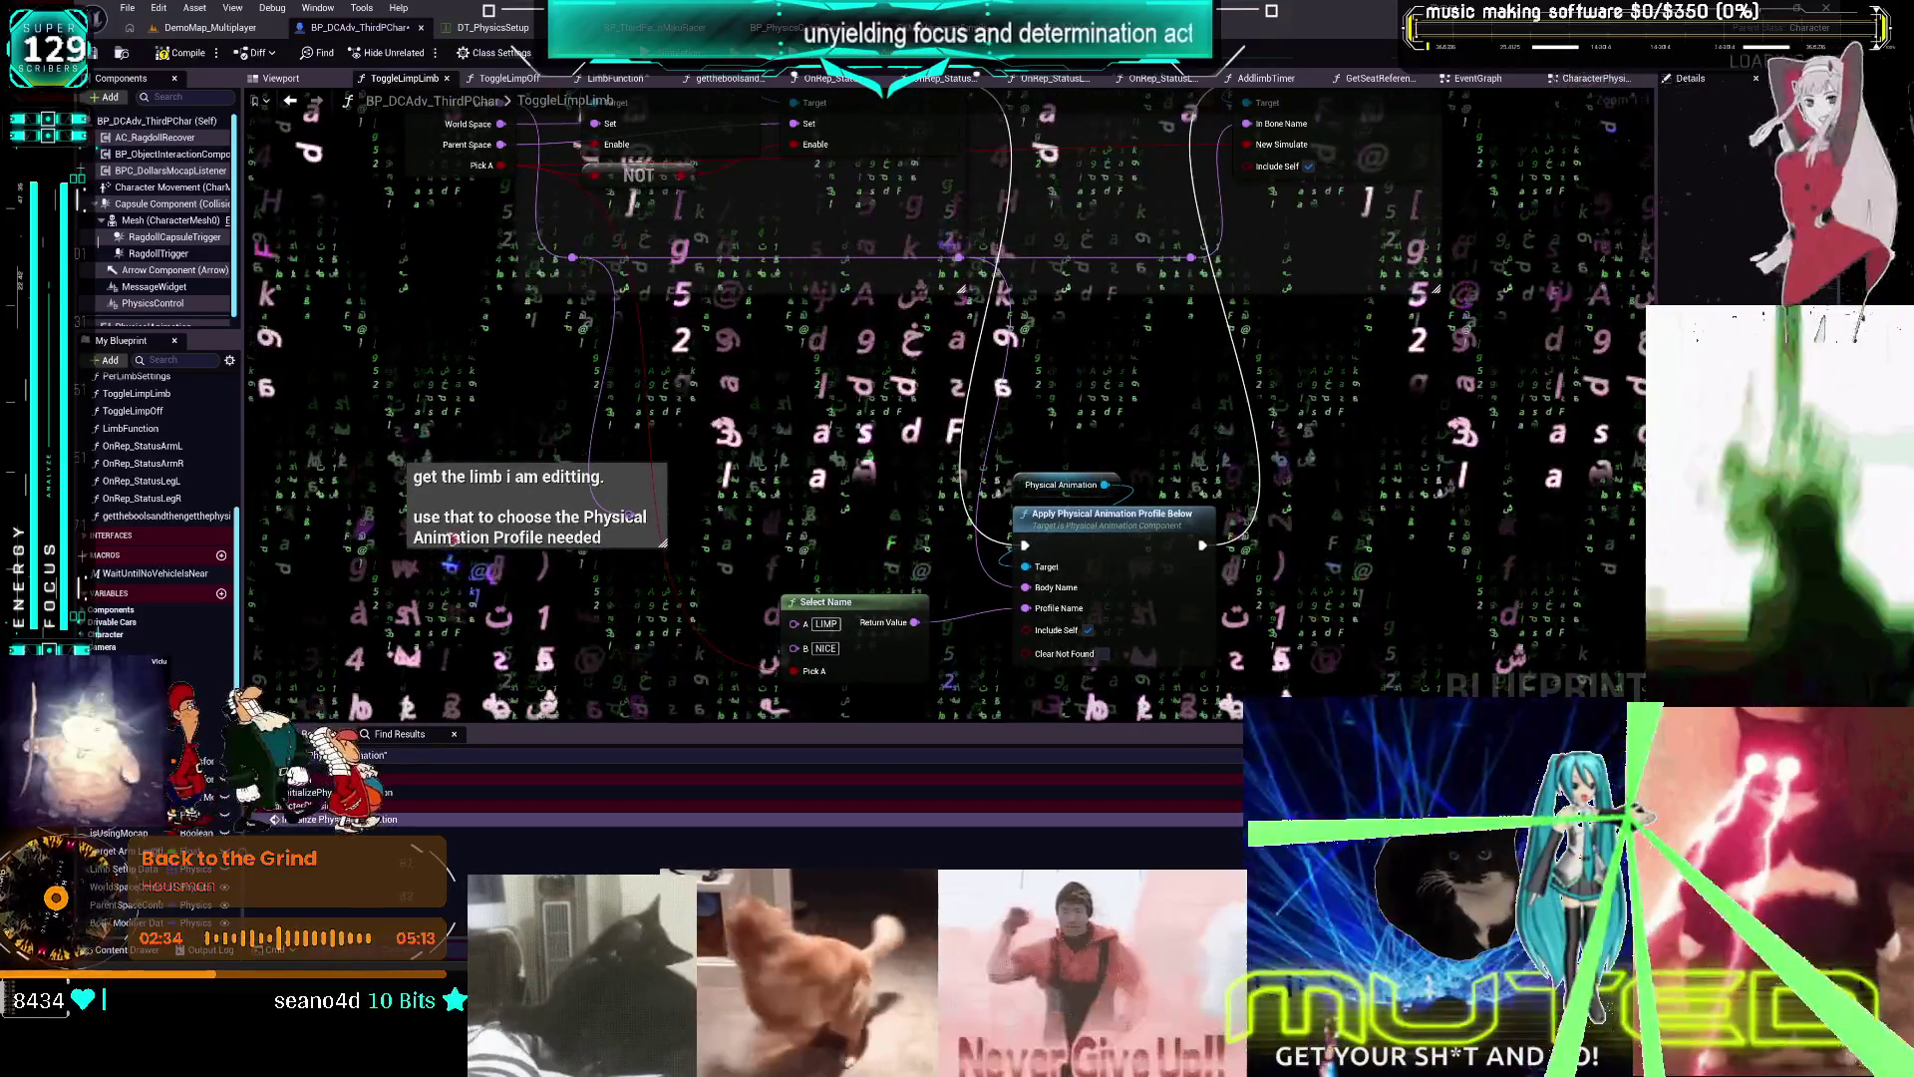
Move the physical animation profile nodes up beside the Set nodes, compile, and open DT_PhysicsSetup
left_click_drag(1028, 466, 1224, 673)
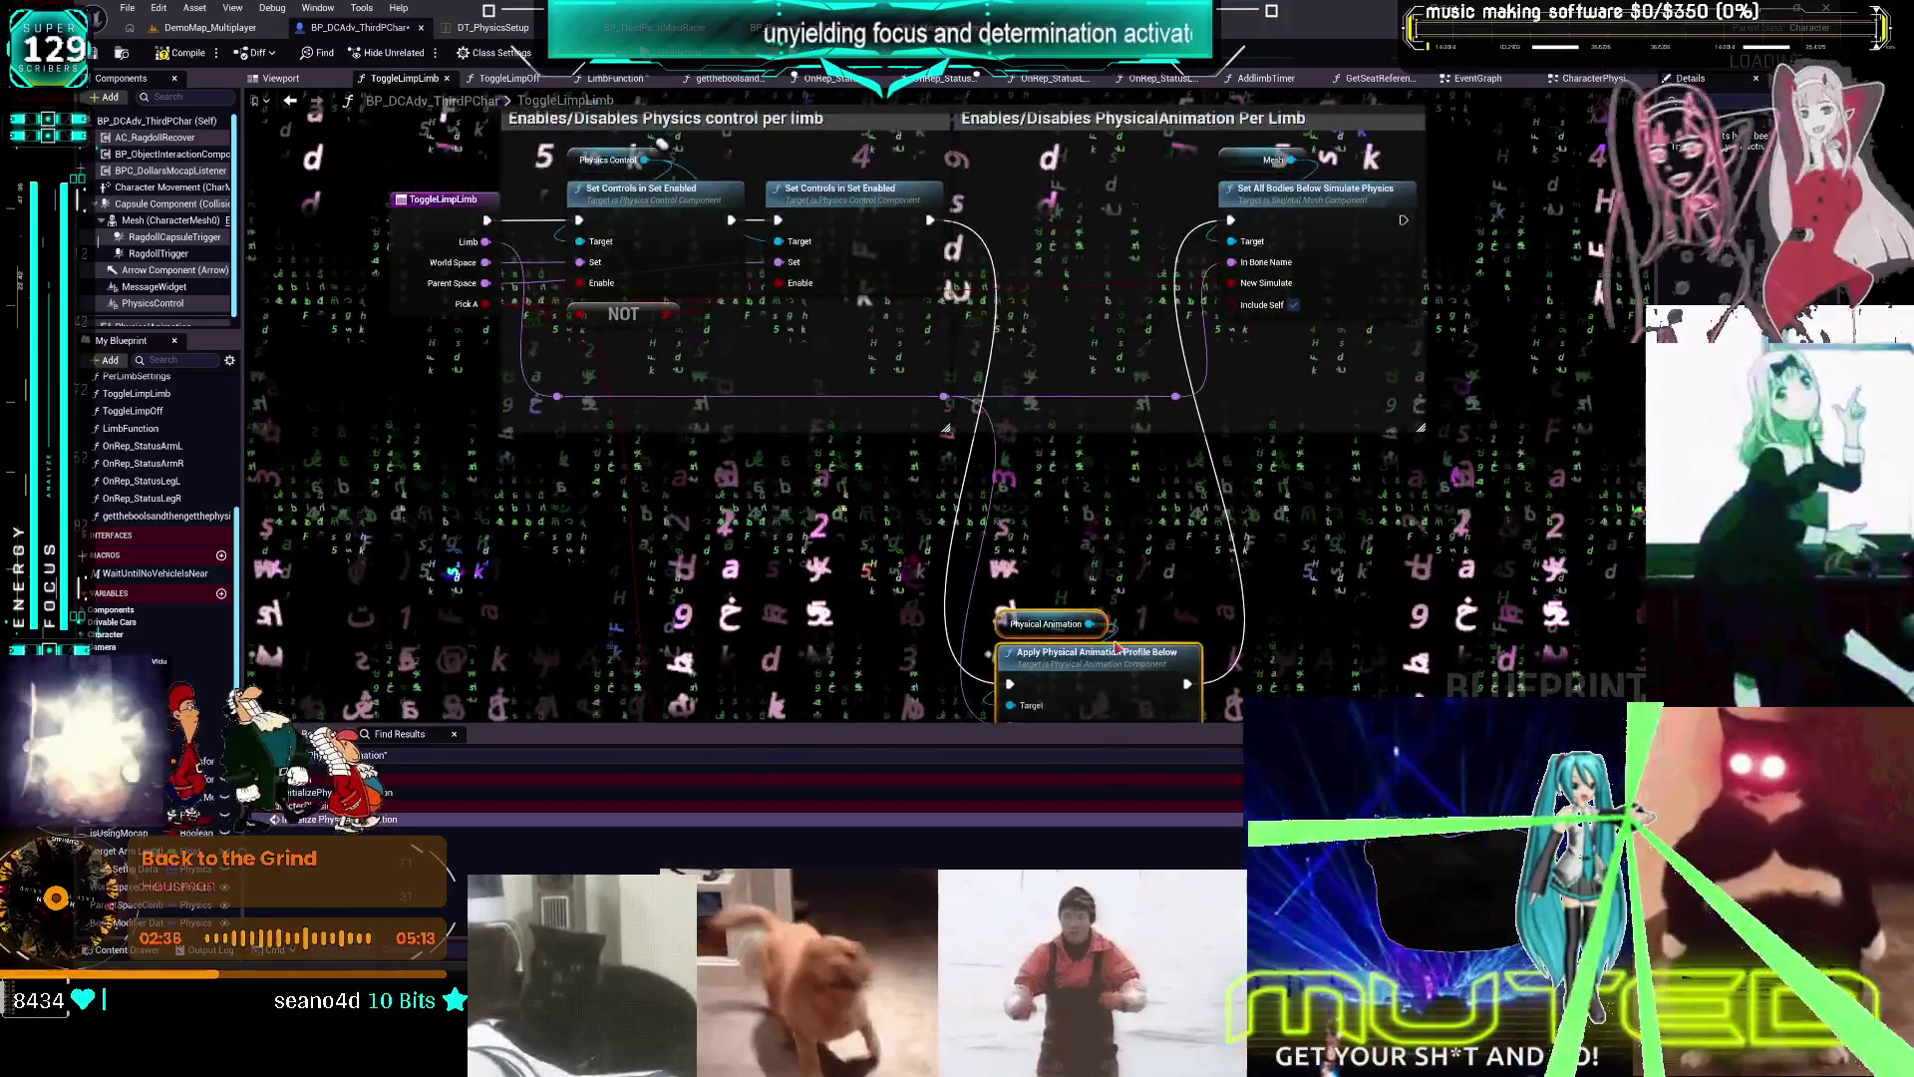
left_click_drag(1055, 674, 1066, 322)
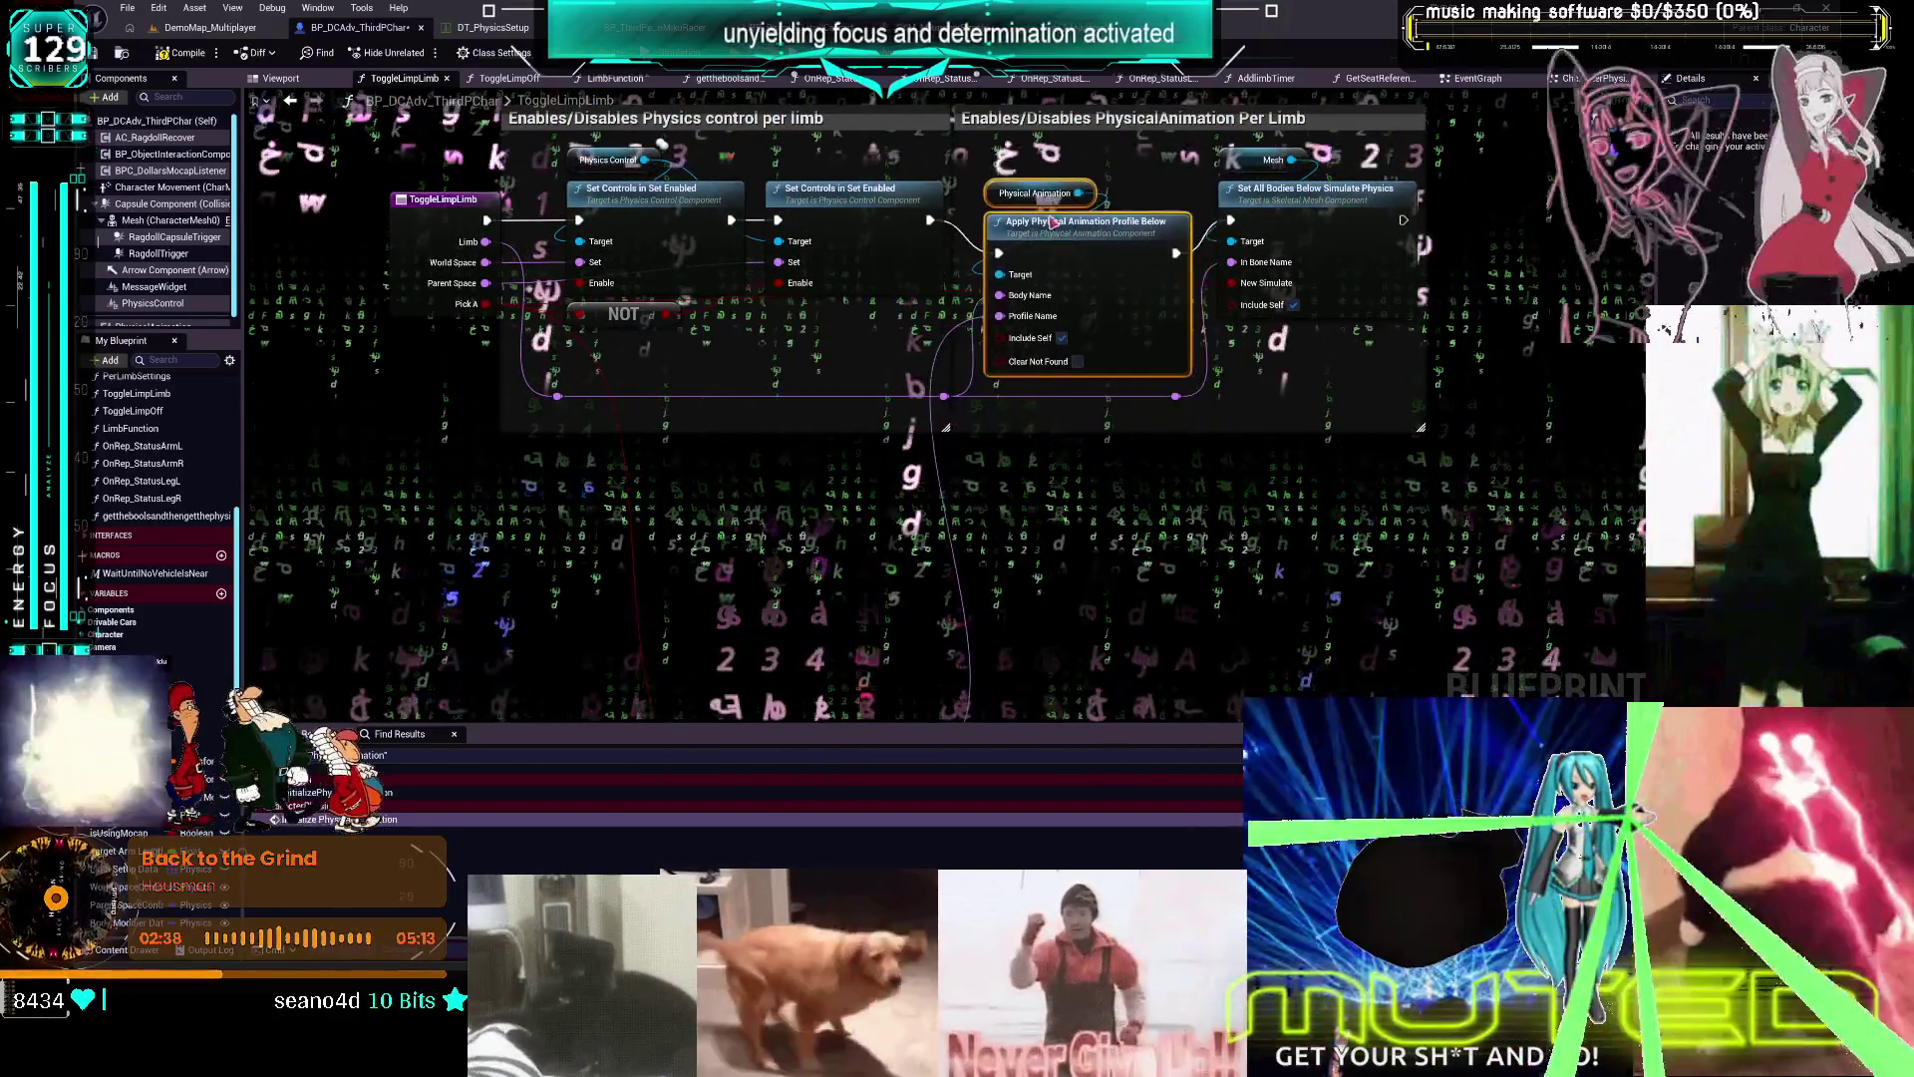
mouse_move(1051, 221)
left_mouse_down()
mouse_move(972, 472)
mouse_move(935, 504)
left_mouse_up()
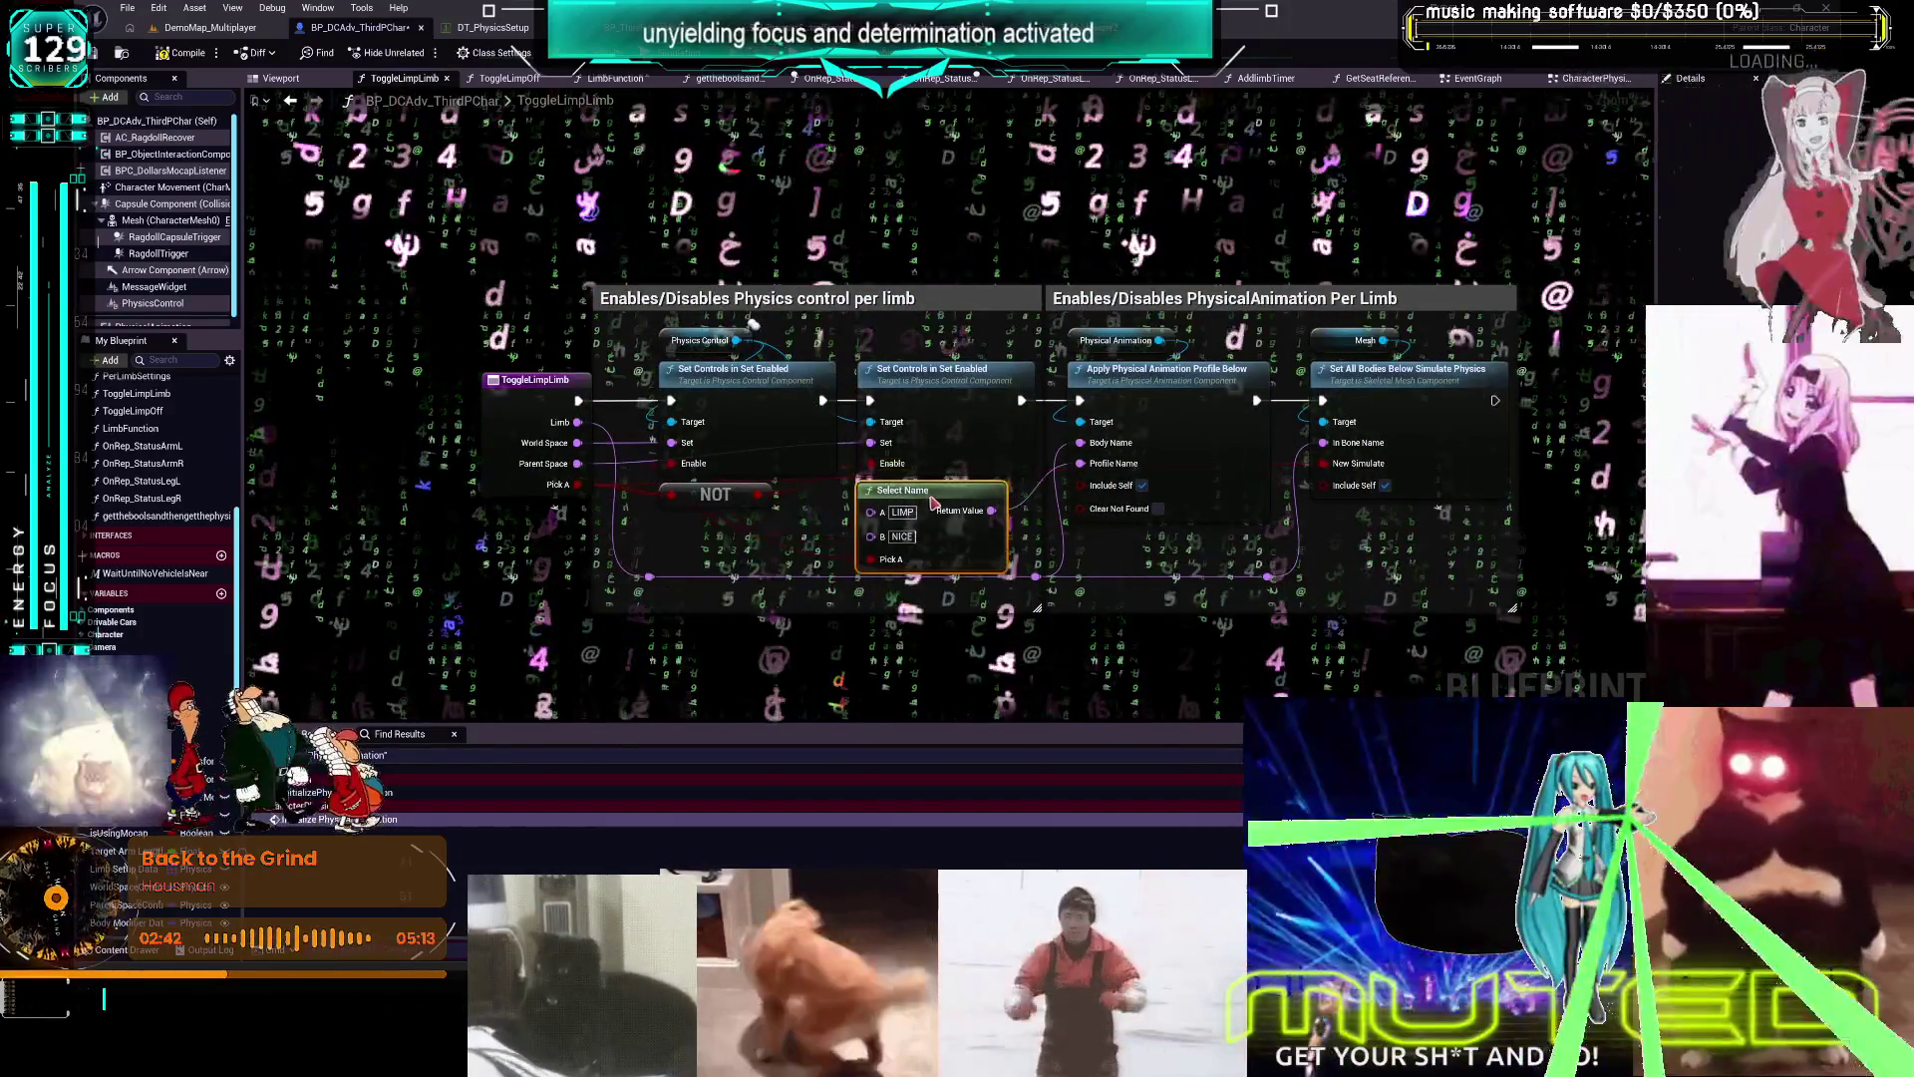
left_click(1164, 647)
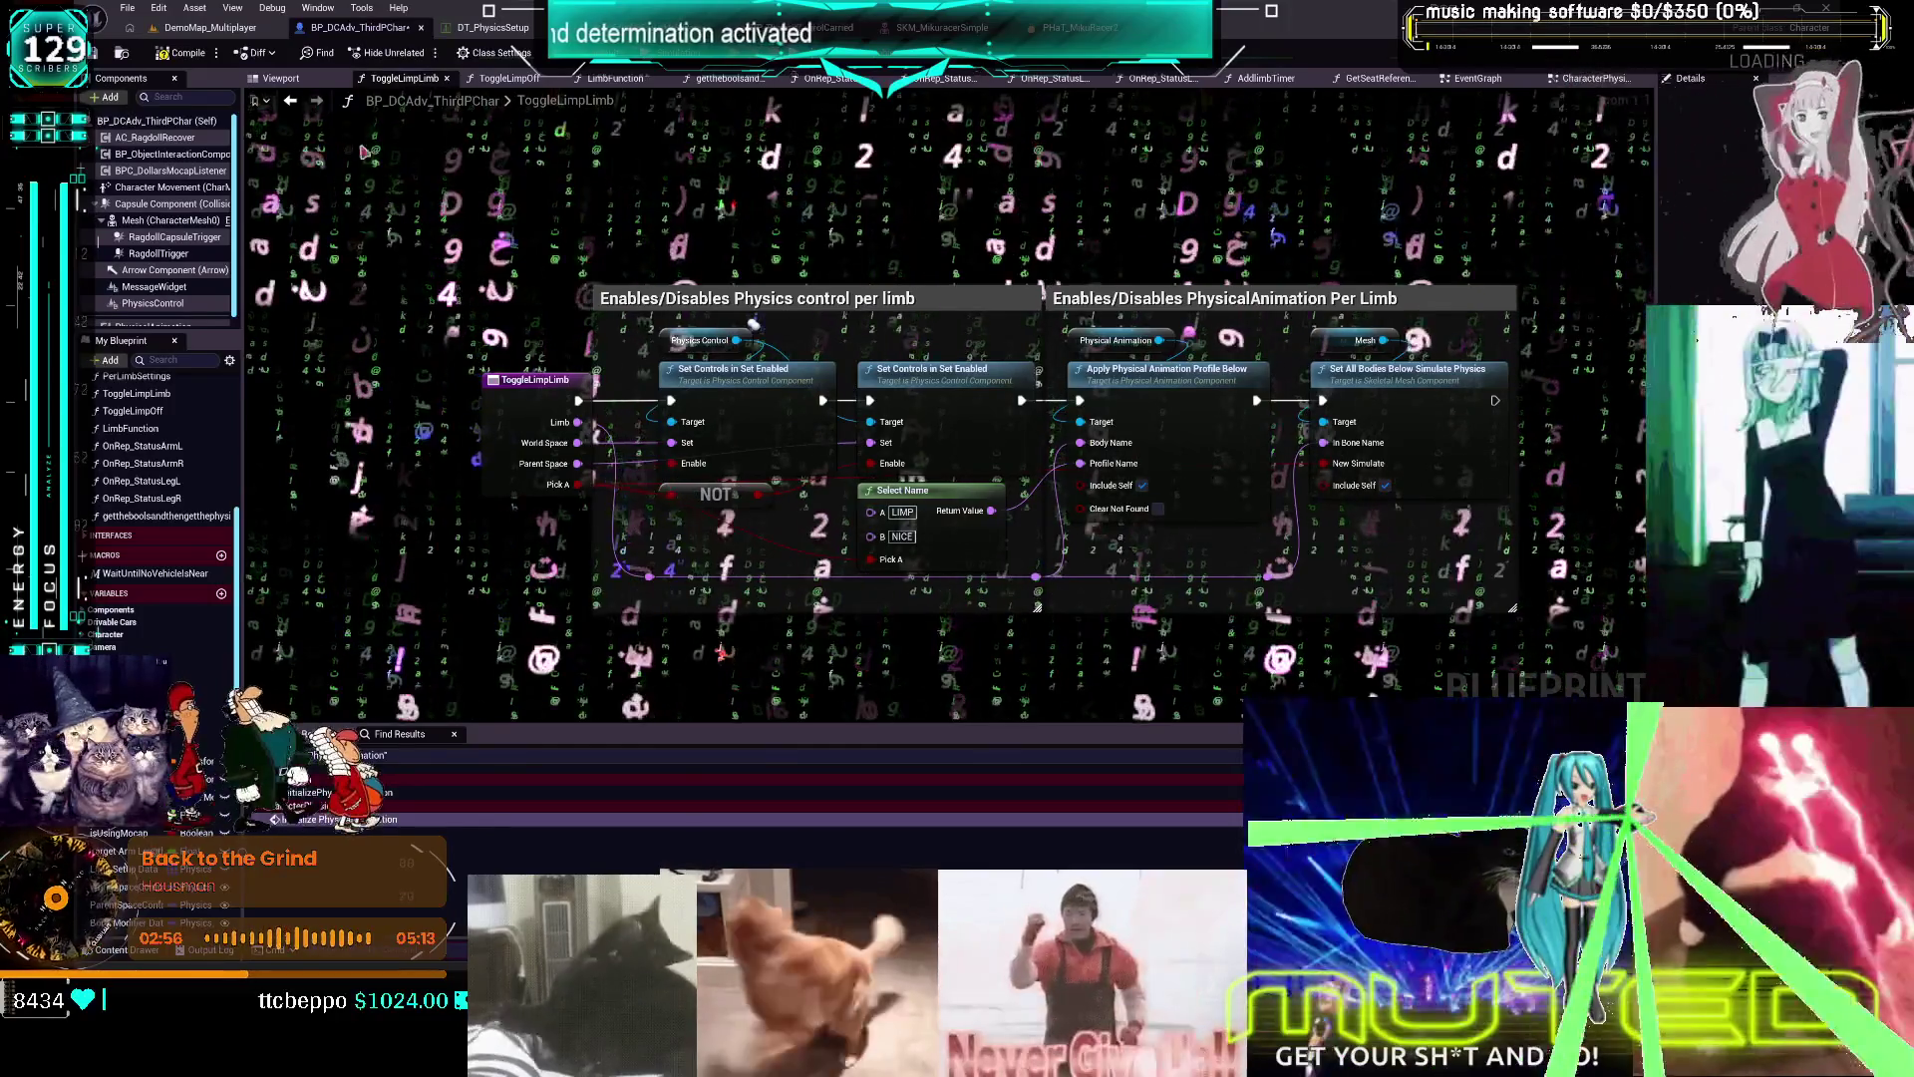
left_click(181, 53)
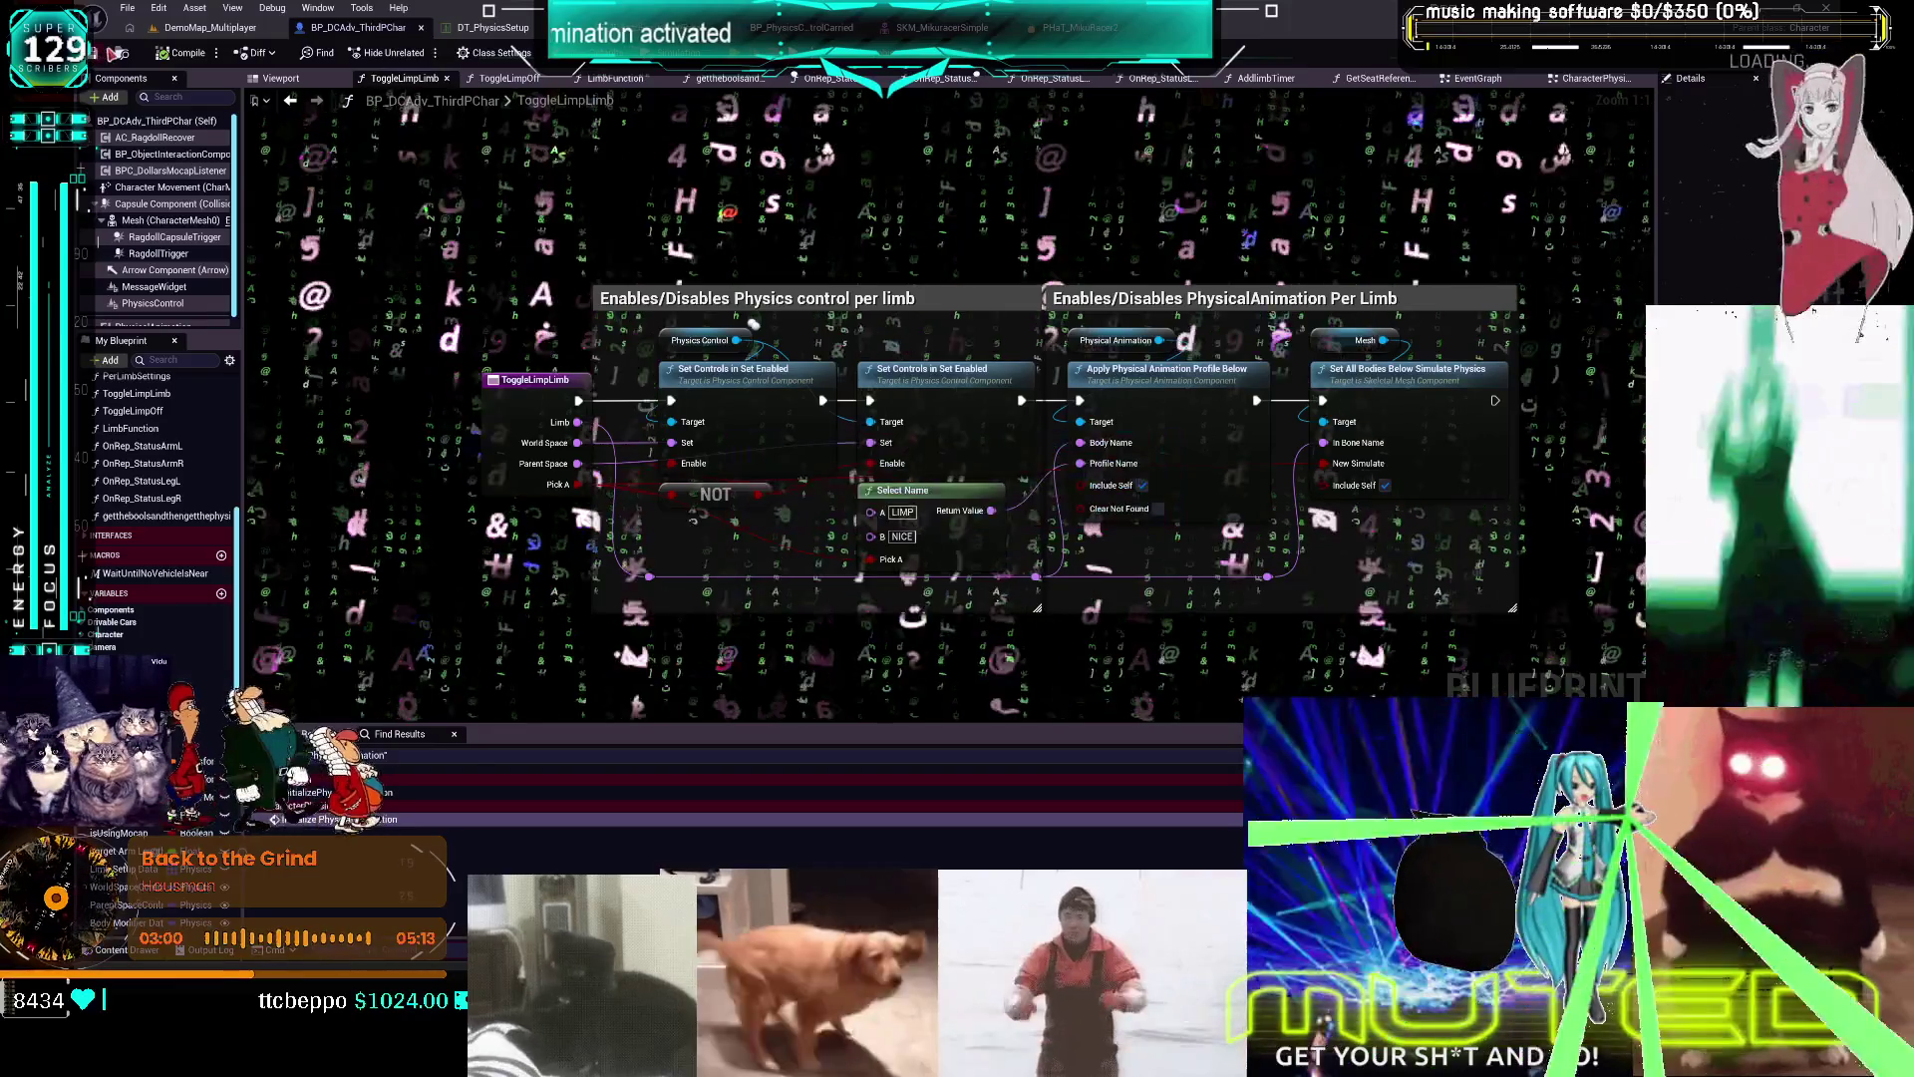
left_click(468, 27)
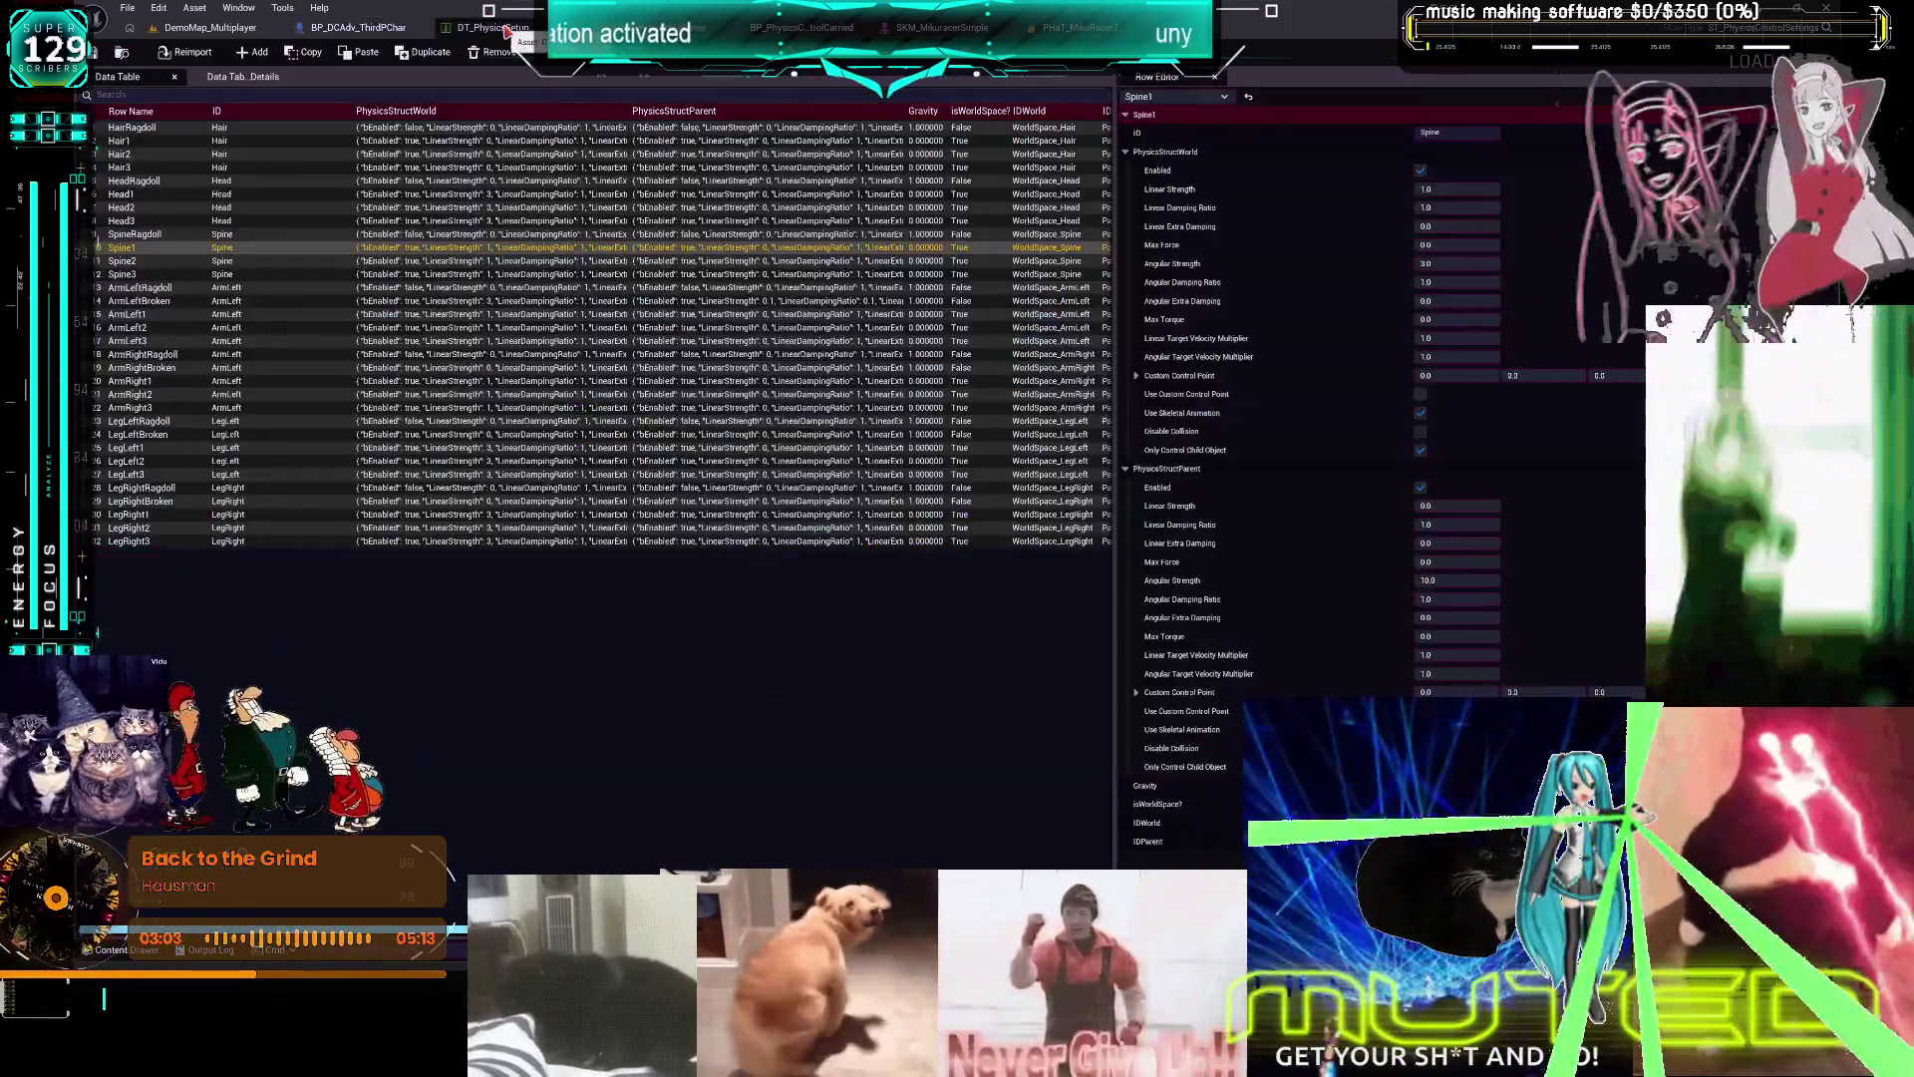
Inspect the SKM_MikuracerSimple mesh and PHaT_MikuRacer physics bodies, then return to BP_DCAdv_ThirdPChar
left_click(367, 27)
left_click(797, 27)
left_click(937, 27)
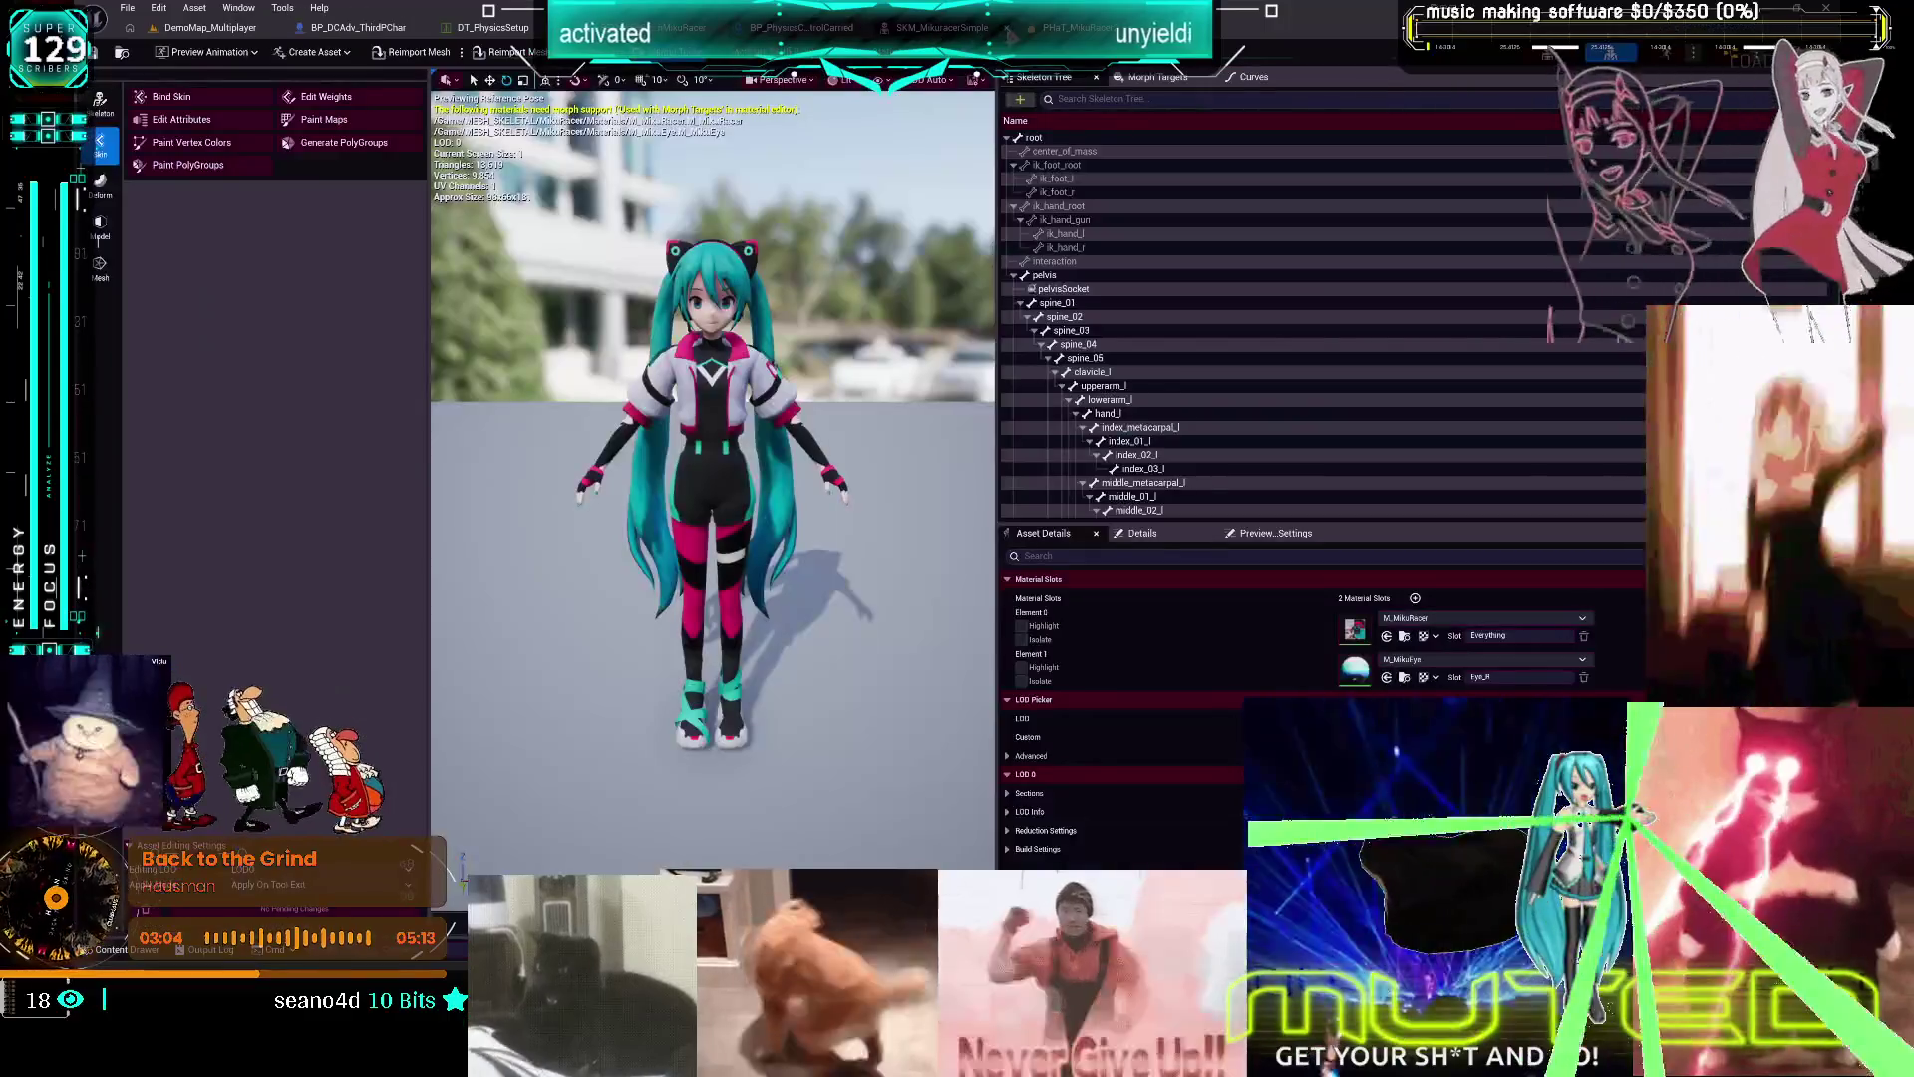
left_click(1071, 27)
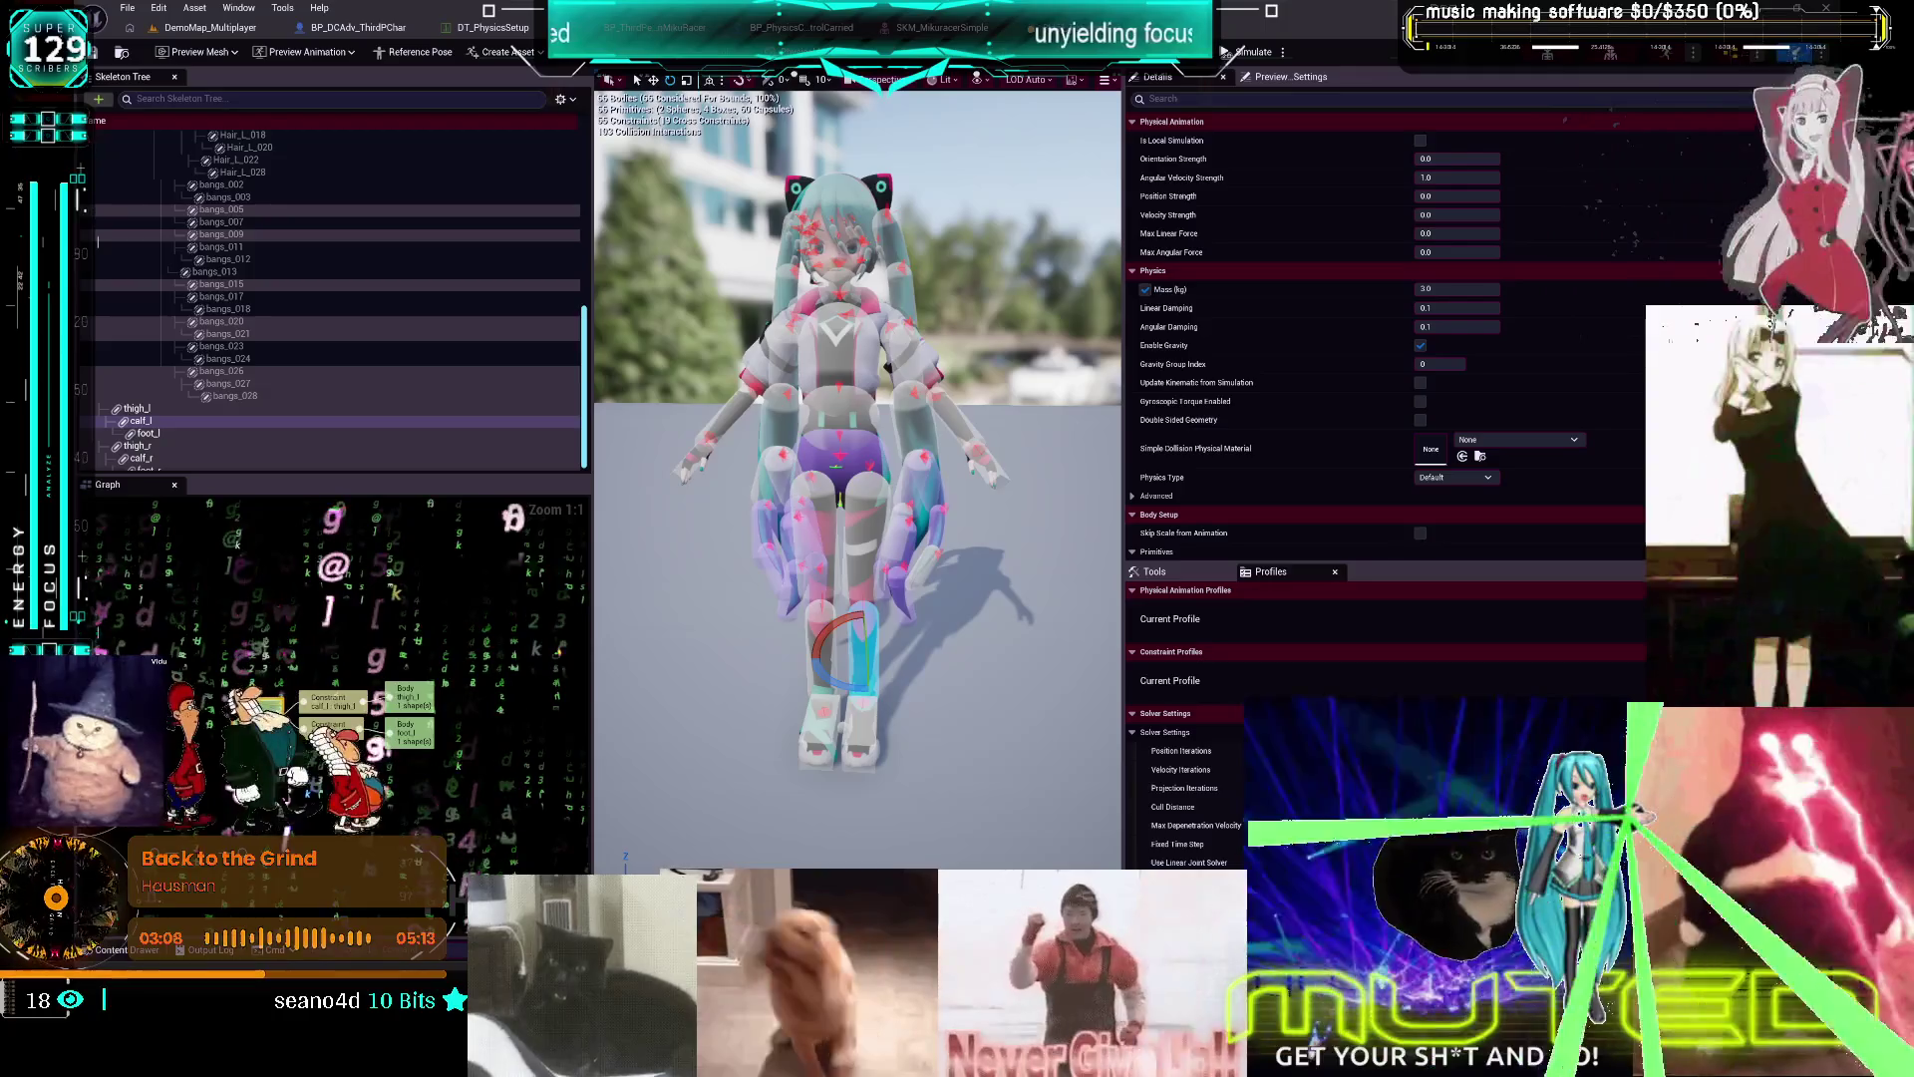
left_click(937, 27)
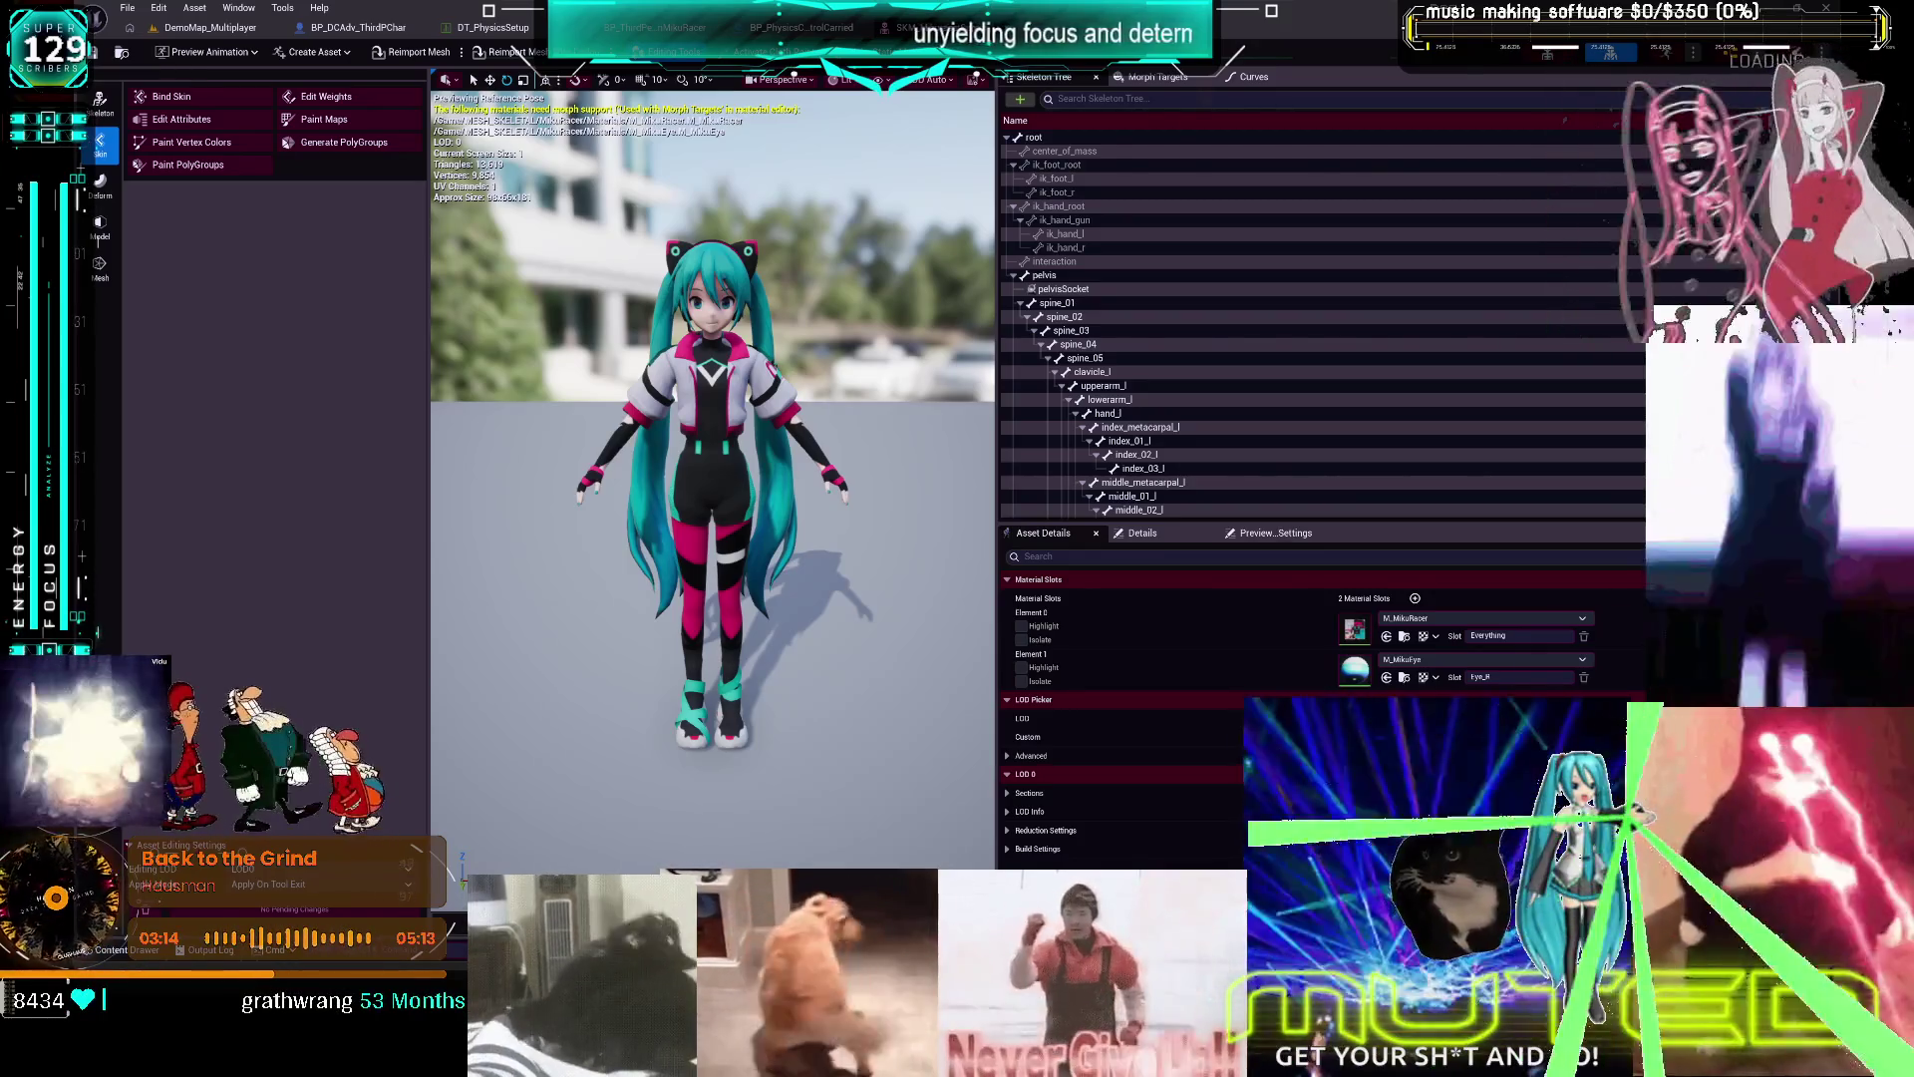
left_click(339, 28)
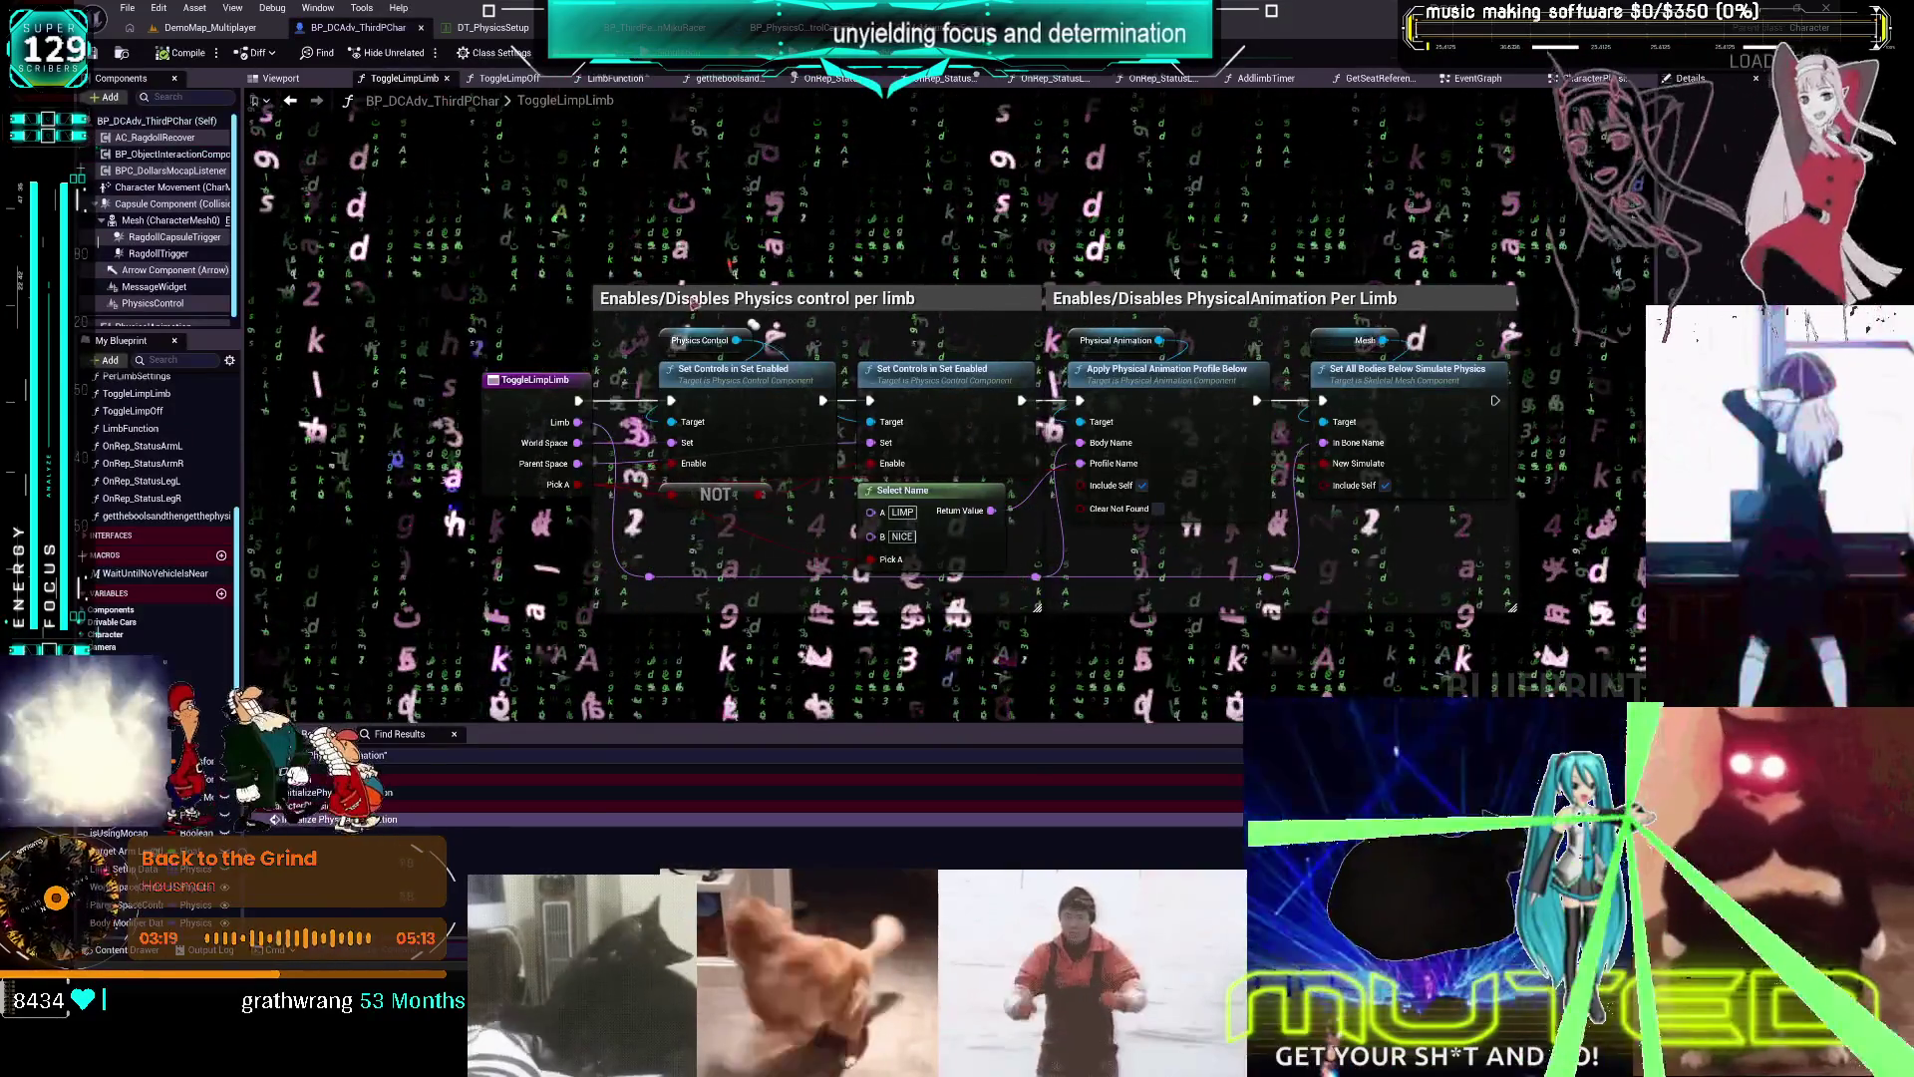
Open the EventGraph and then the CharacterPhysics graph from My Blueprint's Graphs list
scroll(750, 376, "down", 5)
scroll(169, 459, "up", 10)
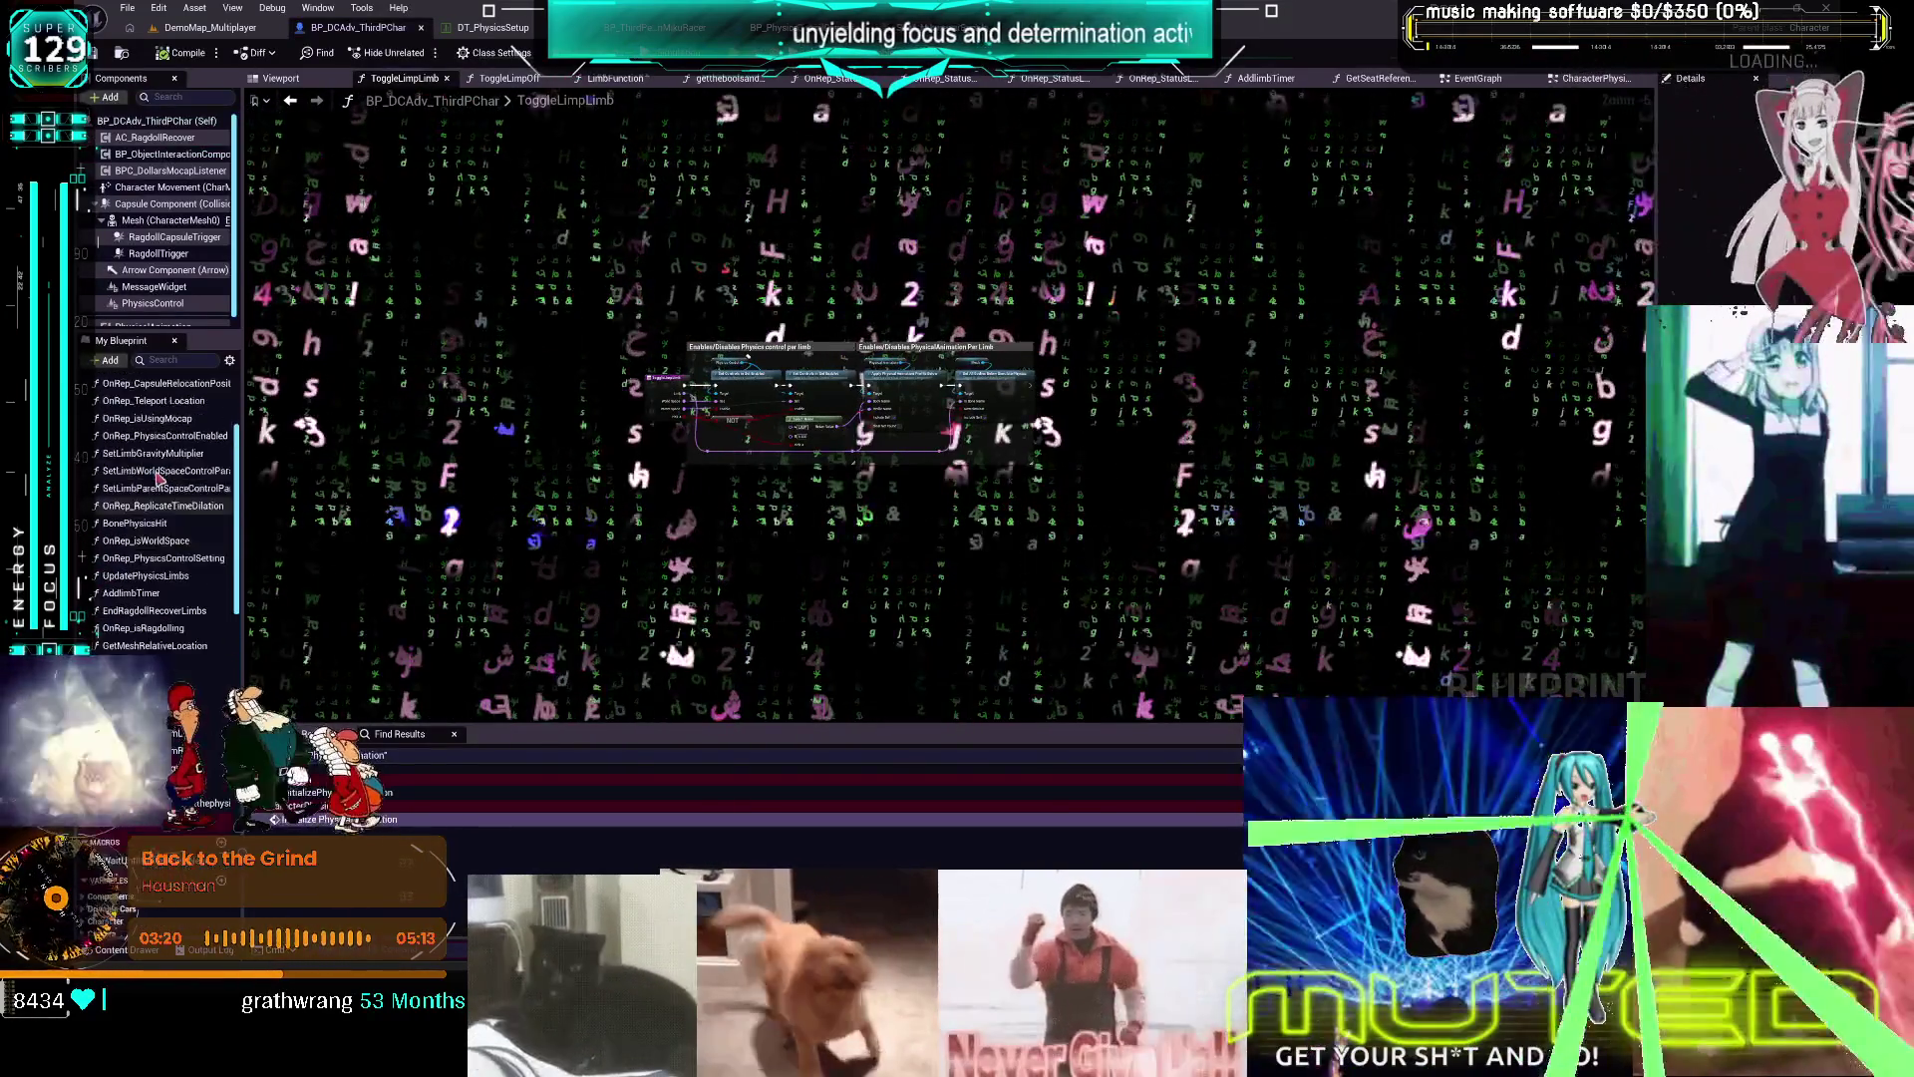
double_click(127, 401)
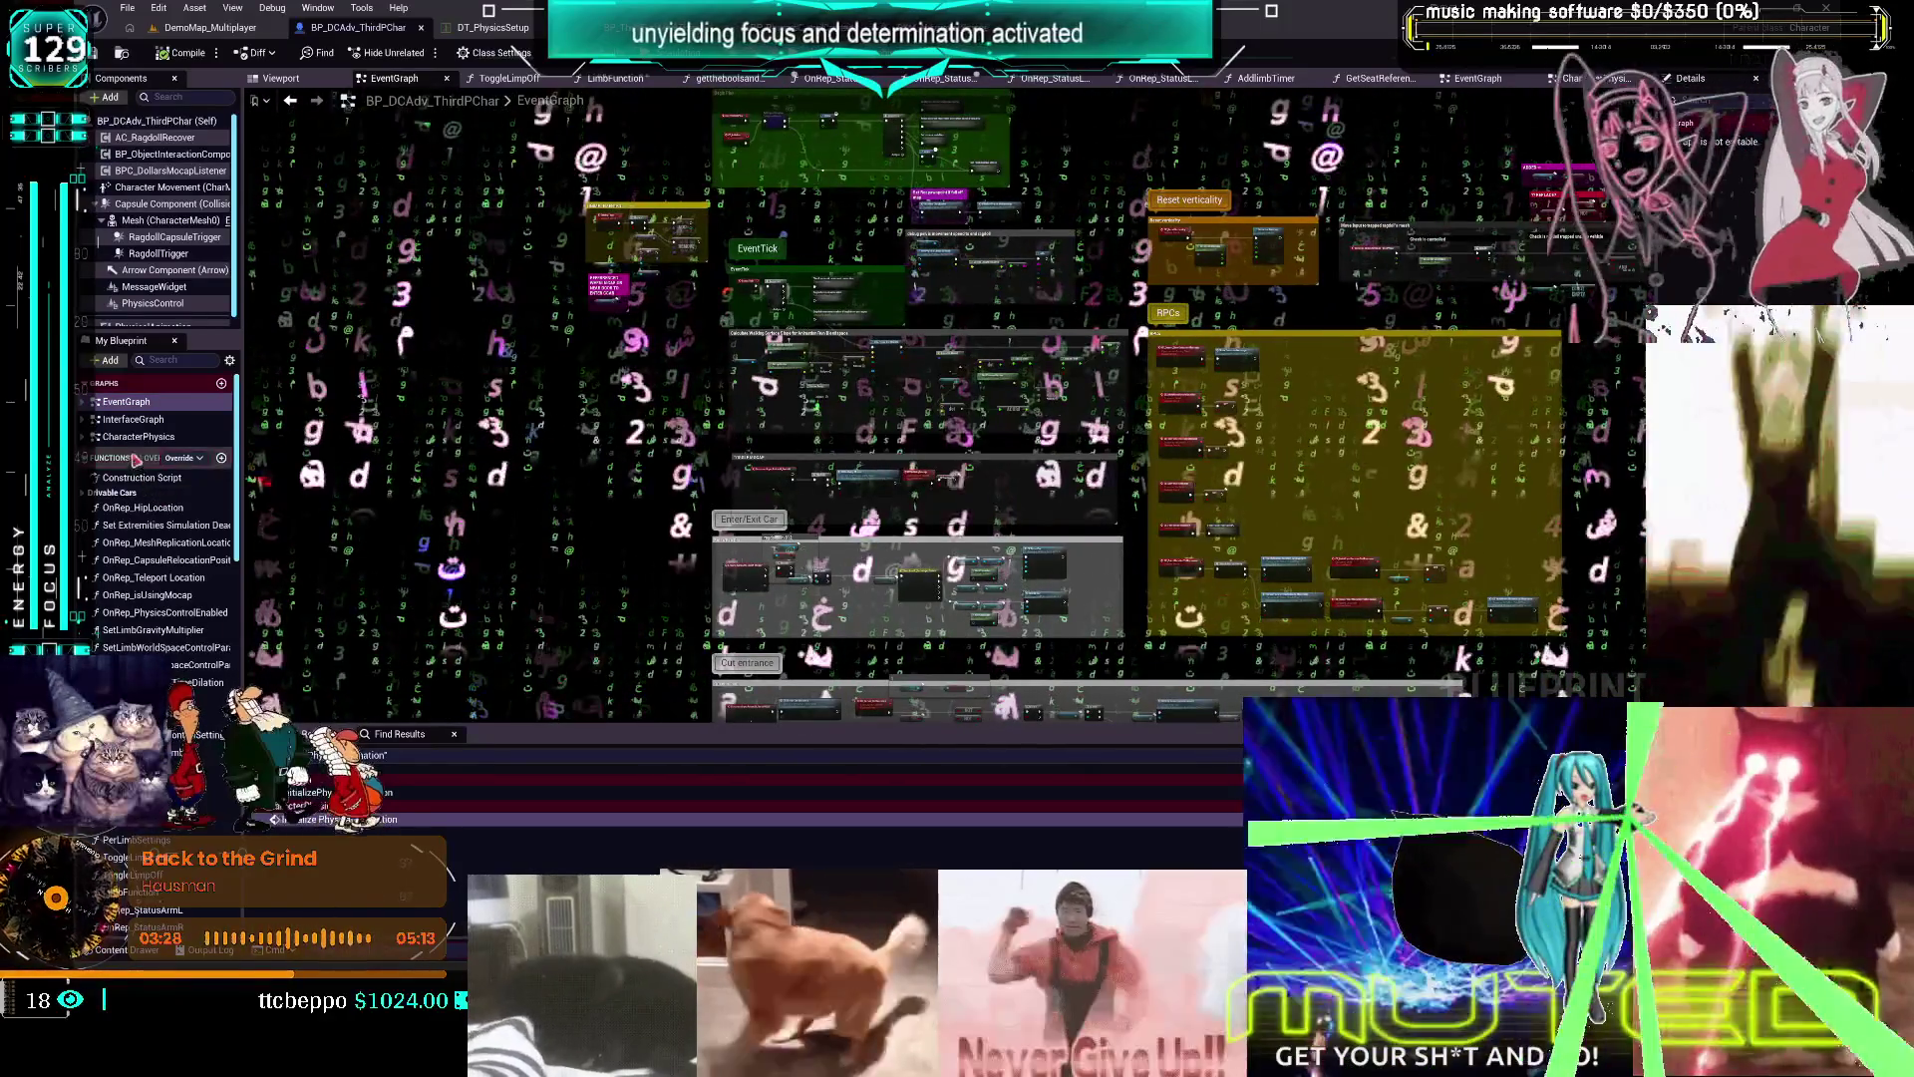
double_click(138, 436)
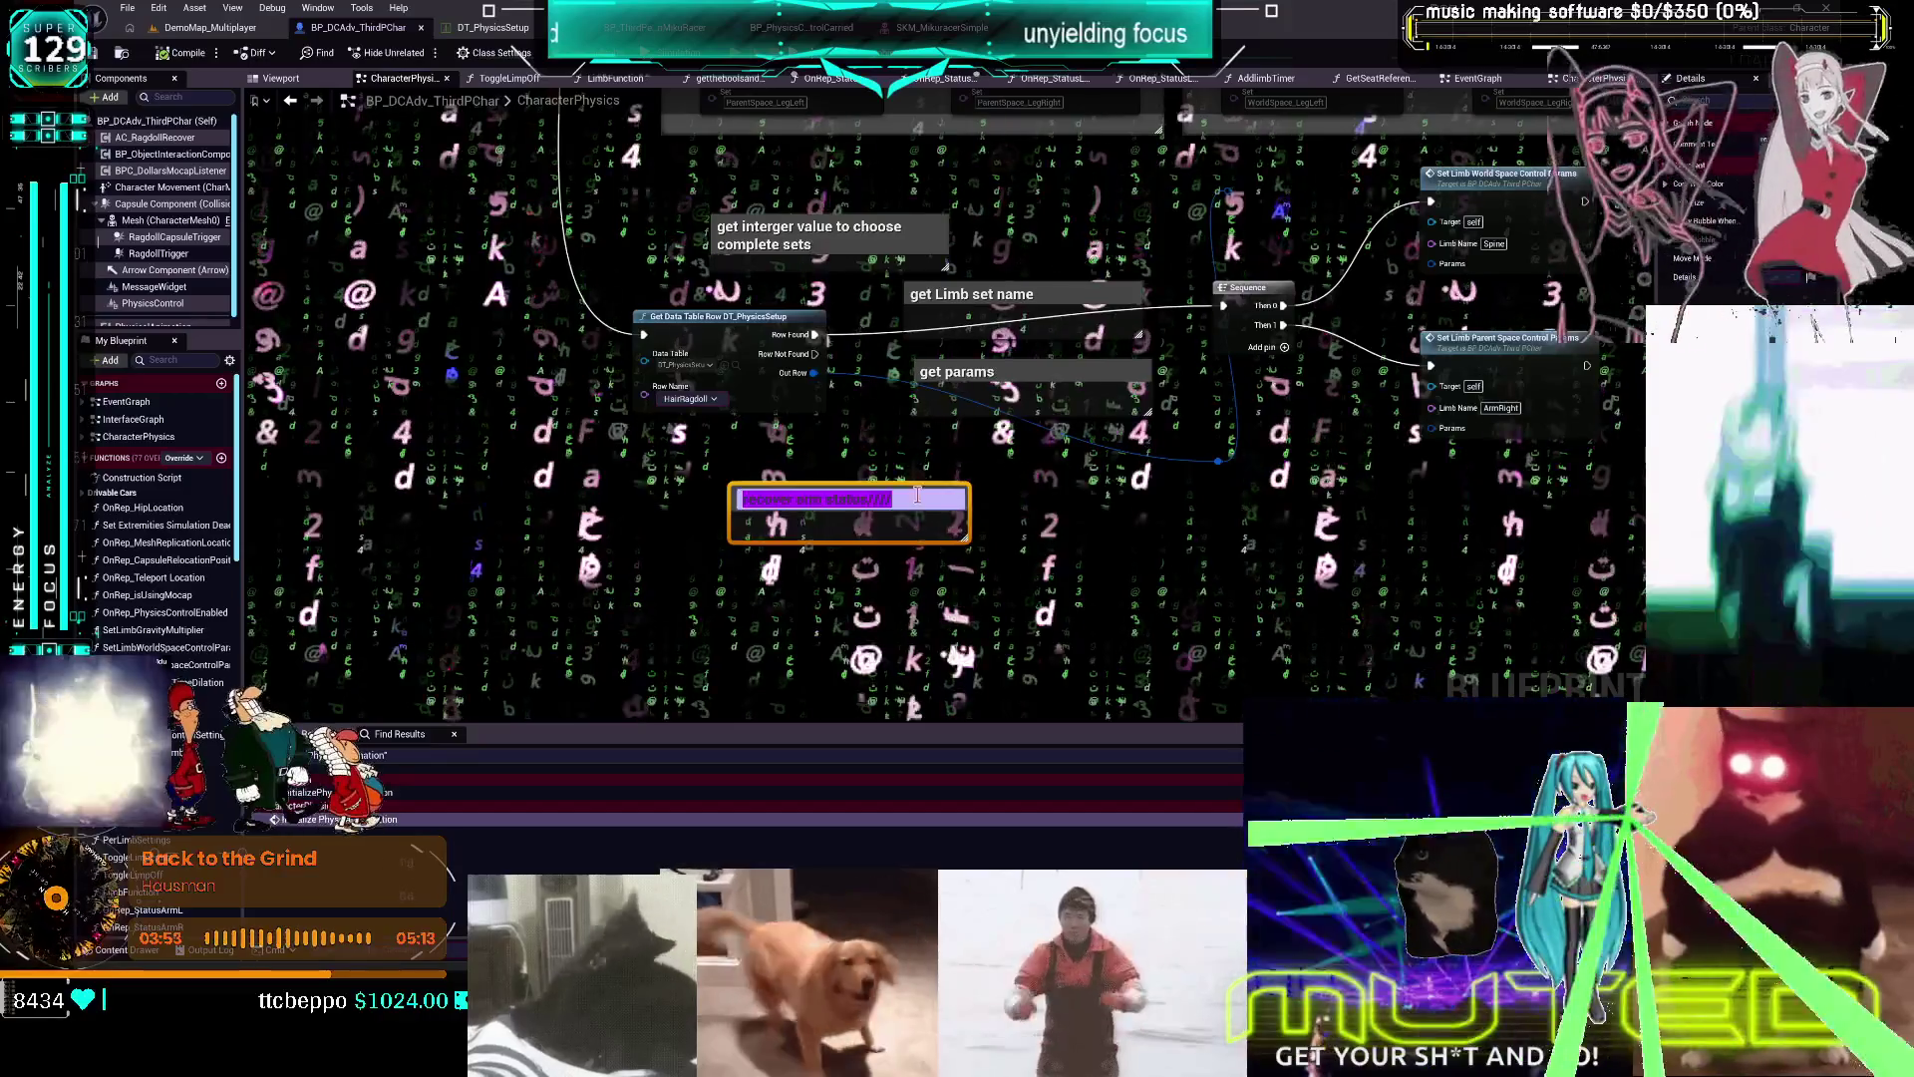
Append to the 'recover arm status' comment that it just turns the limb's settings on and off
type(" its jsut turnon")
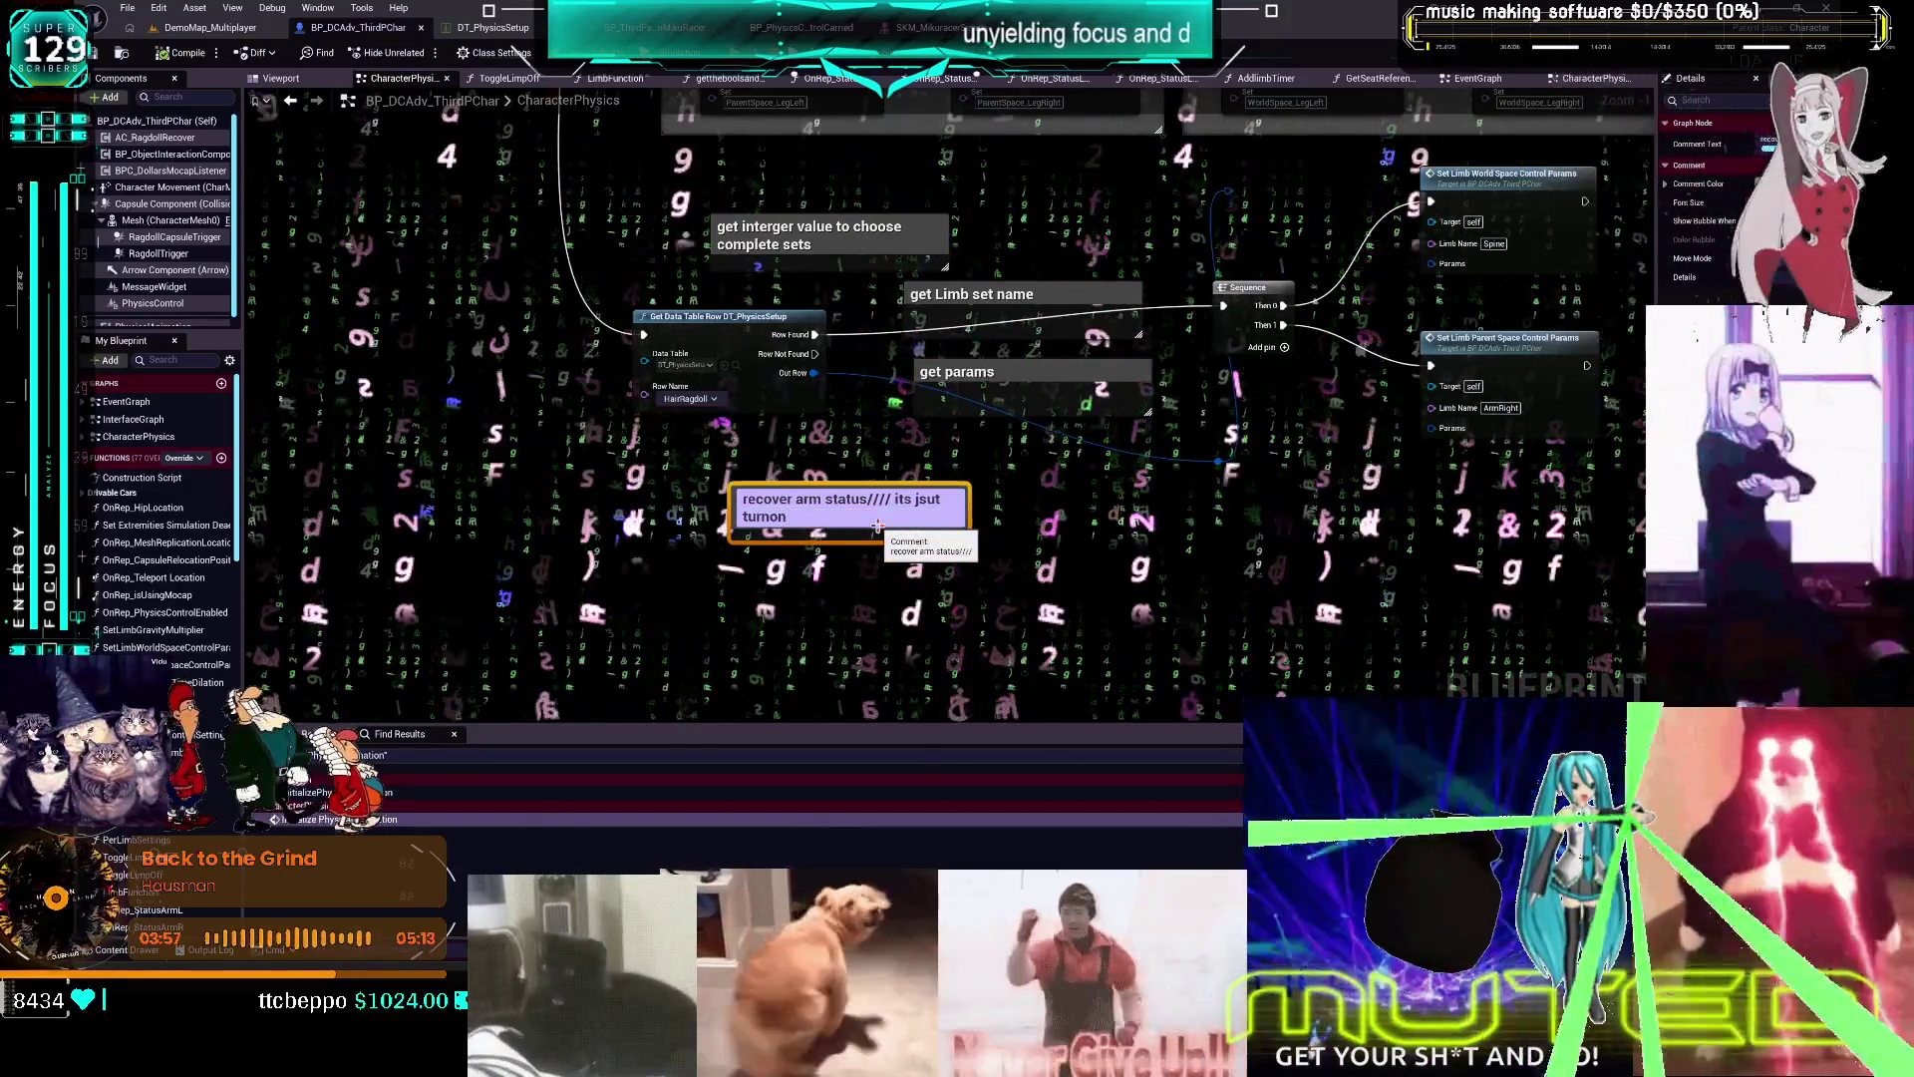
key("BackSpace")
type("tur")
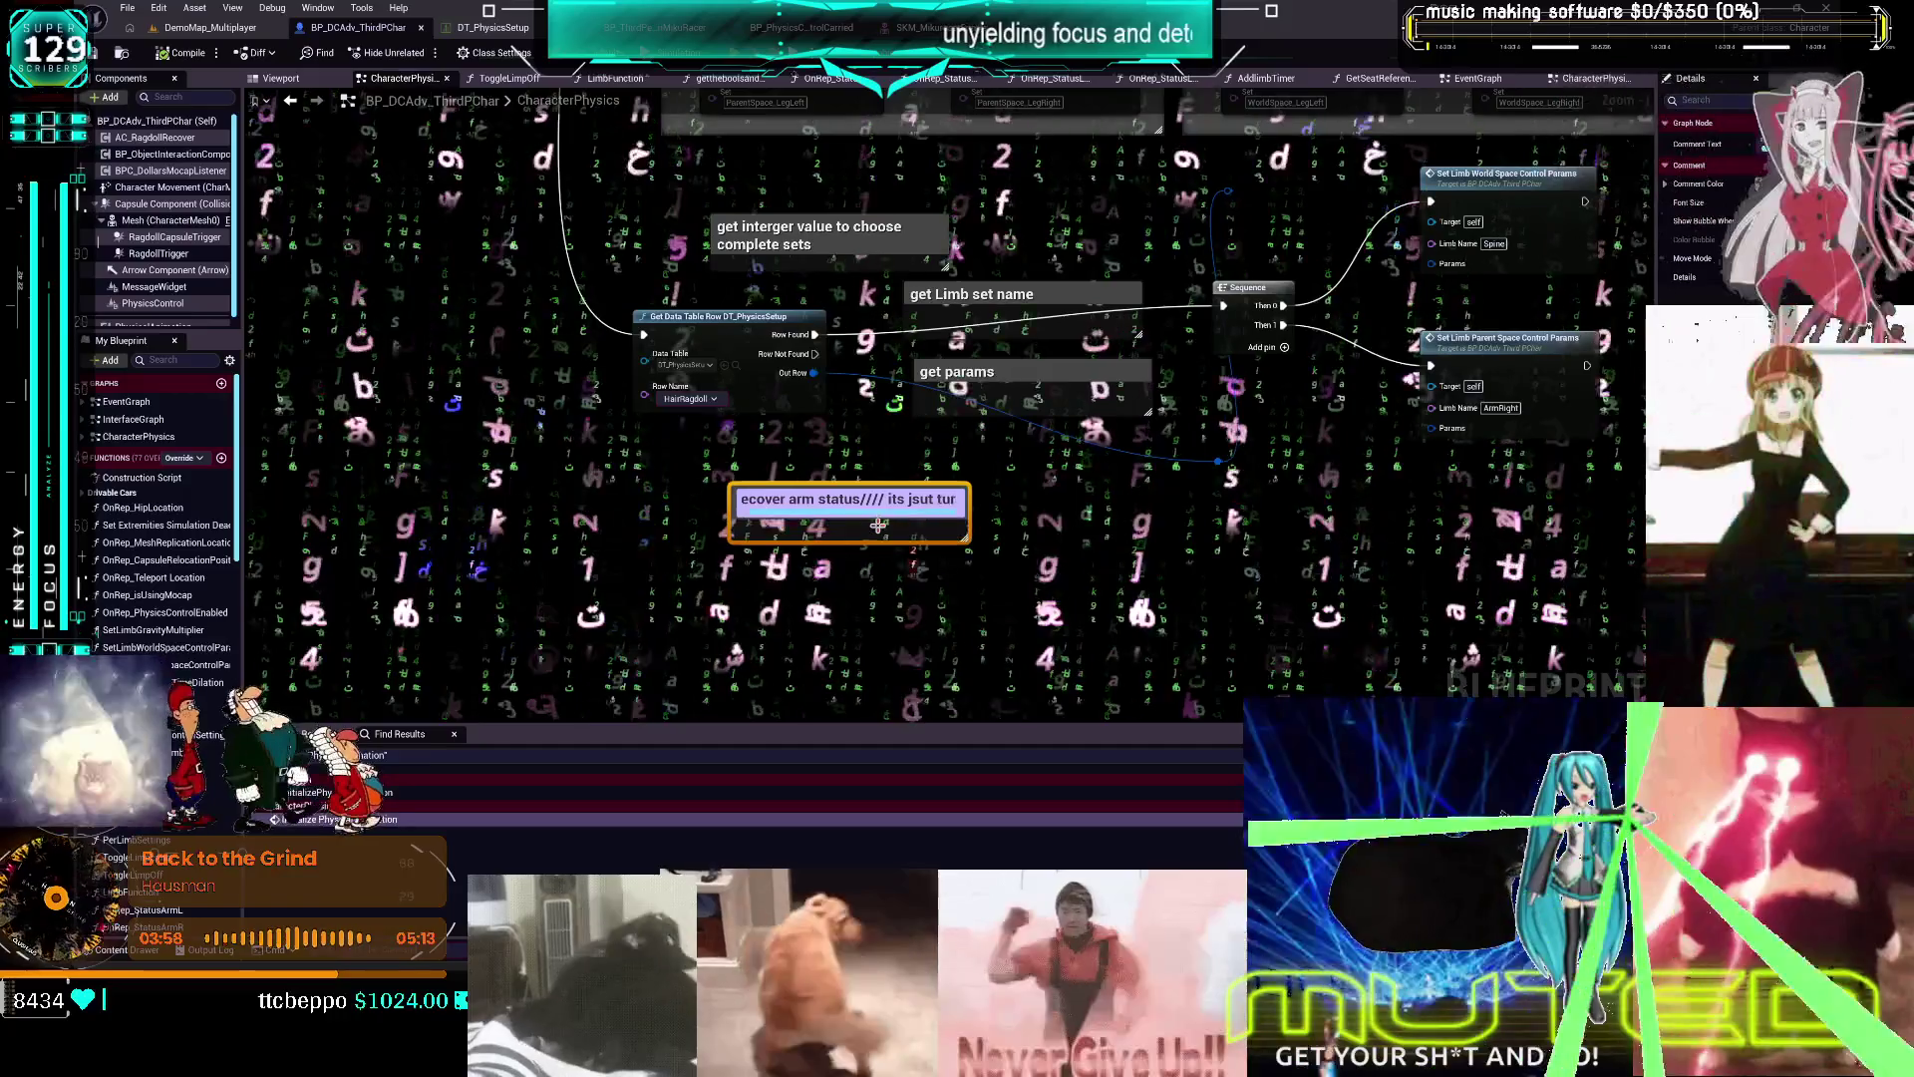
type("n and off the s")
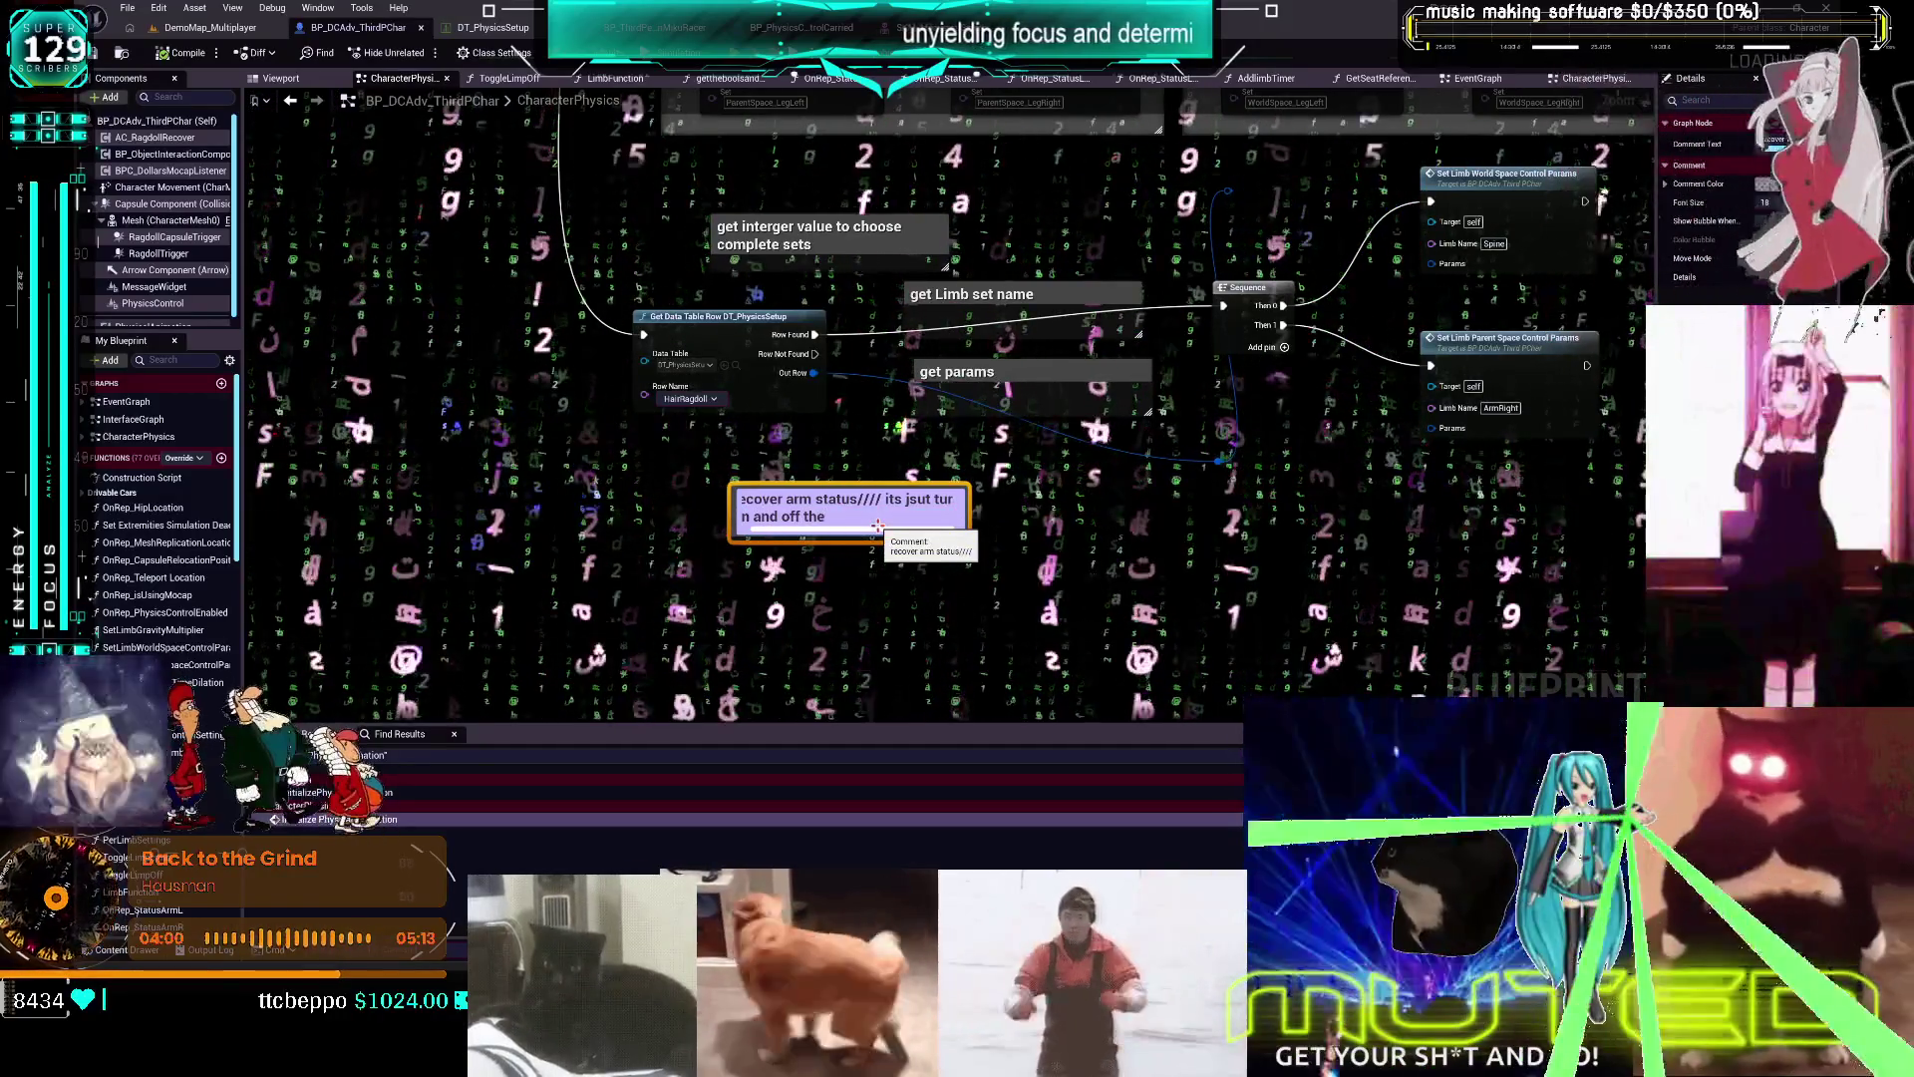
type("ettings for the")
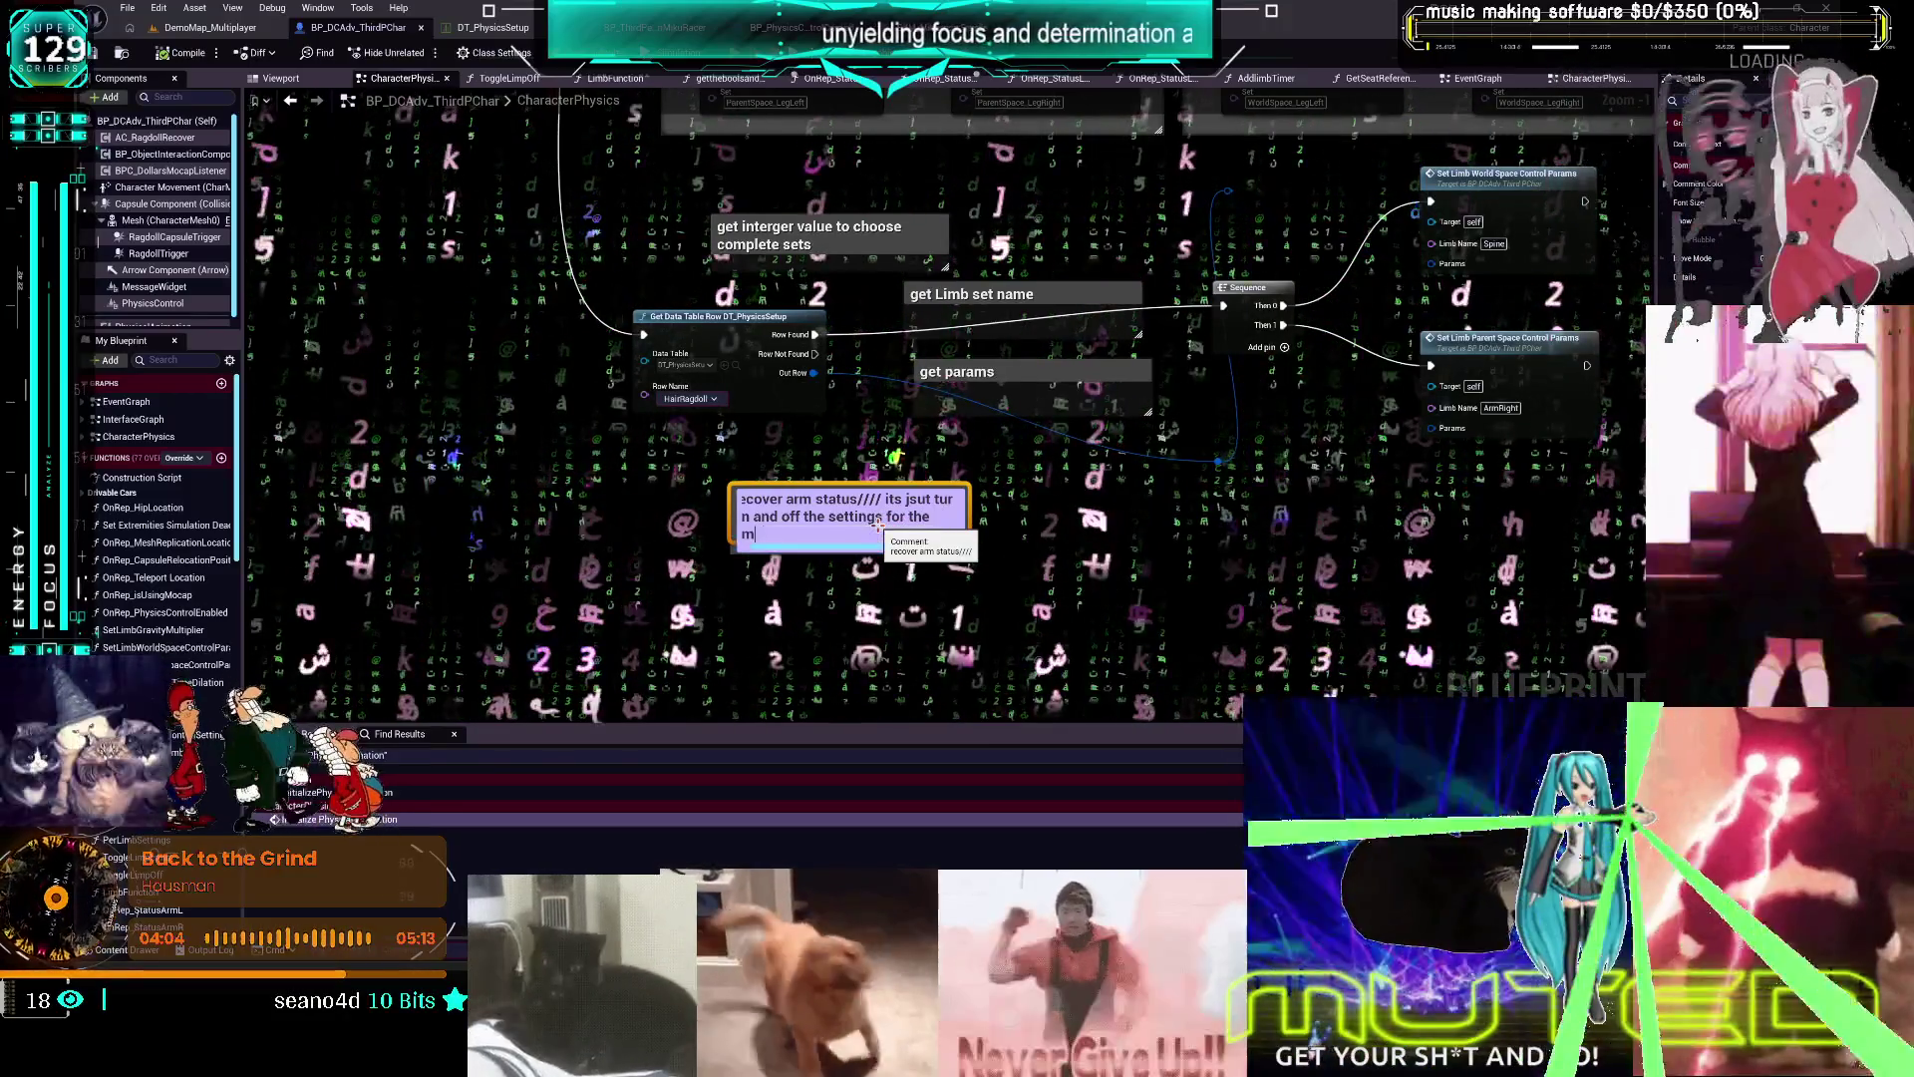
left_click(1073, 529)
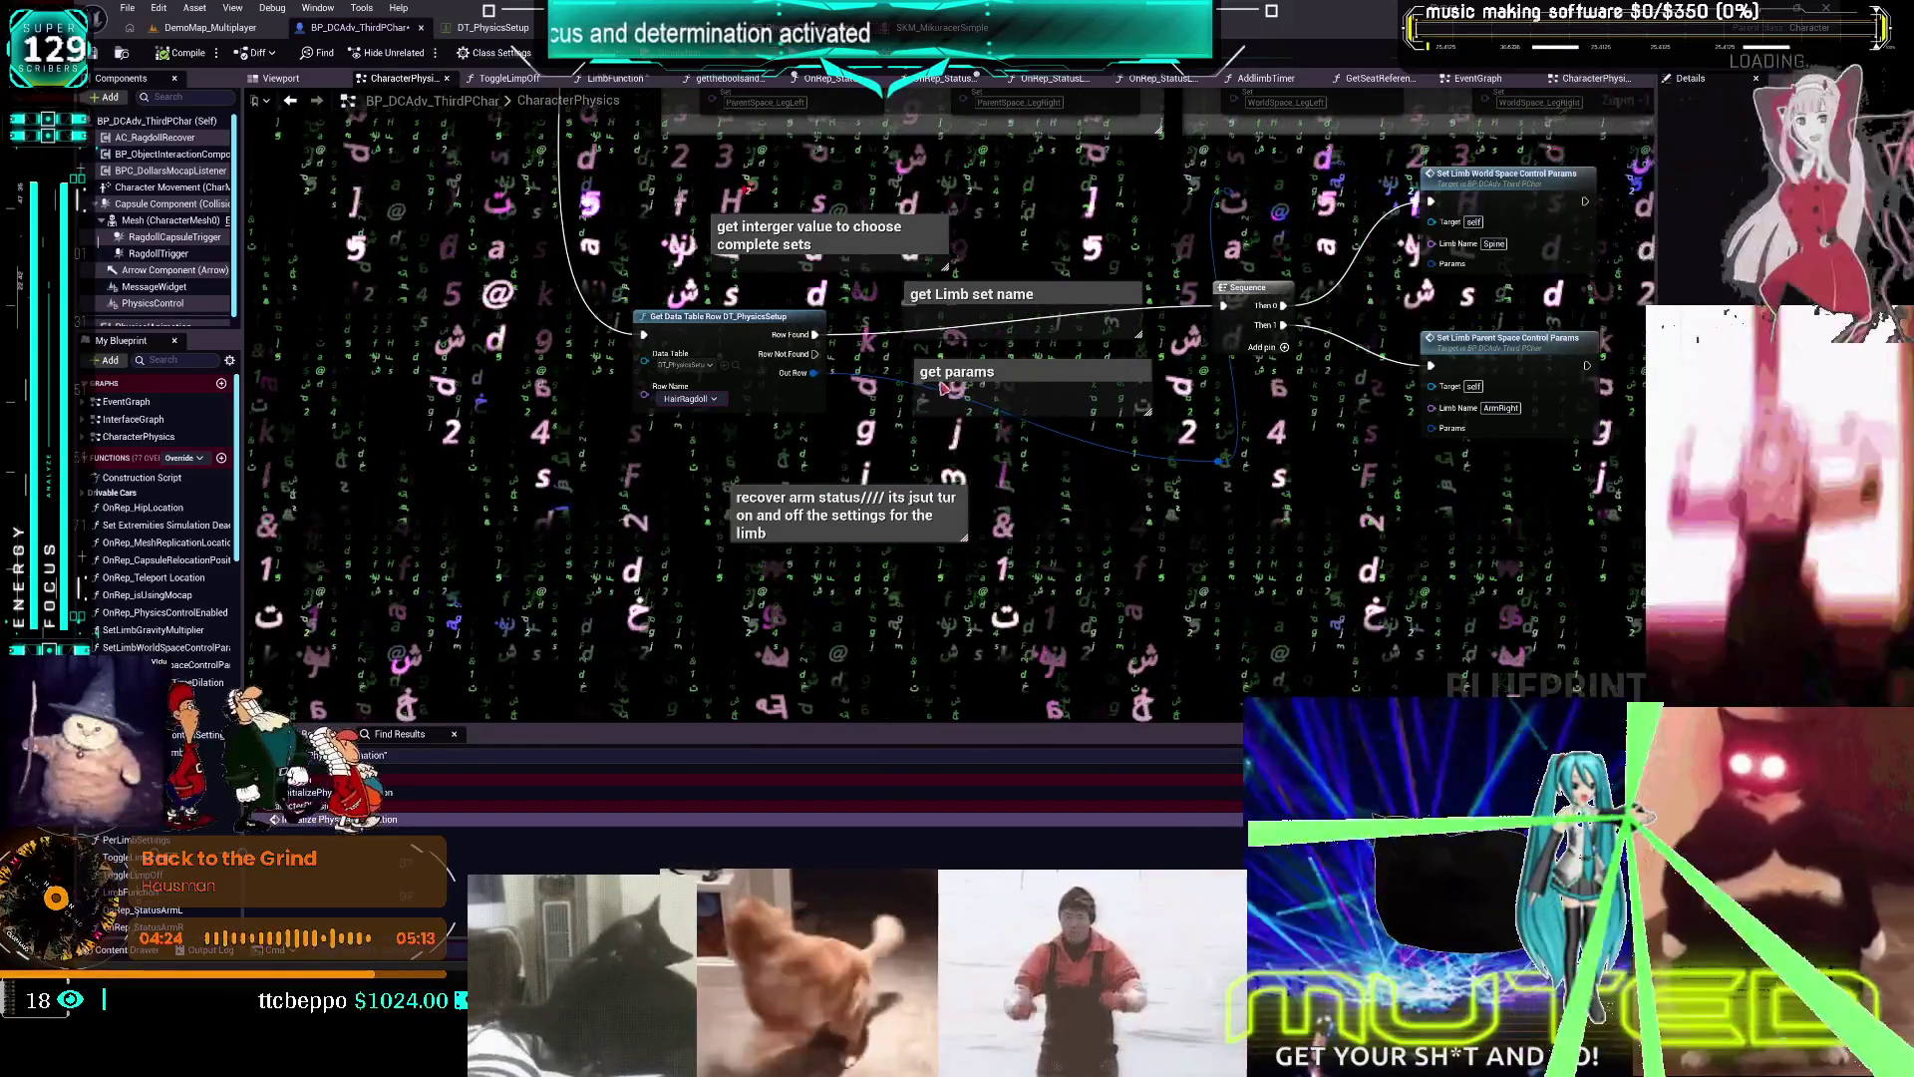
mouse_move(1134, 486)
left_mouse_down()
mouse_move(1086, 530)
mouse_move(1129, 534)
mouse_move(1104, 541)
left_mouse_up()
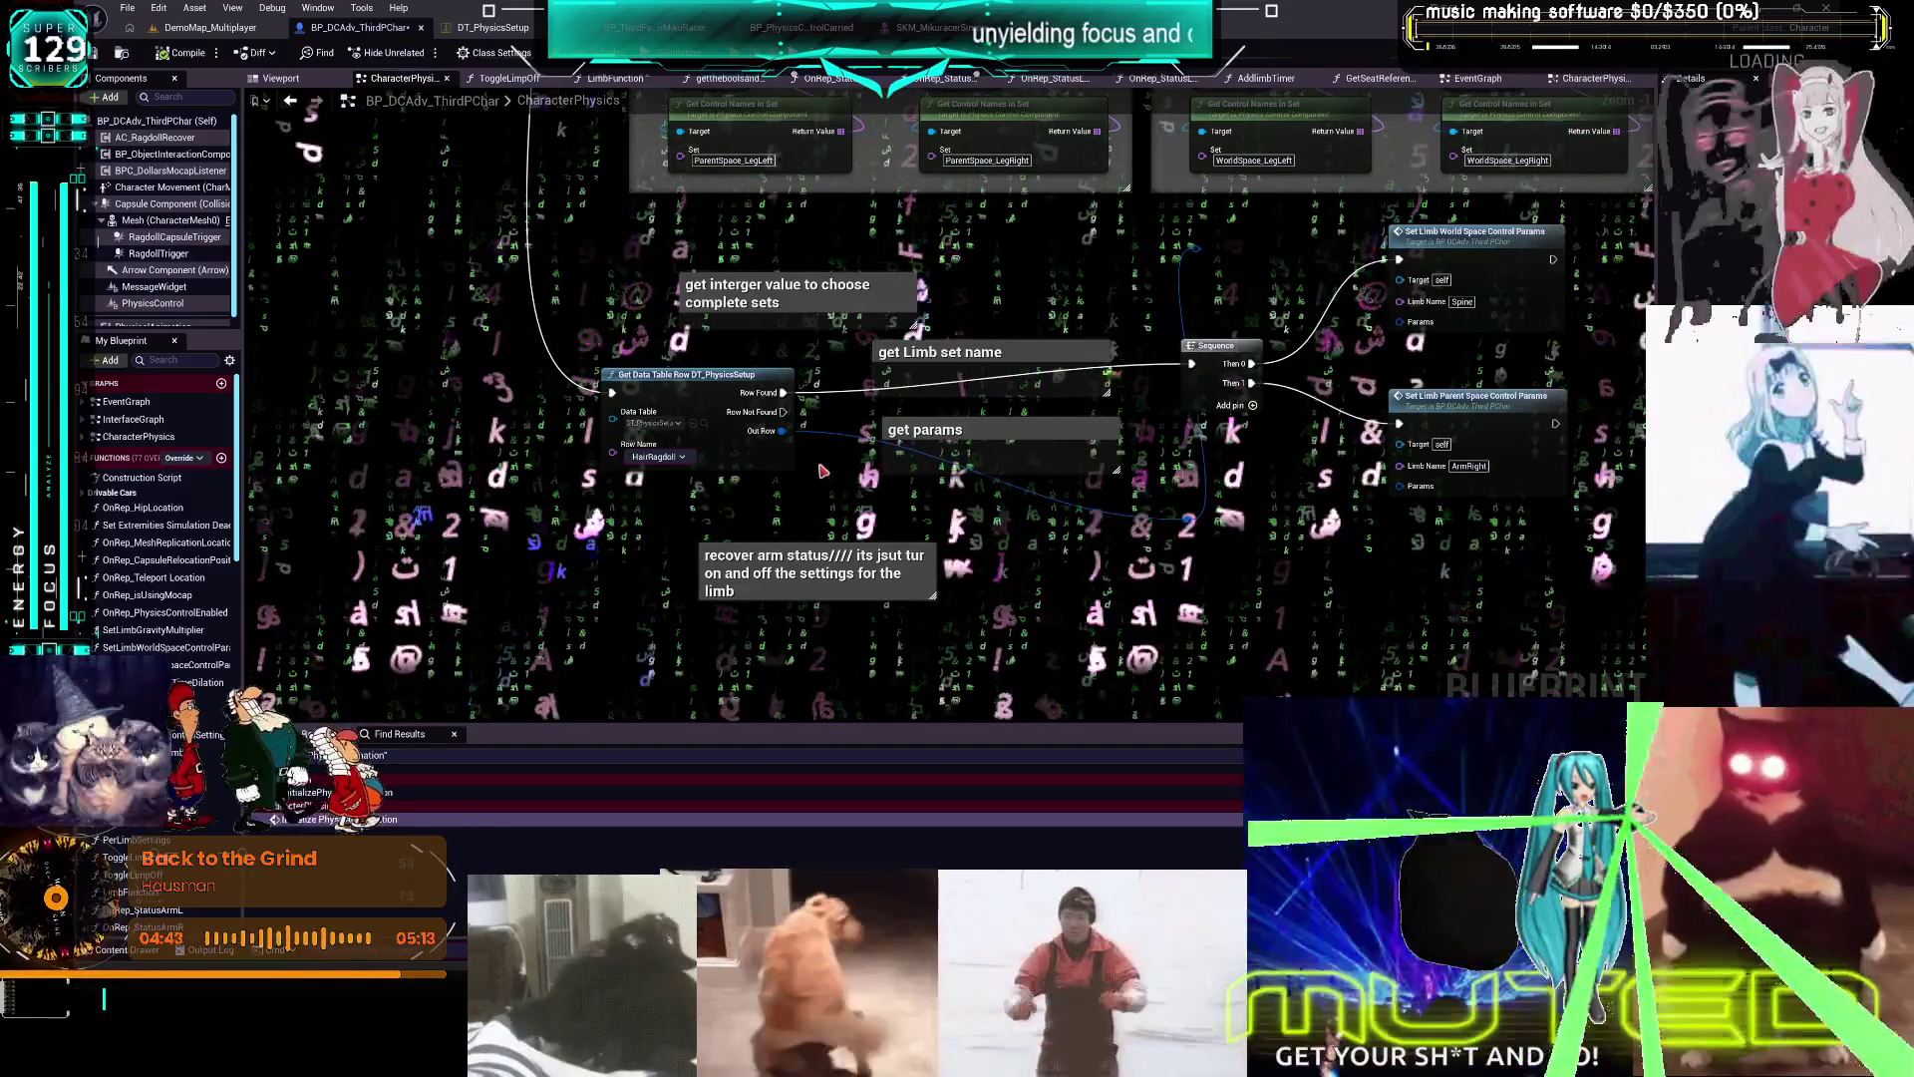
scroll(813, 490, "down", 1)
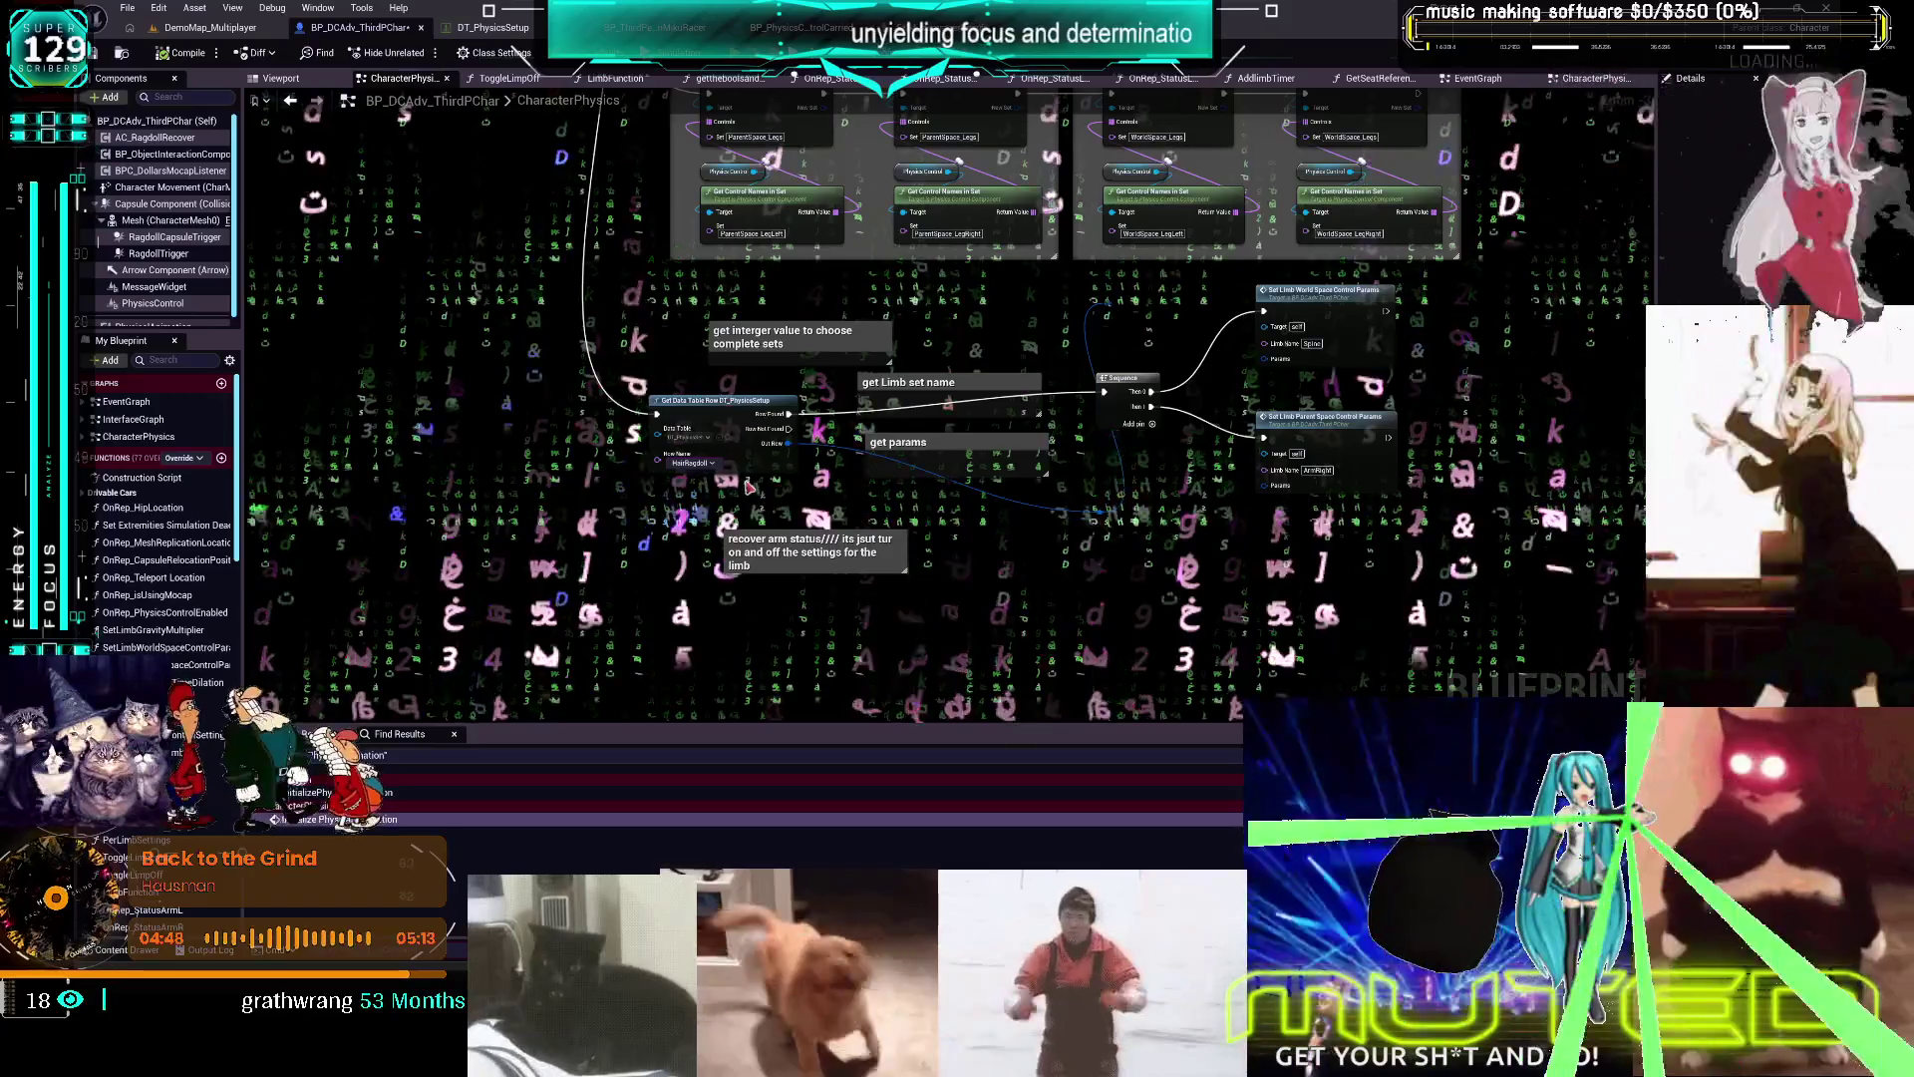
left_click(720, 409)
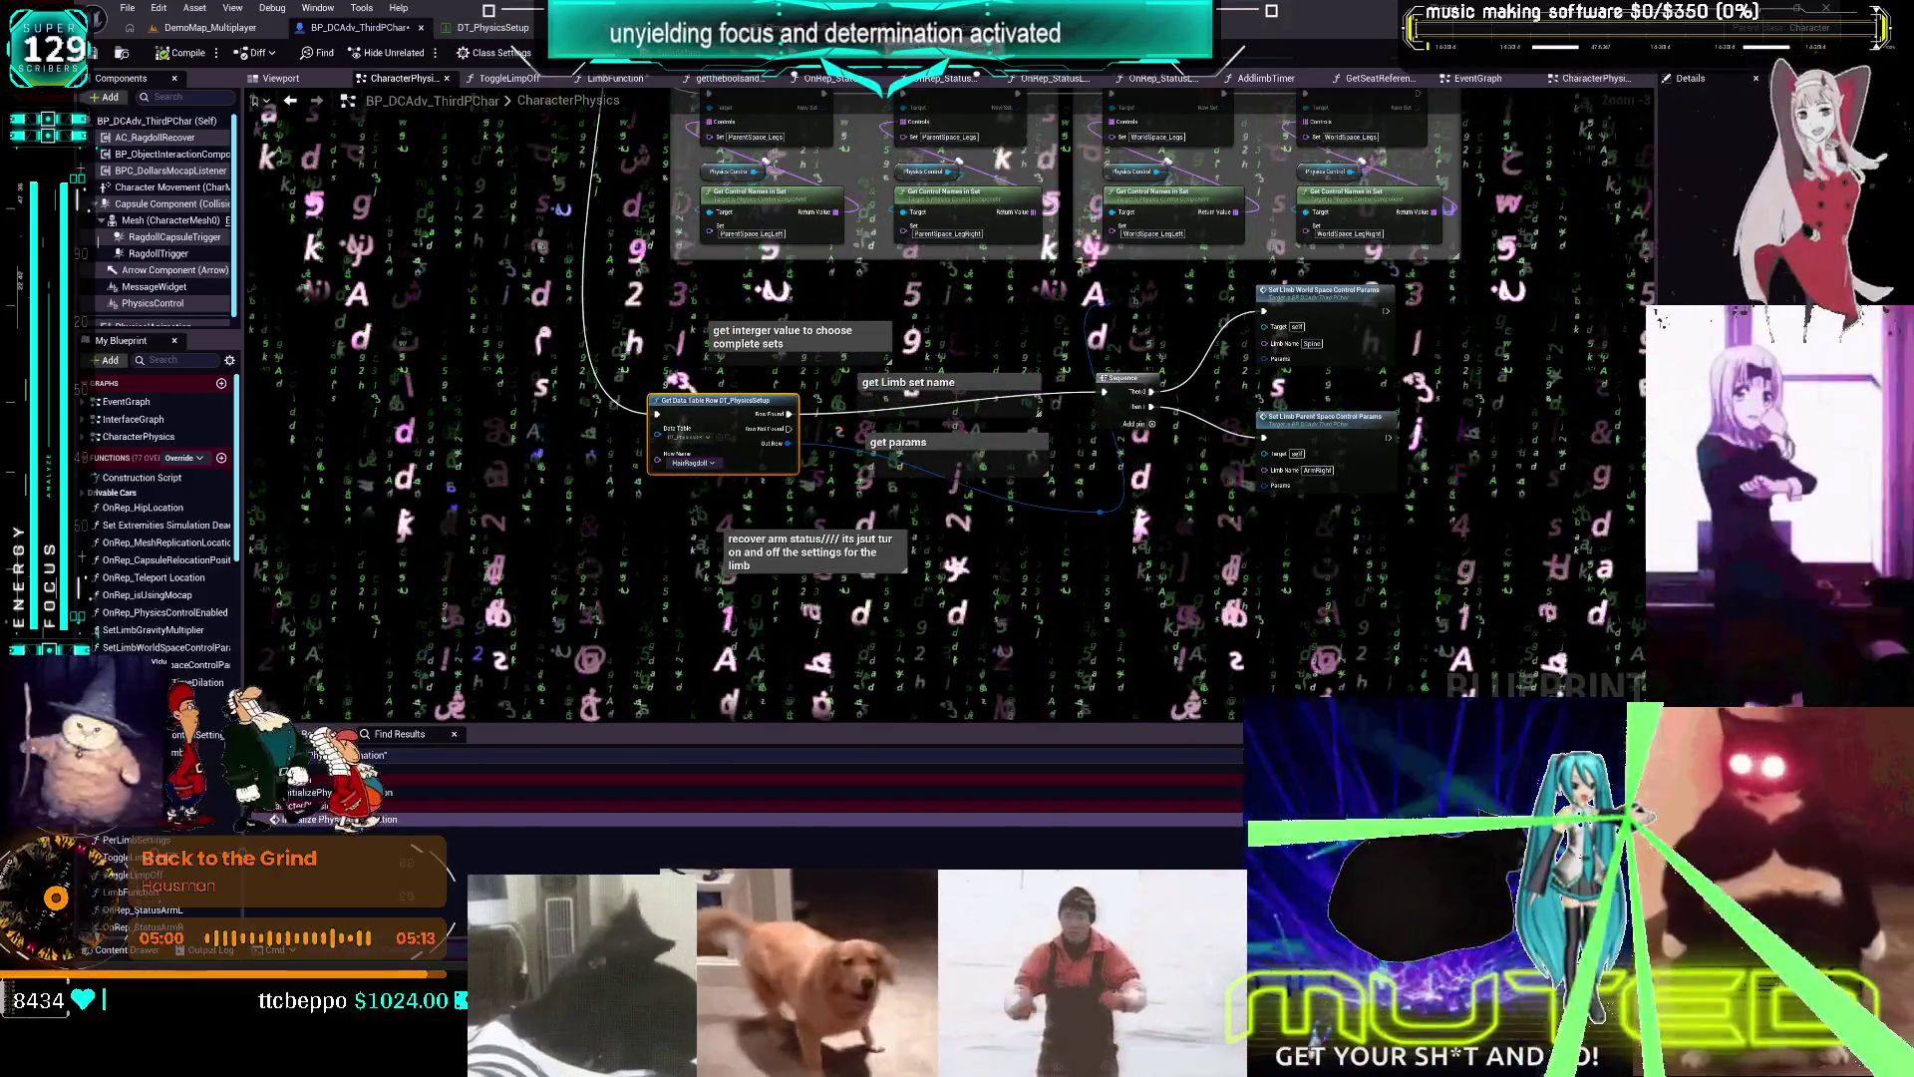
scroll(880, 305, "down", 3)
mouse_move(879, 305)
left_mouse_down()
mouse_move(919, 493)
mouse_move(897, 269)
left_mouse_up()
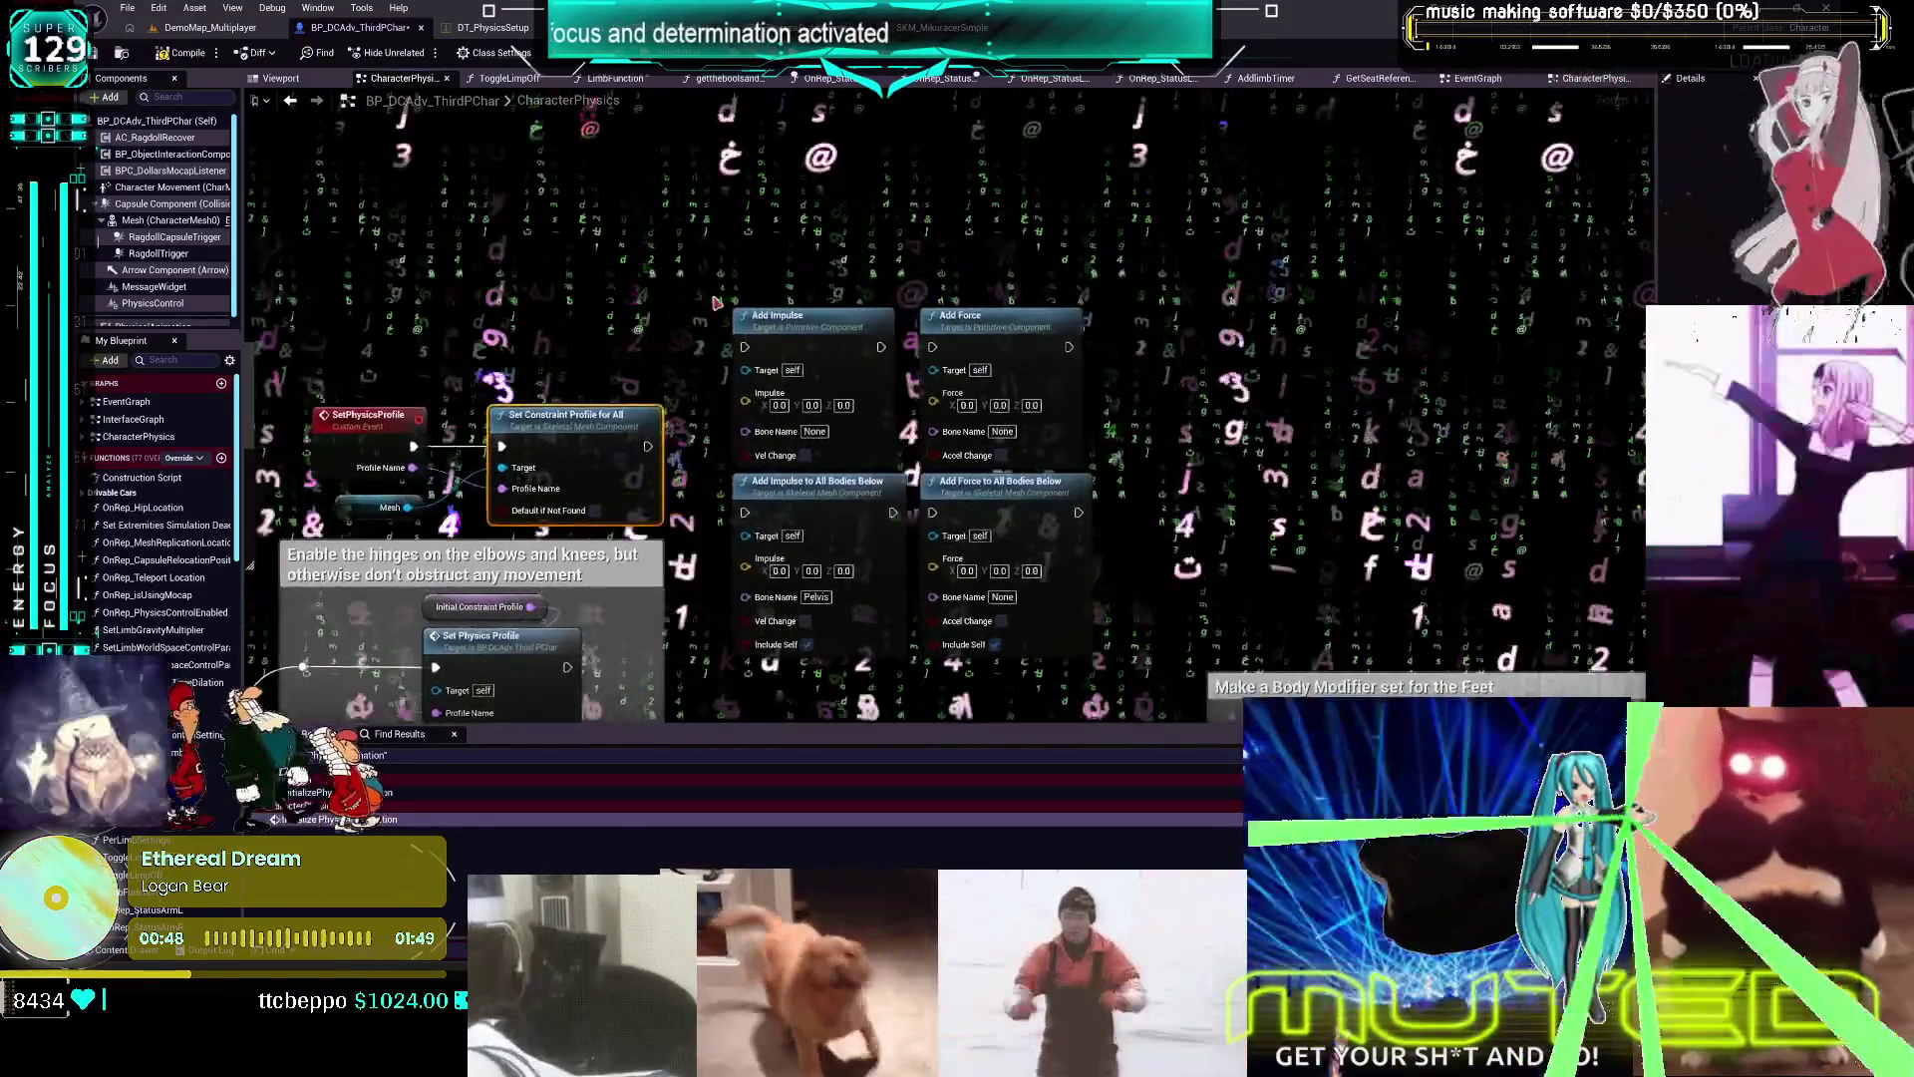
scroll(837, 323, "up", 4)
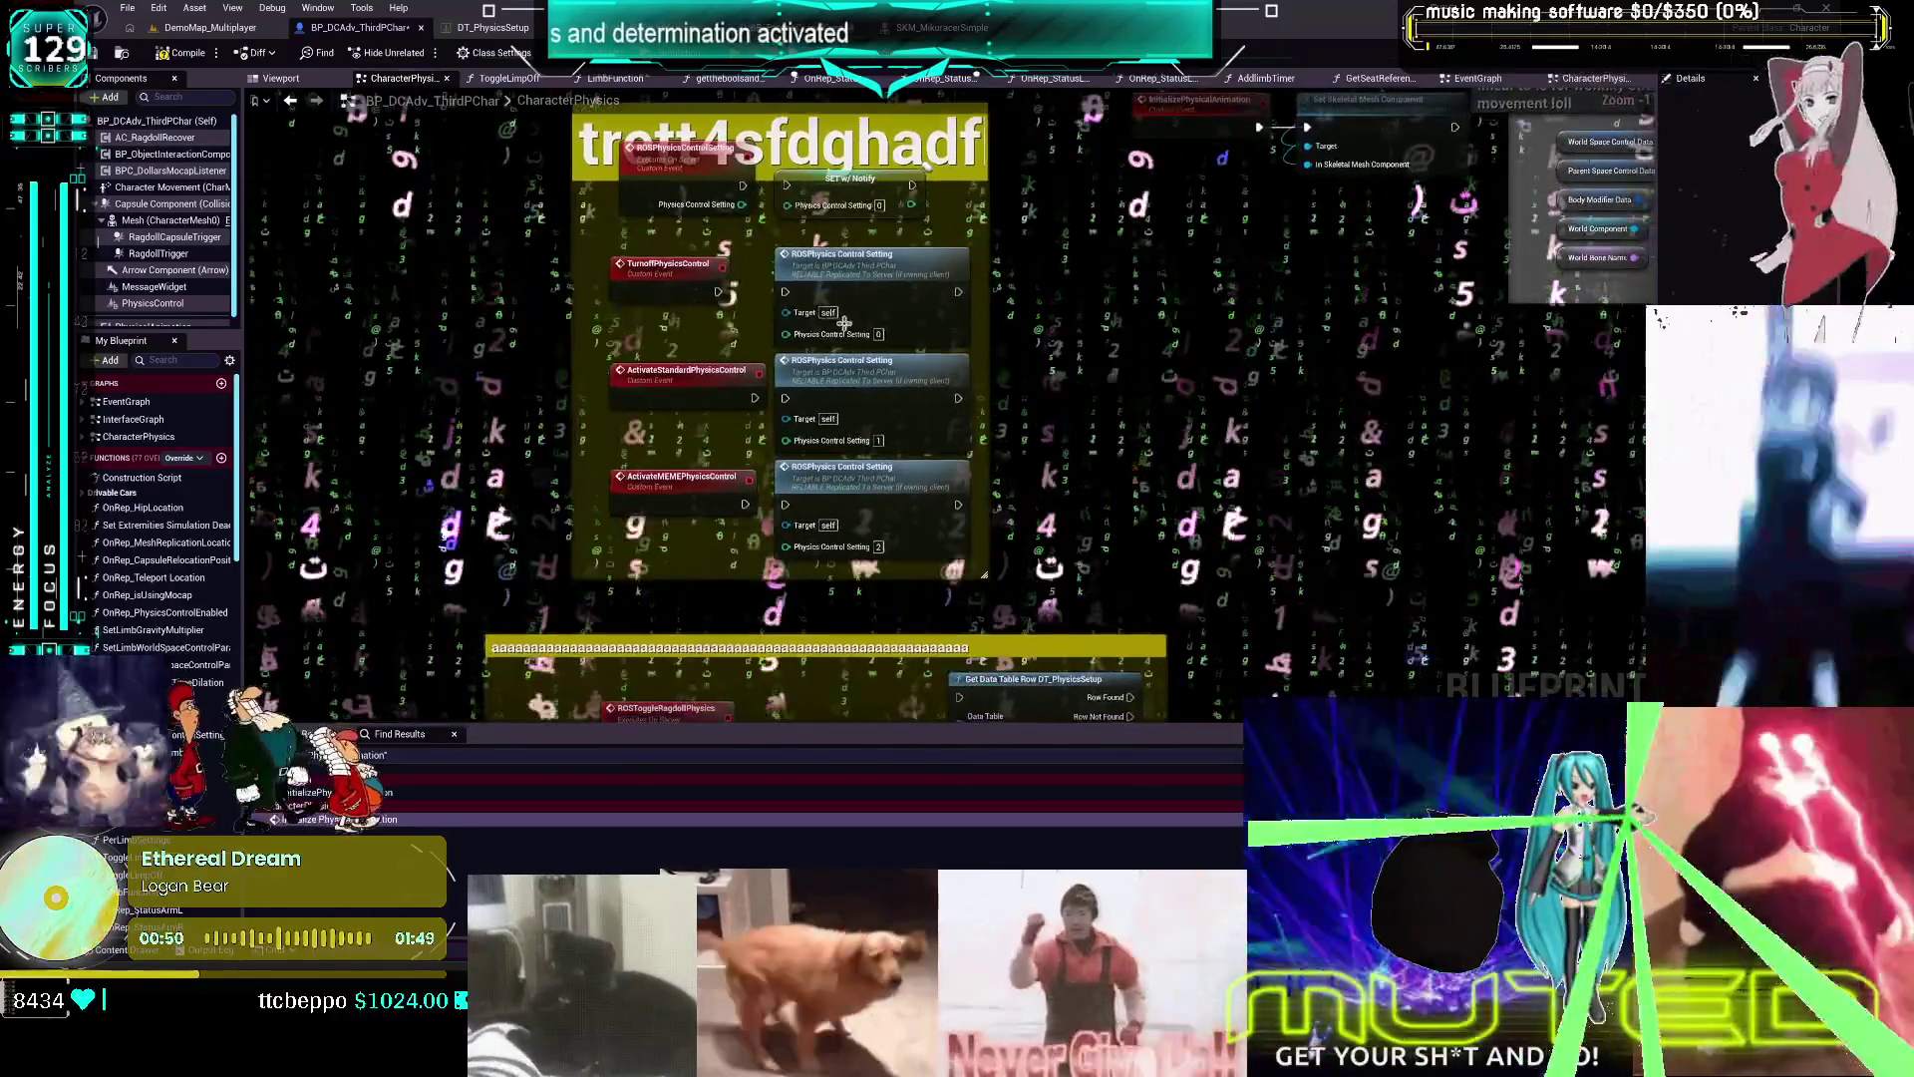
Select the first ROSPhysics Control Setting call and zoom around the physics-control event group
left_click(855, 271)
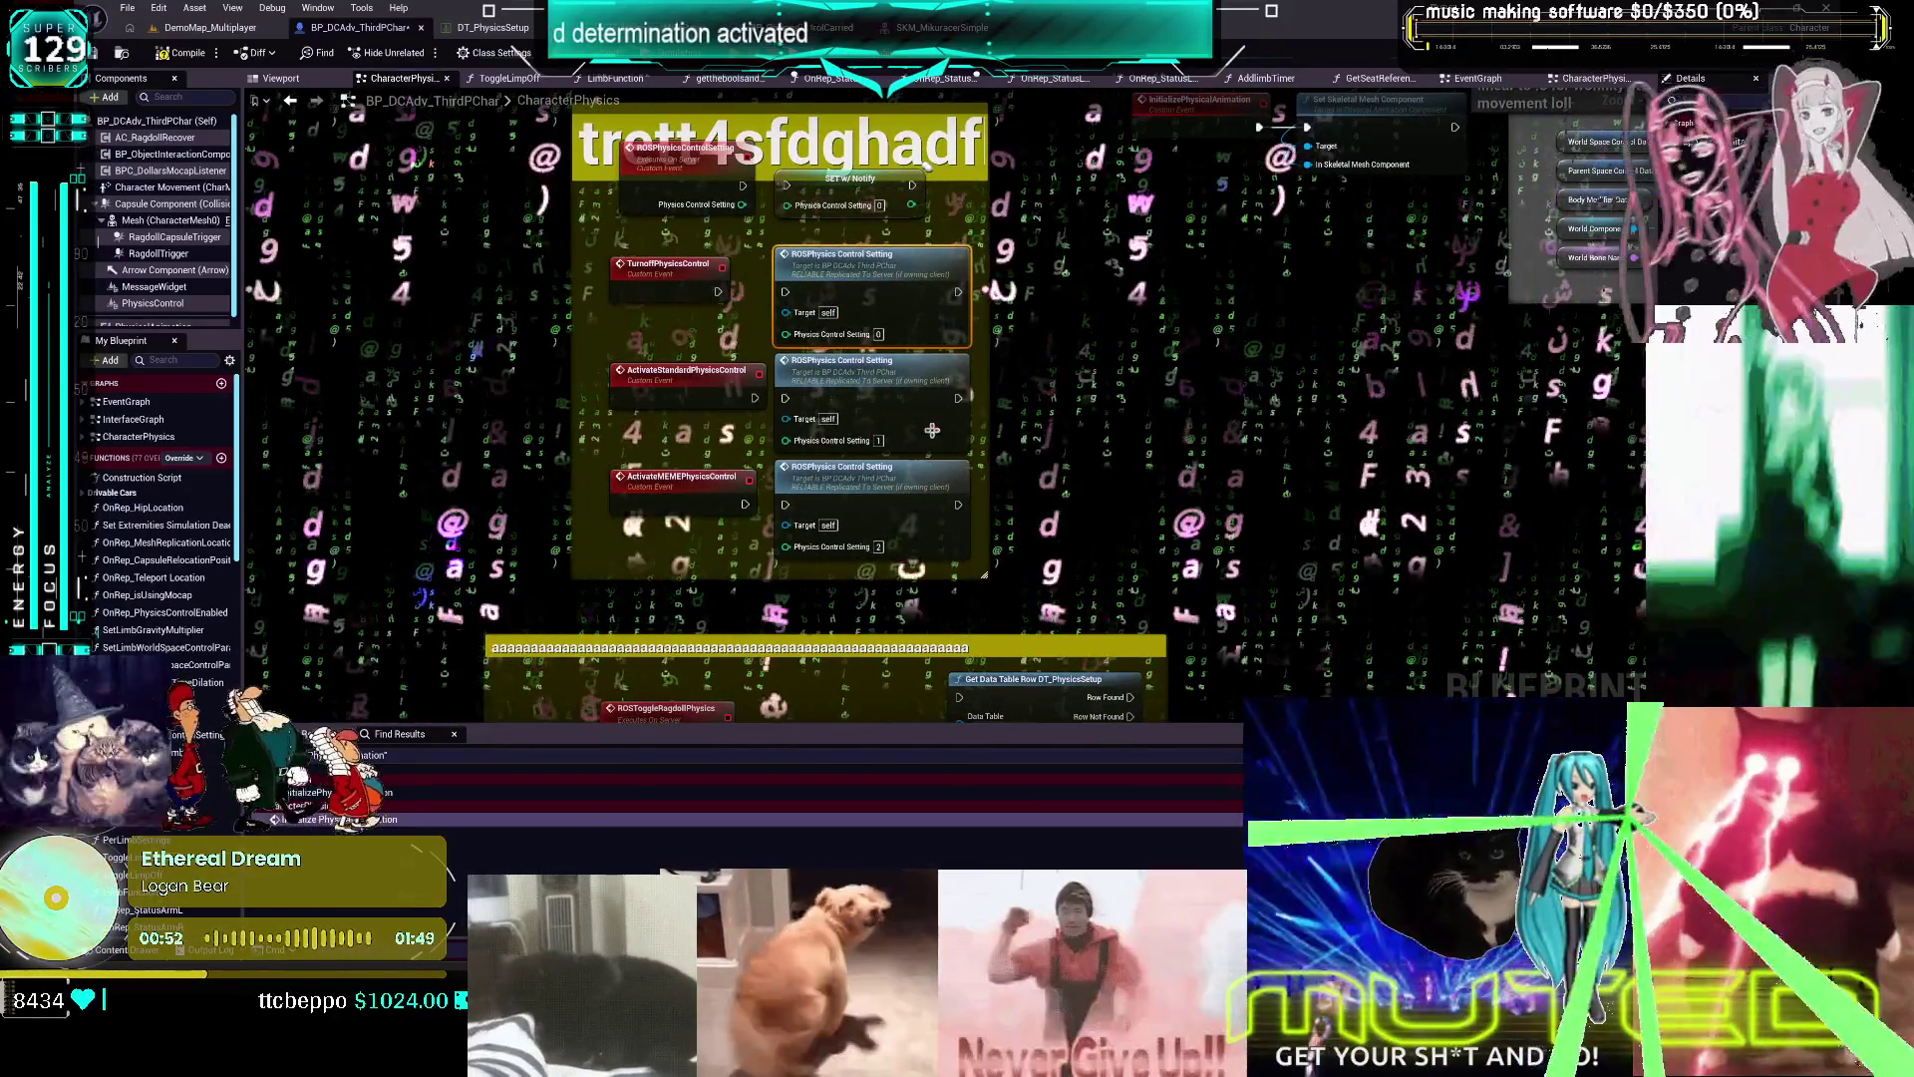
scroll(1136, 436, "up", 1)
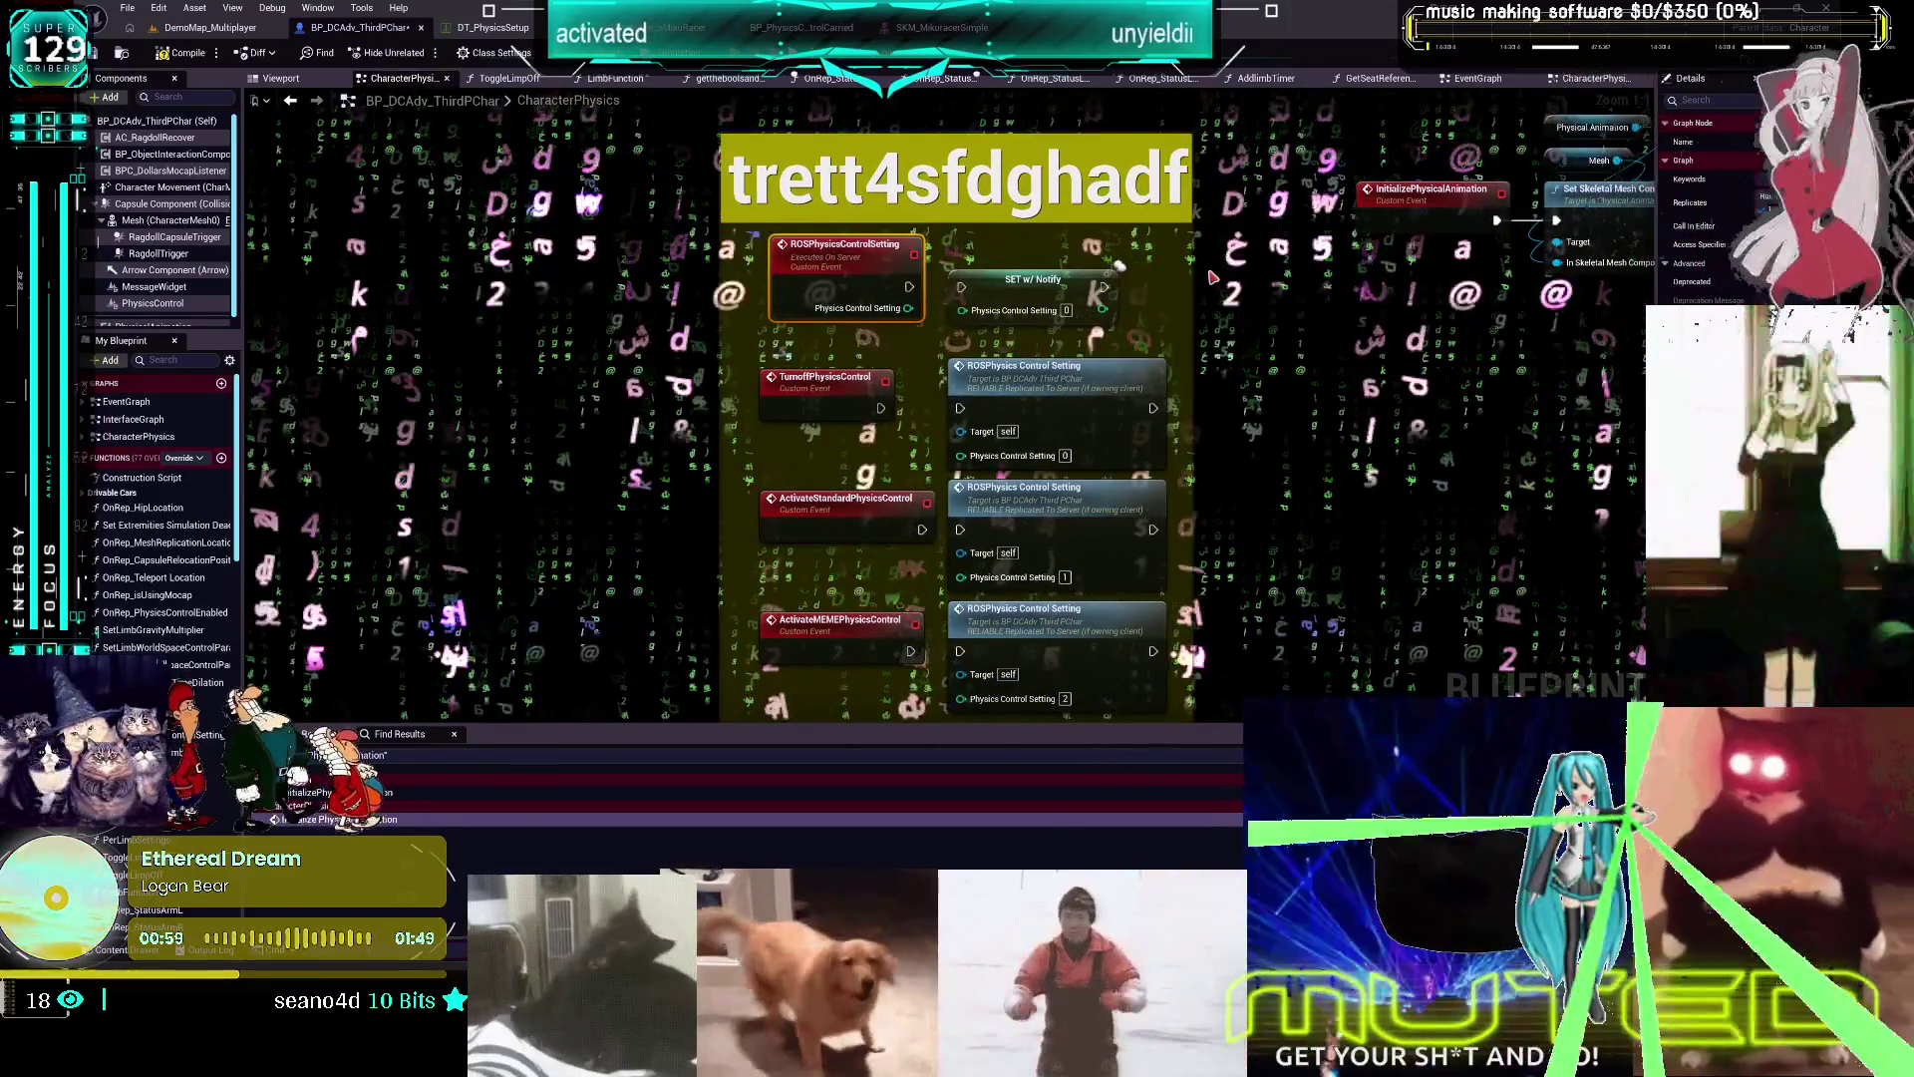
scroll(1147, 497, "down", 1)
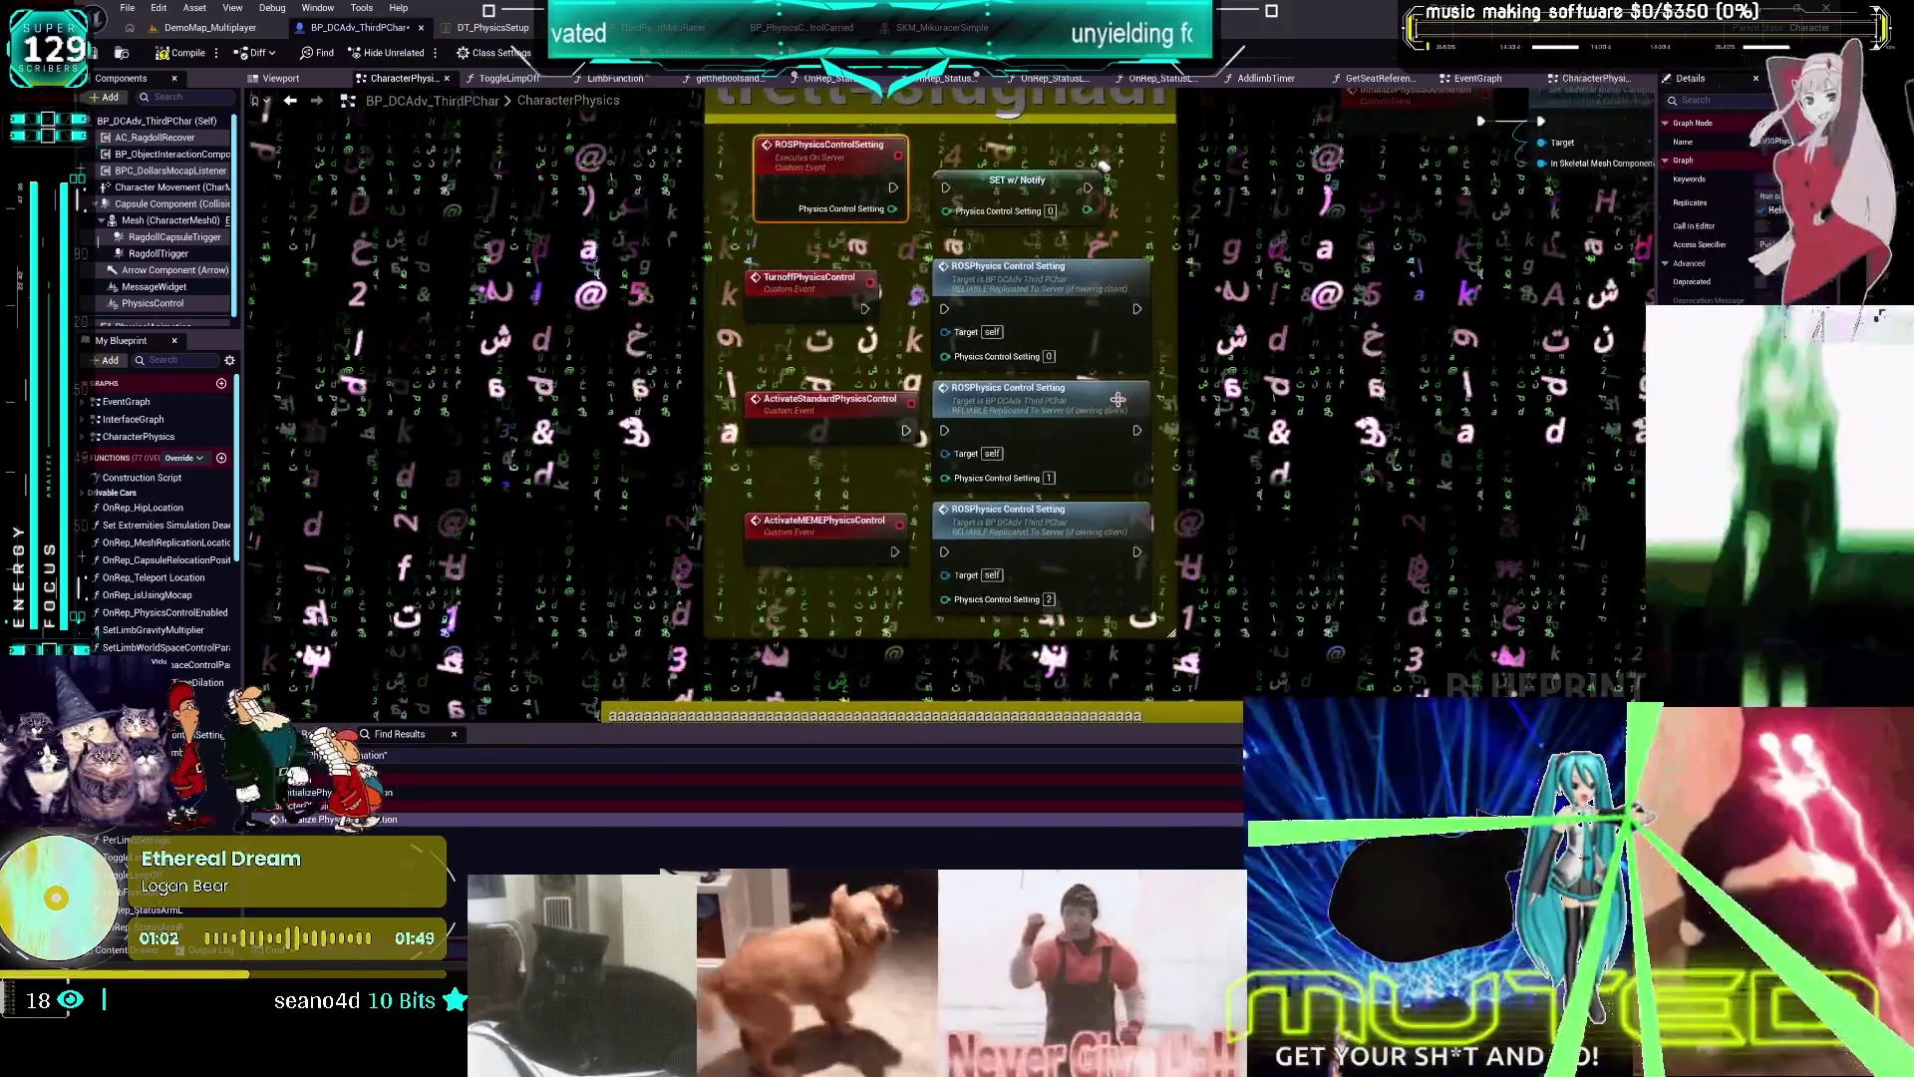
scroll(1148, 497, "down", 1)
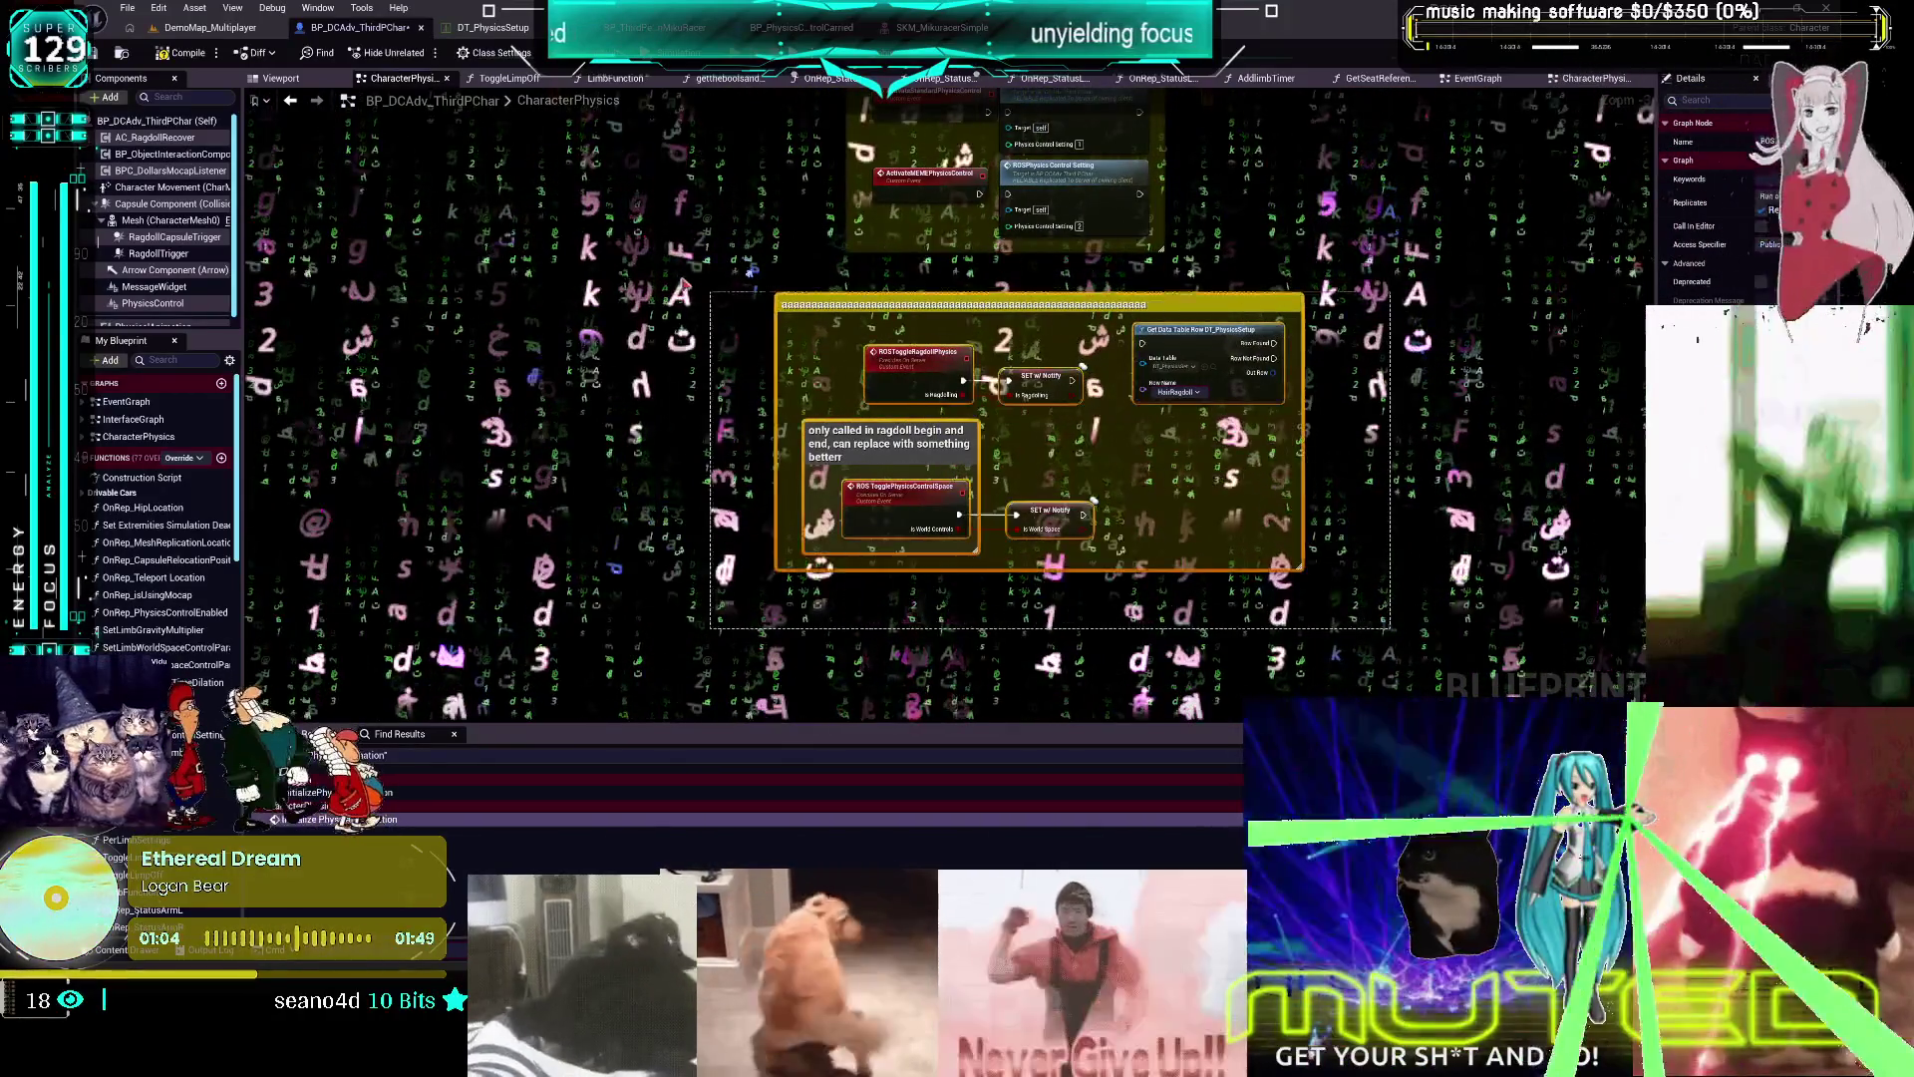
scroll(927, 314, "up", 2)
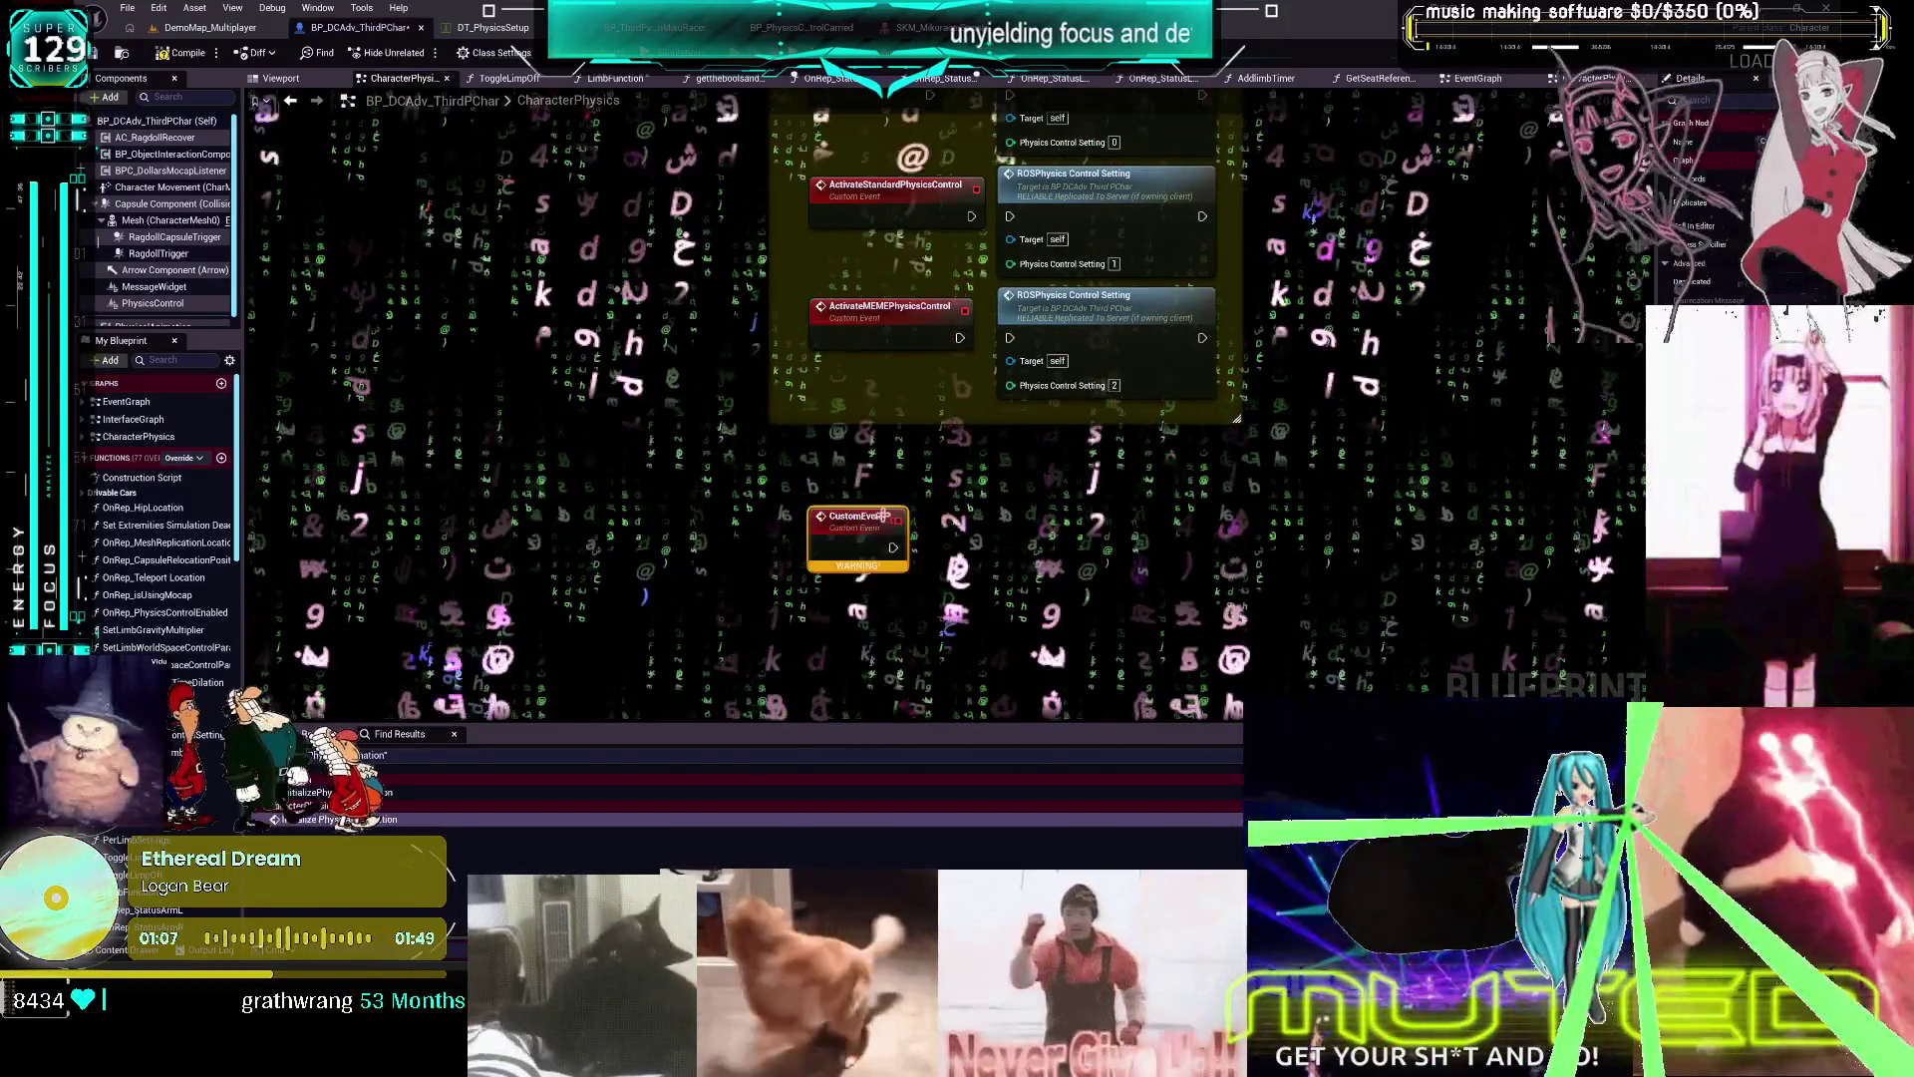
Rename the new custom event to ActivateIntoxicatedPhysicsControl
double_click(857, 517)
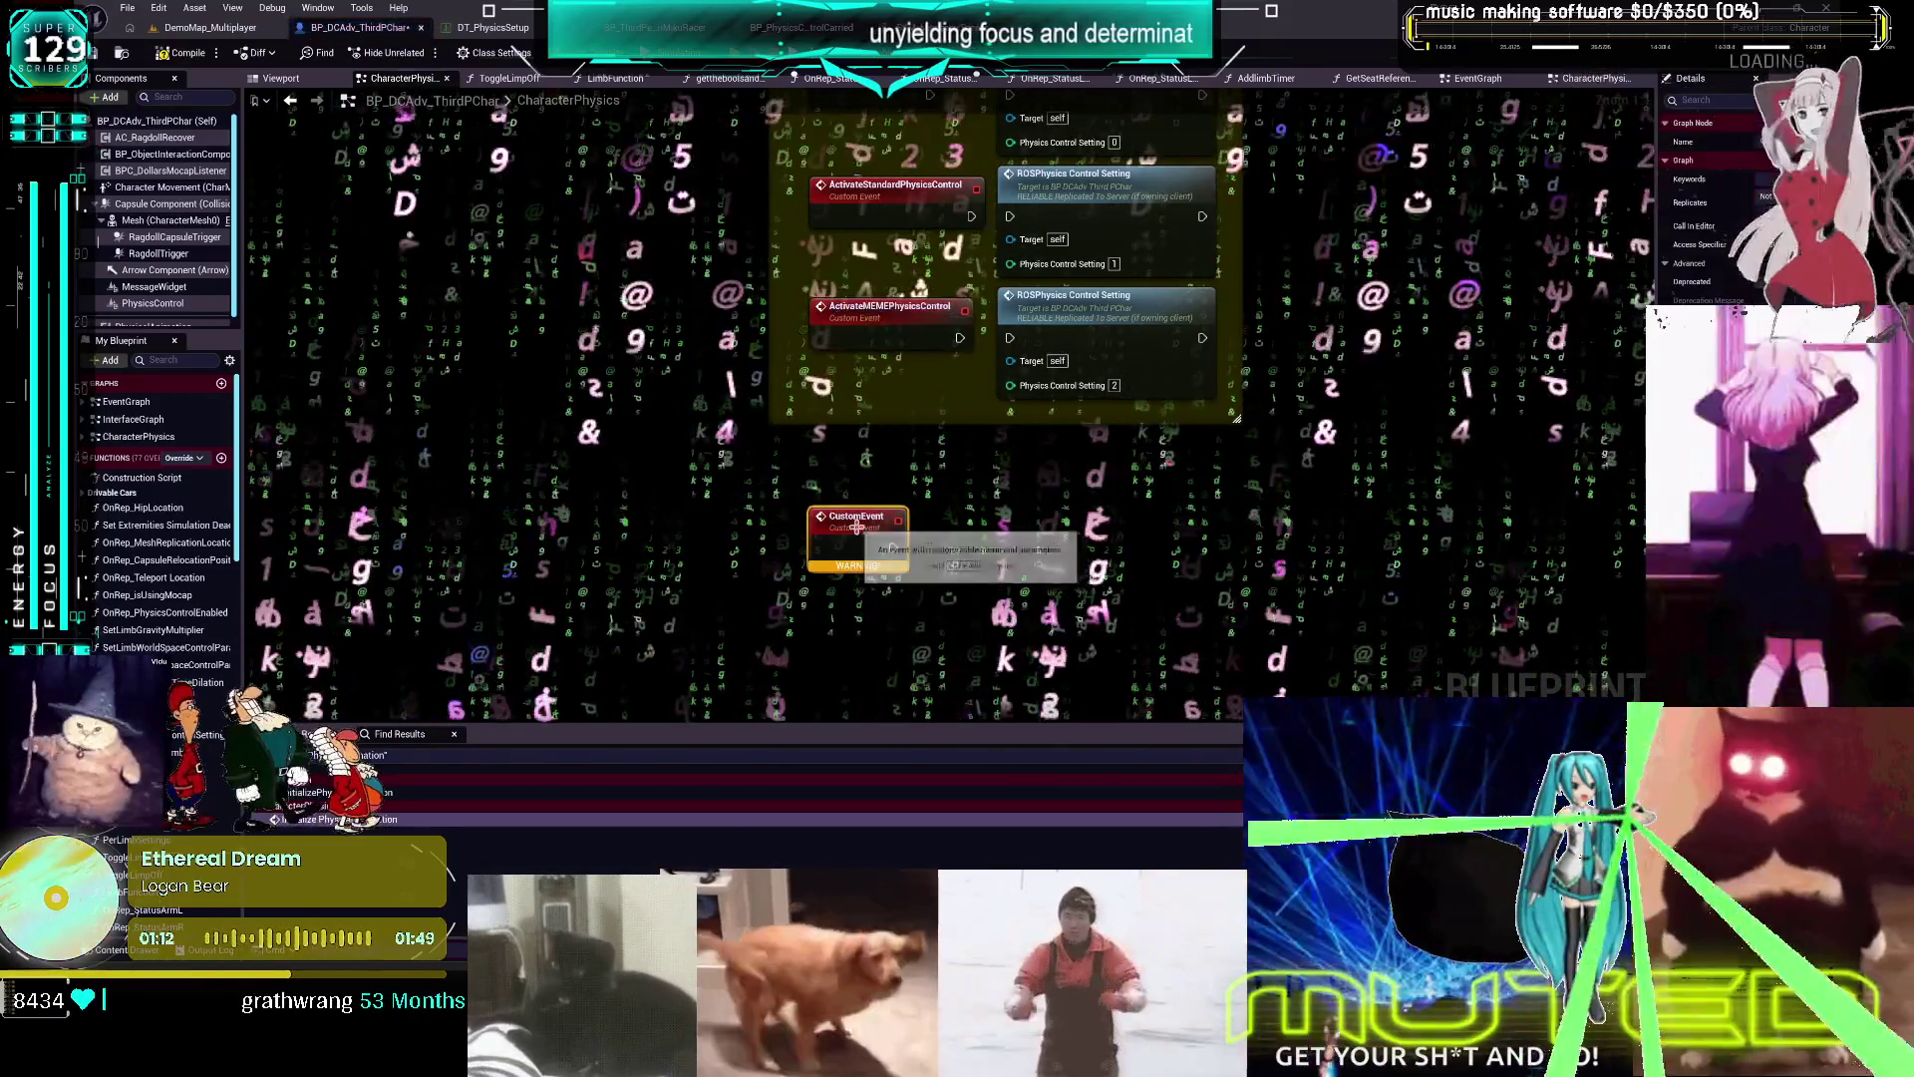
key("ctrl+v")
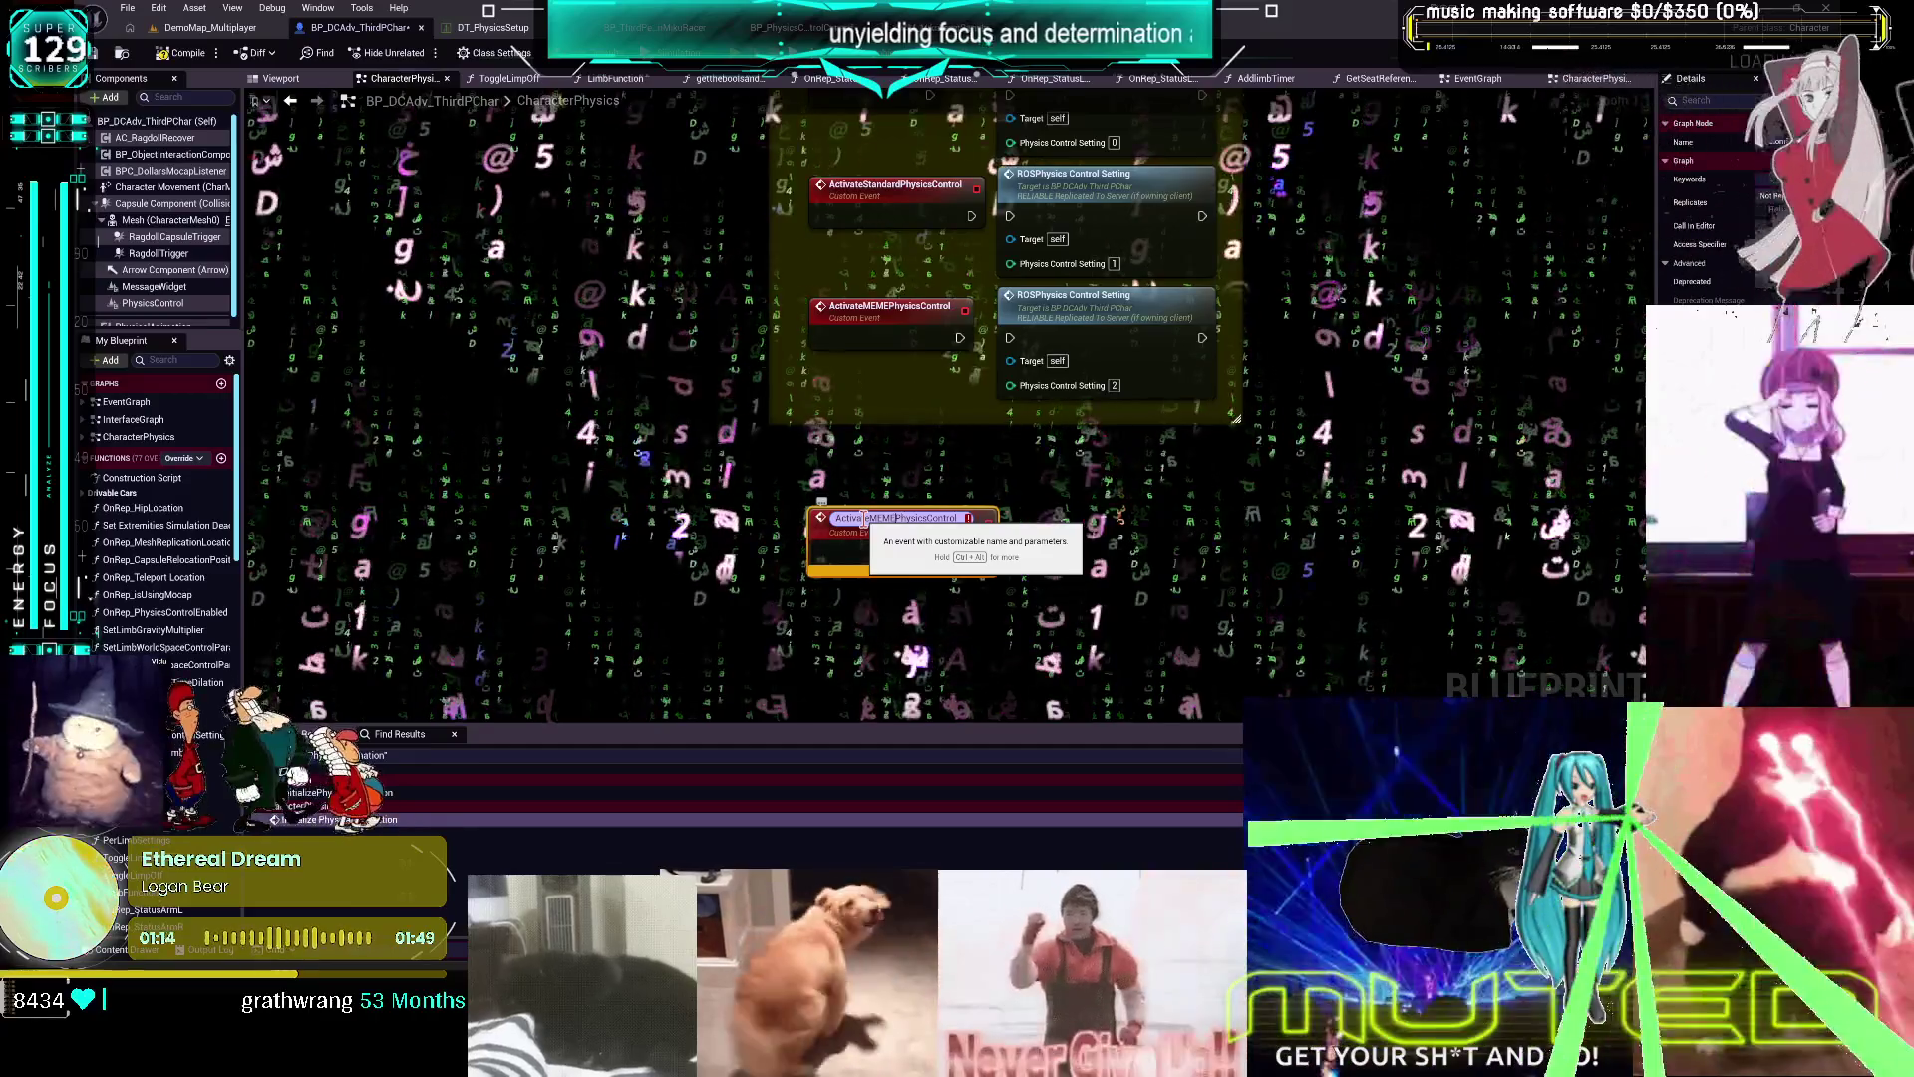
type("a")
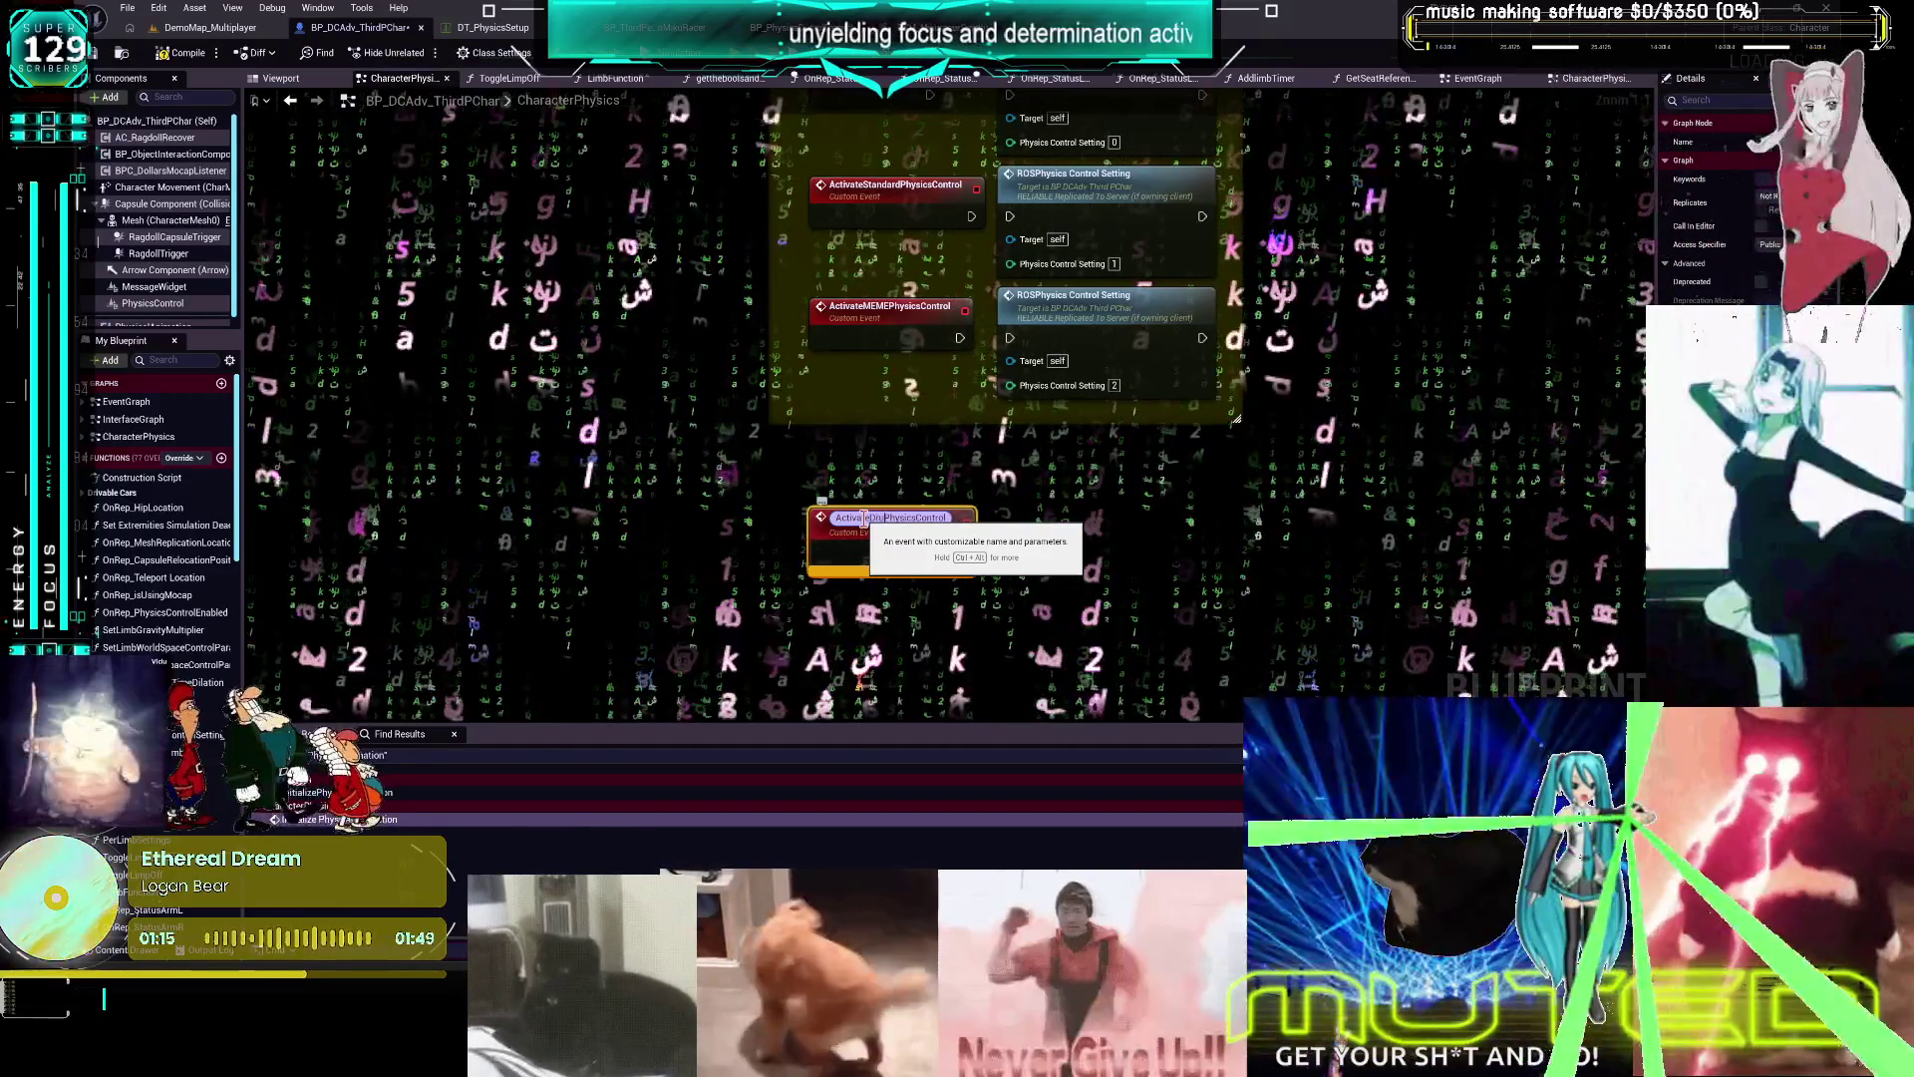
key("BackSpace")
key("BackSpace")
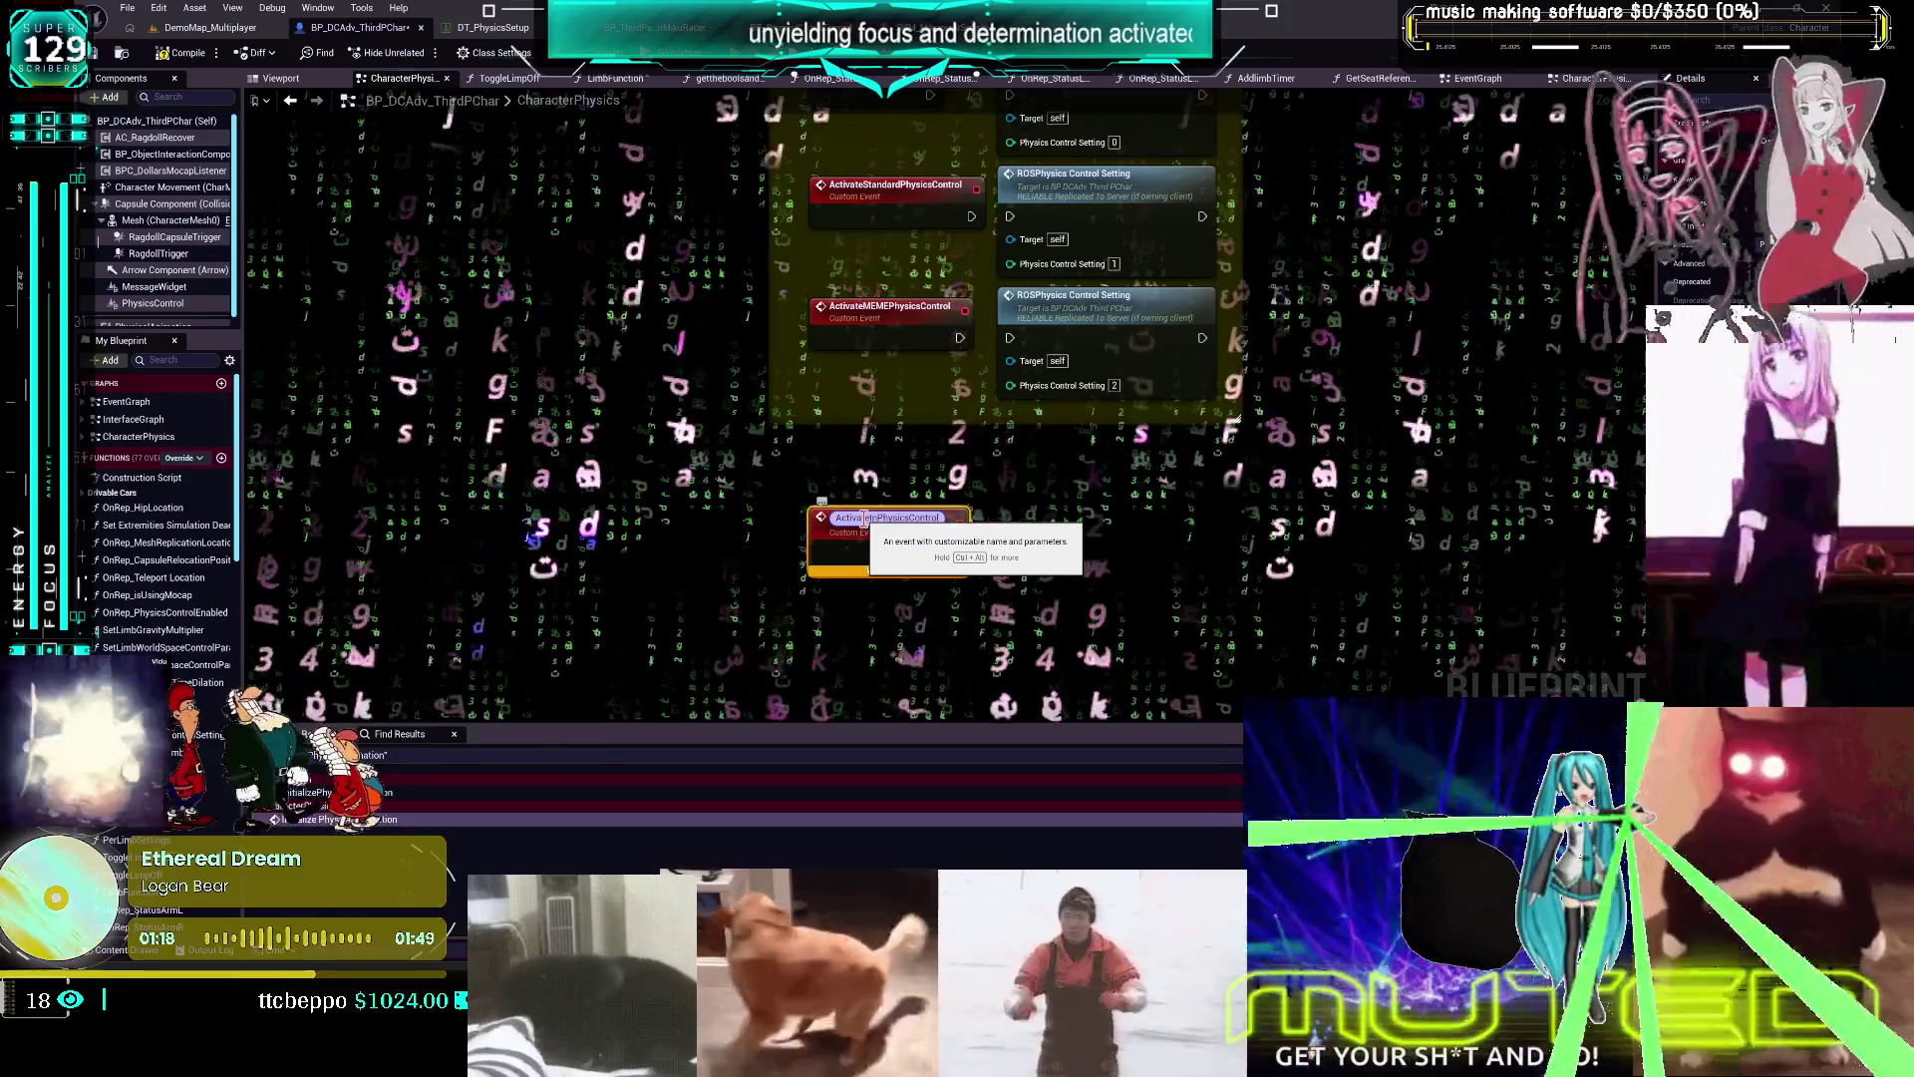
type("Intoxicated")
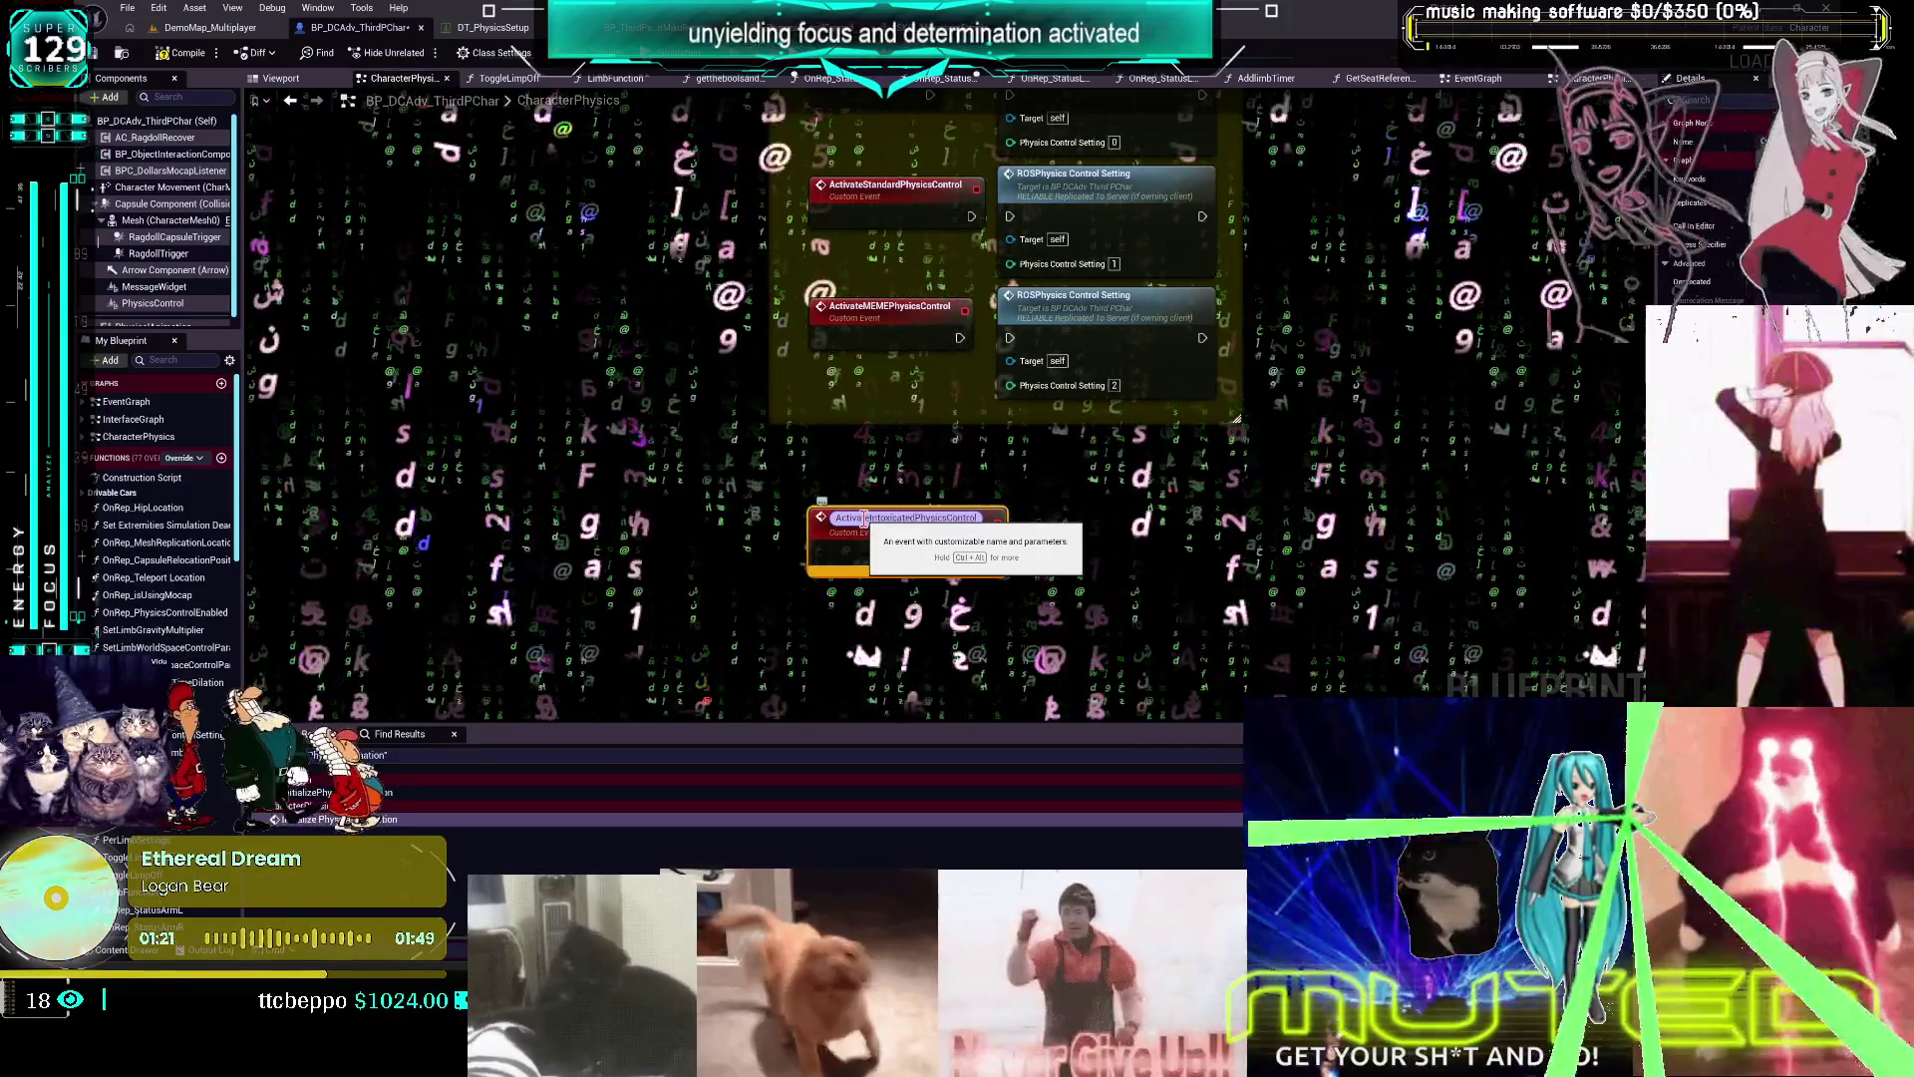
key("Return")
Set the intoxicated event's ROSPhysics Control Setting value to 2
left_click_drag(917, 485, 927, 570)
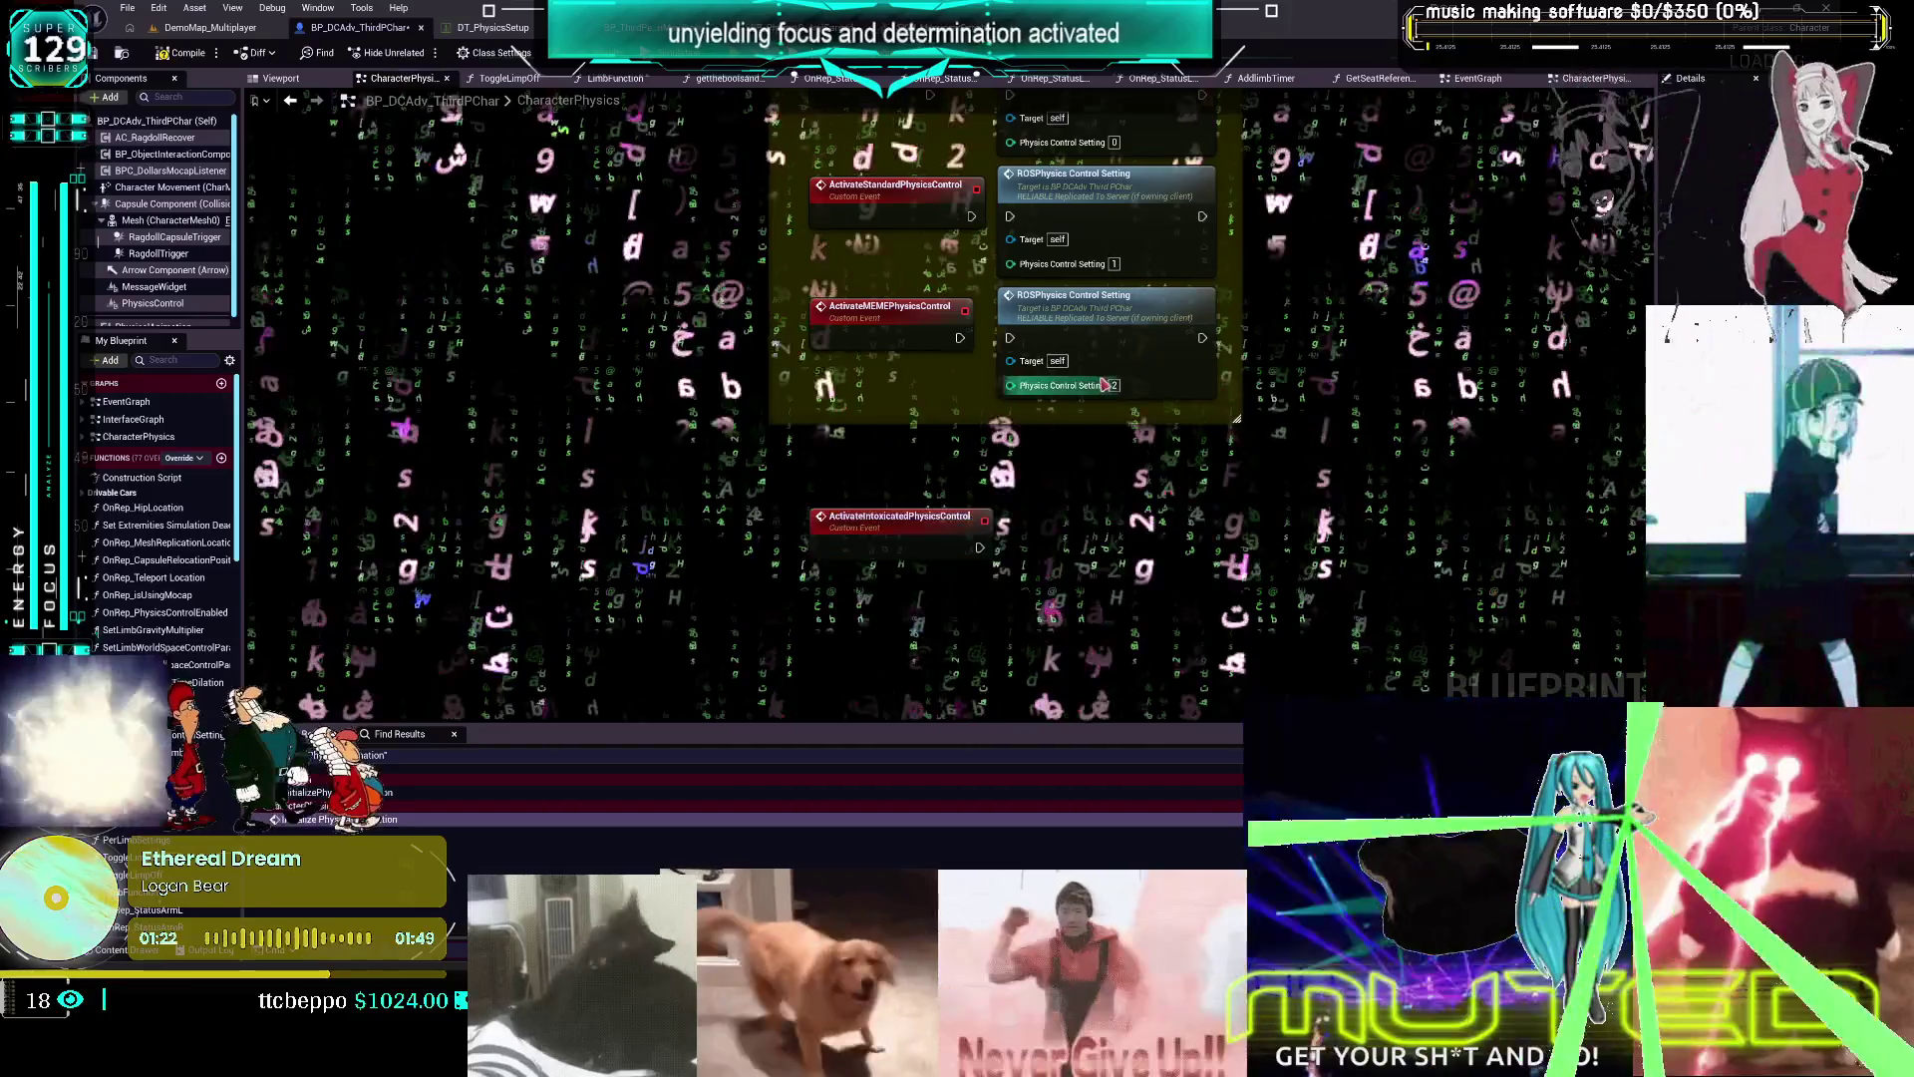
left_click(1044, 582)
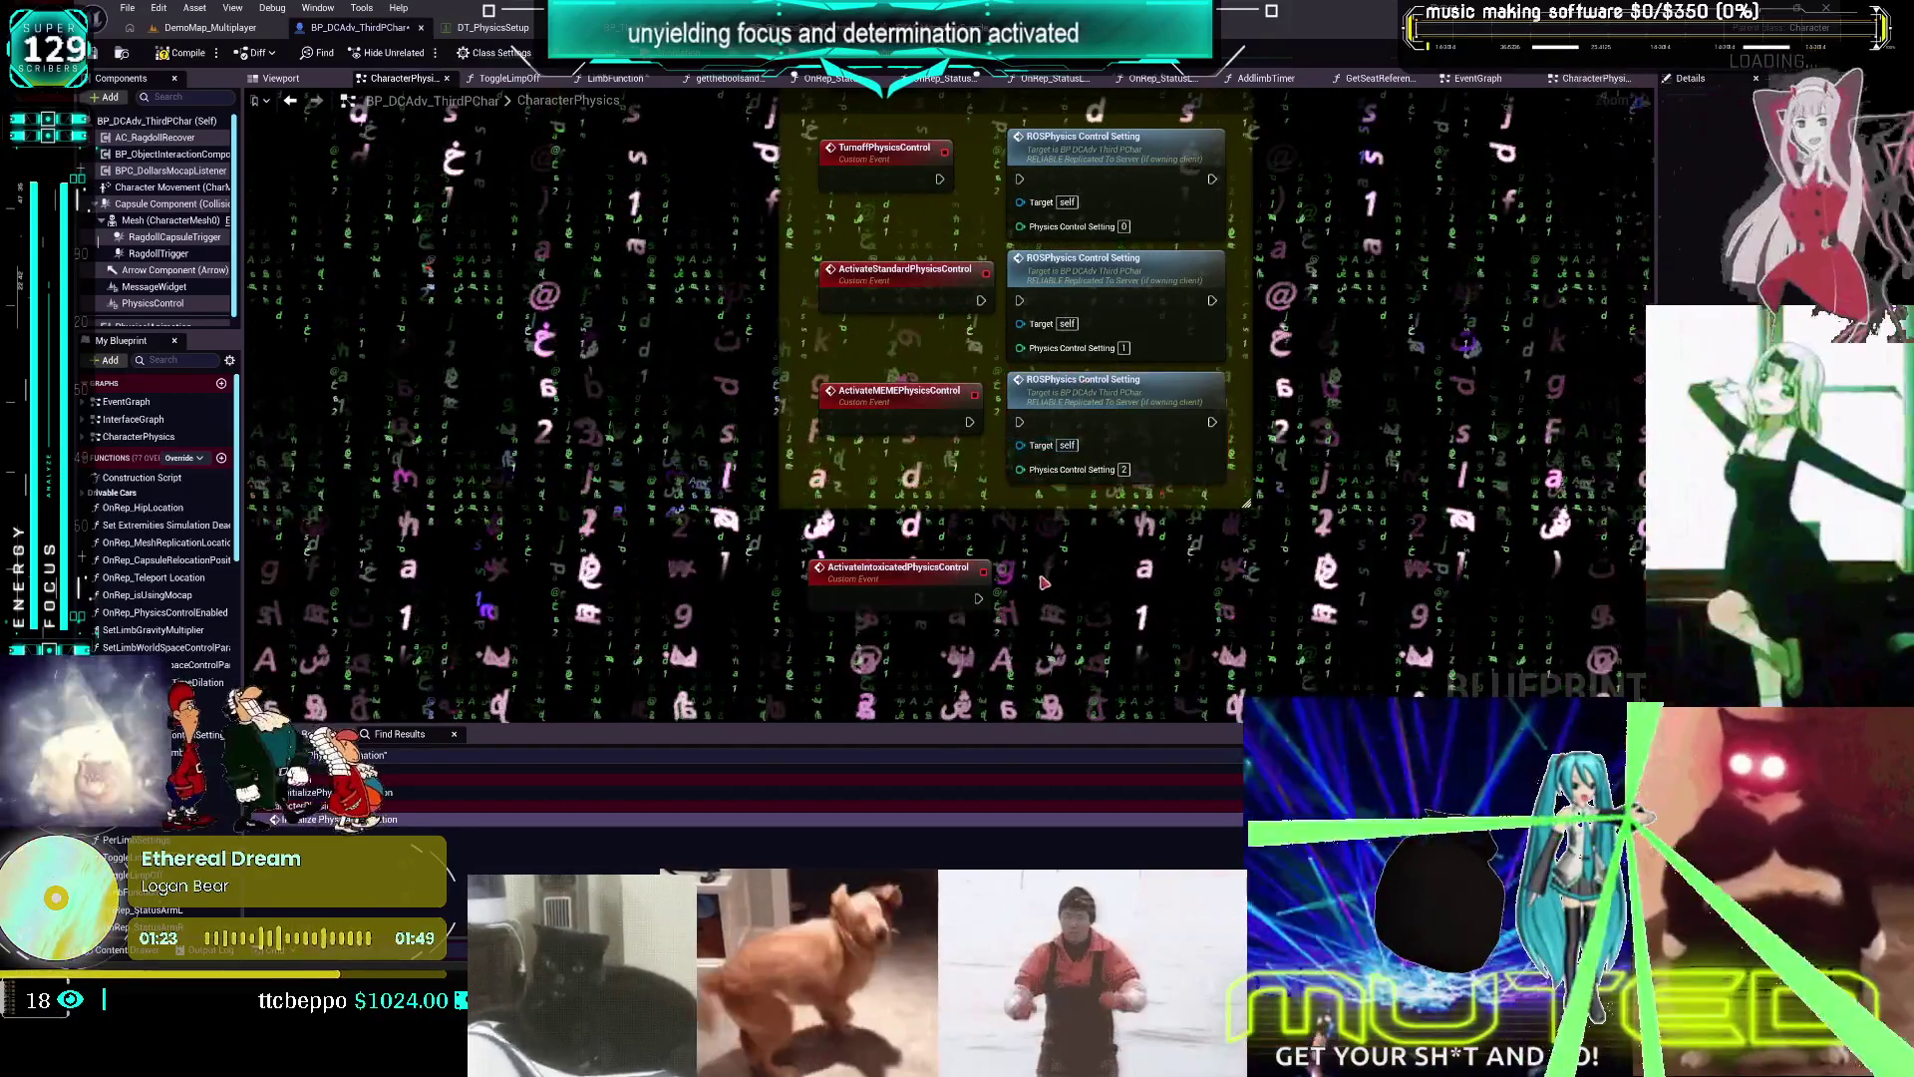
type("2")
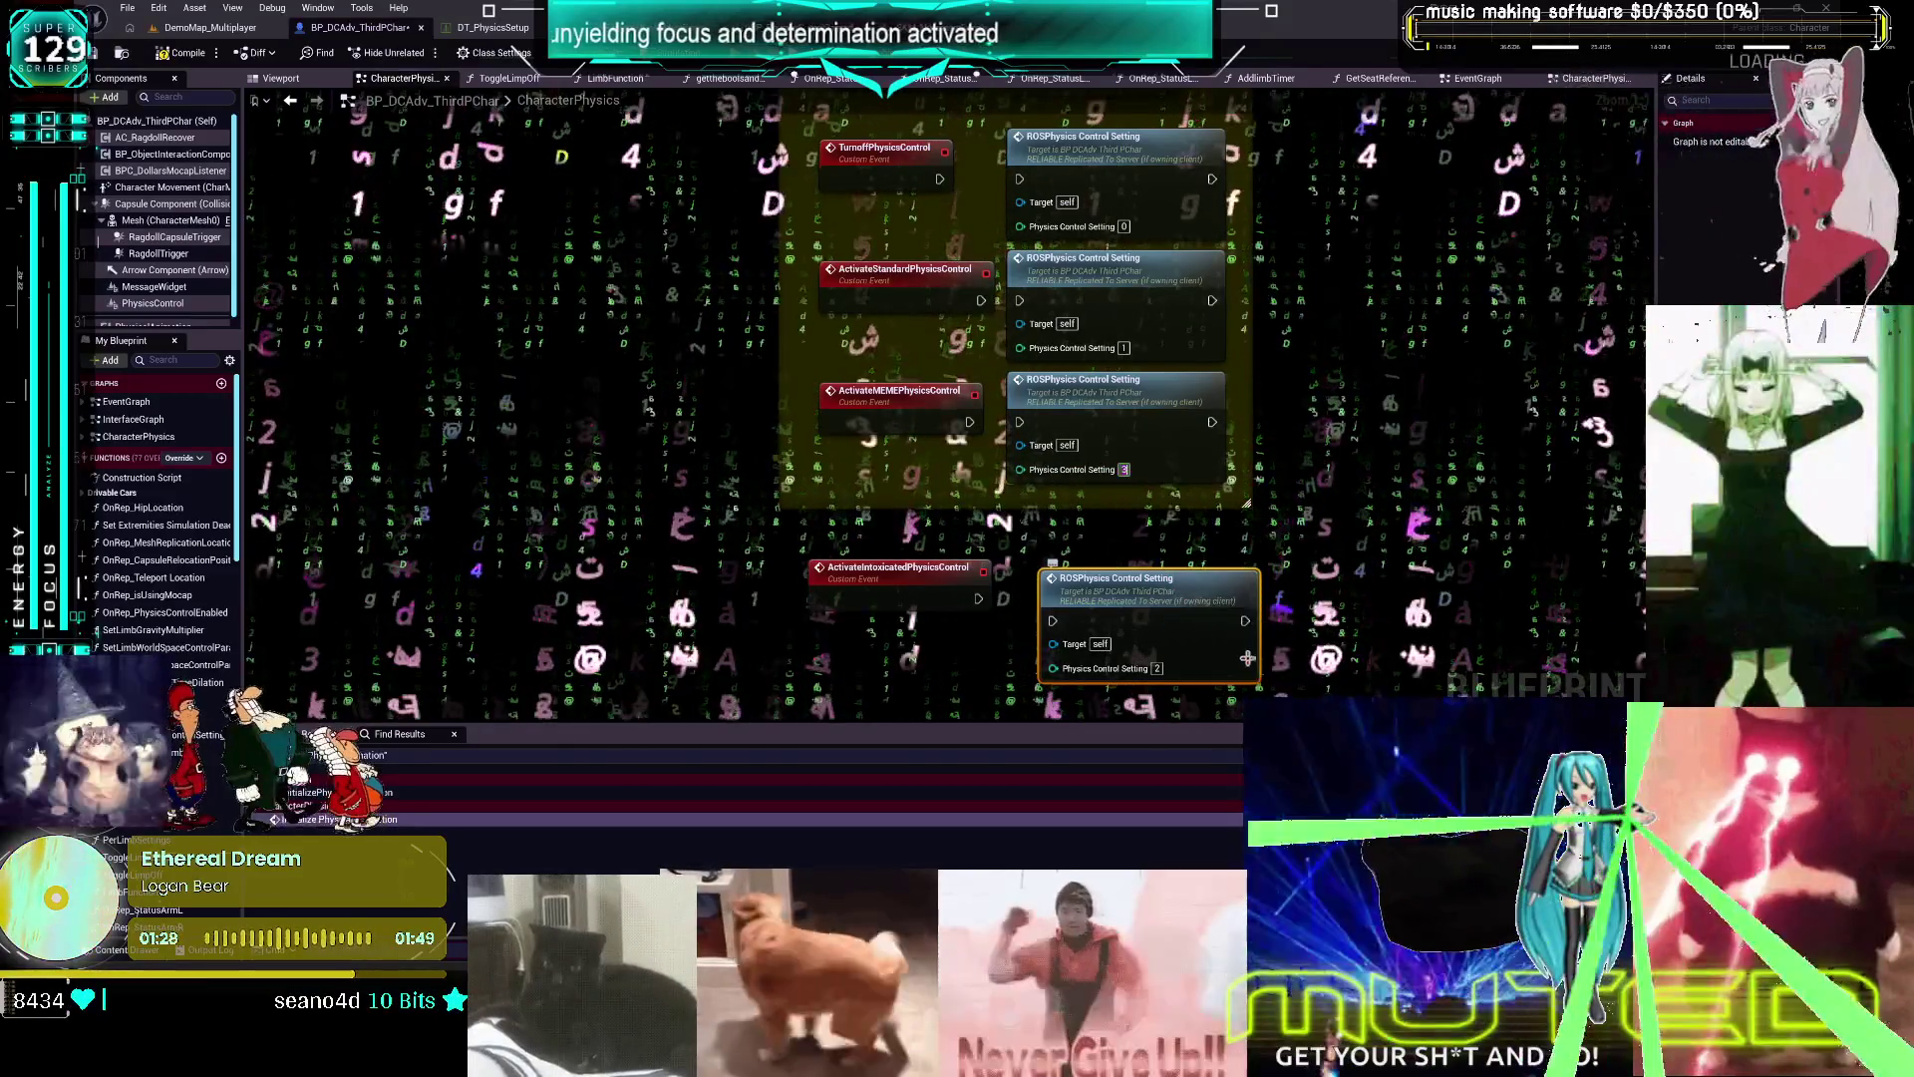
left_click(1301, 635)
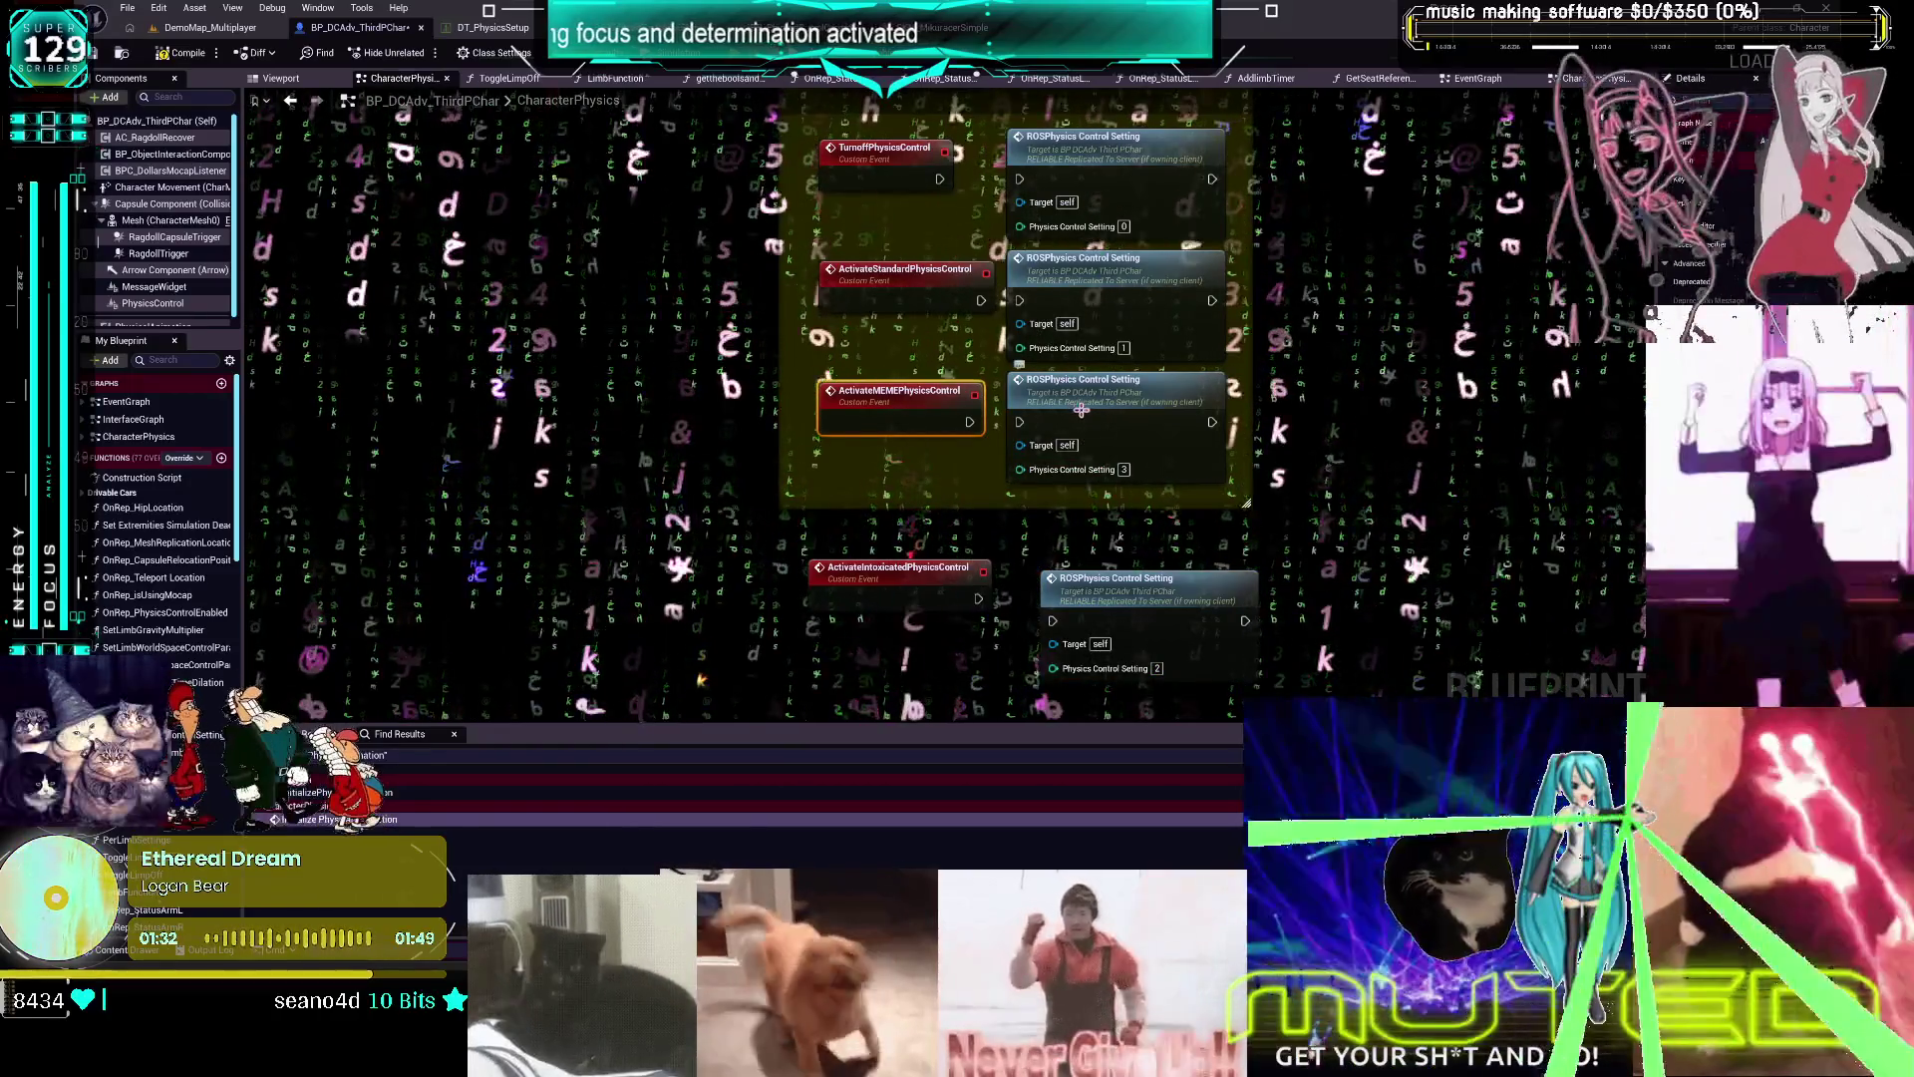
Move the MEME event aside and place its setting-3 node under the setting-2 node
left_click_drag(1082, 409, 607, 475)
left_click_drag(897, 566, 897, 411)
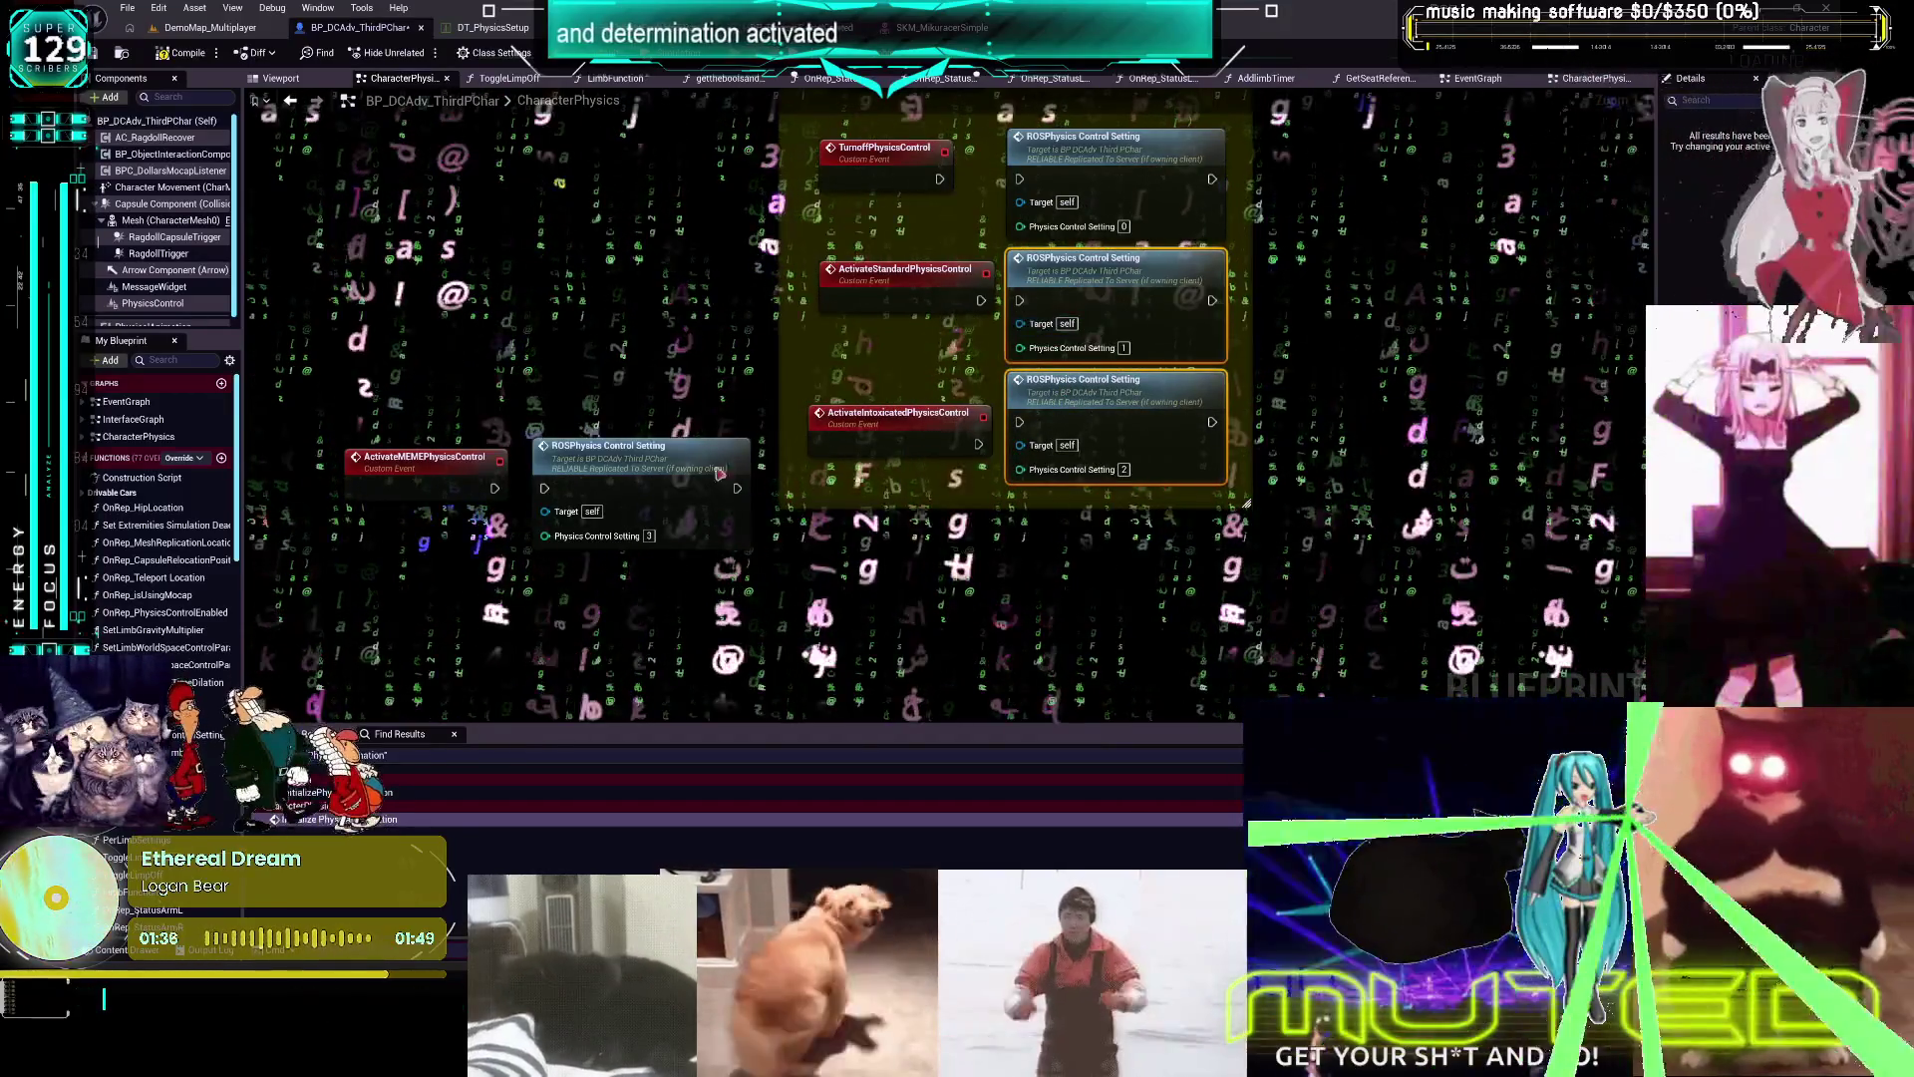
left_click_drag(606, 445, 1080, 501)
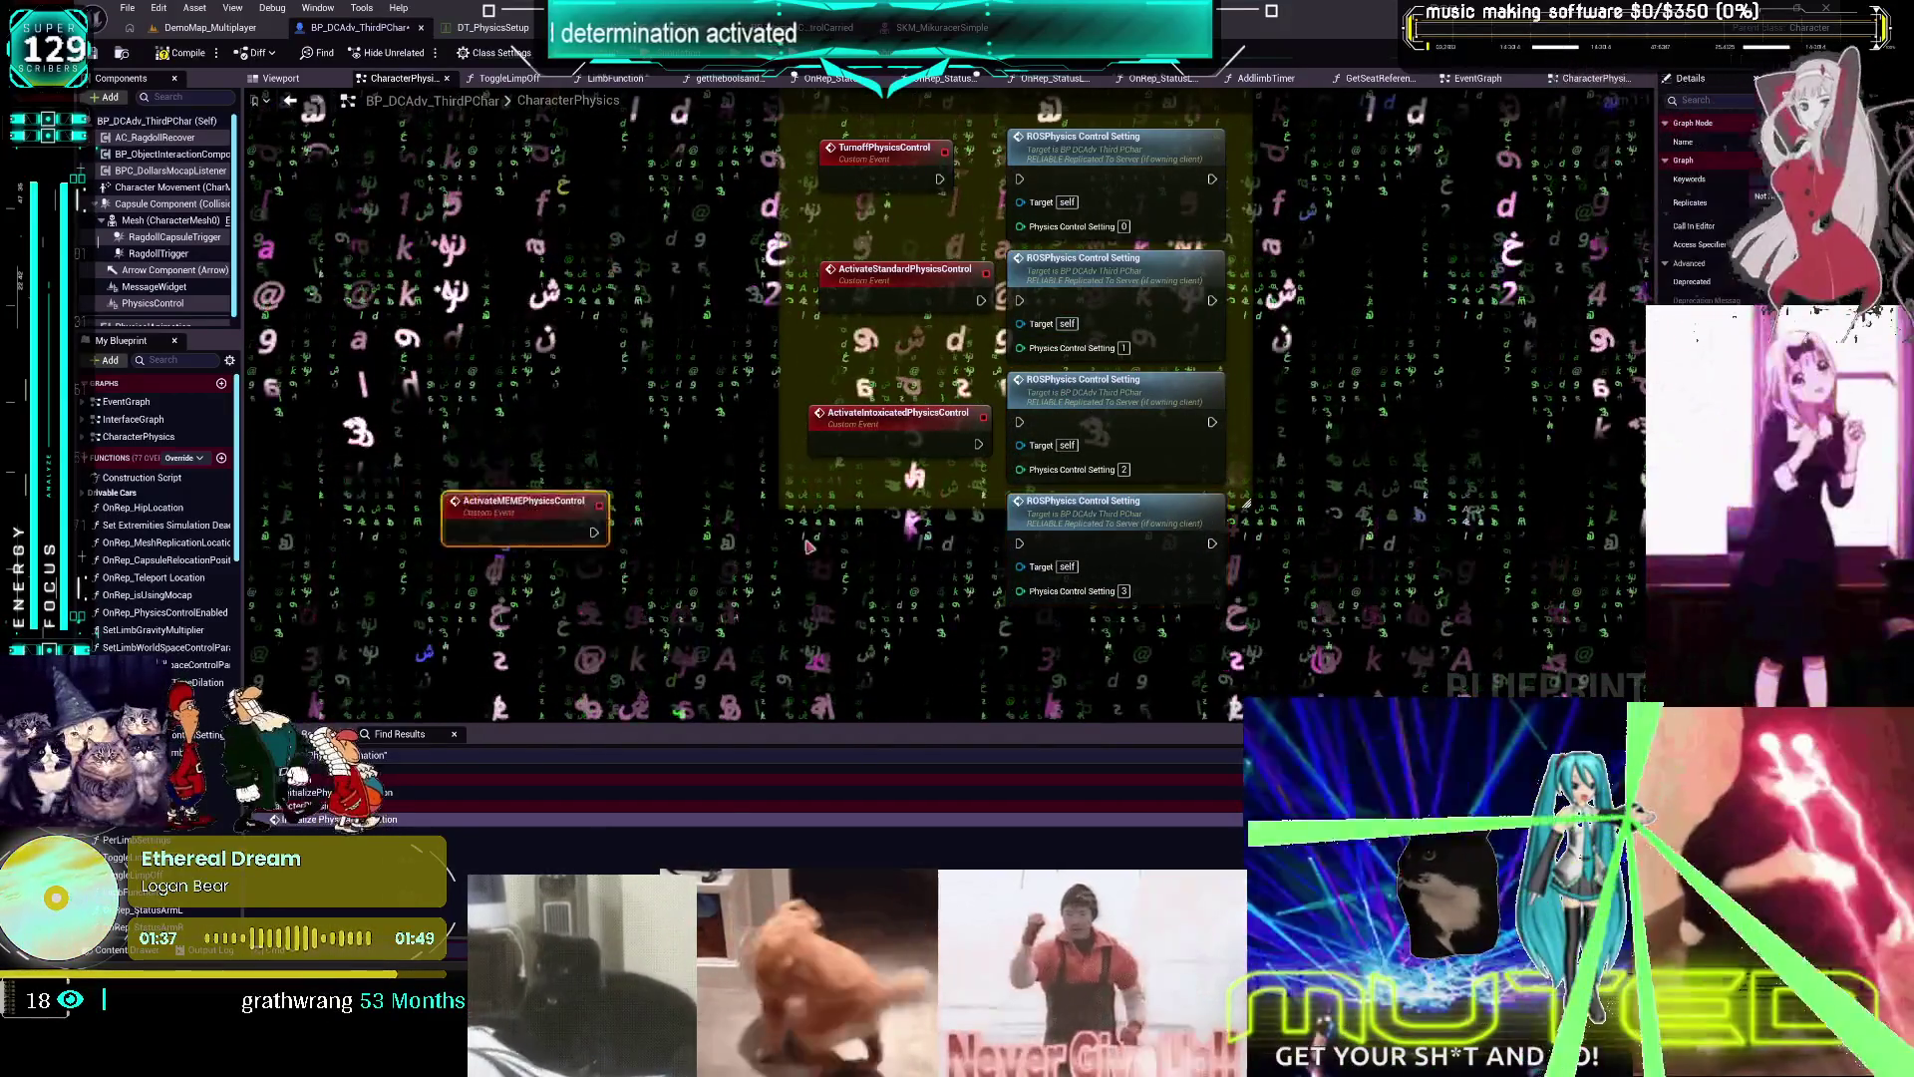
Align the event nodes left and level each event with its ROSPhysics Control Setting node
scroll(892, 626, "down", 2)
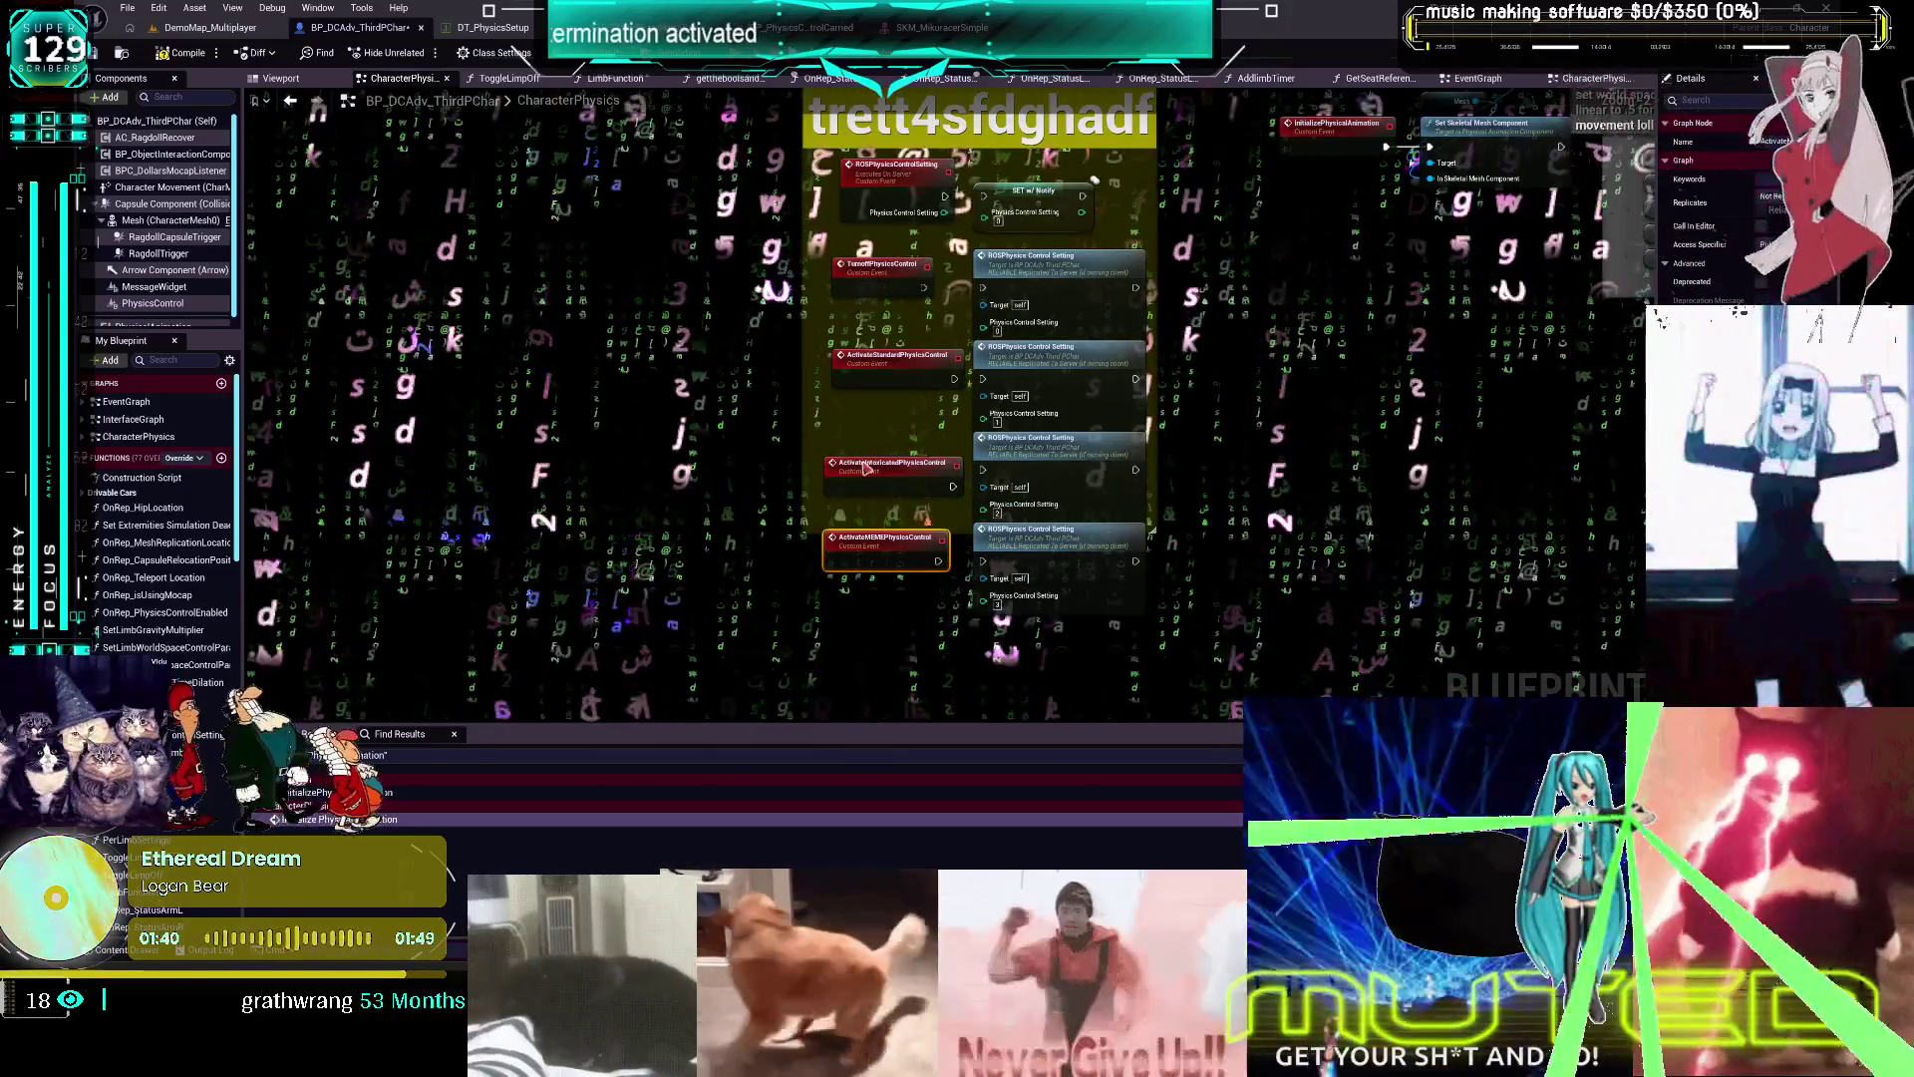
key("shift+a")
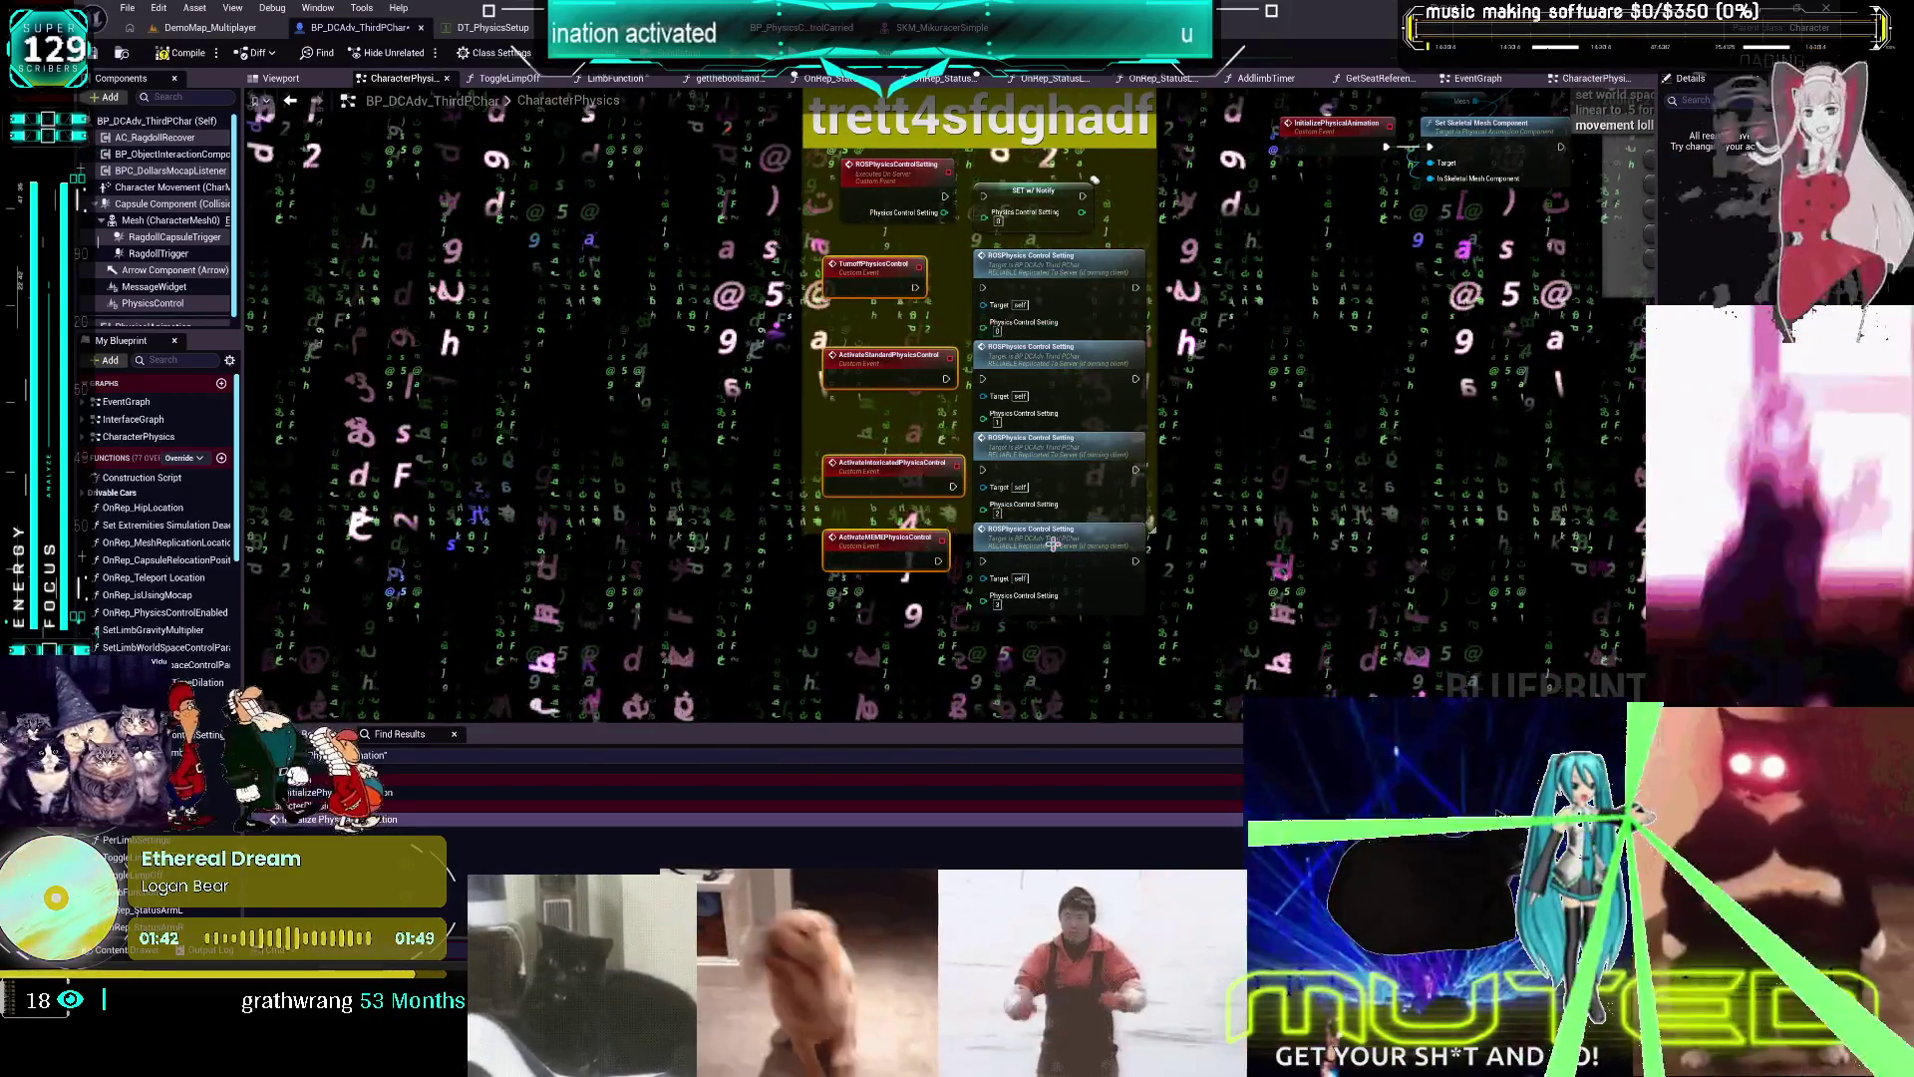
left_click(1052, 543)
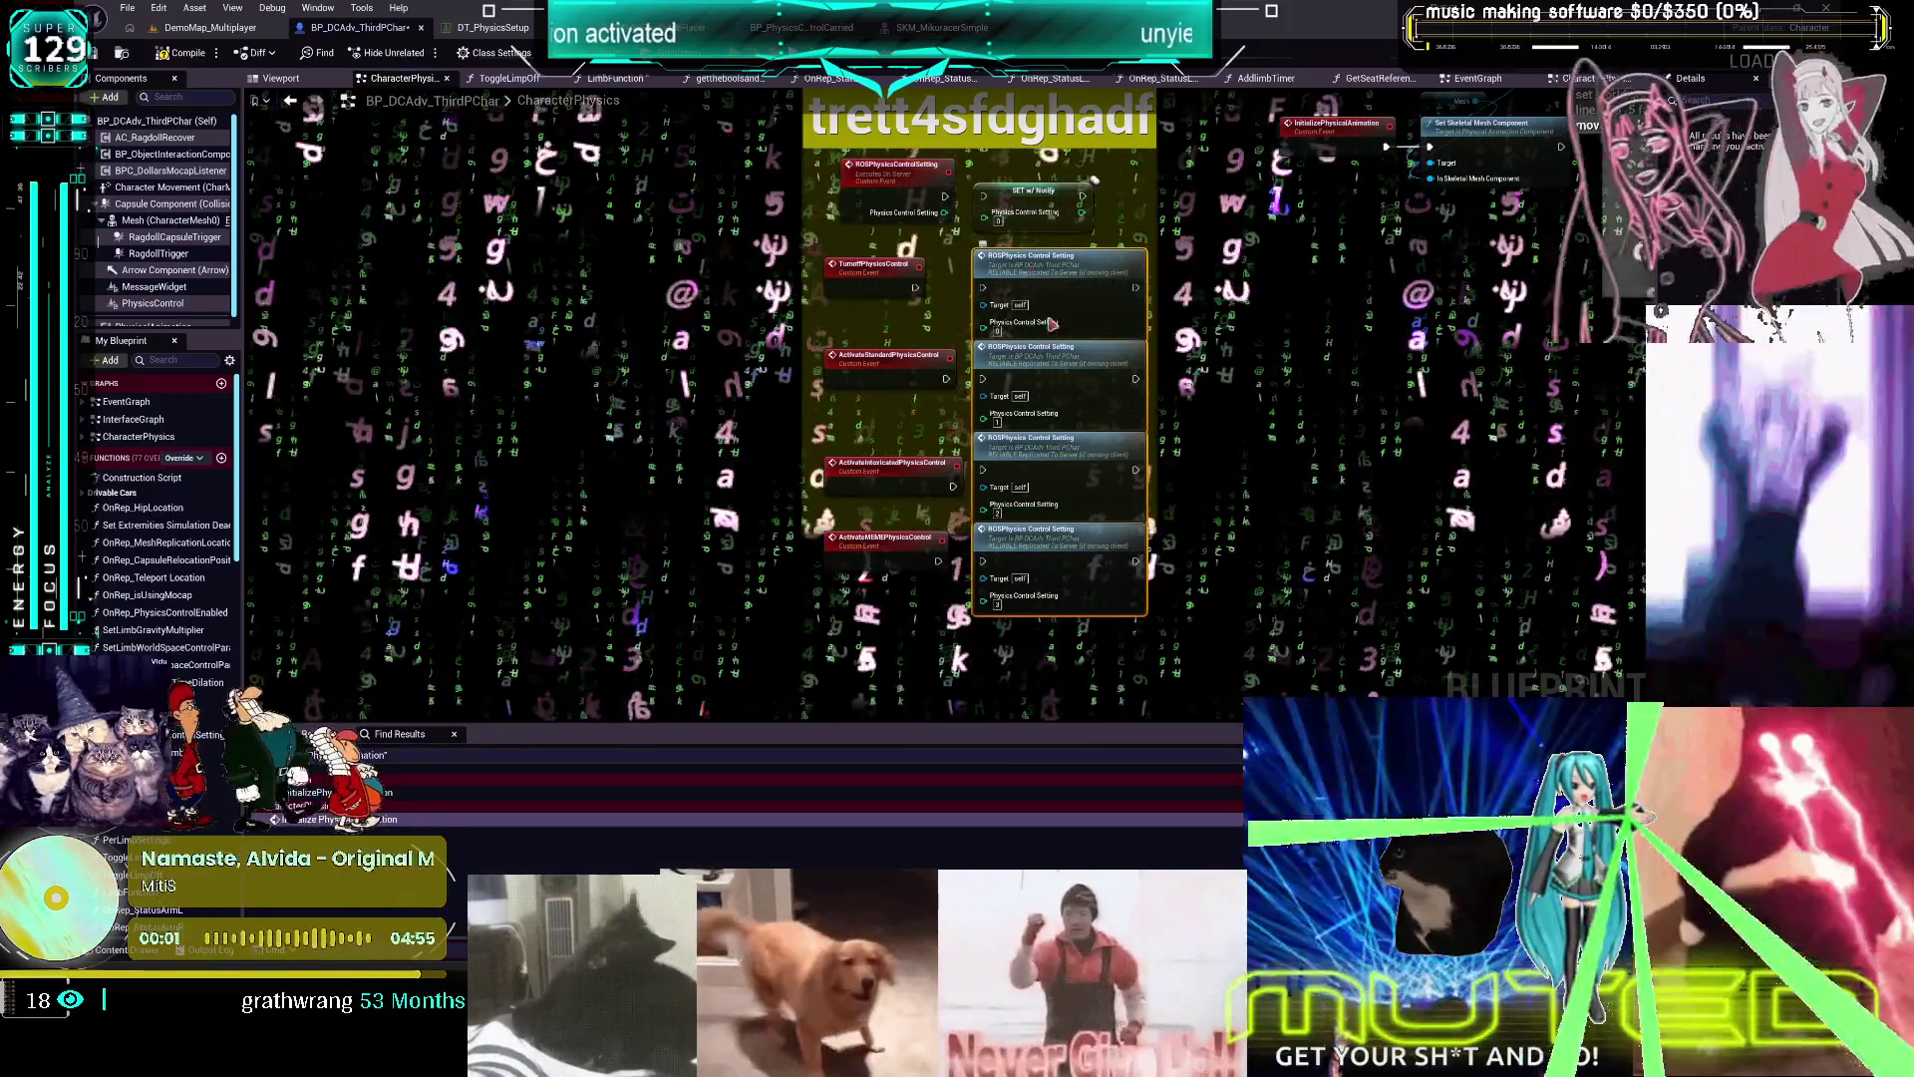
key("q")
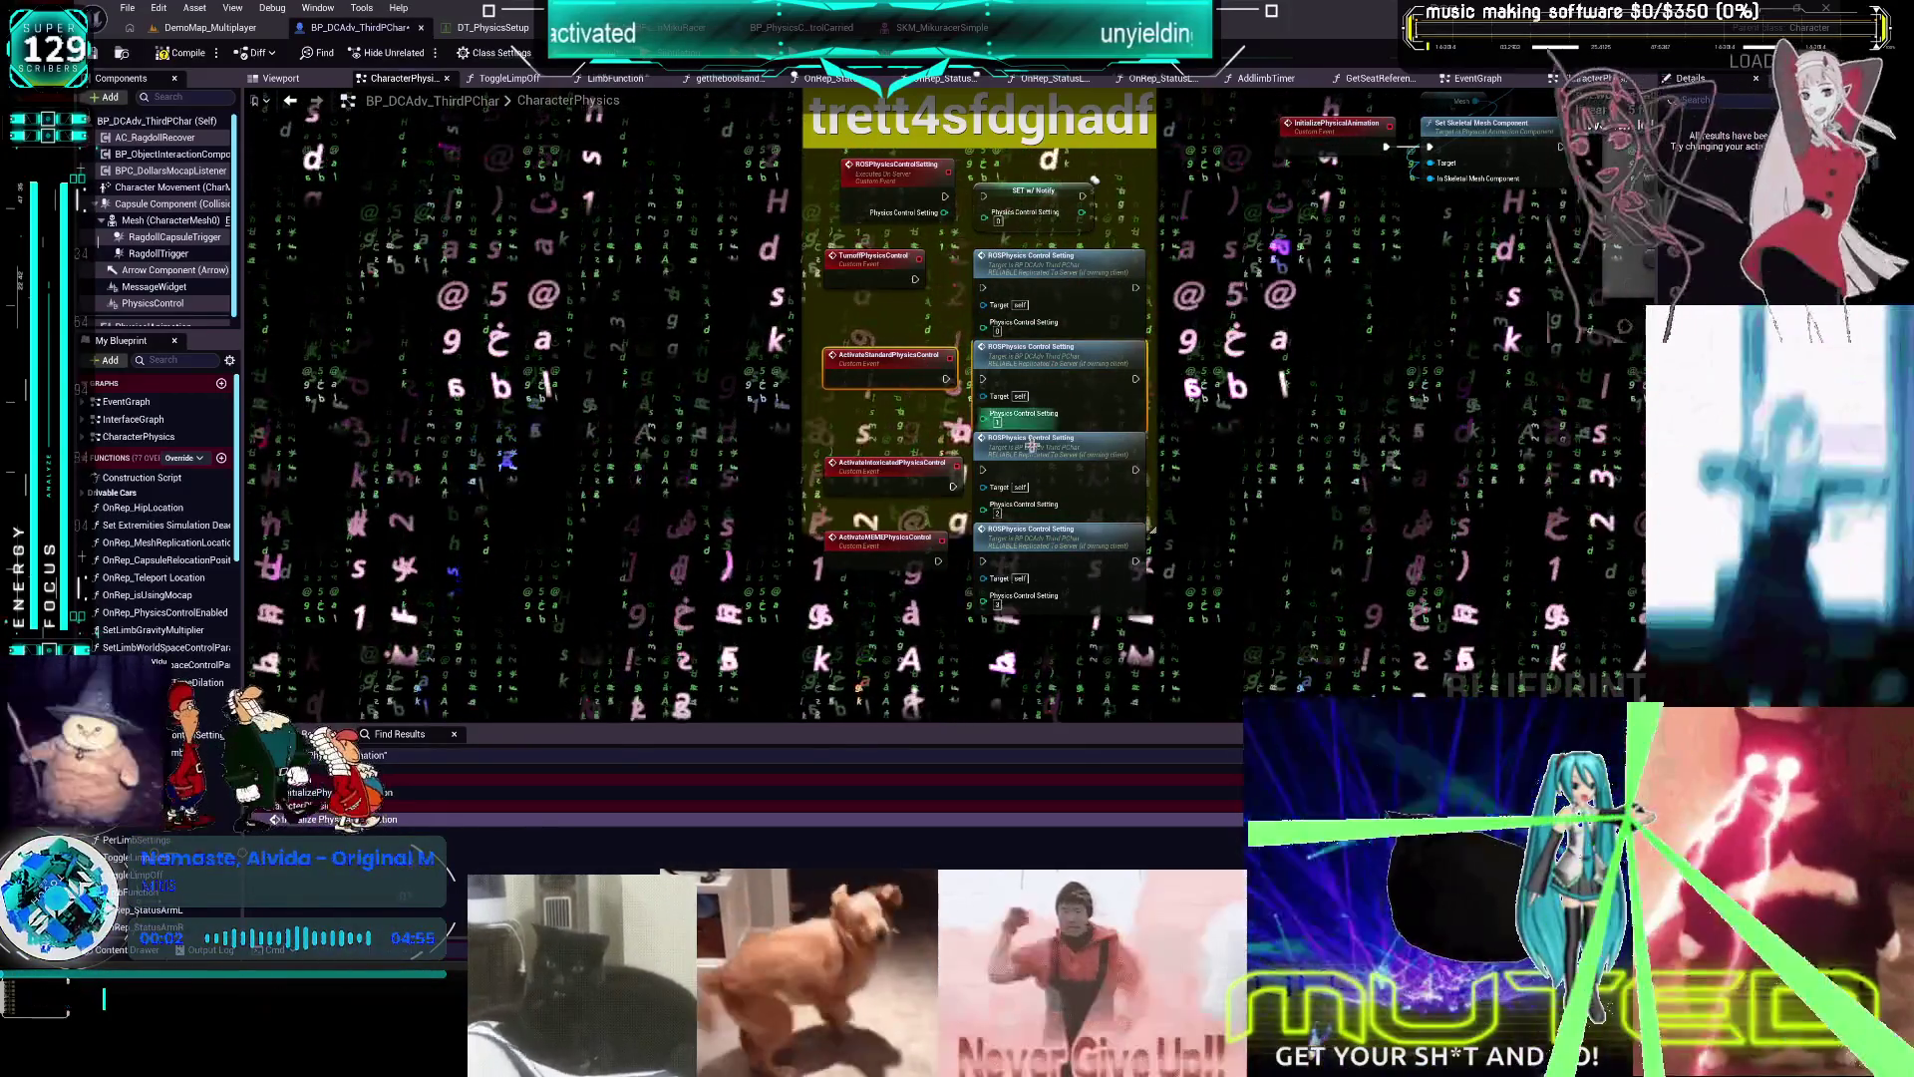
left_click(892, 468)
key("q")
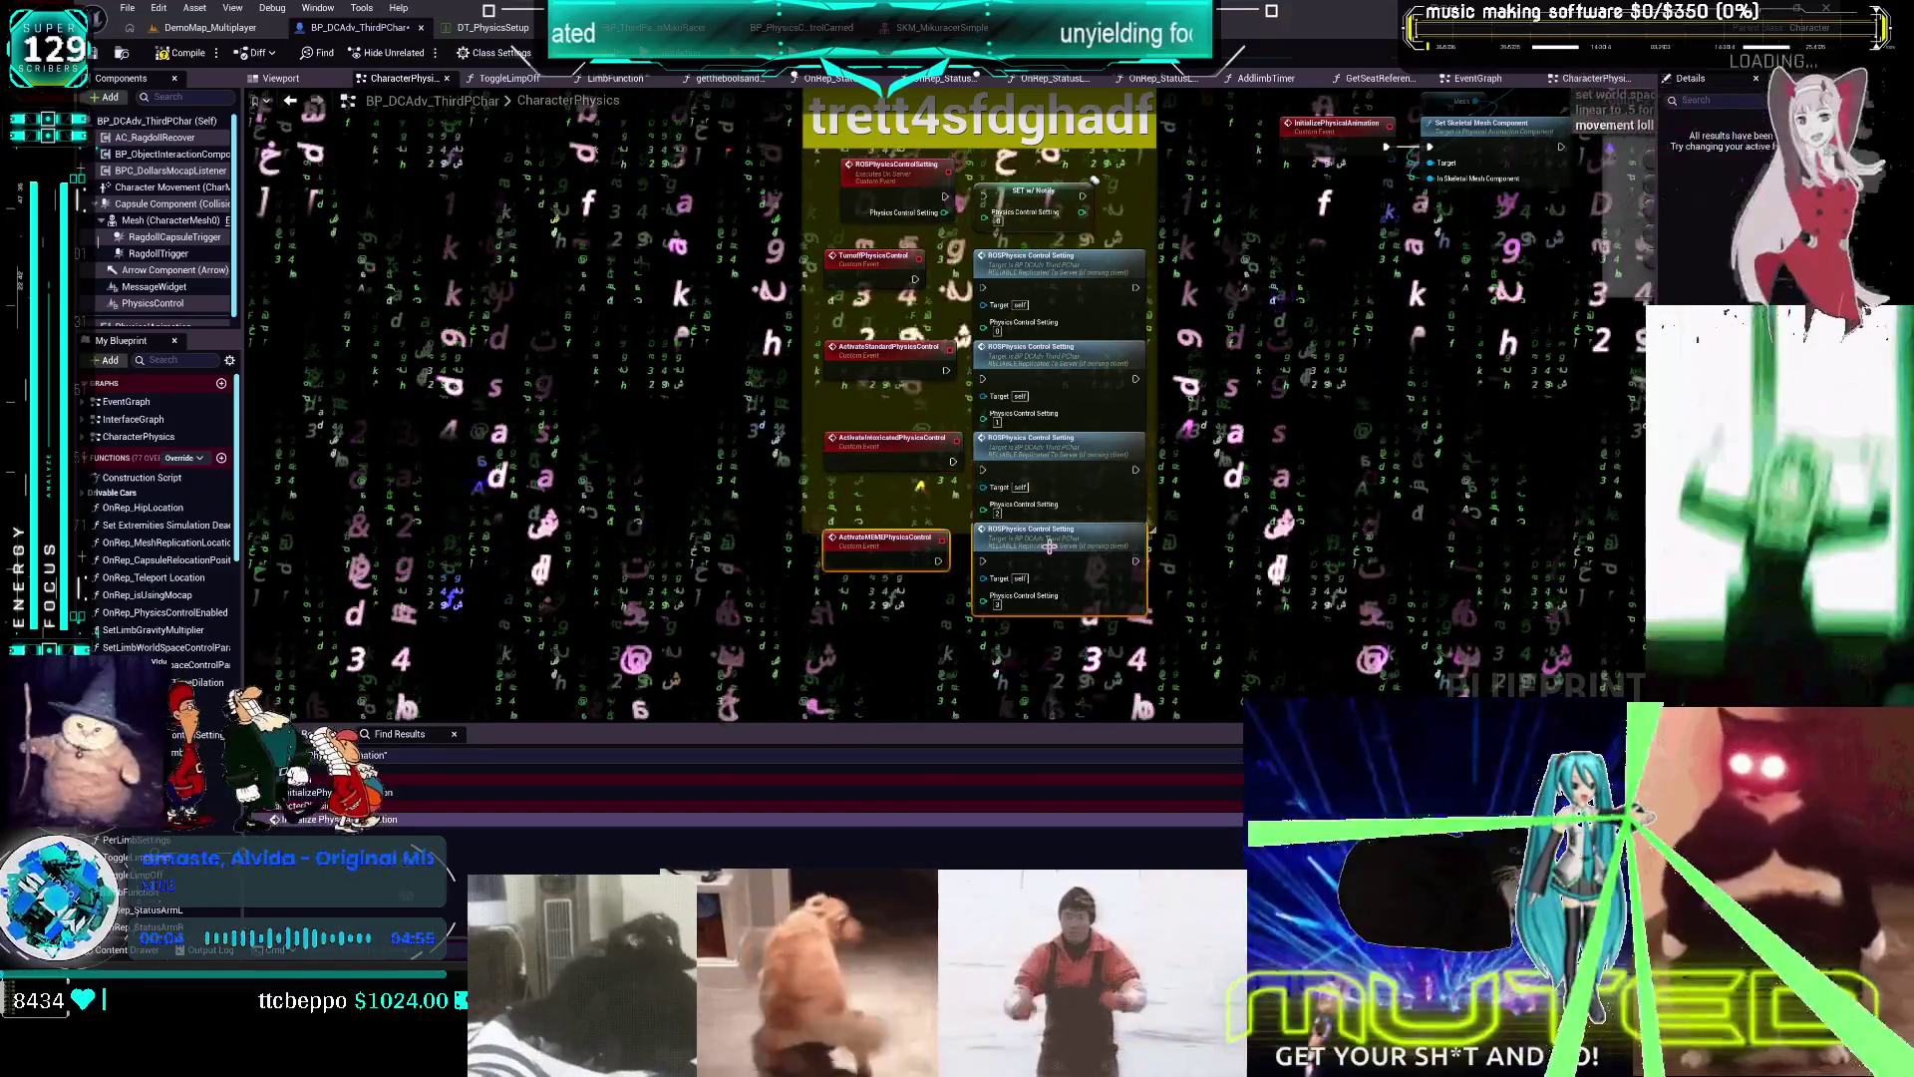
key("q")
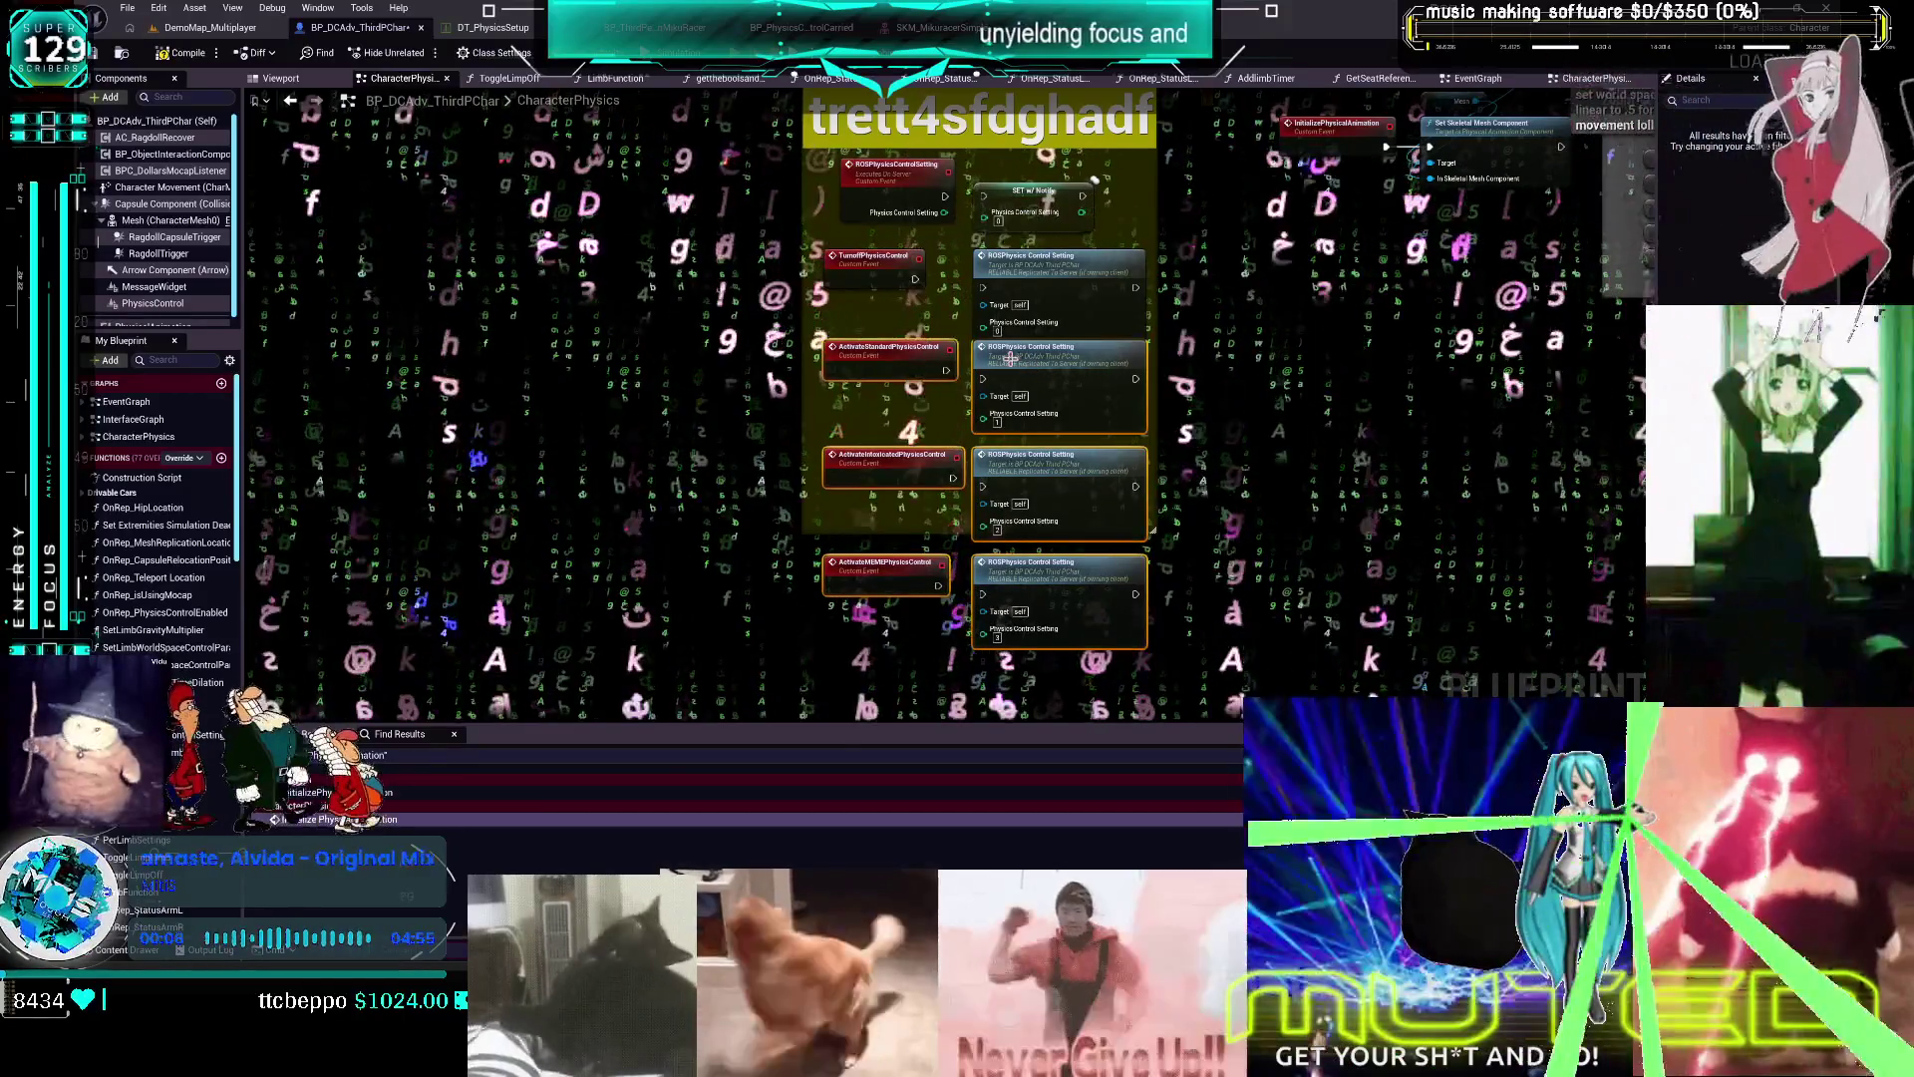
Wire ActivateStandardPhysicsControl's exec pin to its ROSPhysics Control Setting node
scroll(912, 271, "up", 2)
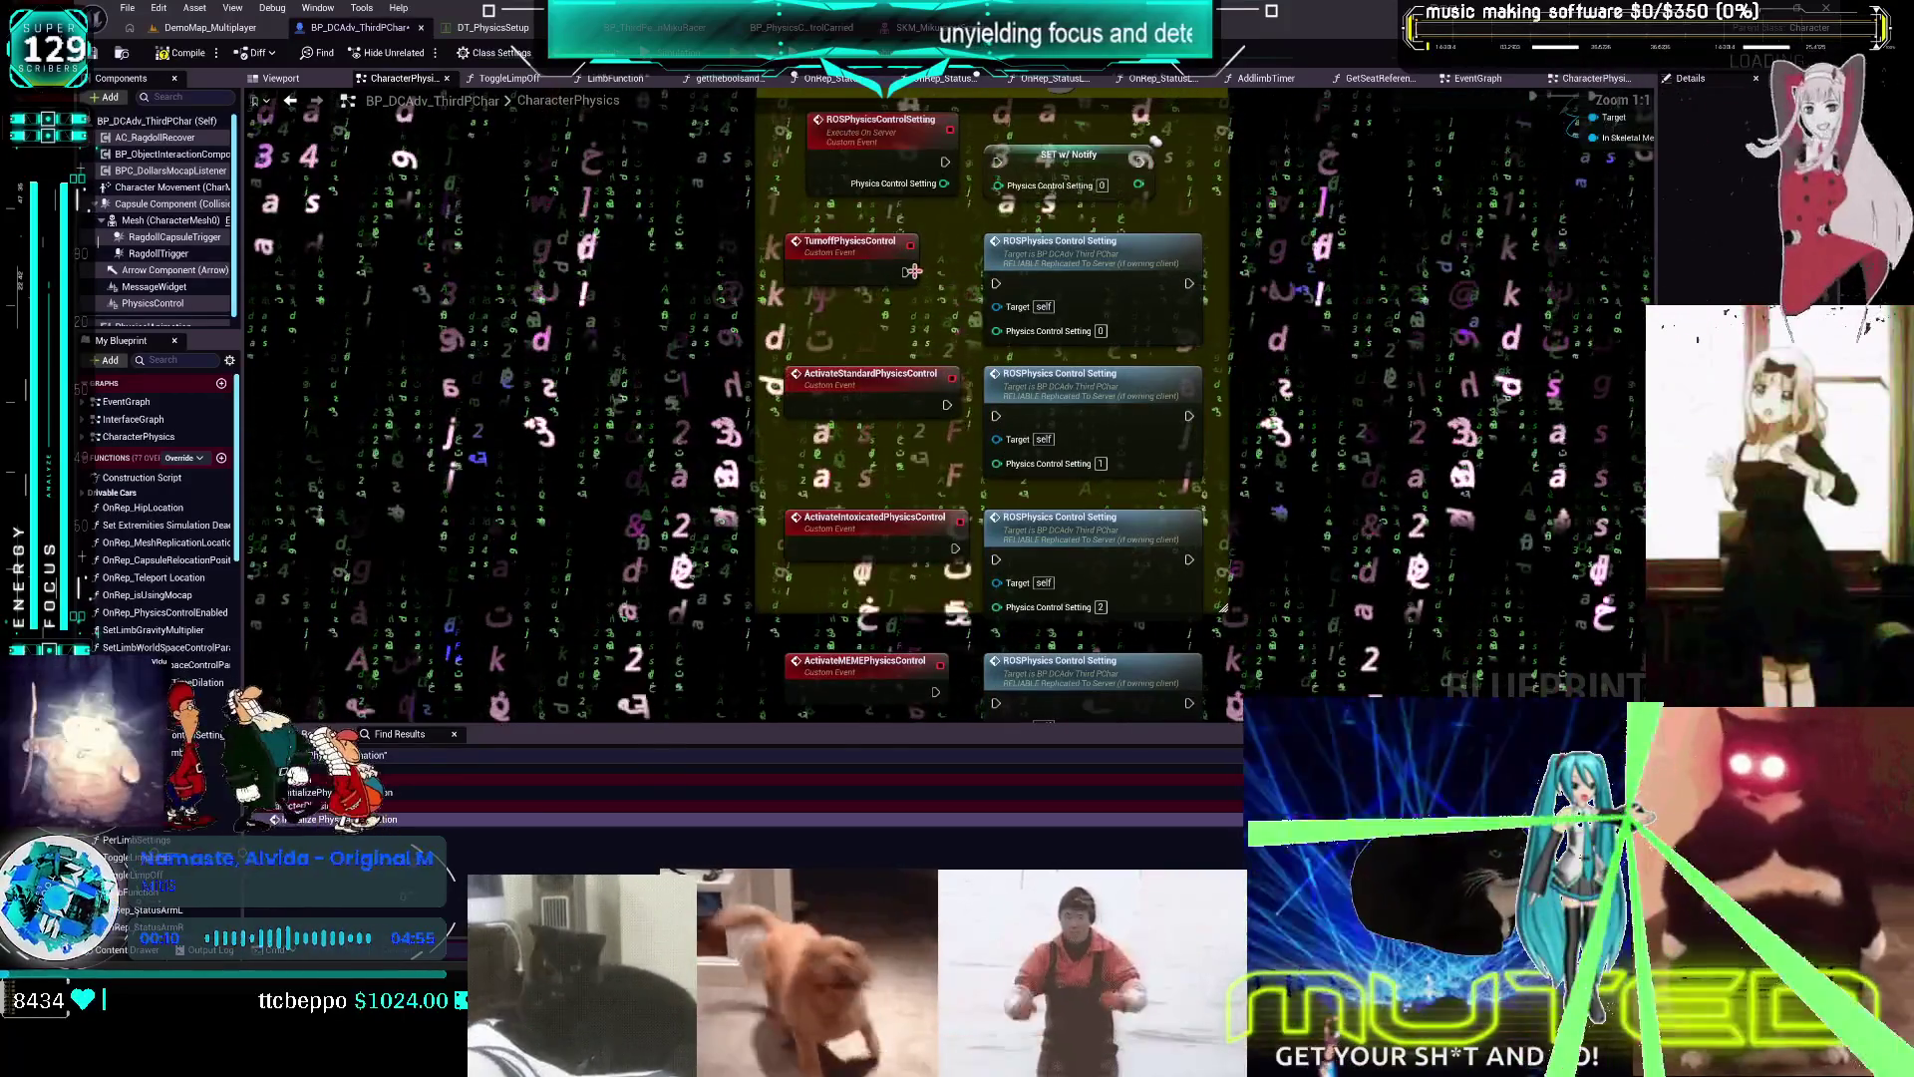
left_click_drag(948, 406, 1001, 419)
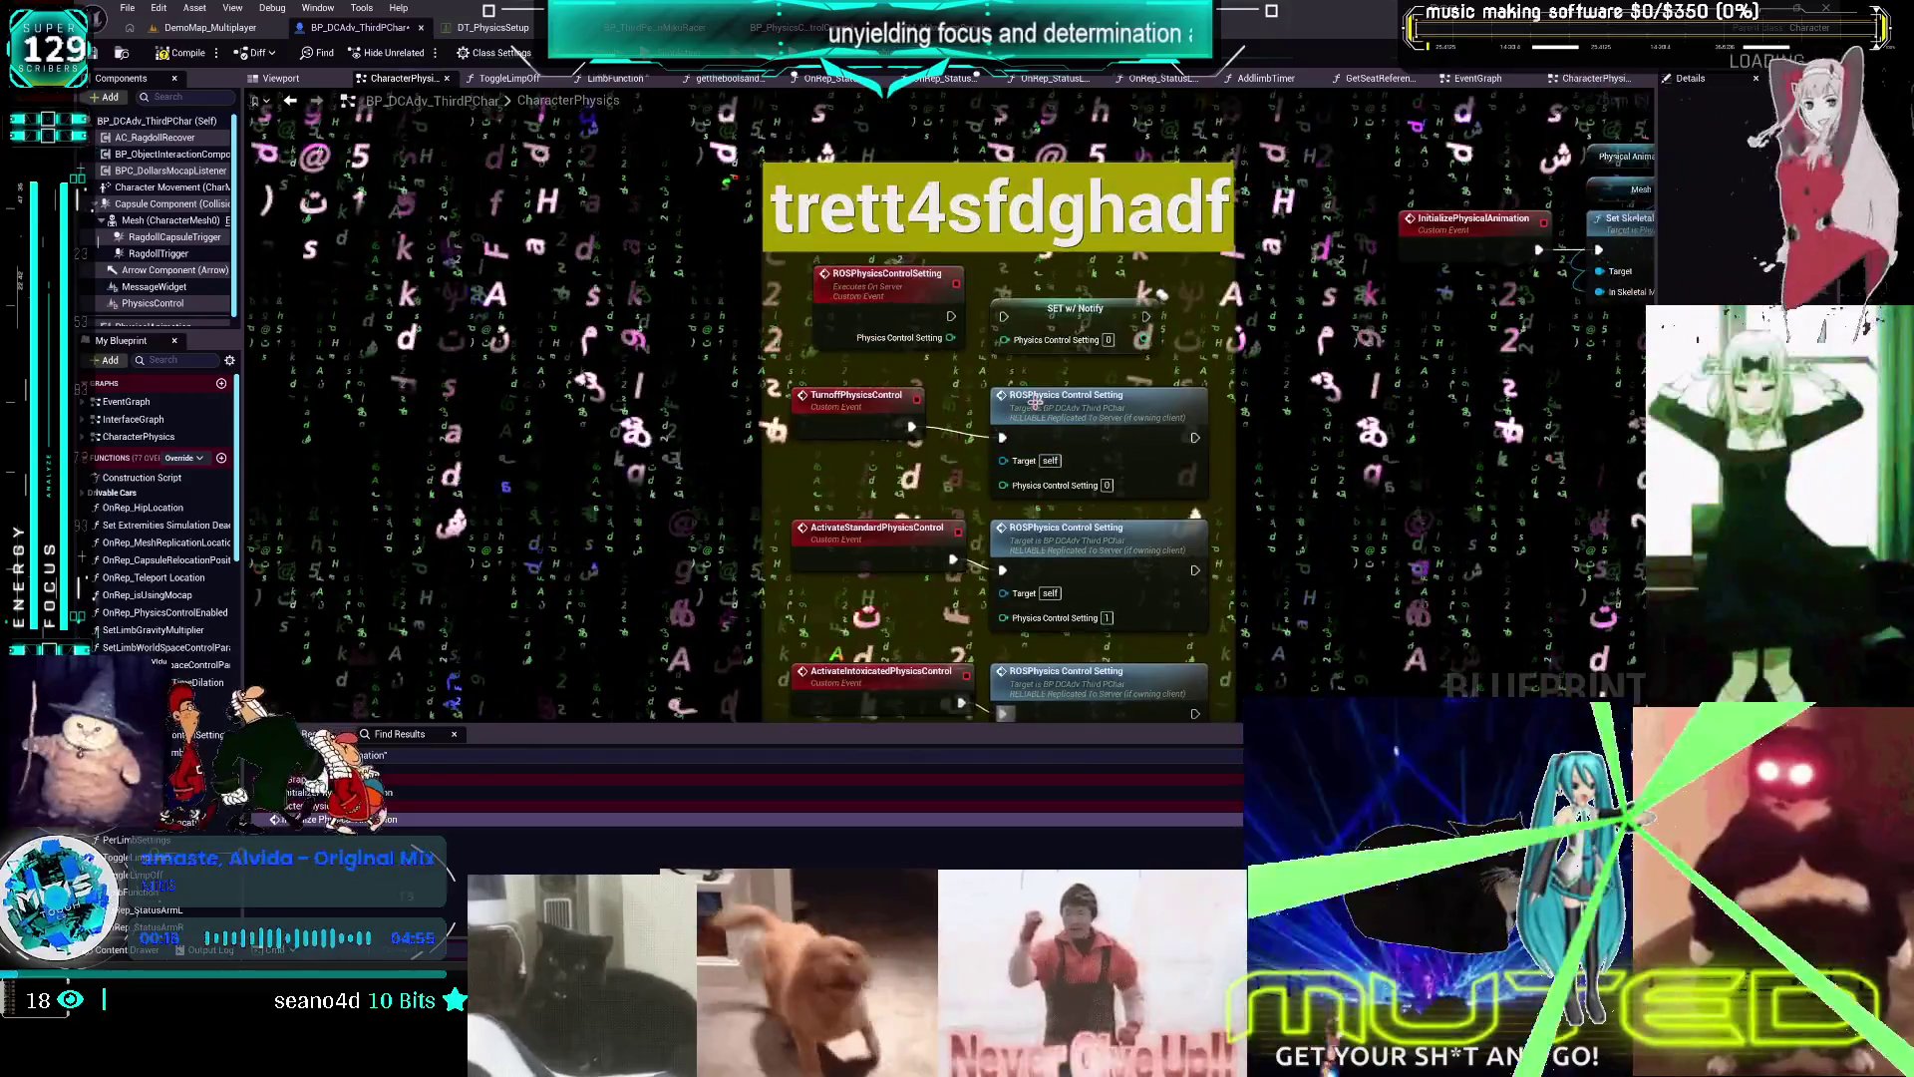
left_click(1036, 398)
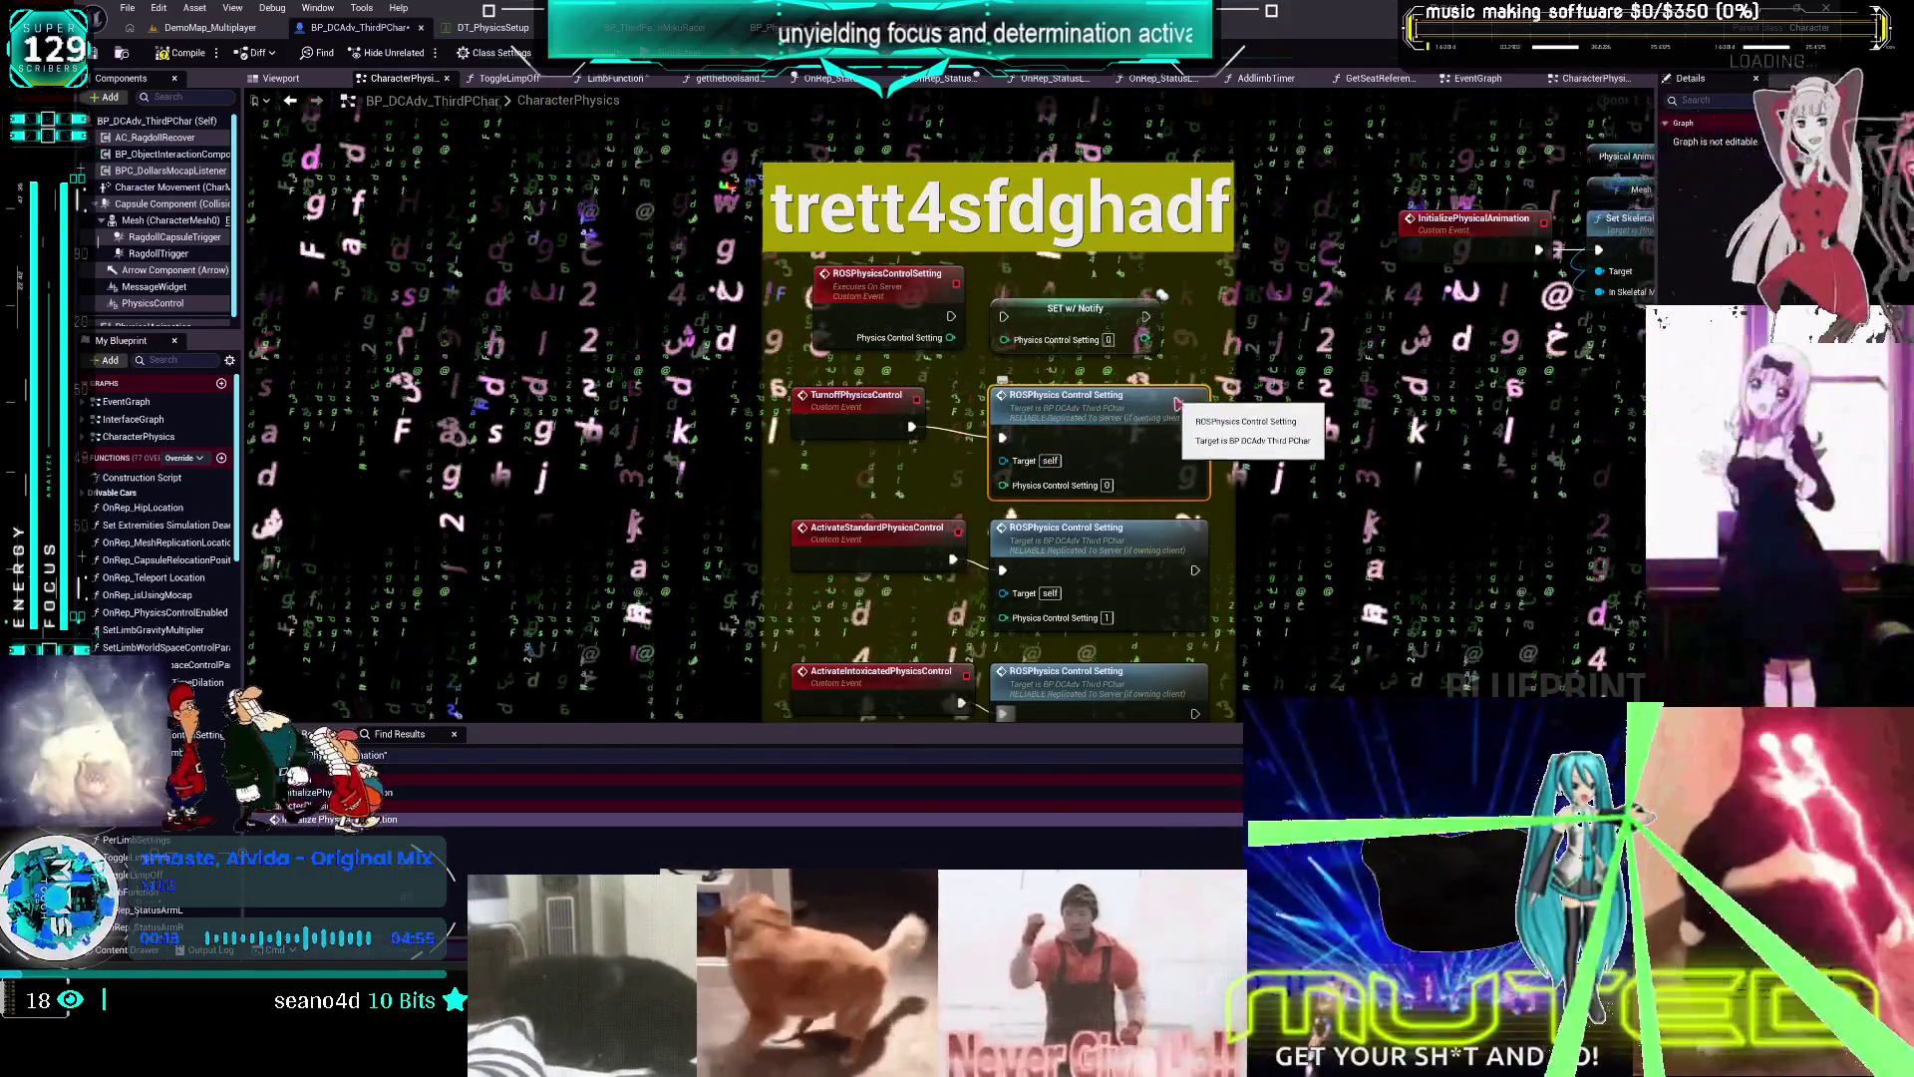
Add a comment box titled "is this for ragdoll?" beside TurnoffPhysicsControl
left_click_drag(1176, 404, 1345, 392)
key("c")
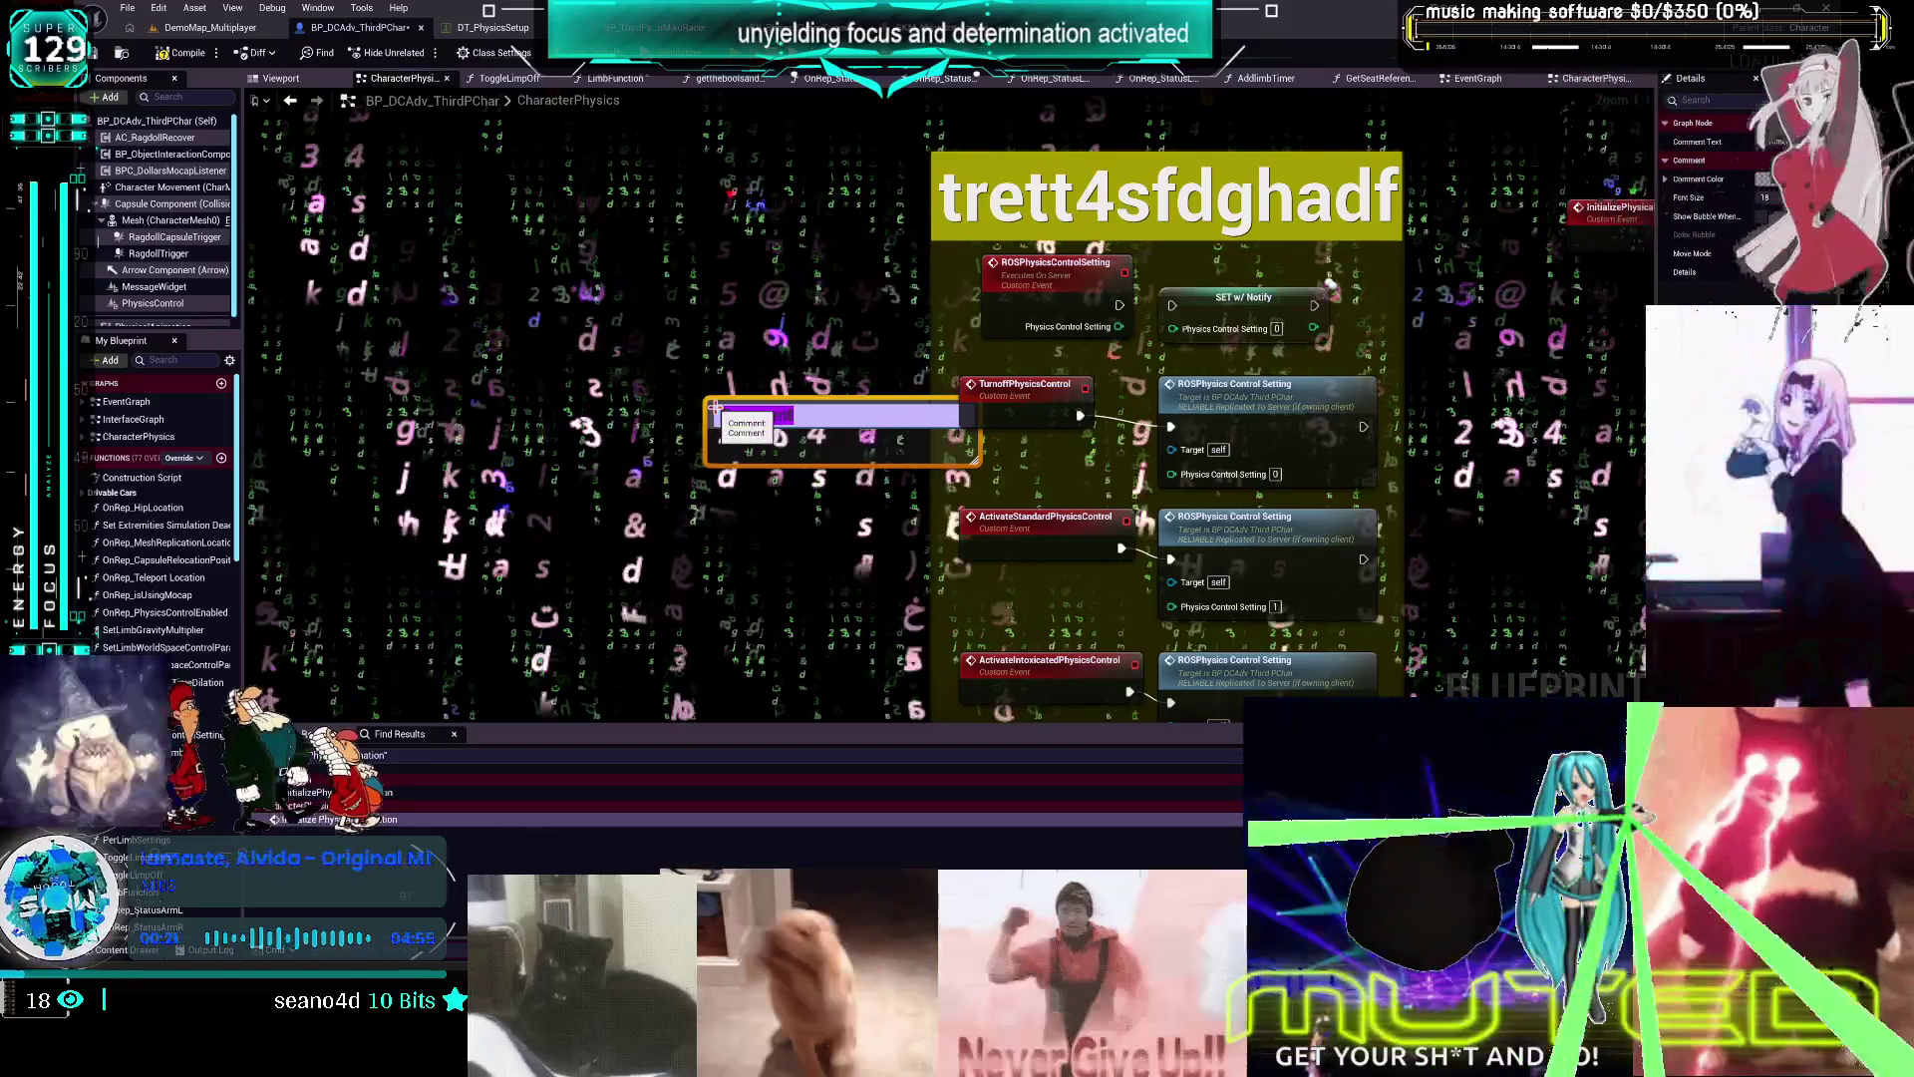
type("this for ")
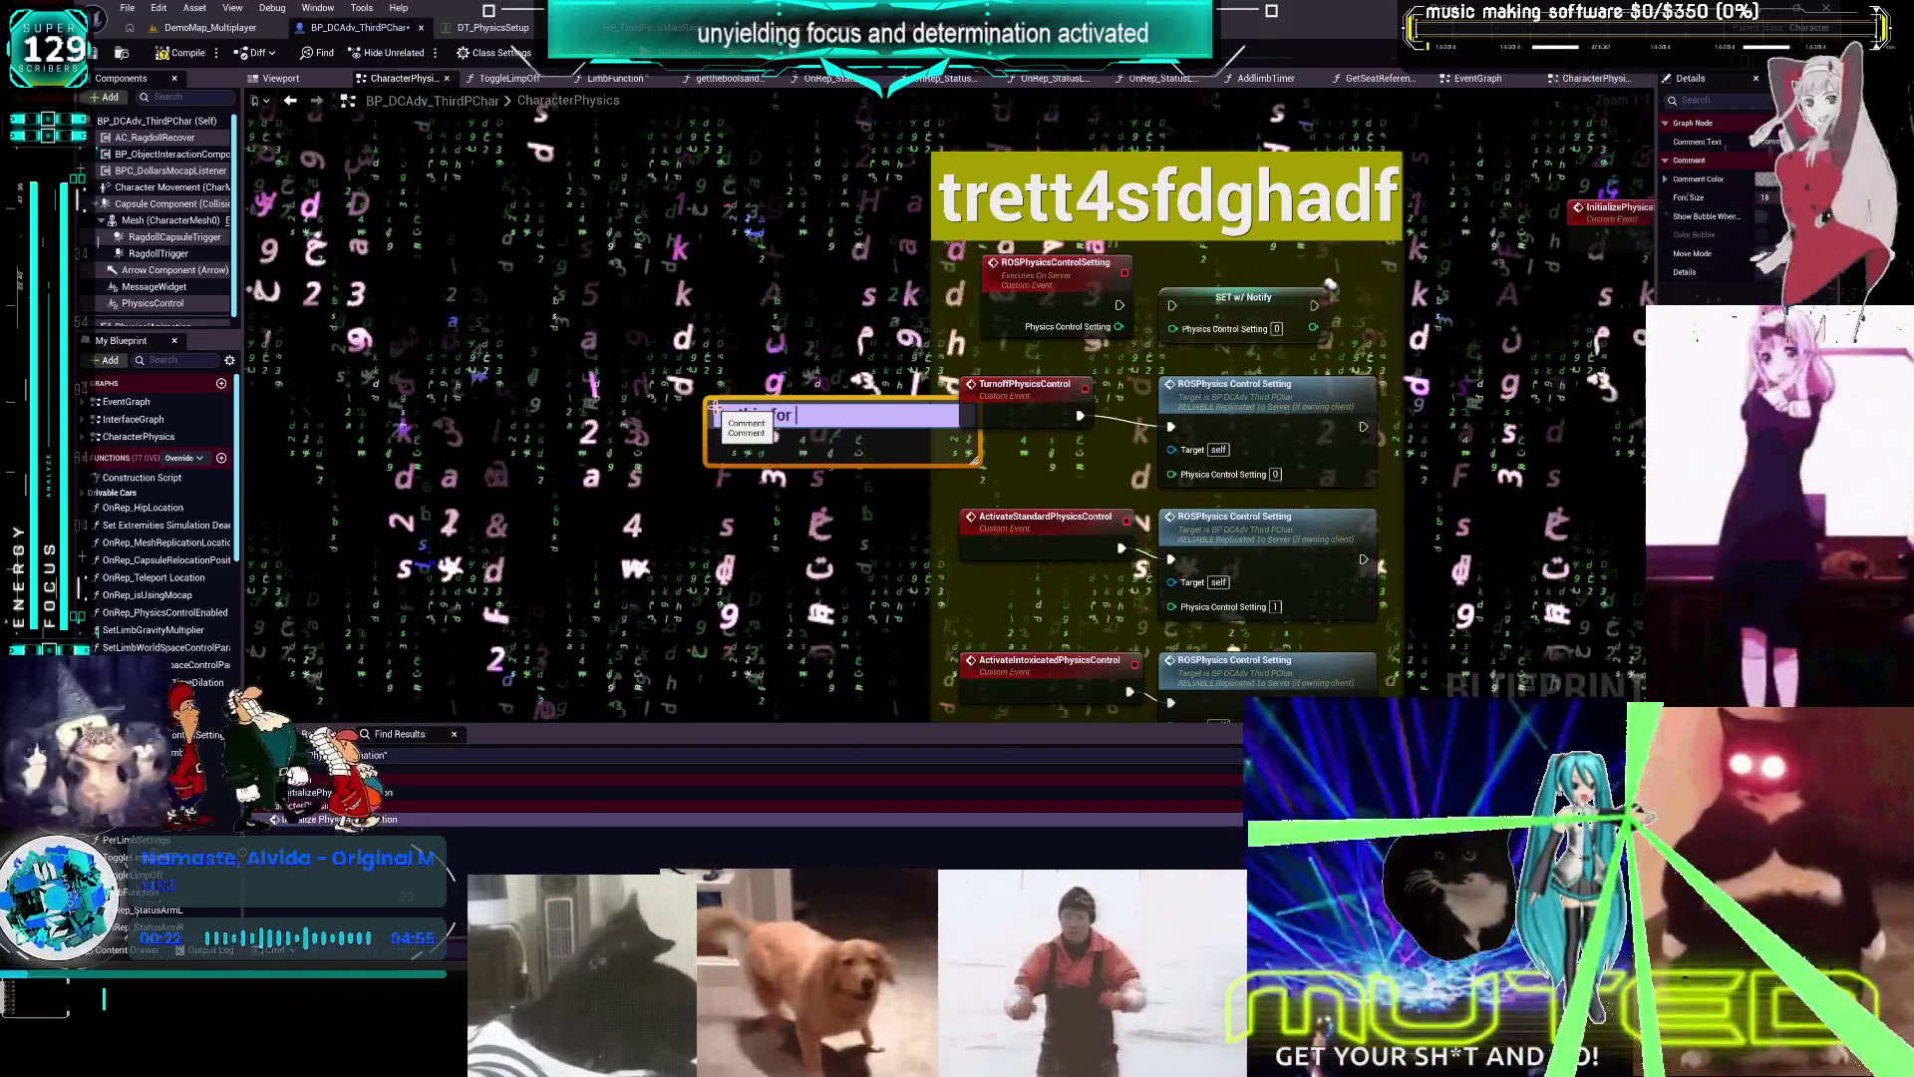
type("ragdoll?")
key("Return")
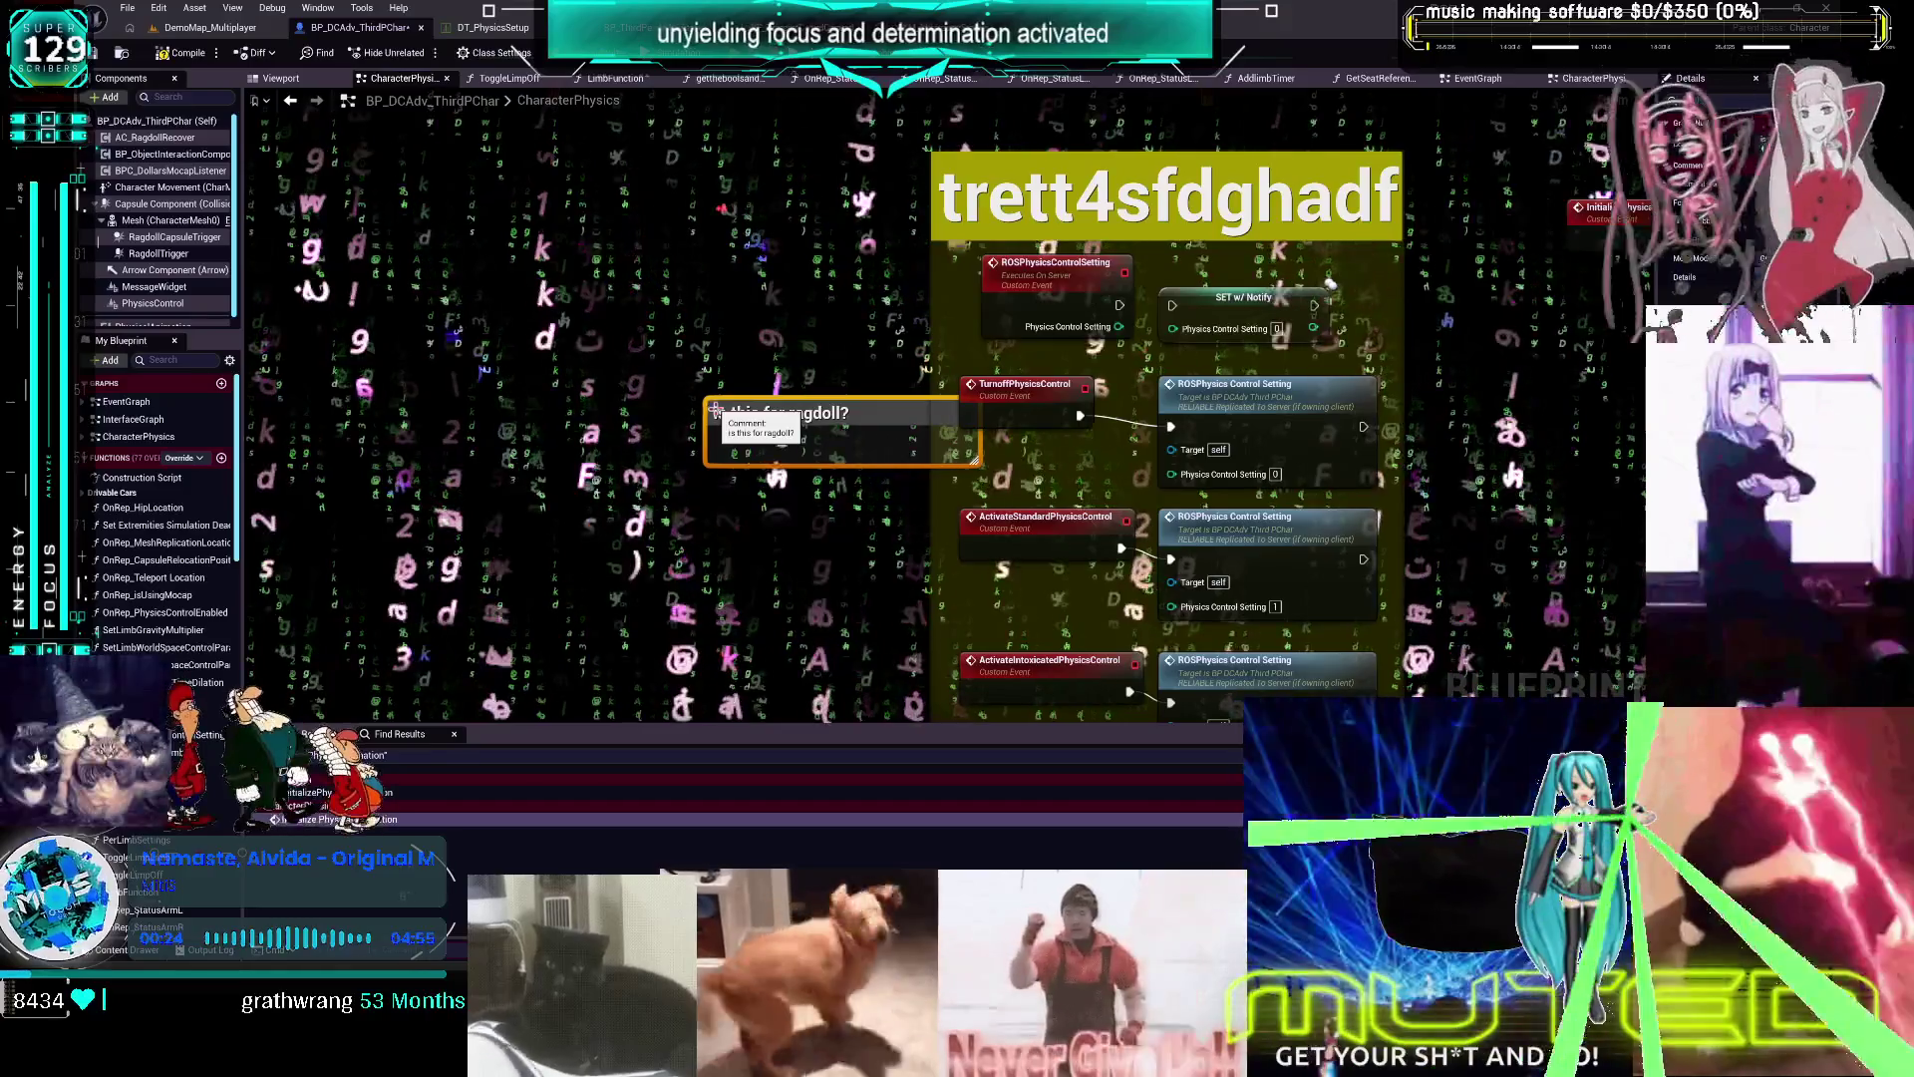
left_click_drag(743, 404, 732, 392)
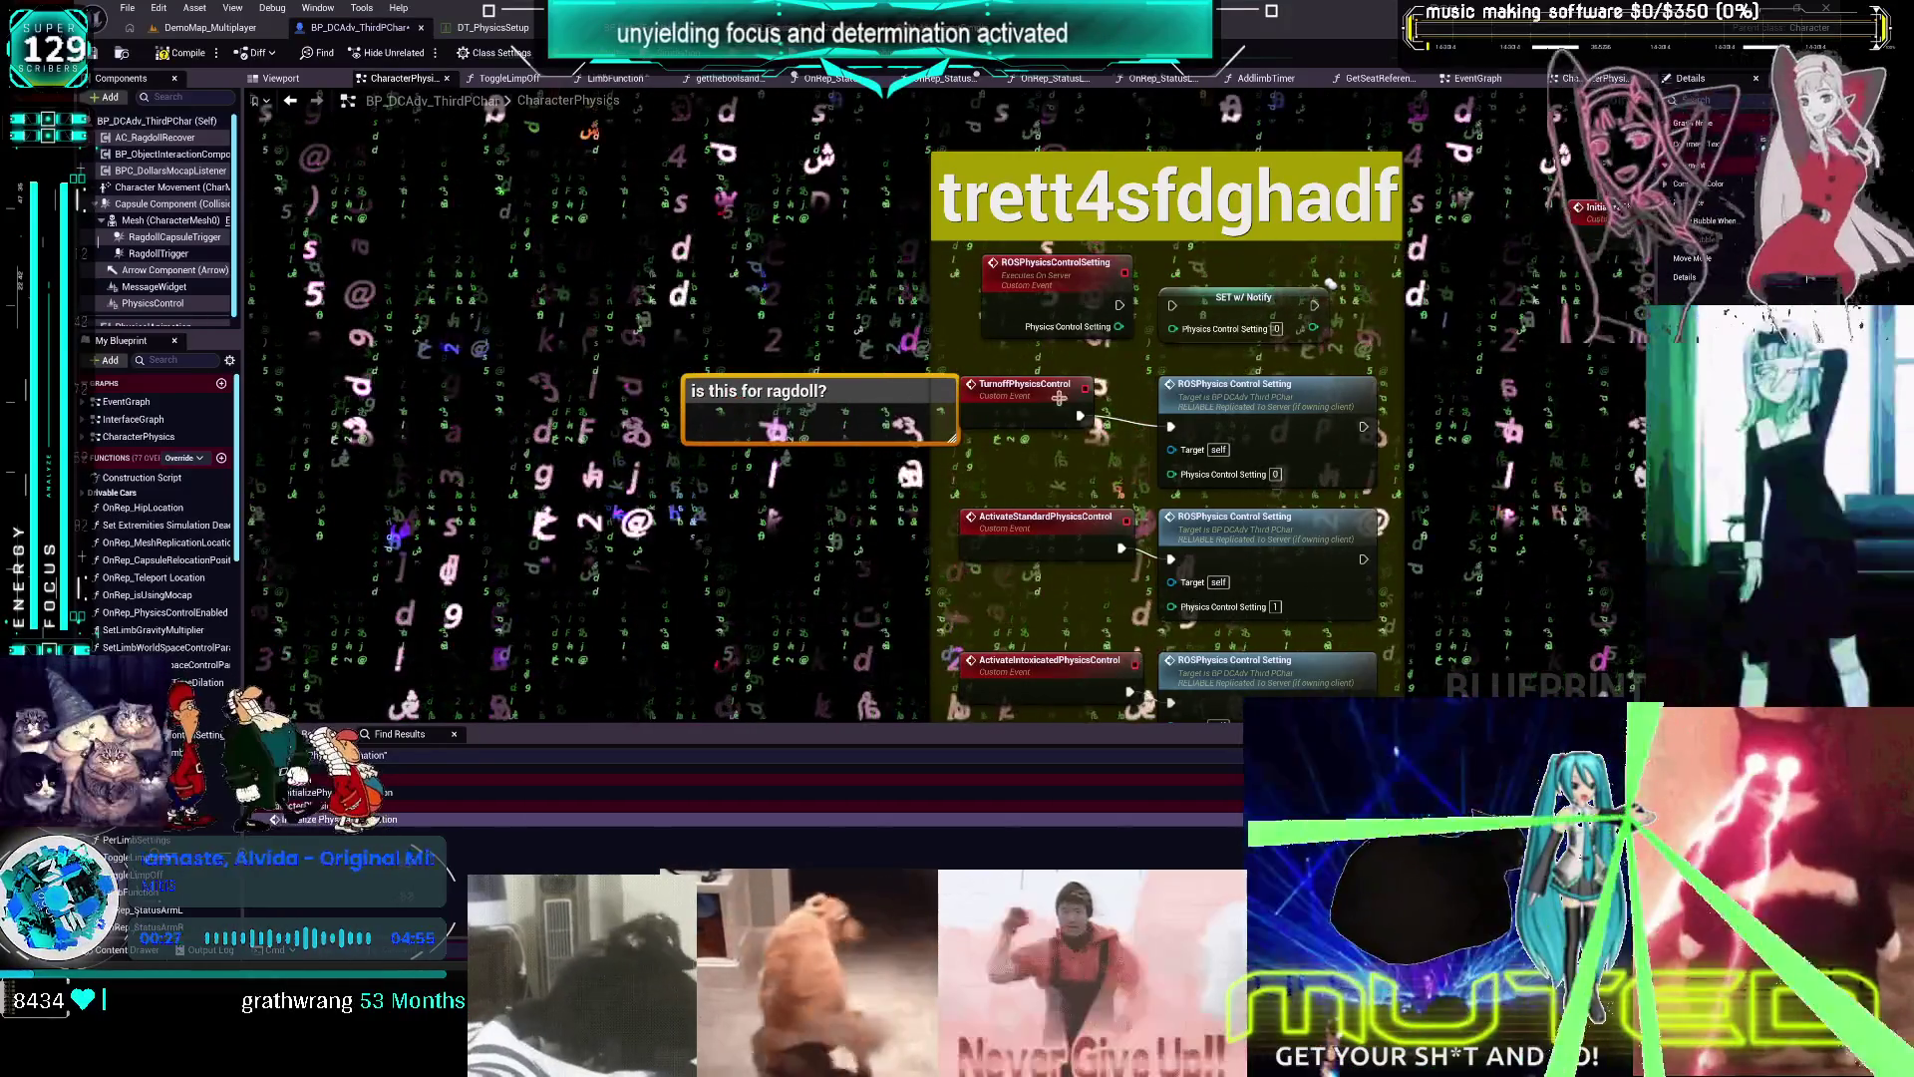
Nudge the intoxicated event down, then open the OnRep_PhysicsControlSetting function graph
left_click(1123, 553)
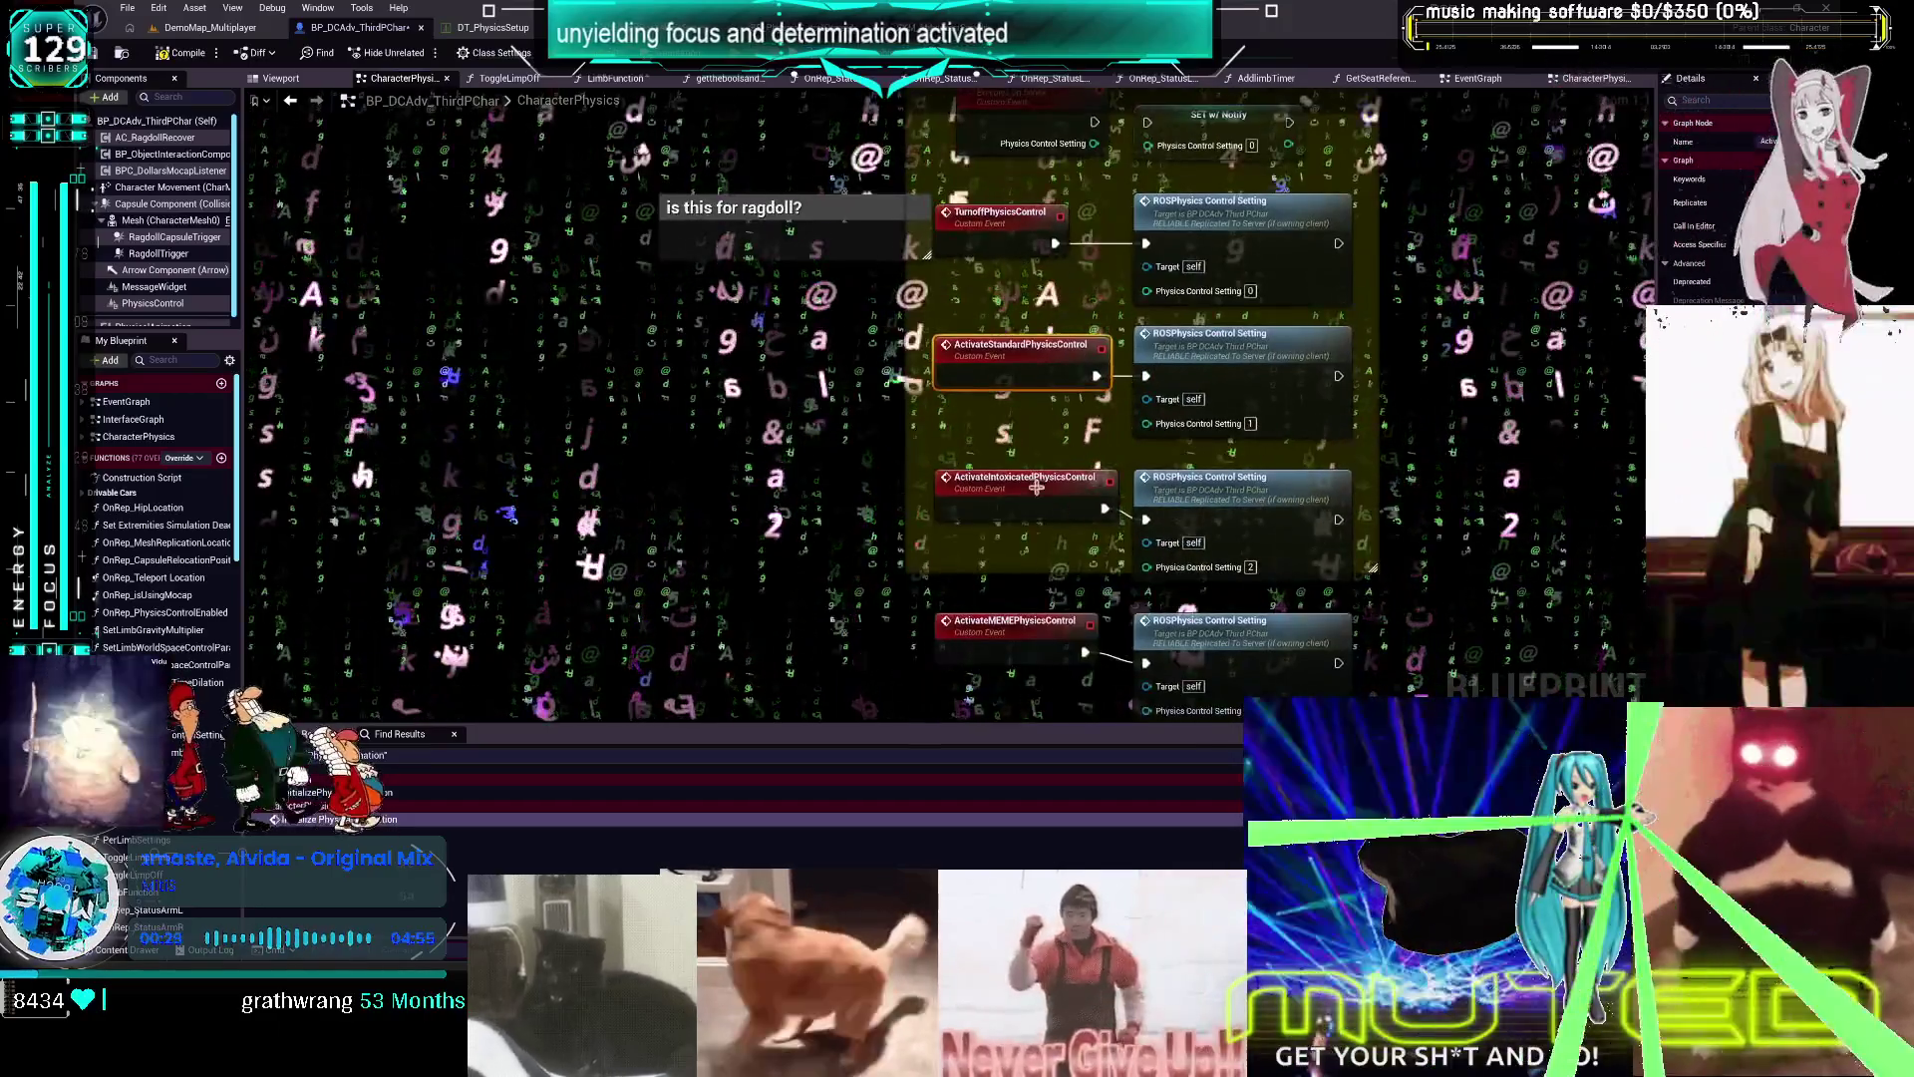
left_click_drag(1037, 485, 1037, 497)
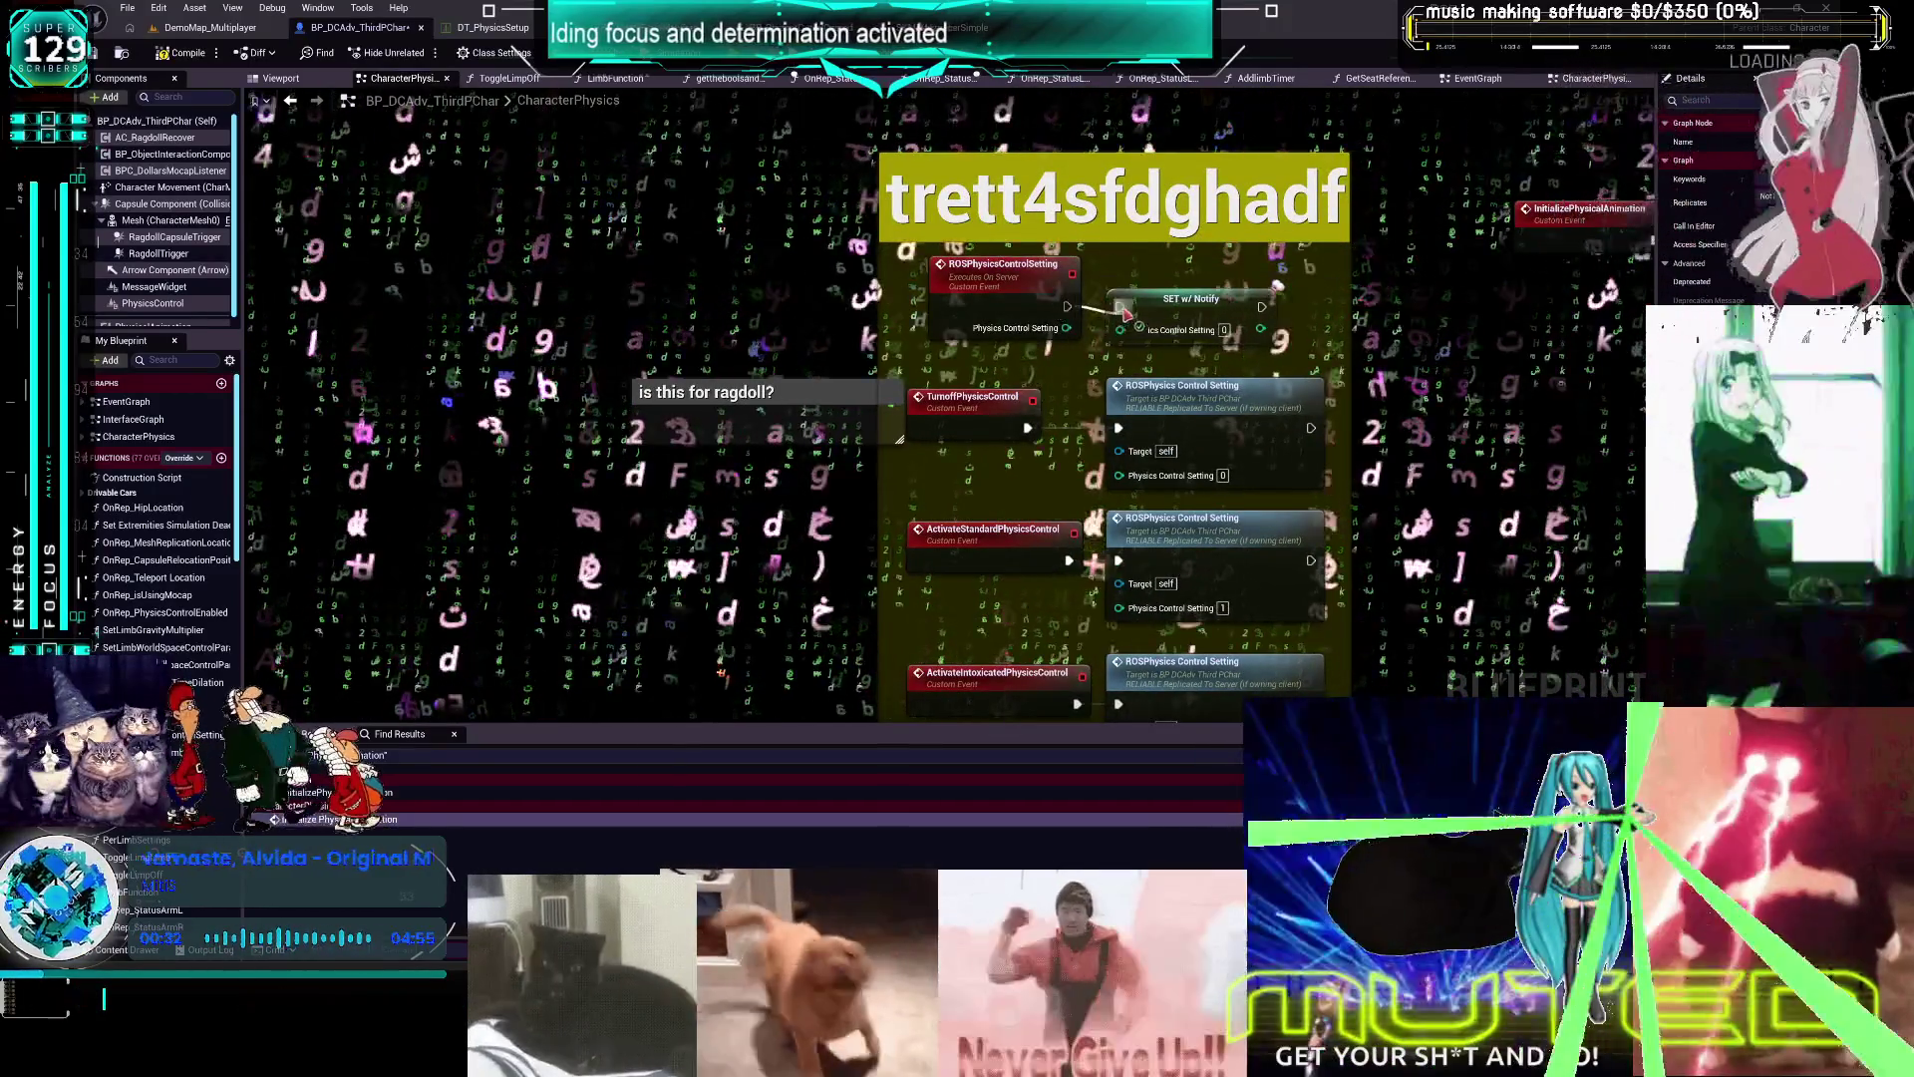
left_click_drag(1065, 328, 1081, 339)
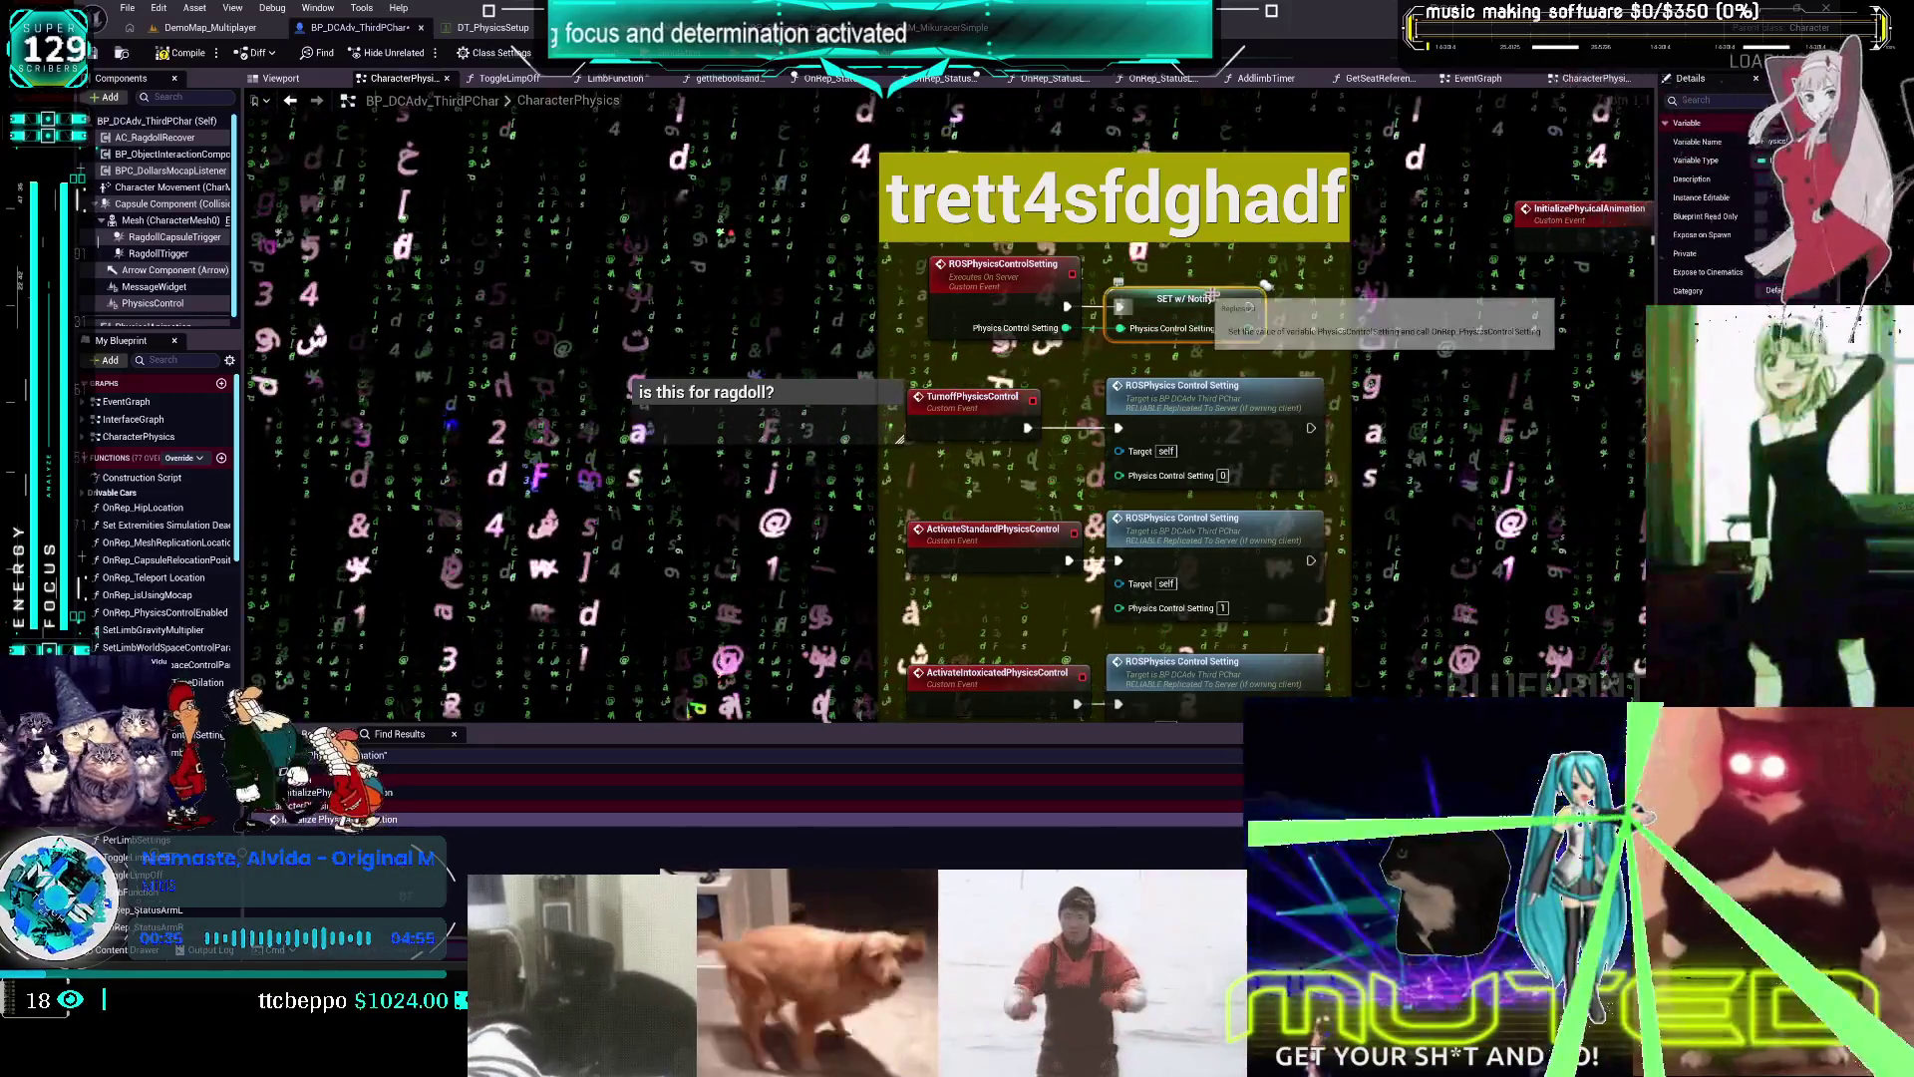
scroll(160, 519, "down", 5)
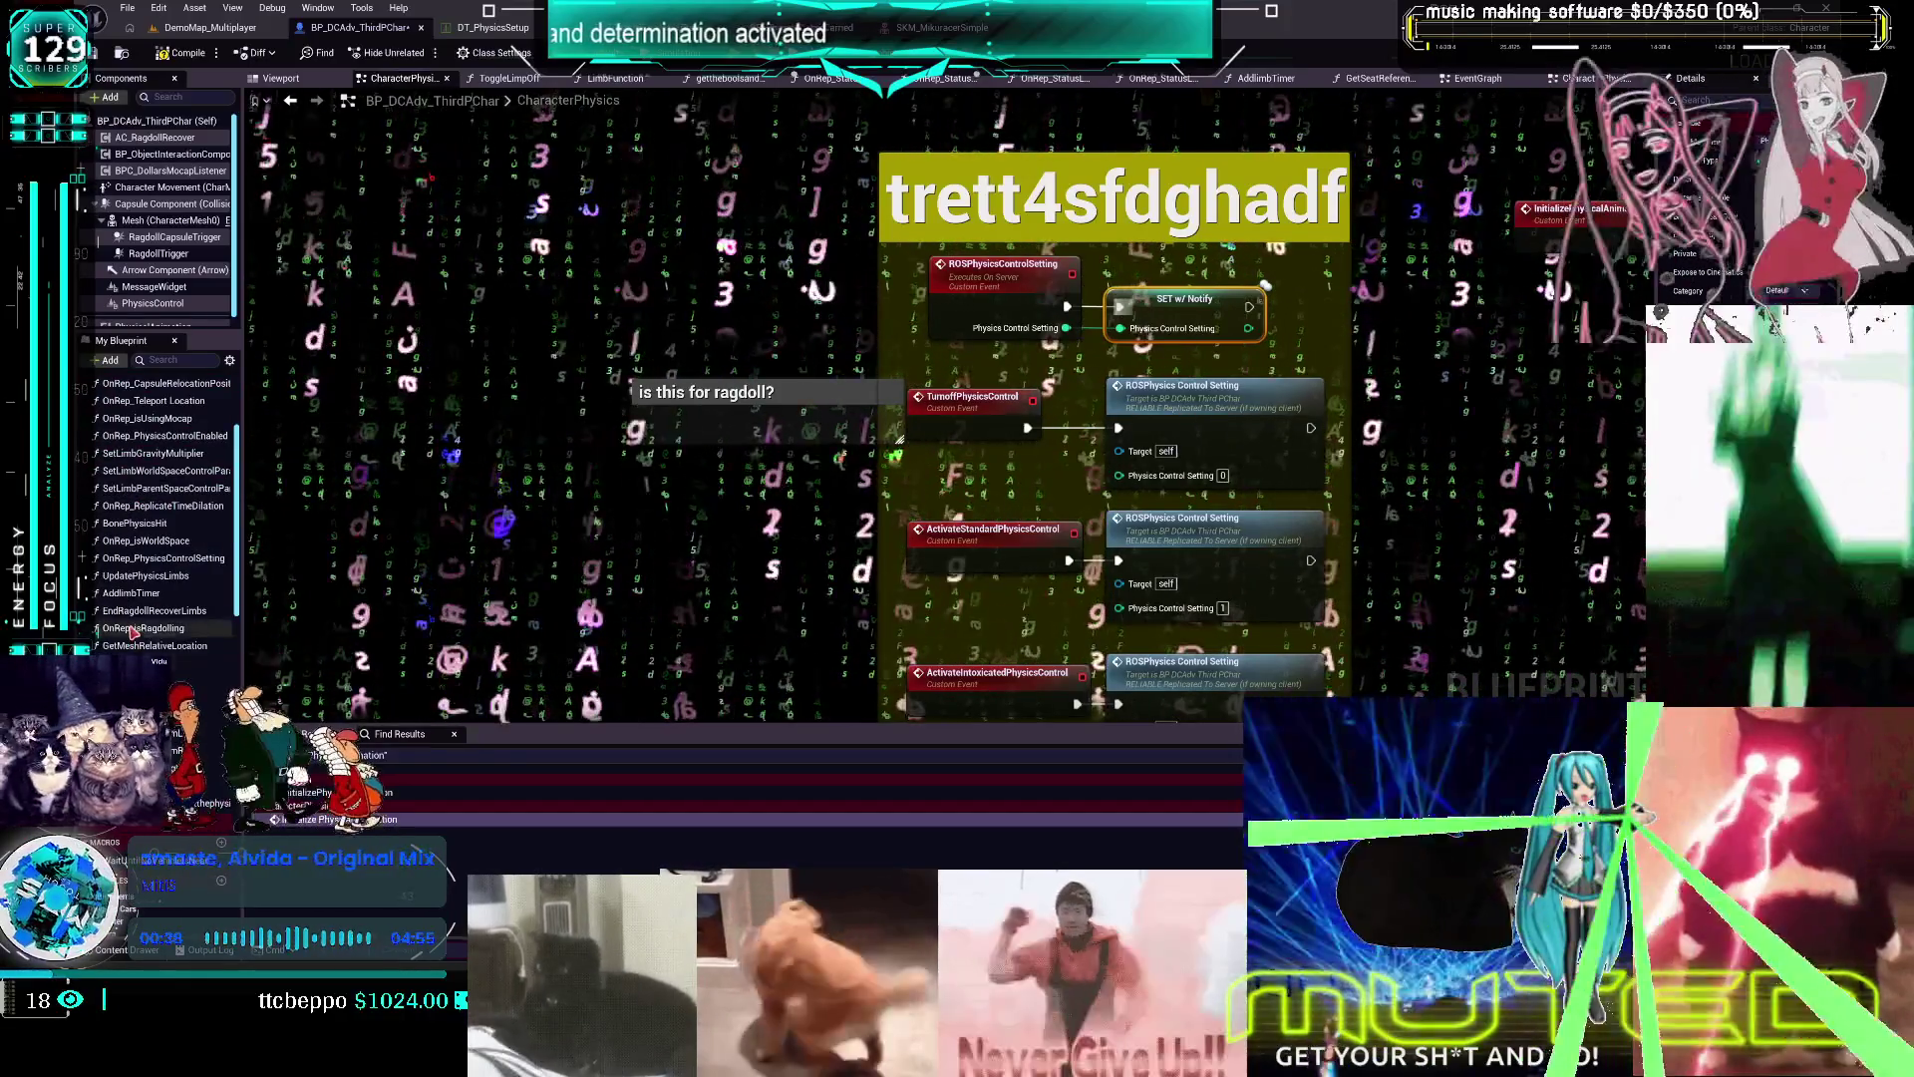
left_click(171, 561)
double_click(172, 559)
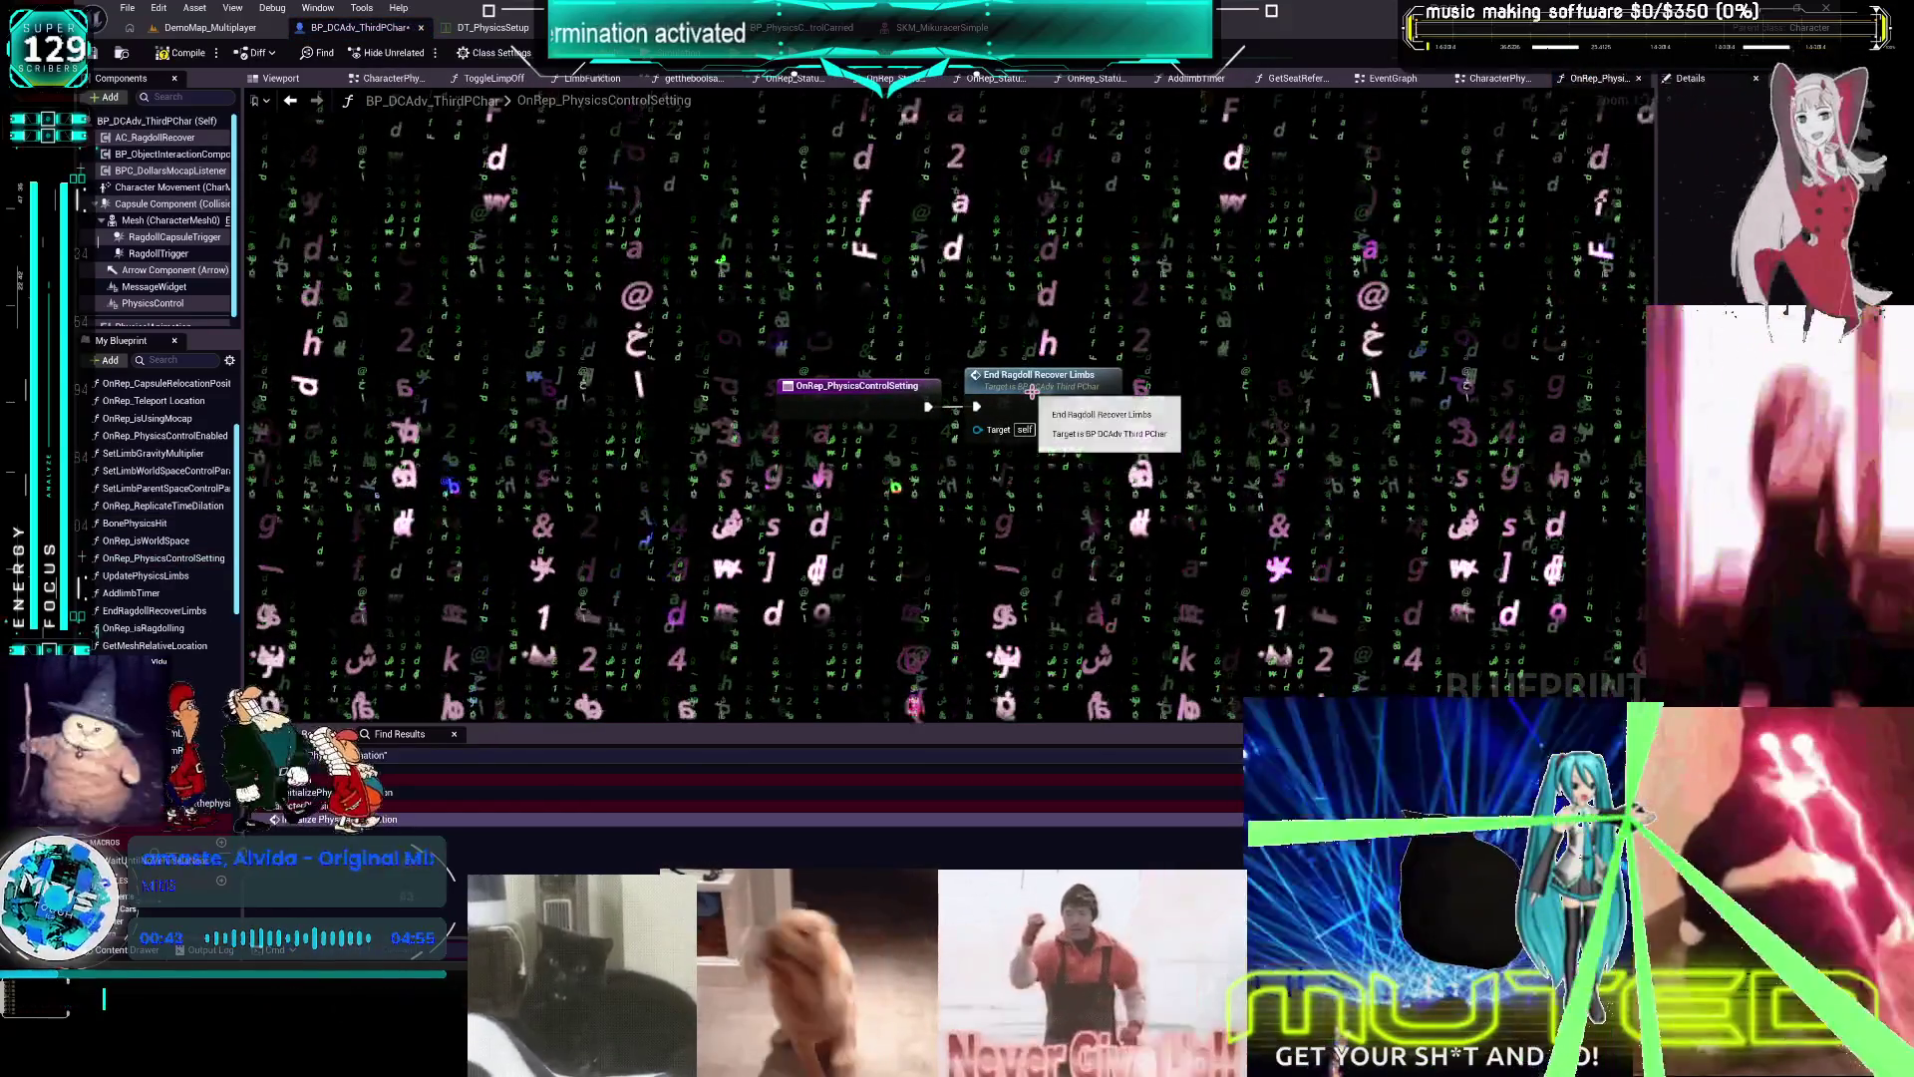
Drill into EndRagdollRecoverLimbs, then UpdatePhysicsLimbs, and inspect Set Limb Gravity Multiplier
double_click(1032, 392)
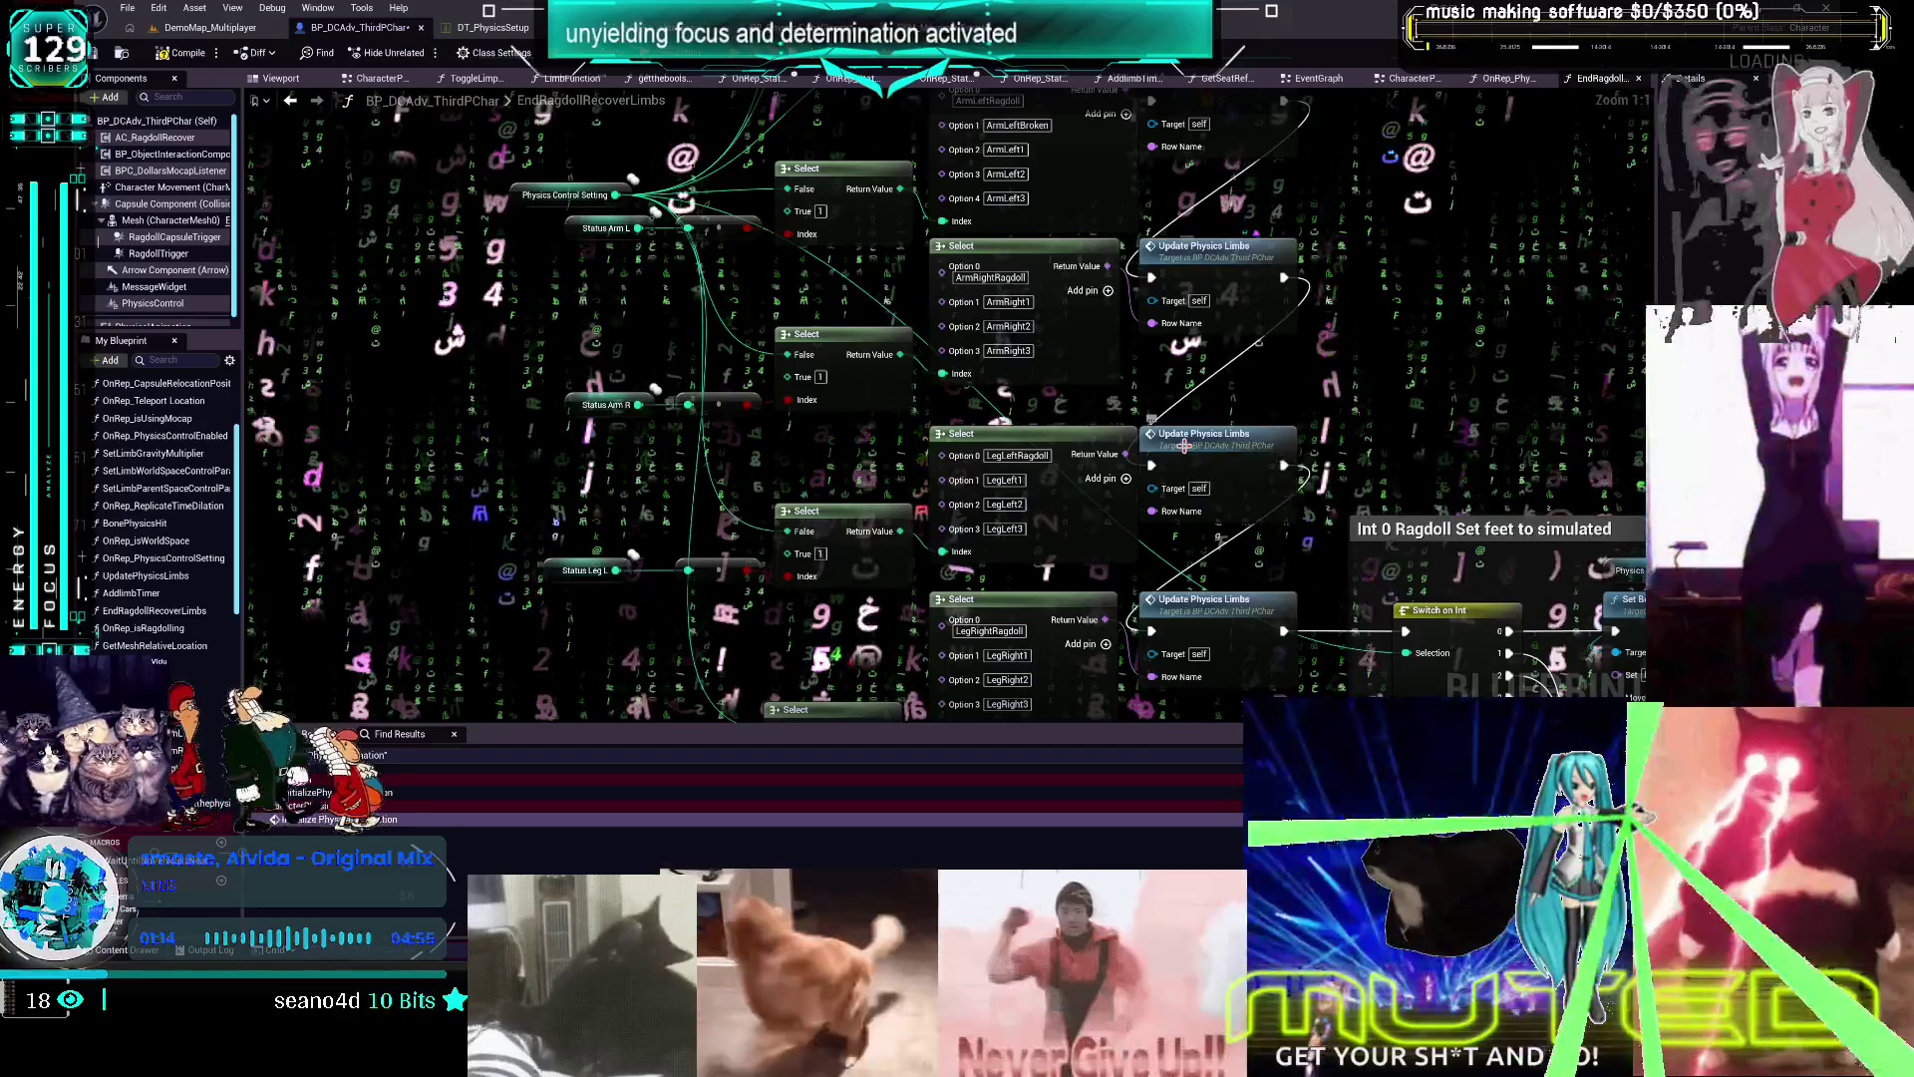
double_click(1184, 445)
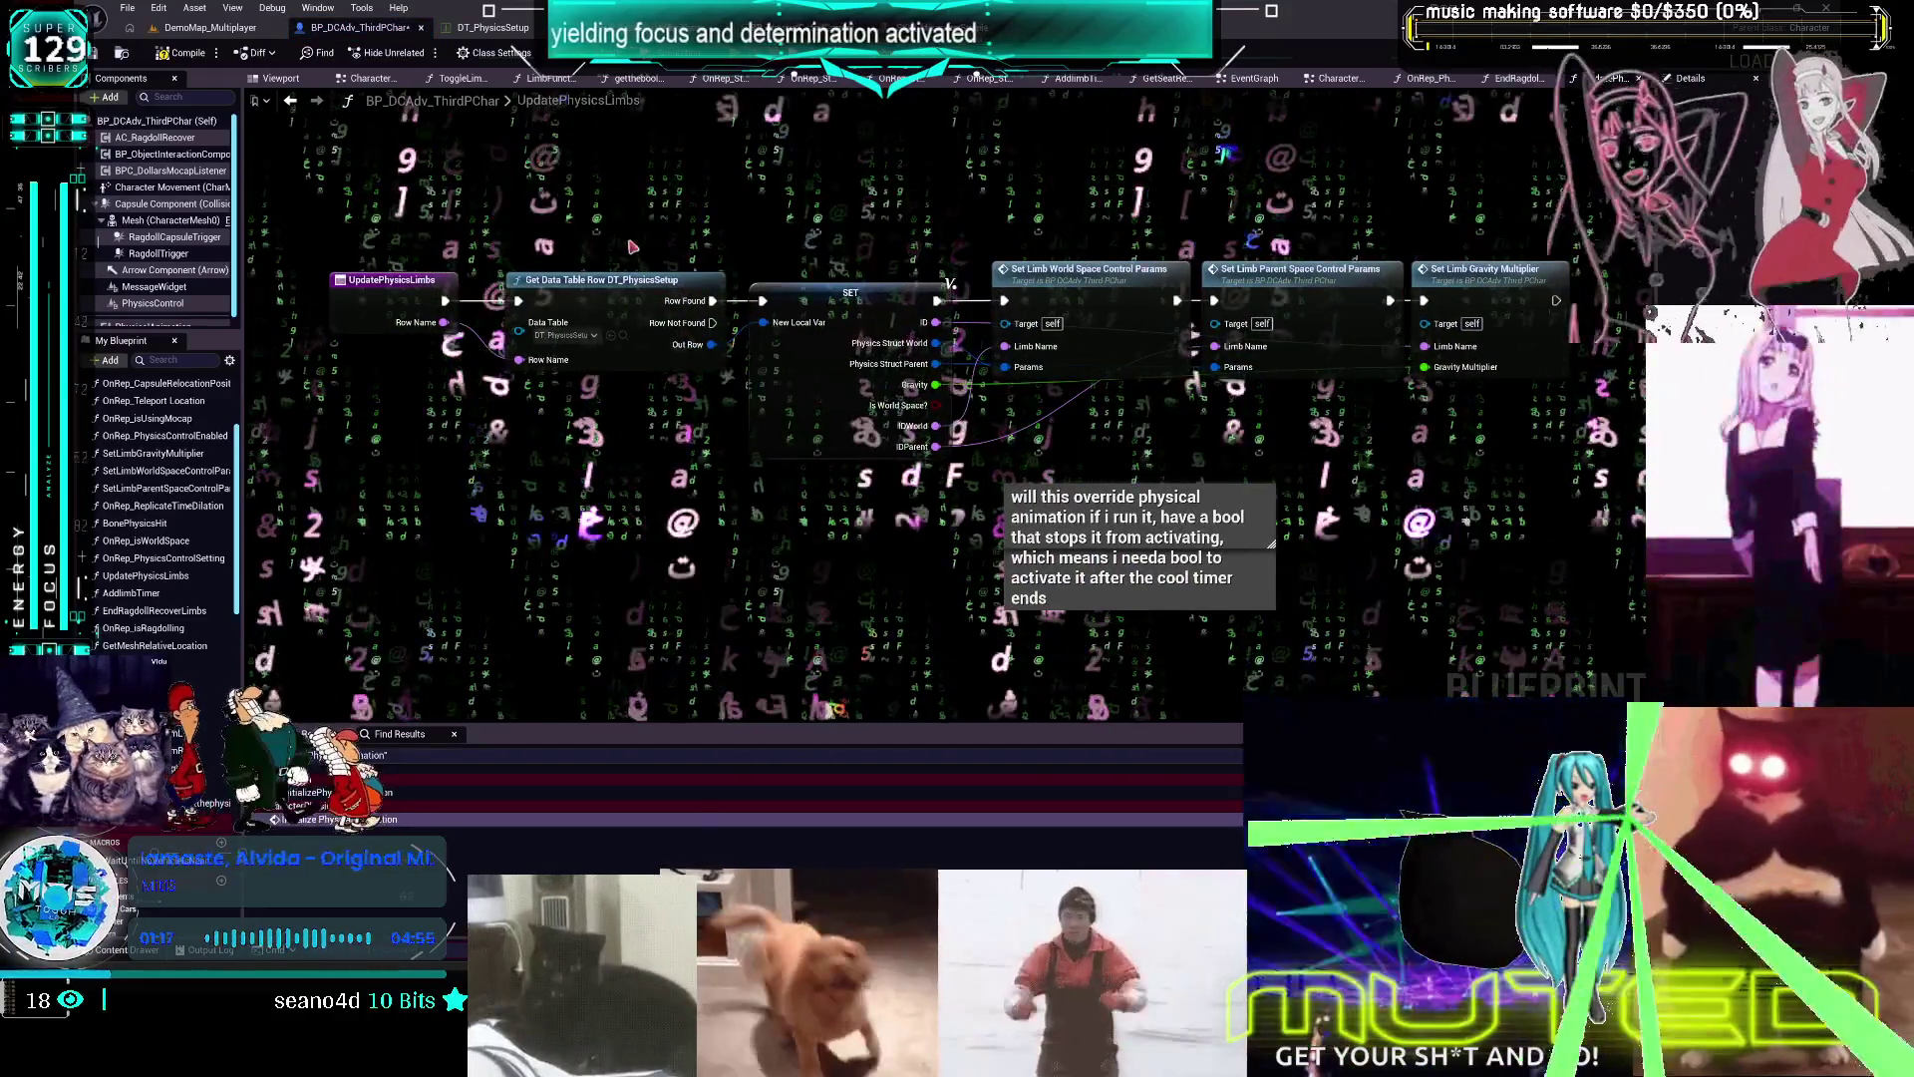
left_click(1481, 289)
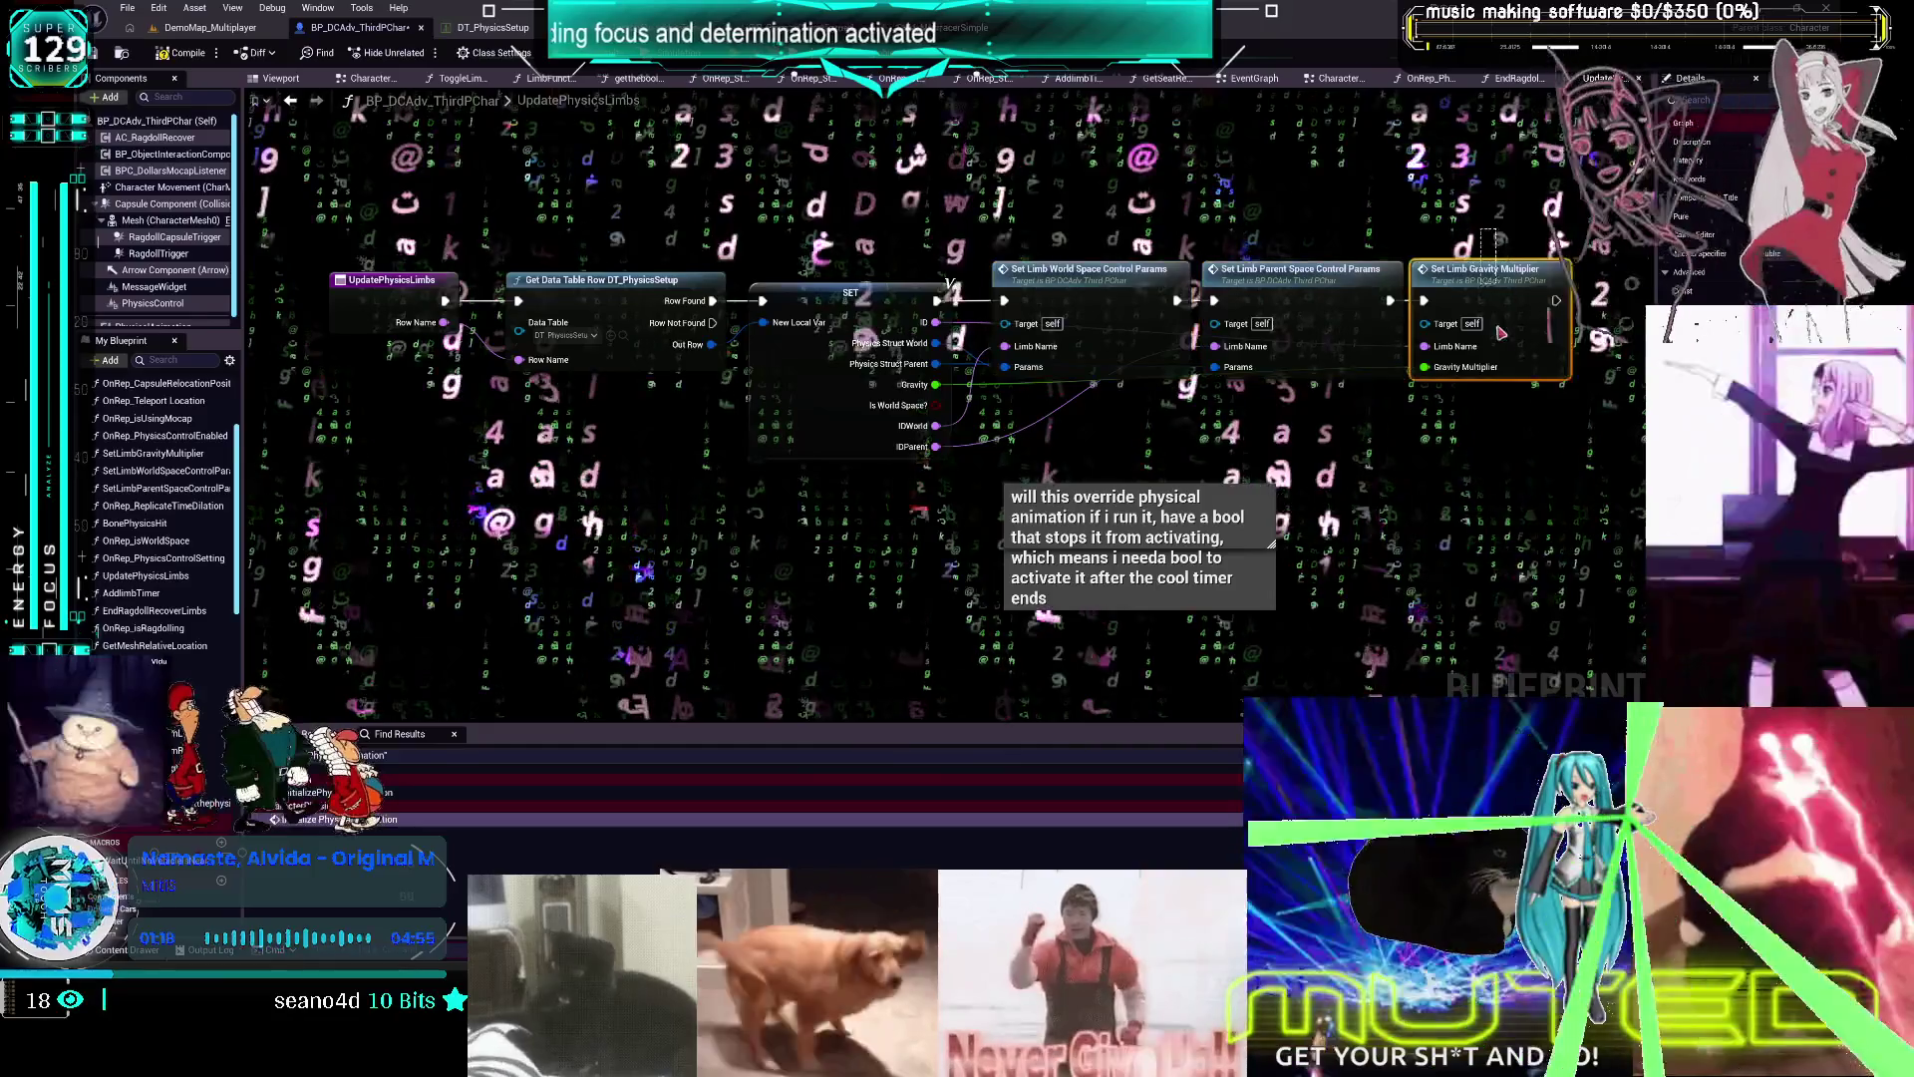
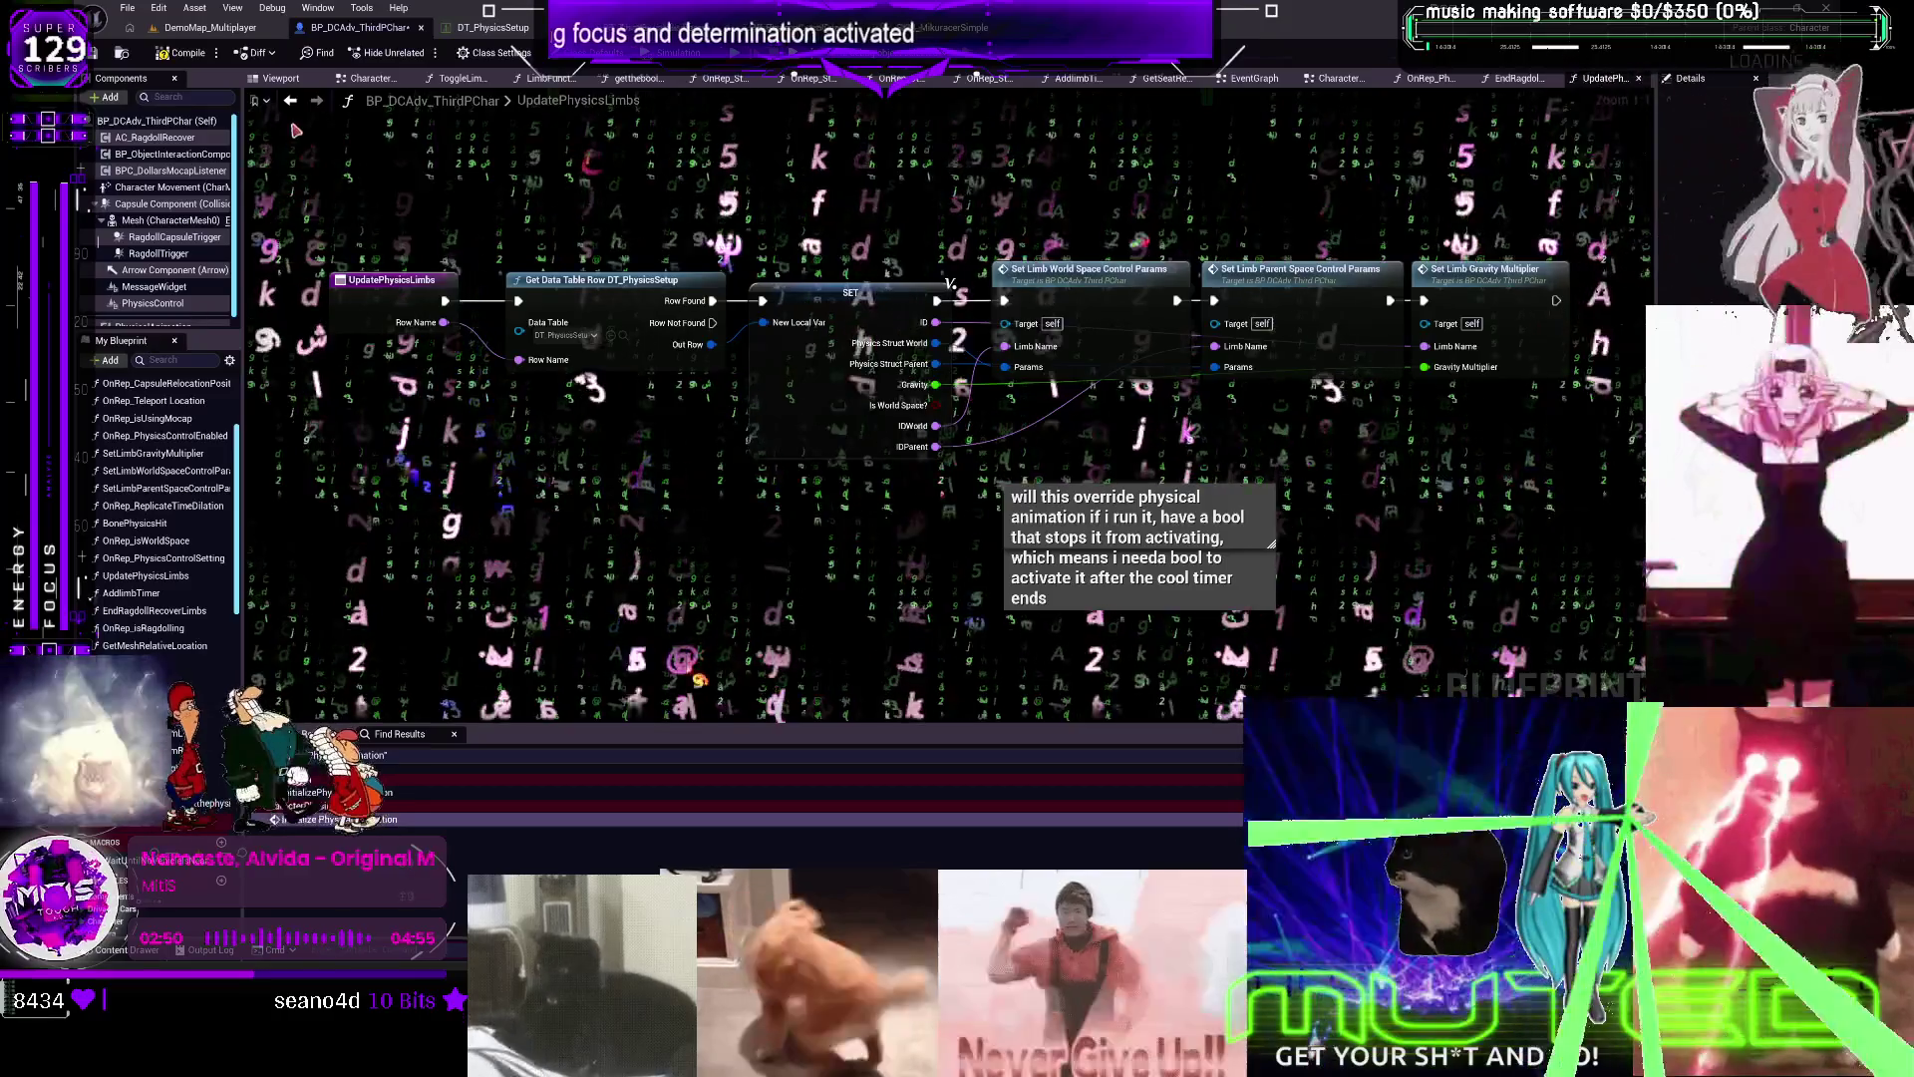
Find Update Physics Limbs references, visit each call in PerLimbSettings and EndRagdollRecoverLimbs, then return
left_click(1515, 77)
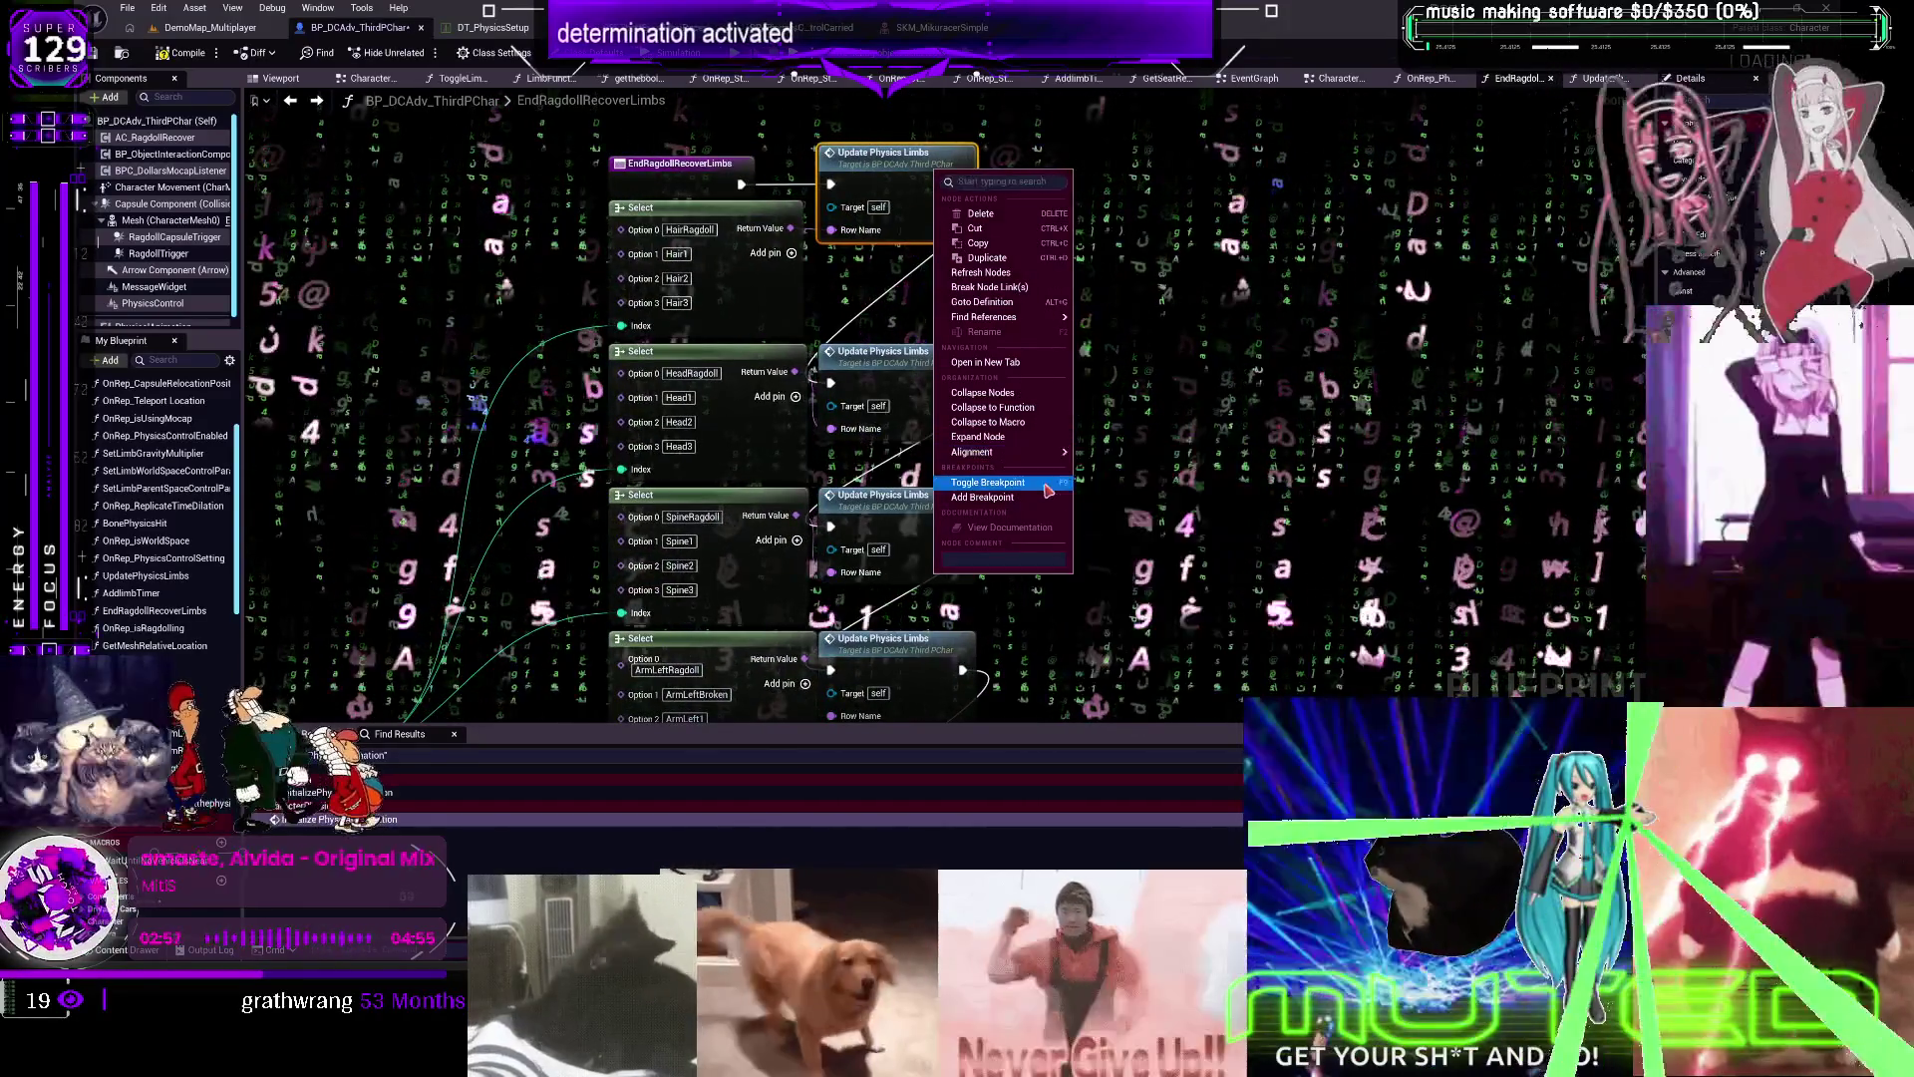
key("alt+shift+f")
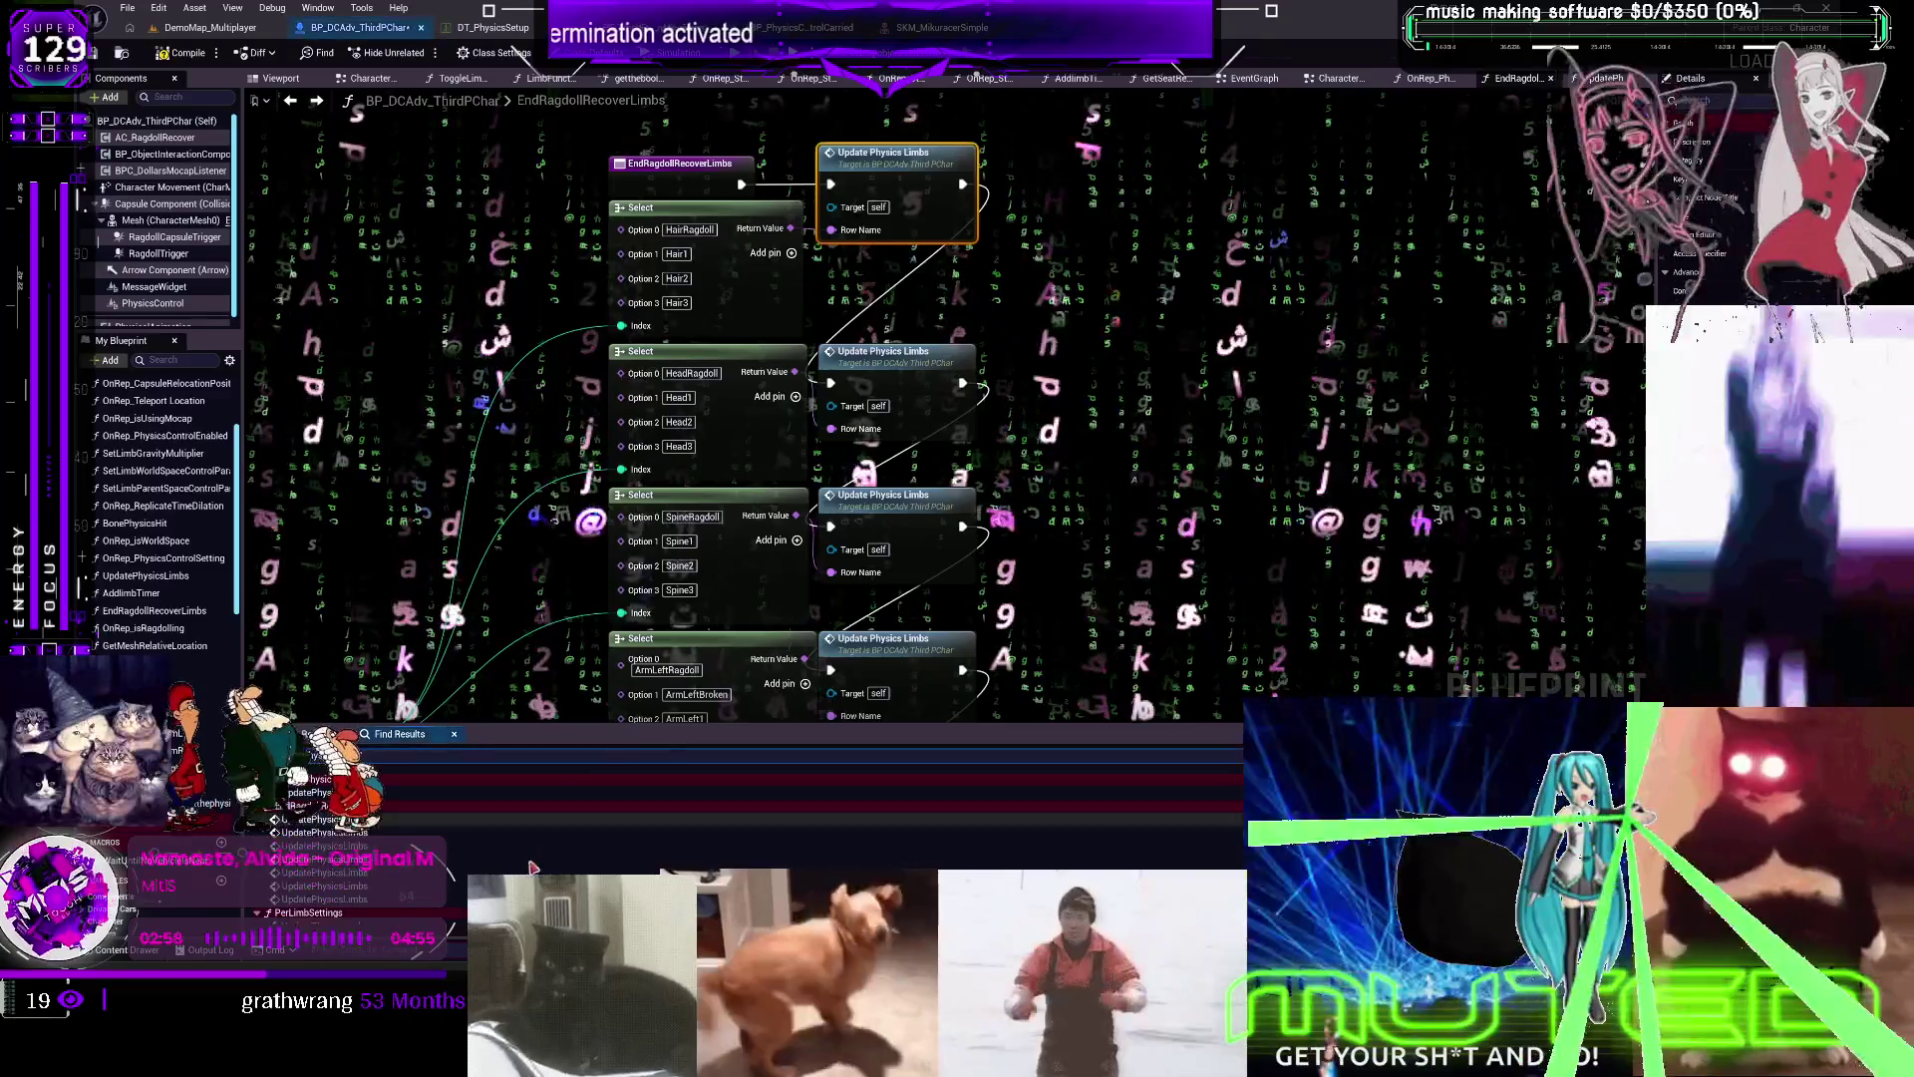
double_click(324, 916)
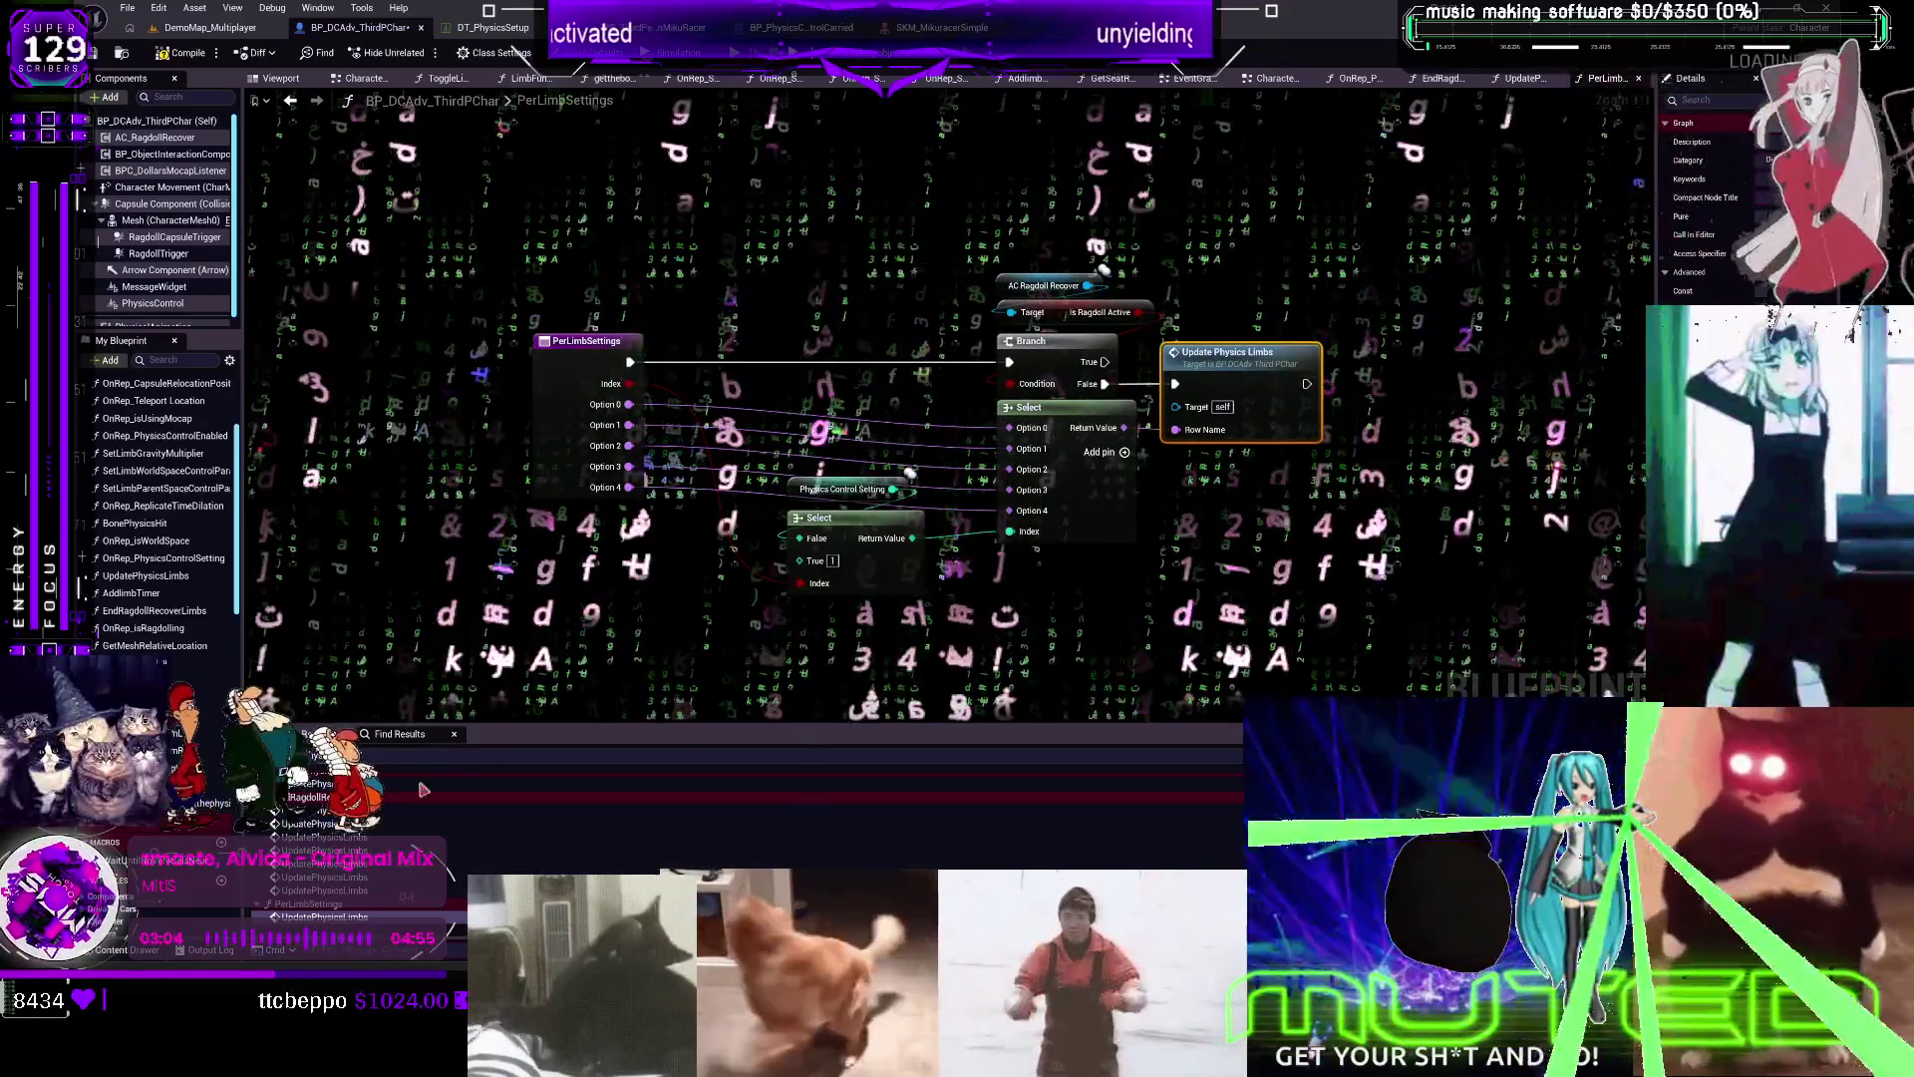
double_click(324, 824)
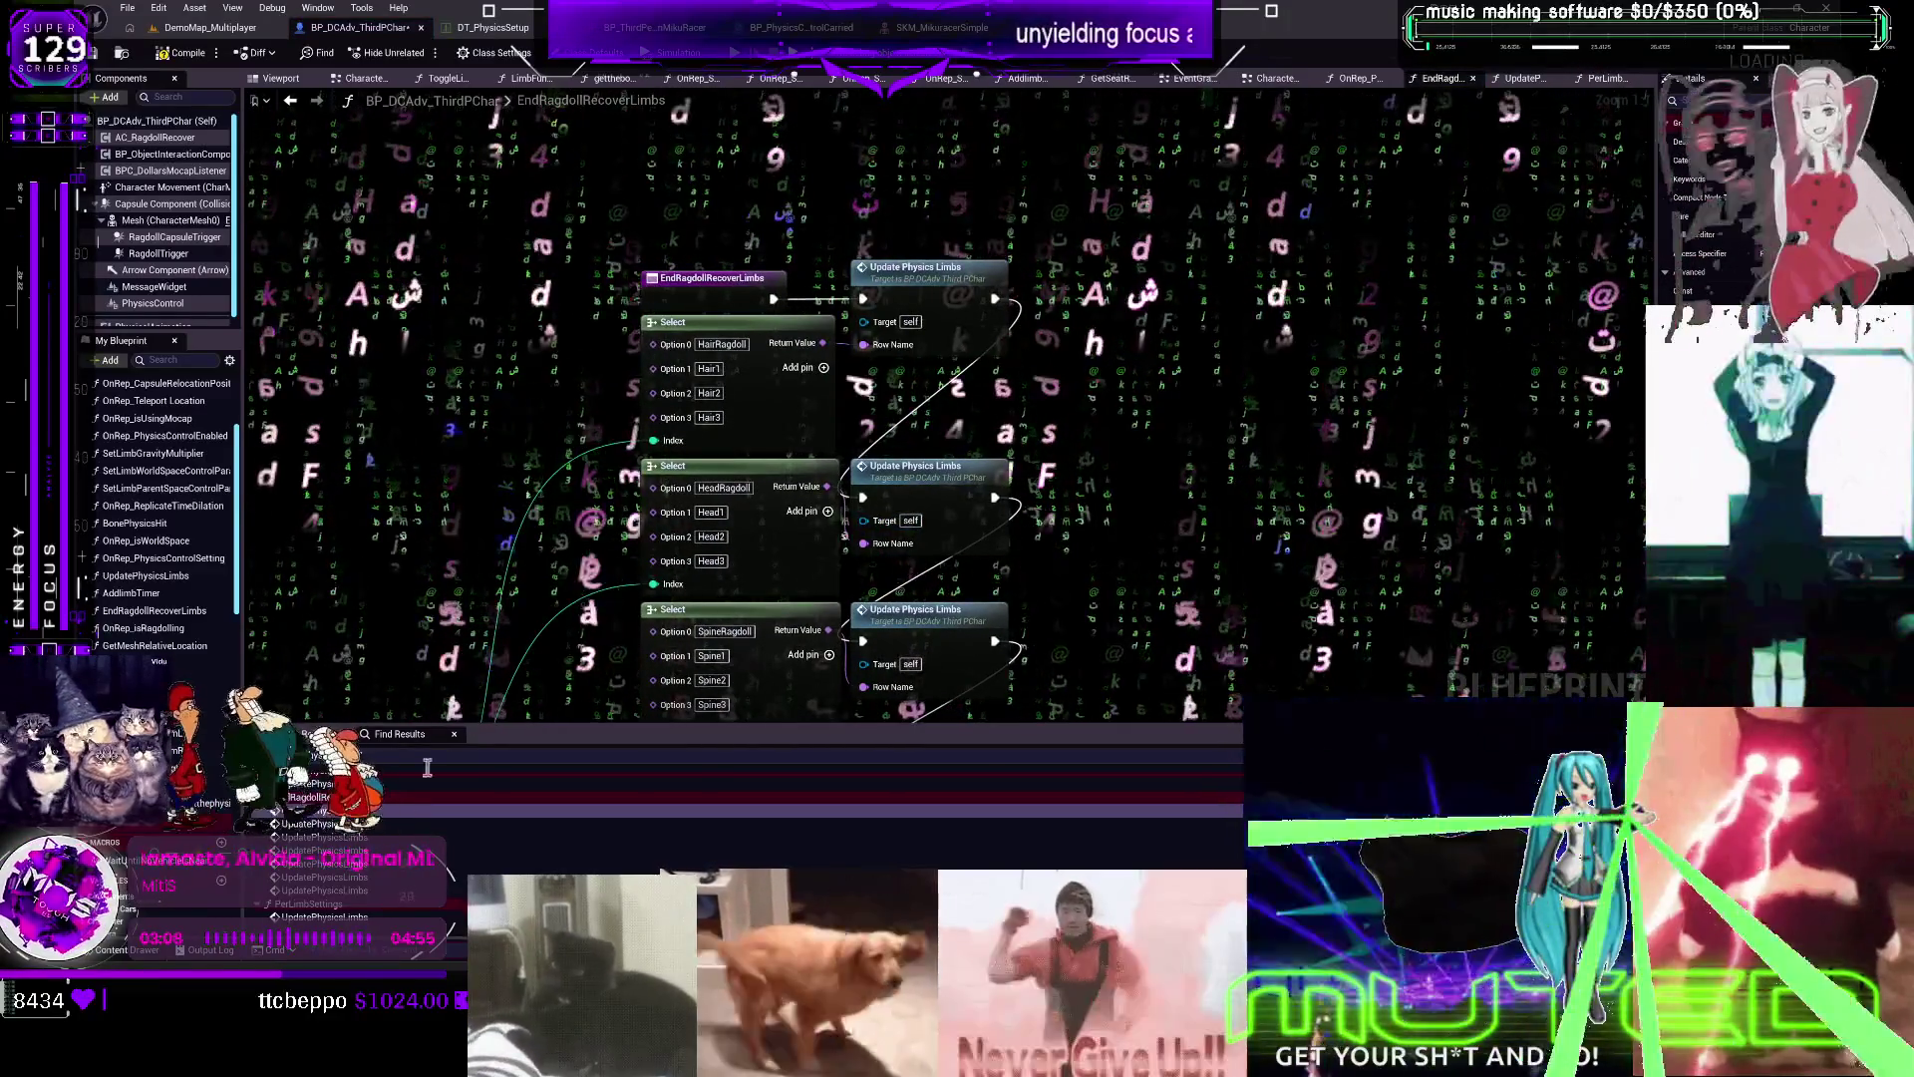
double_click(324, 916)
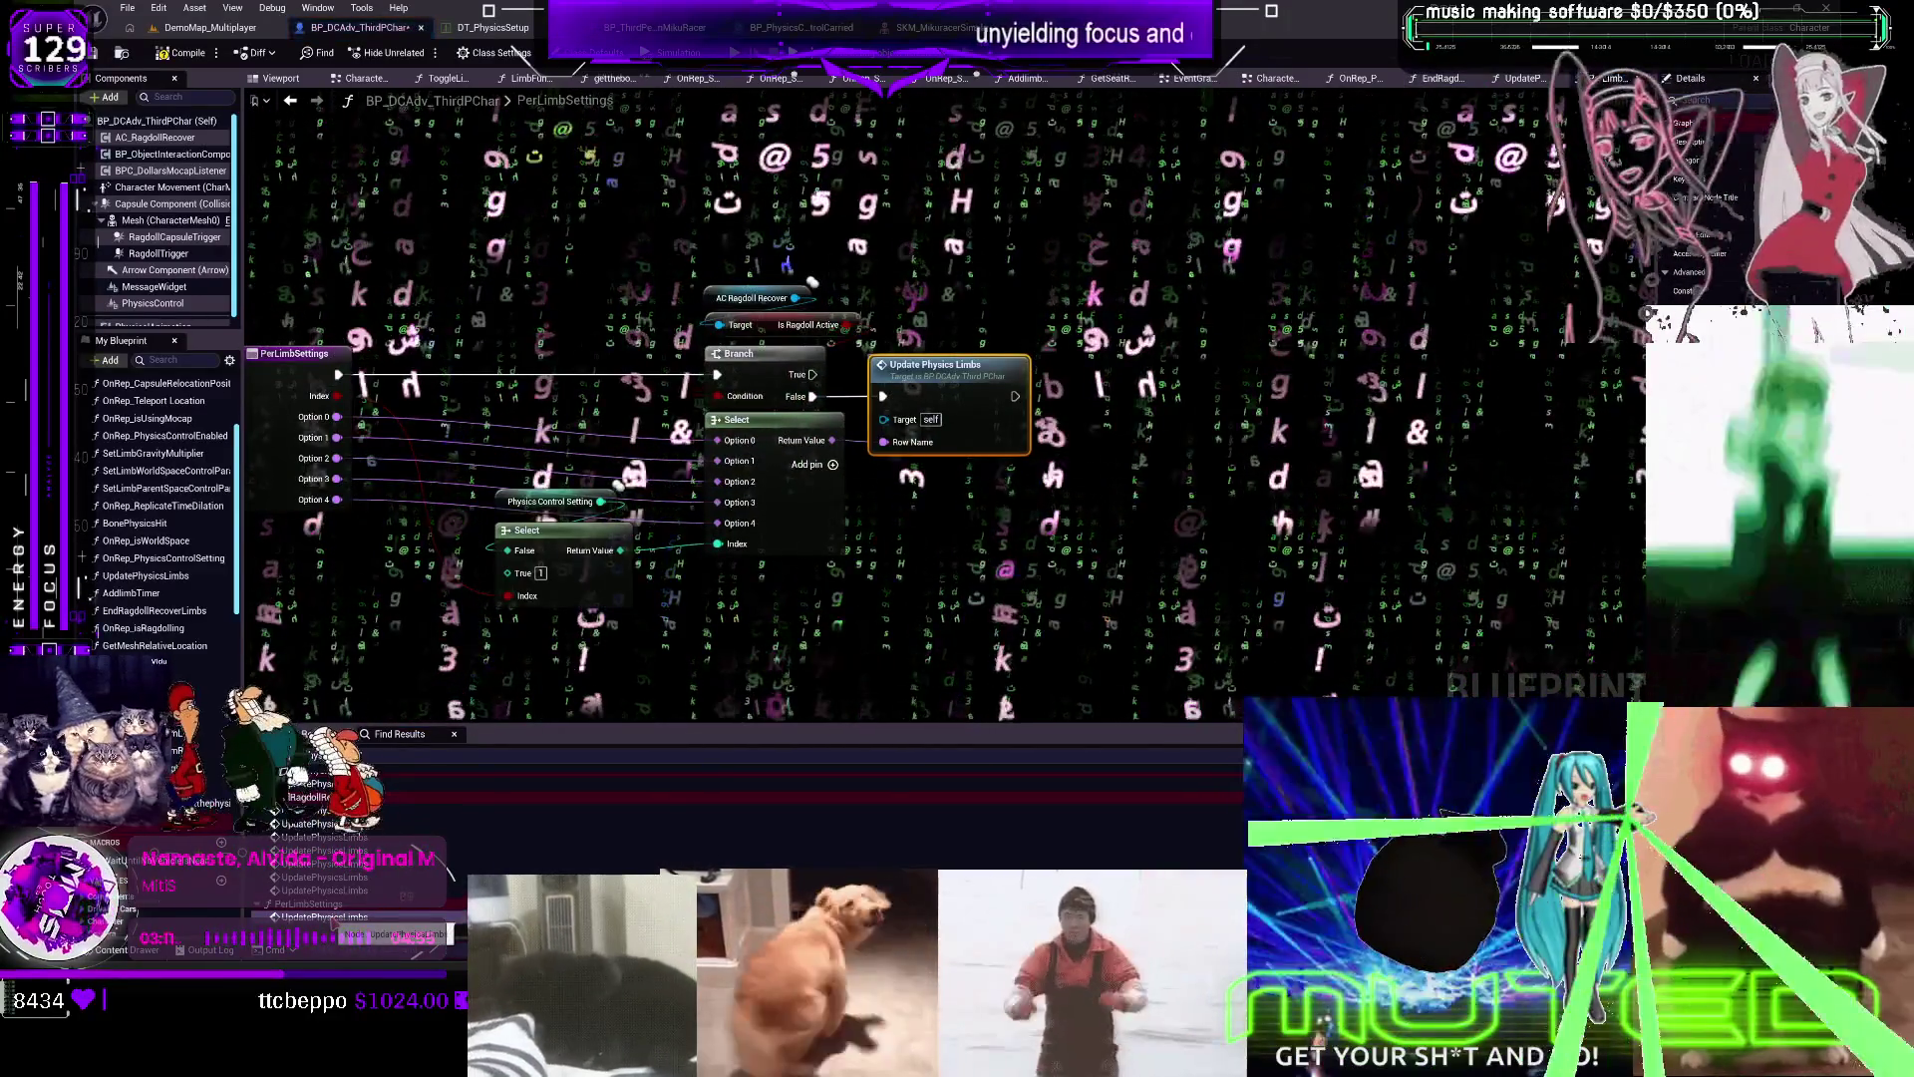
double_click(319, 819)
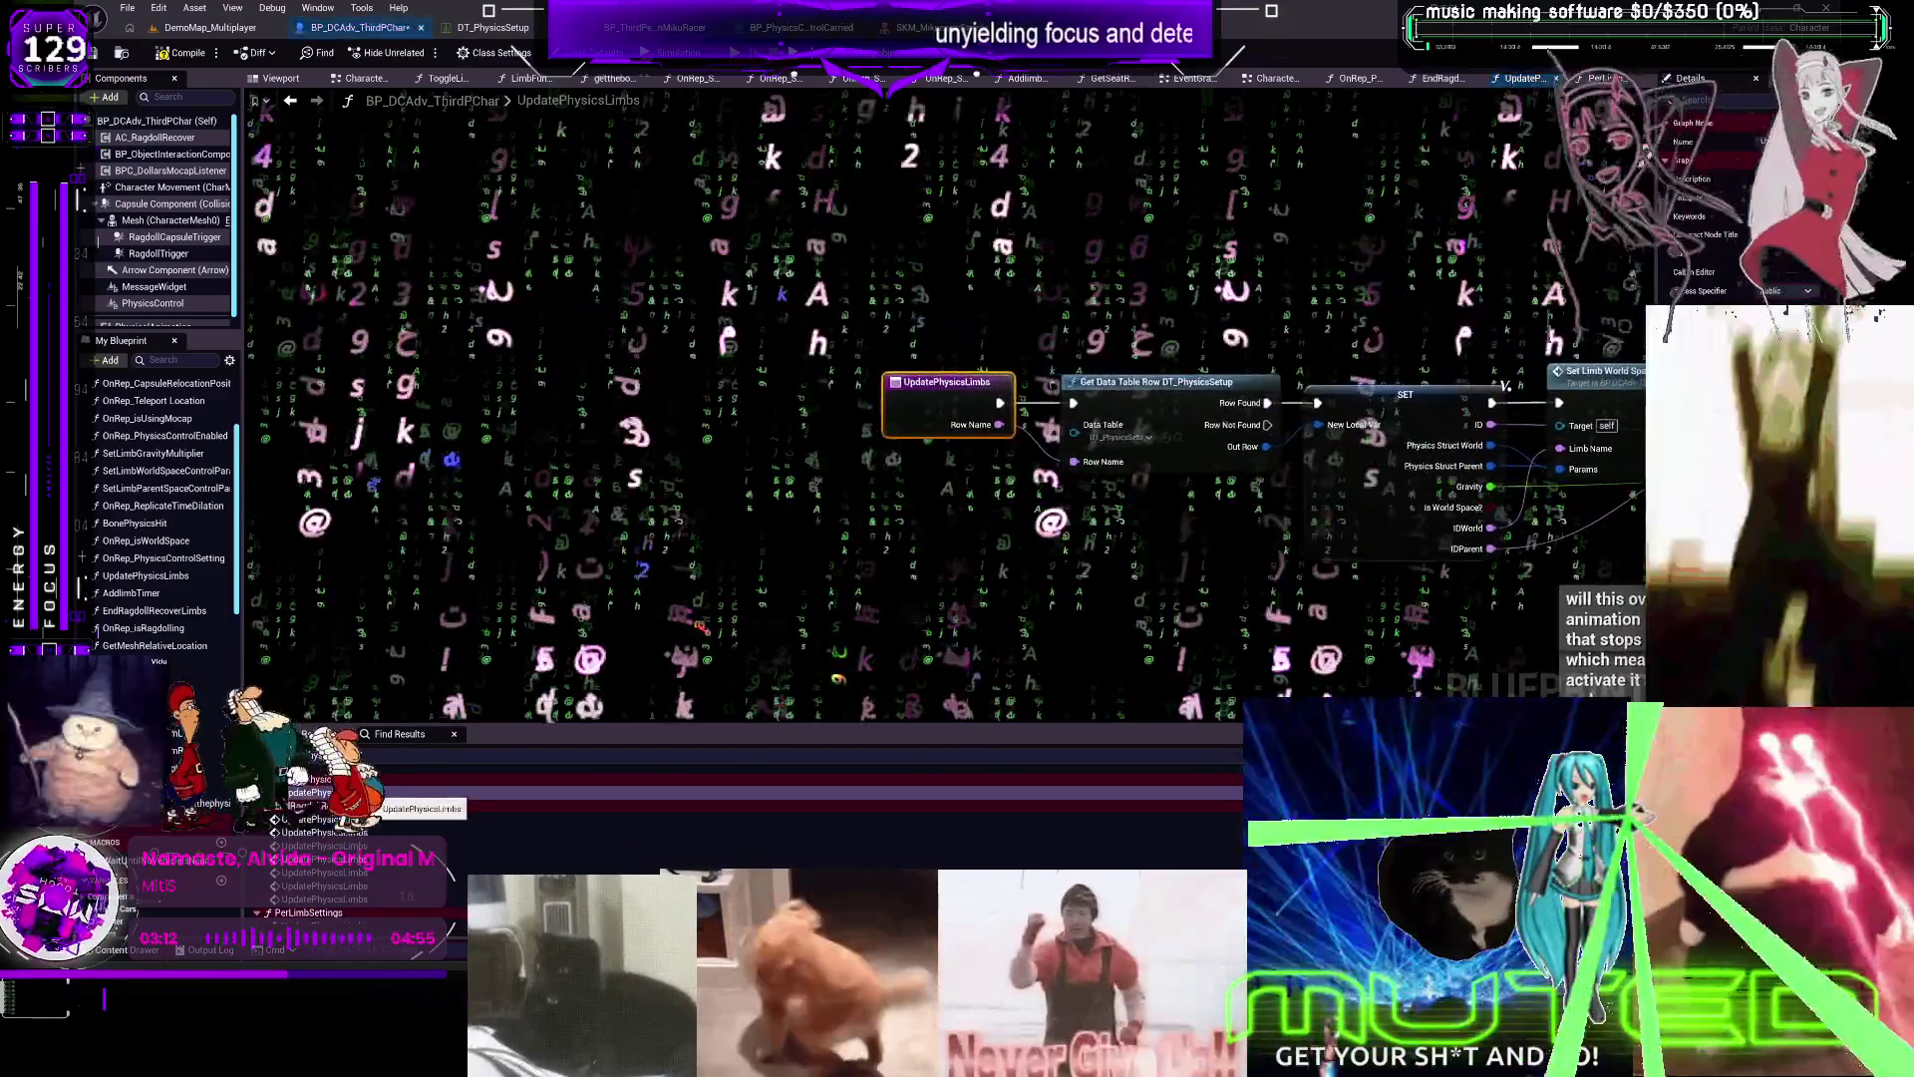
double_click(324, 846)
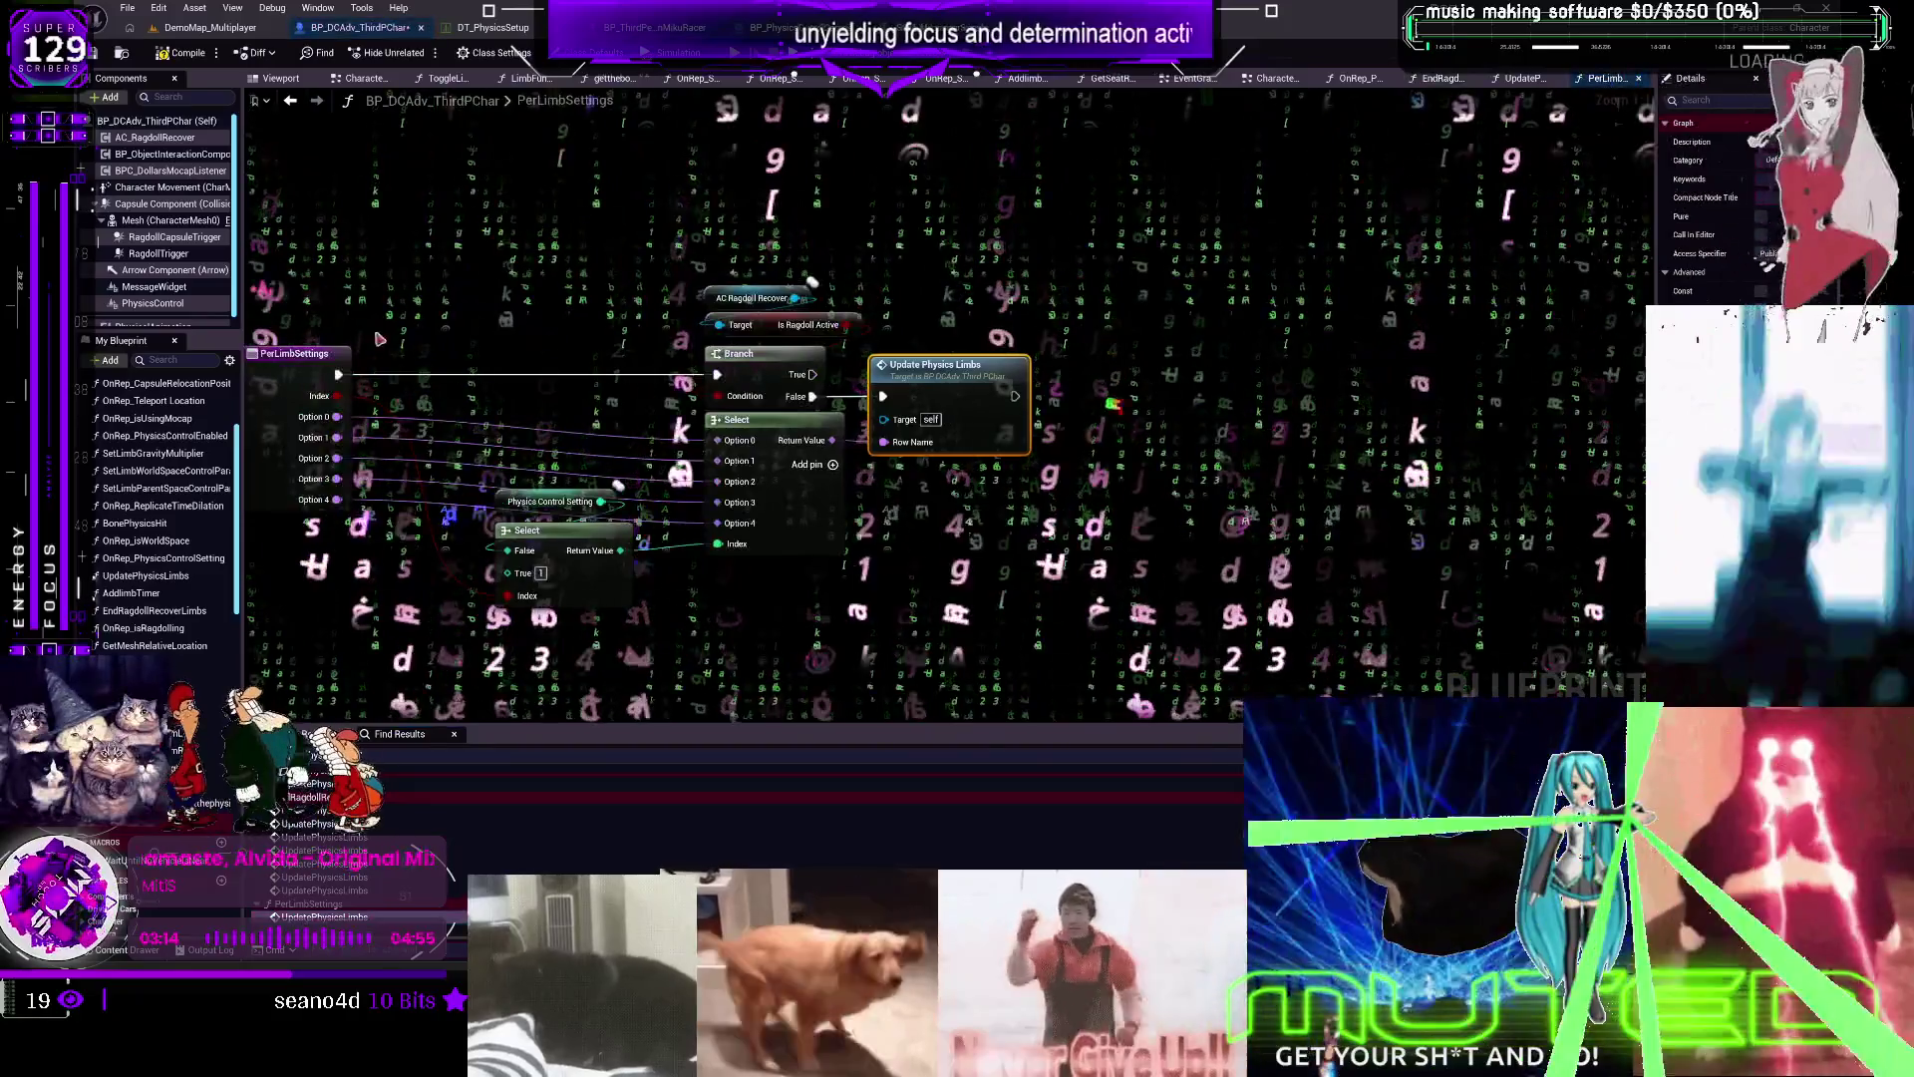
double_click(324, 916)
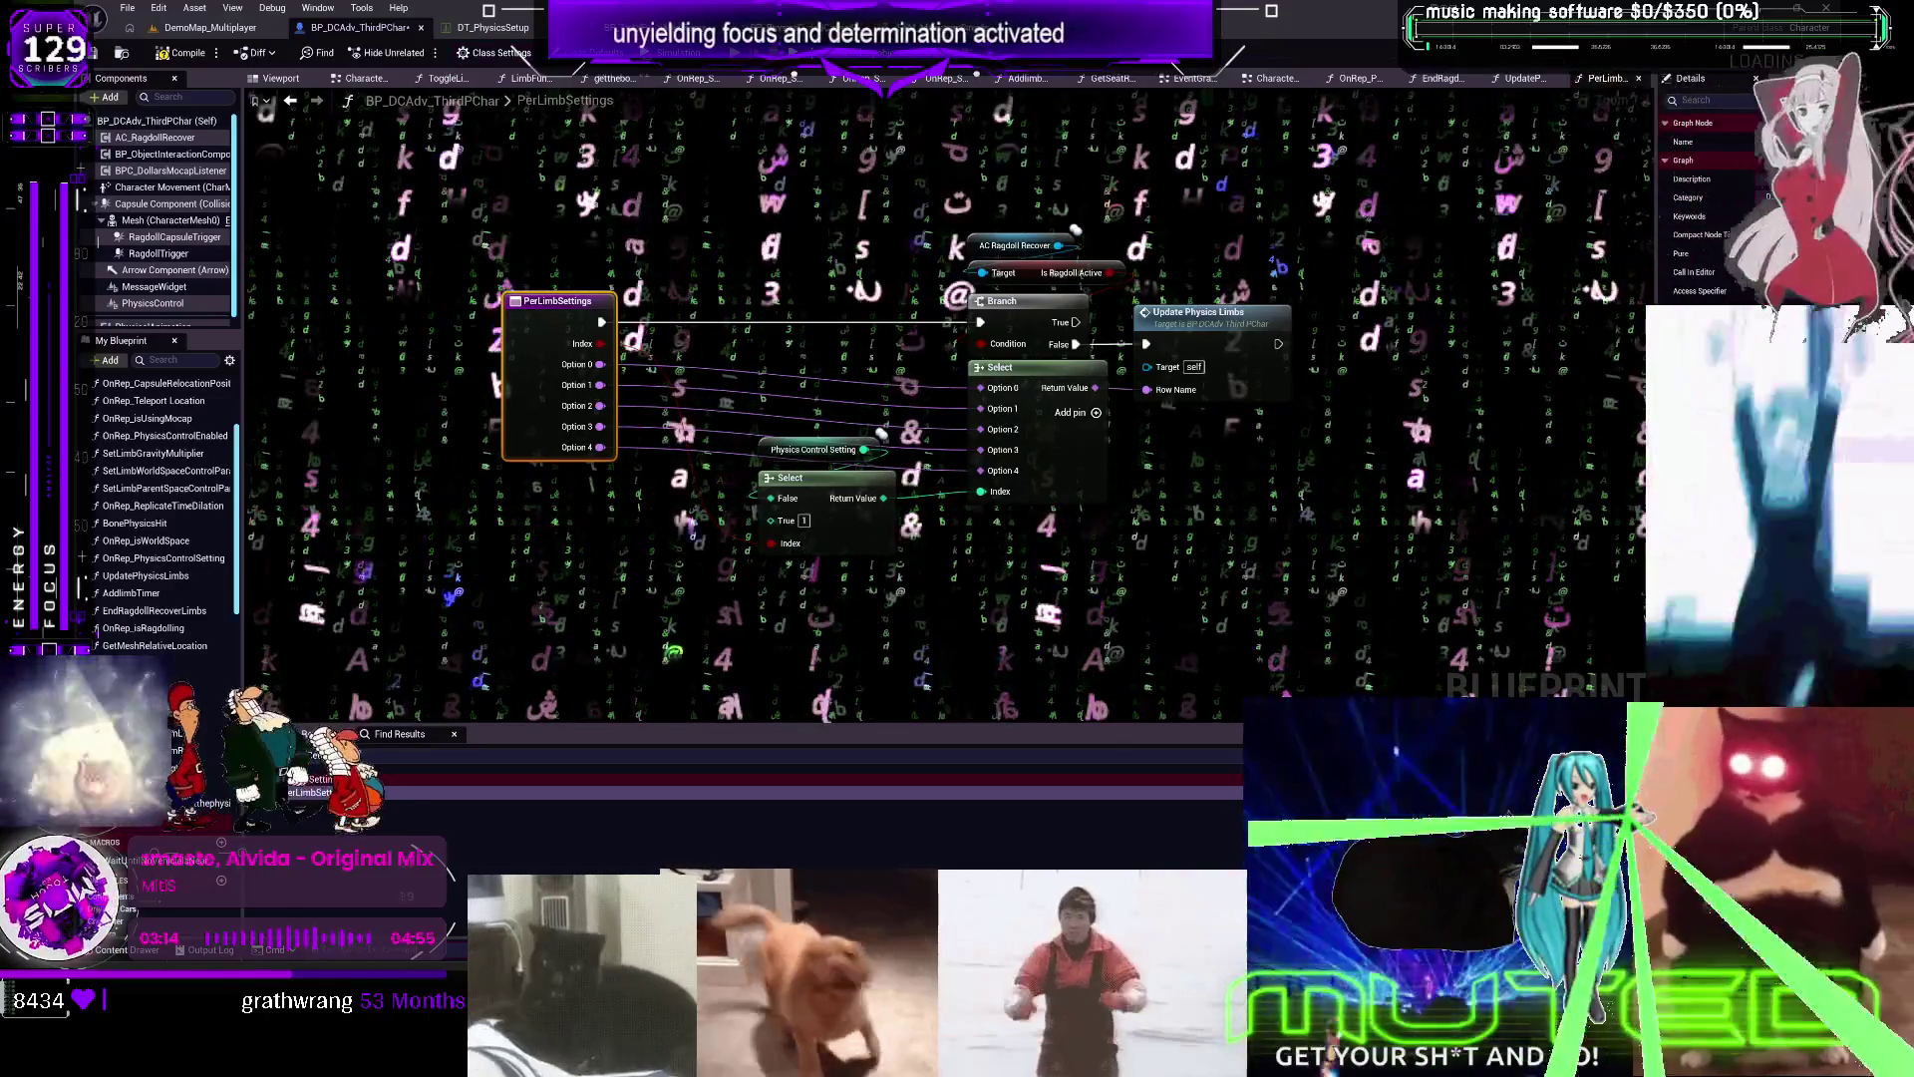
left_click(291, 102)
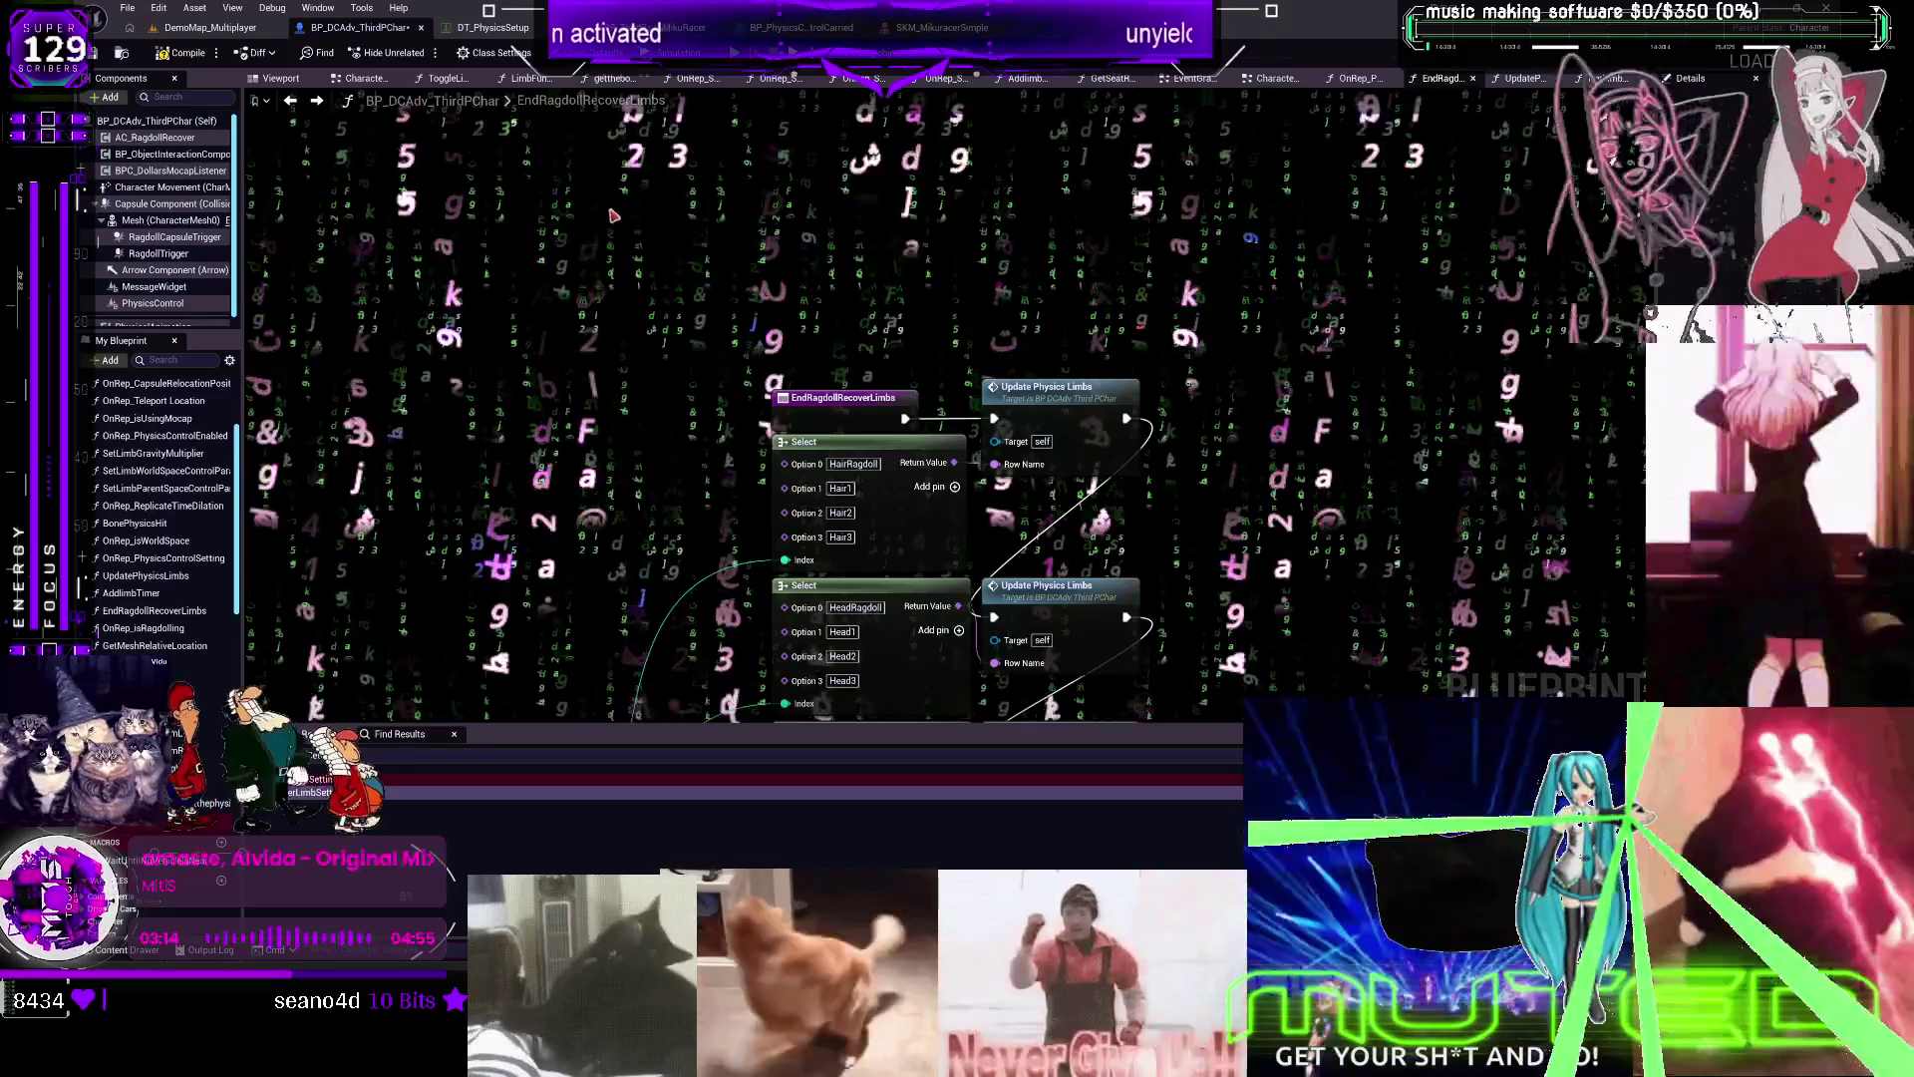
left_click(158, 561)
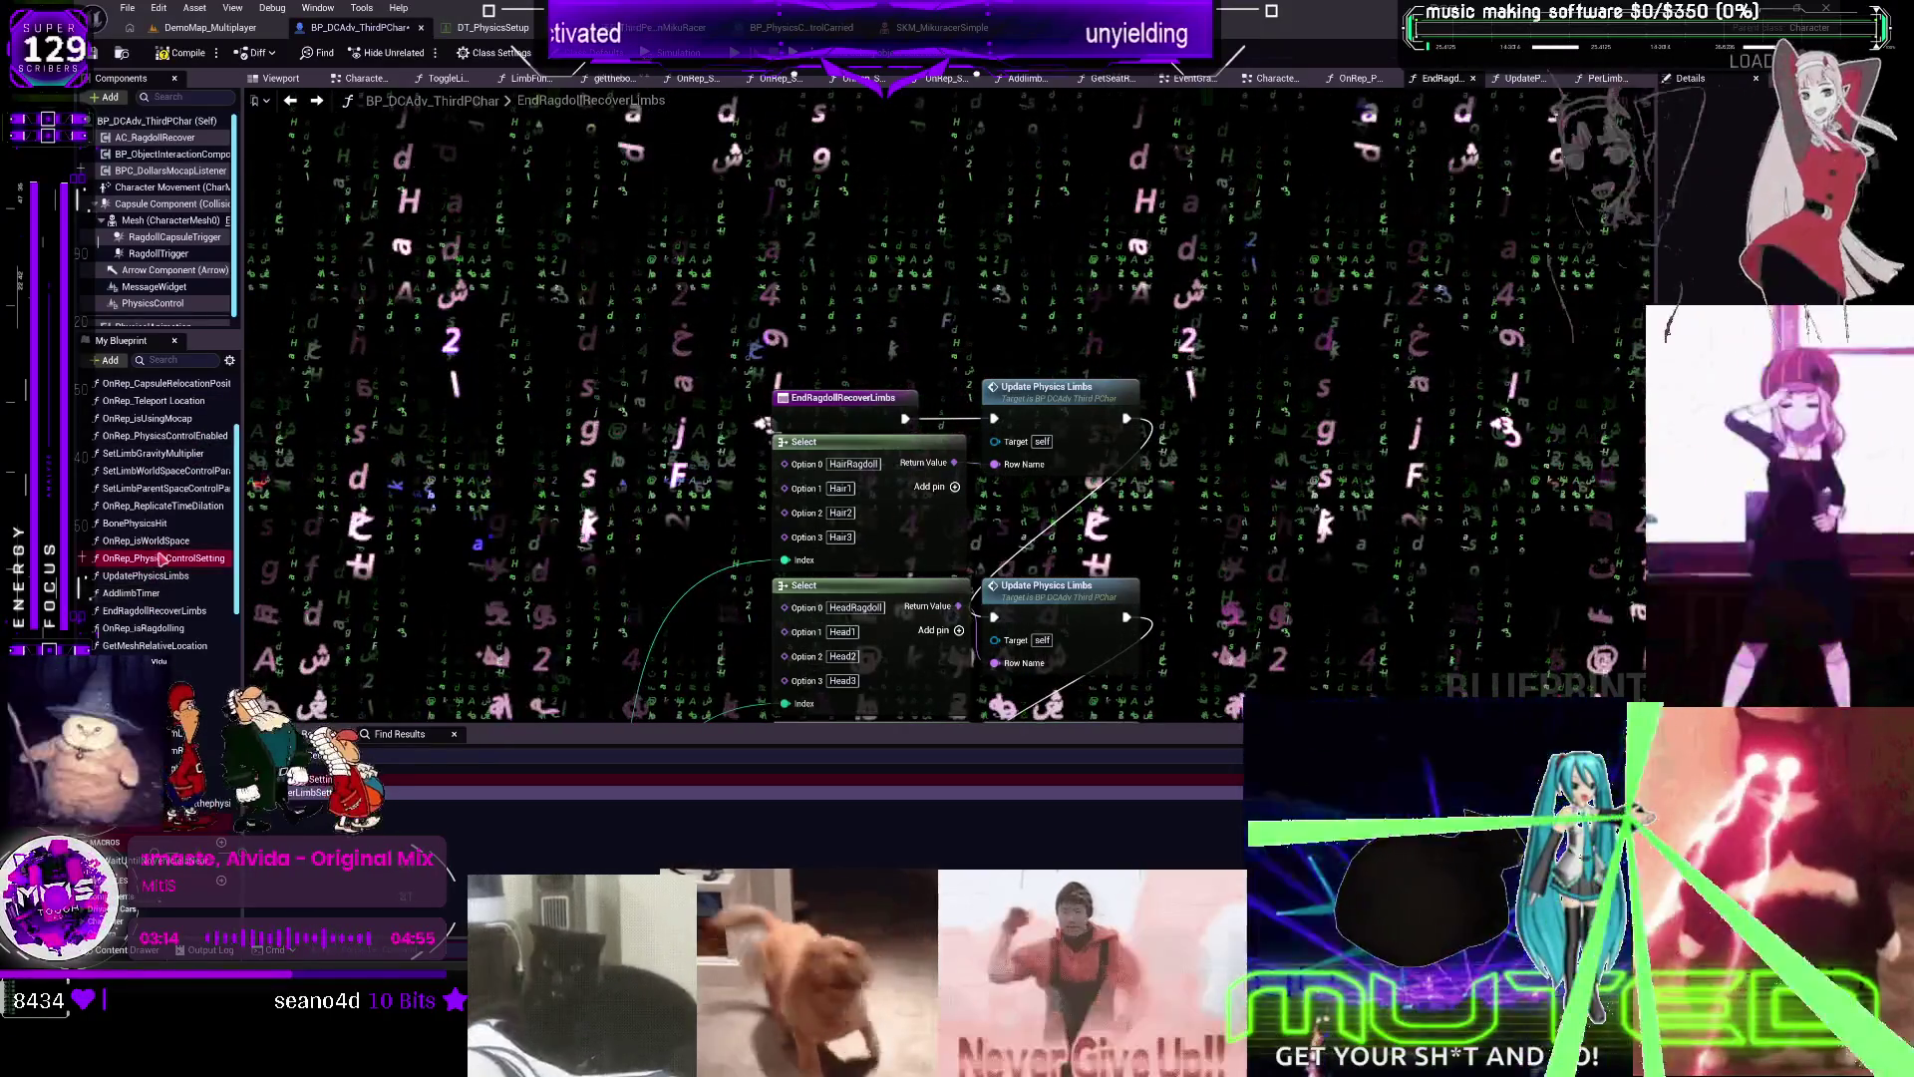
Open OnRep_PhysicsControlSetting and view the SetPhysicsControlSettings event reading a DT_PhysicsSetup row
double_click(157, 561)
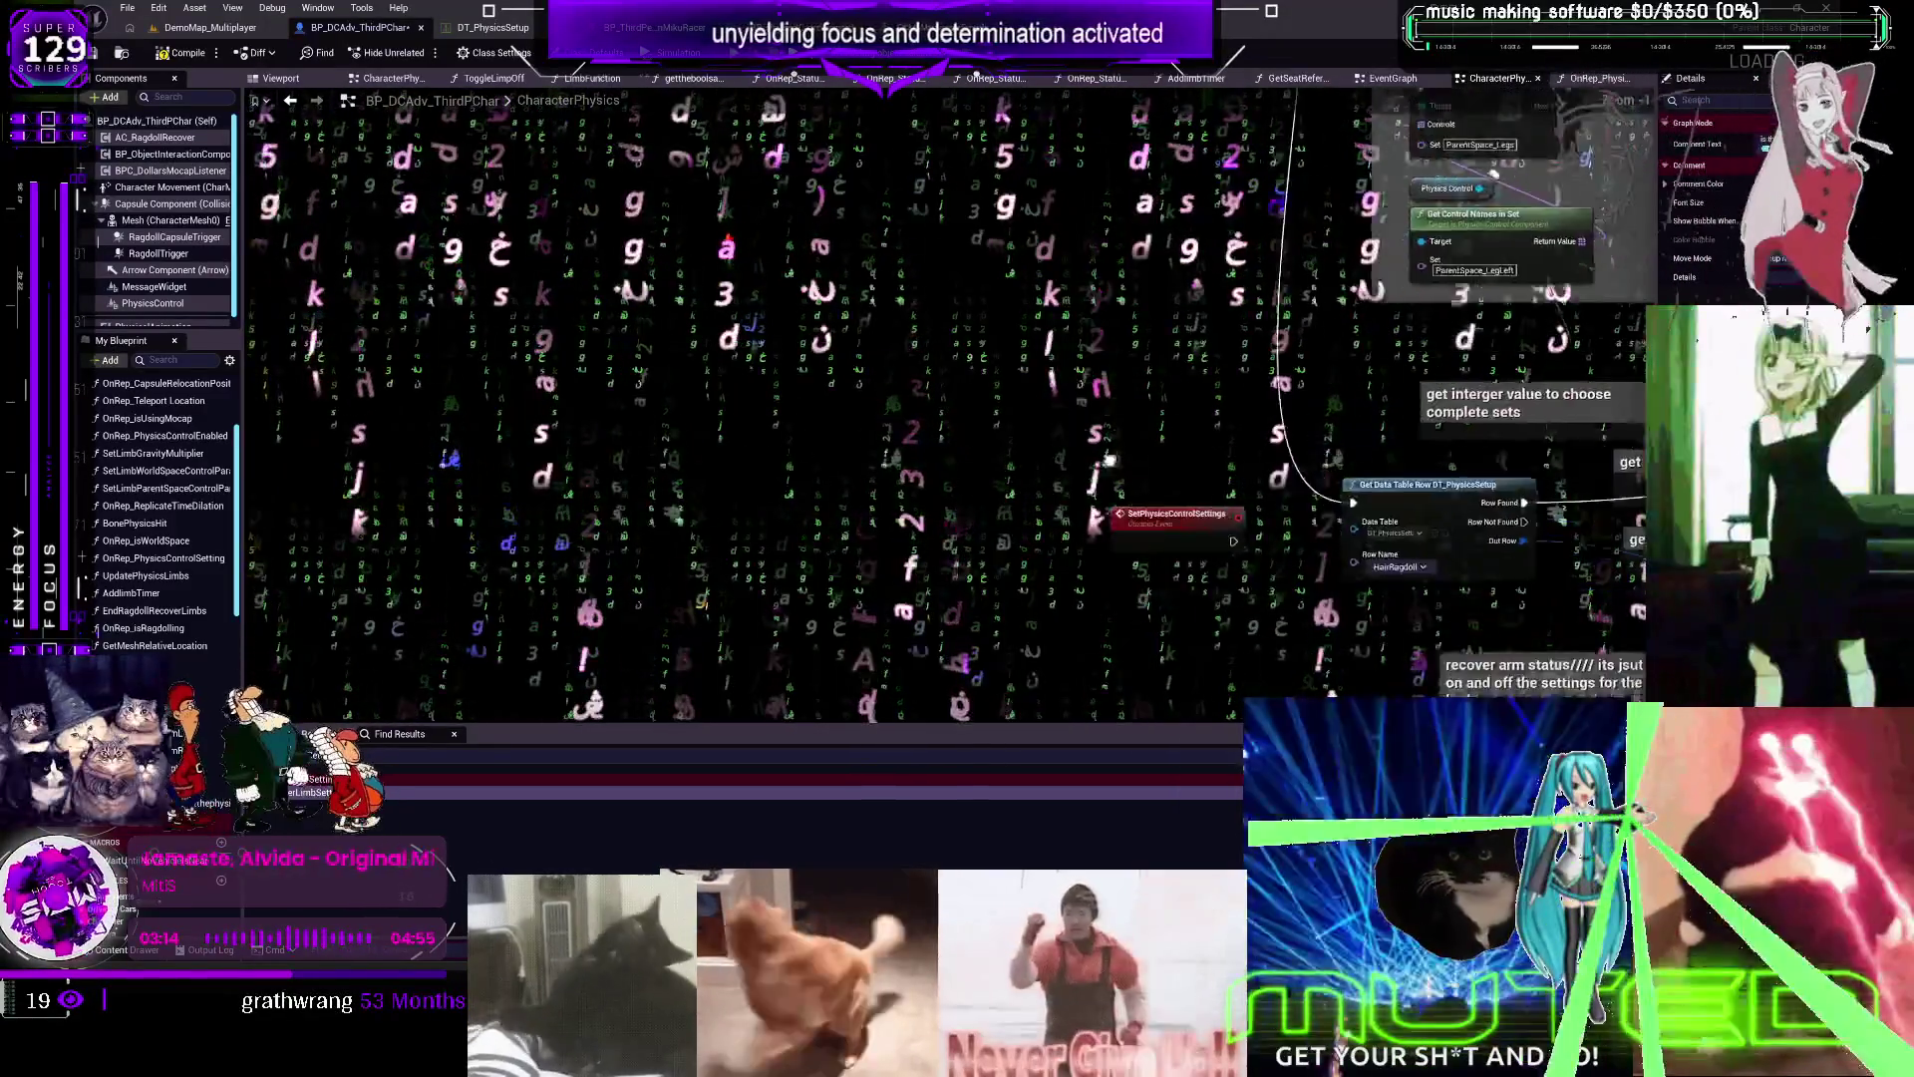
Deselect the SetPhysicsControlSettings event and return to the OnRep_PhysicsControlSetting graph
key("F2")
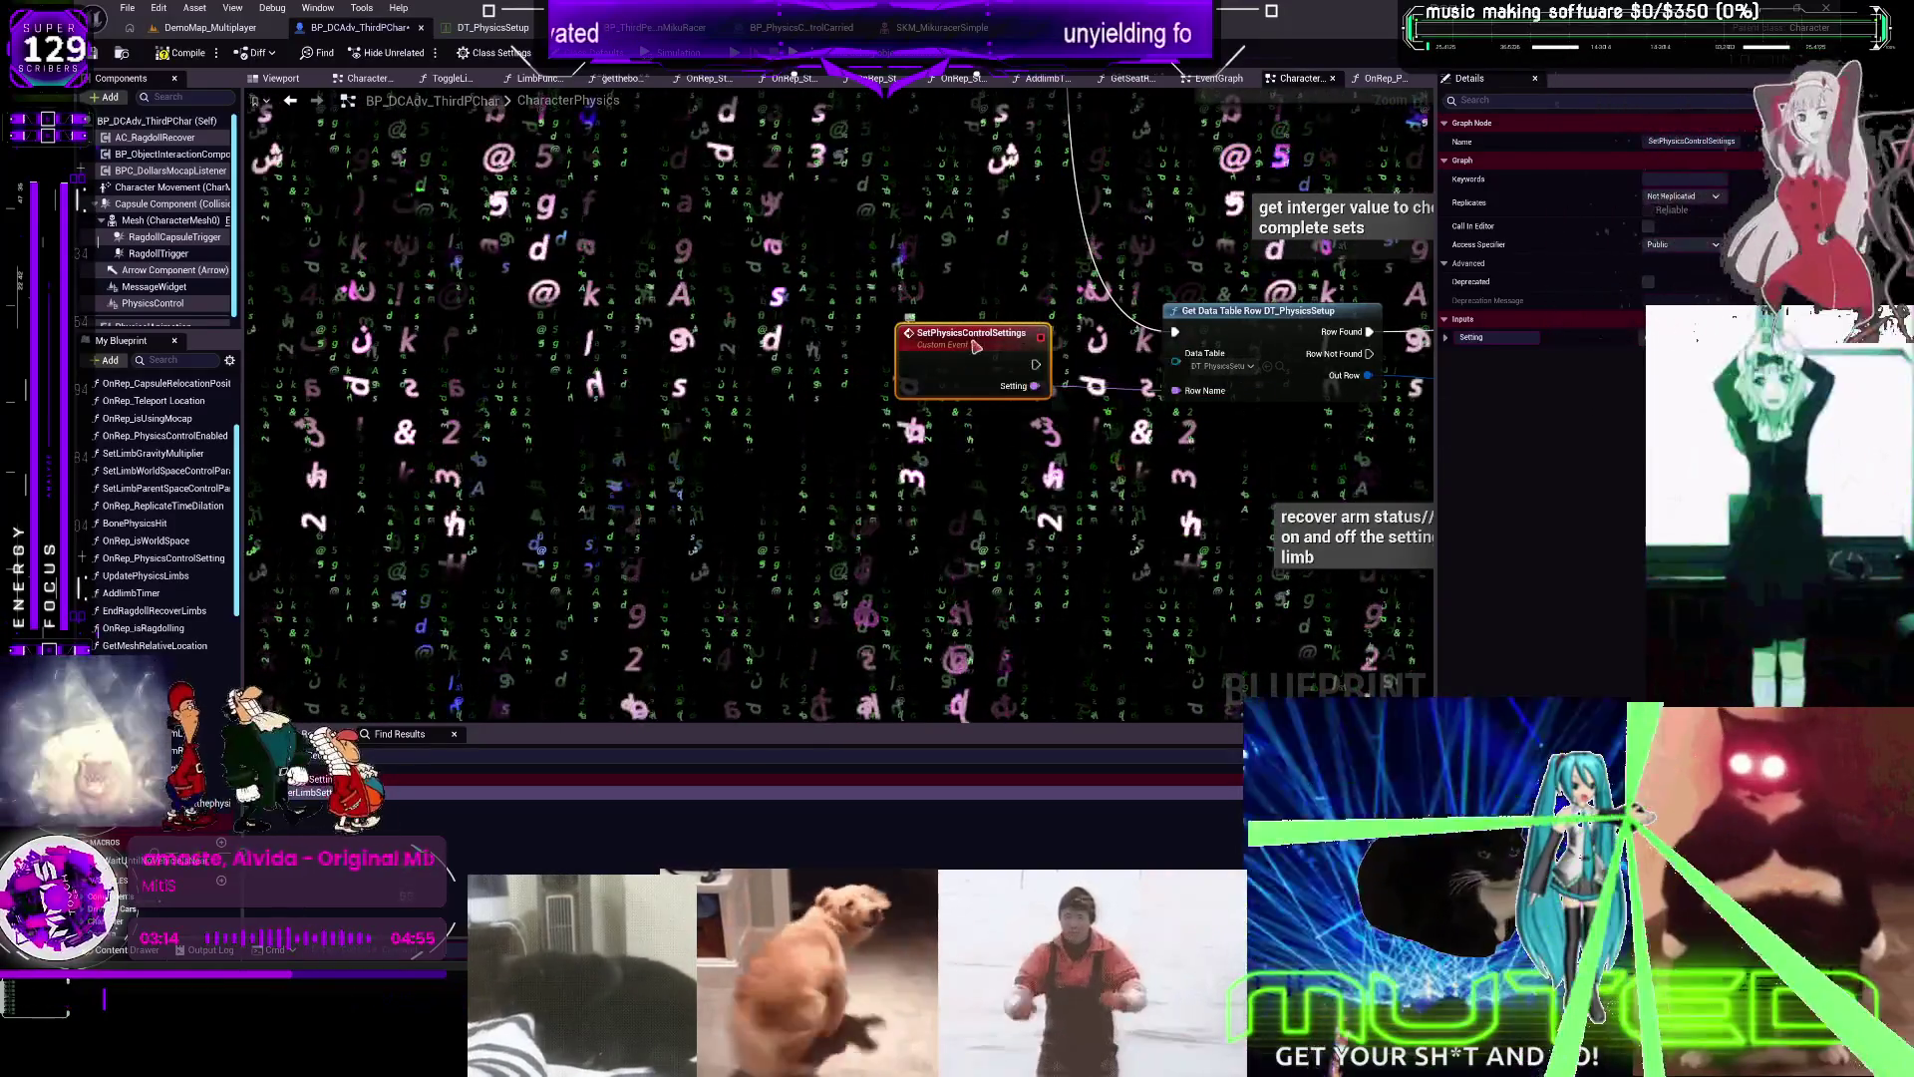
left_click(1235, 87)
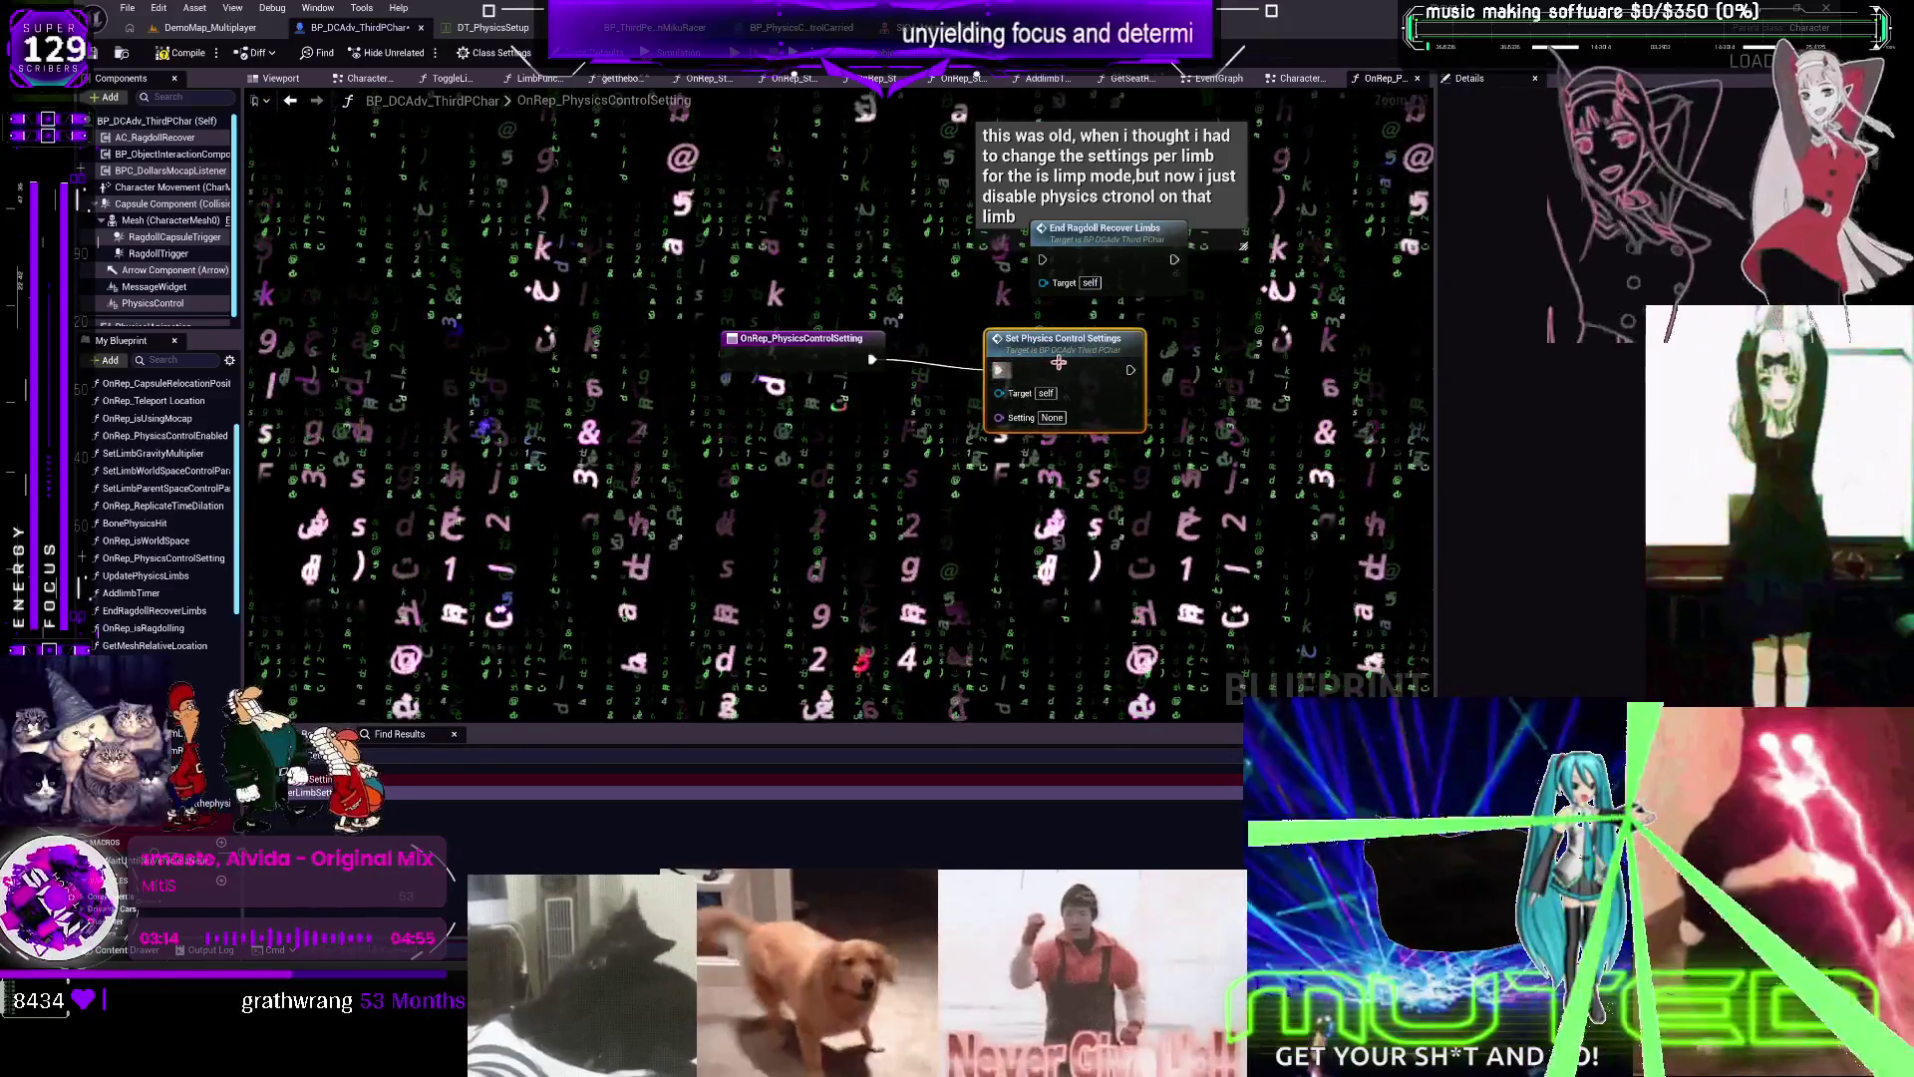
Wire Physics Control Setting into the Setting pin and add '0 is ragdoll?' comments
scroll(149, 498, "down", 10)
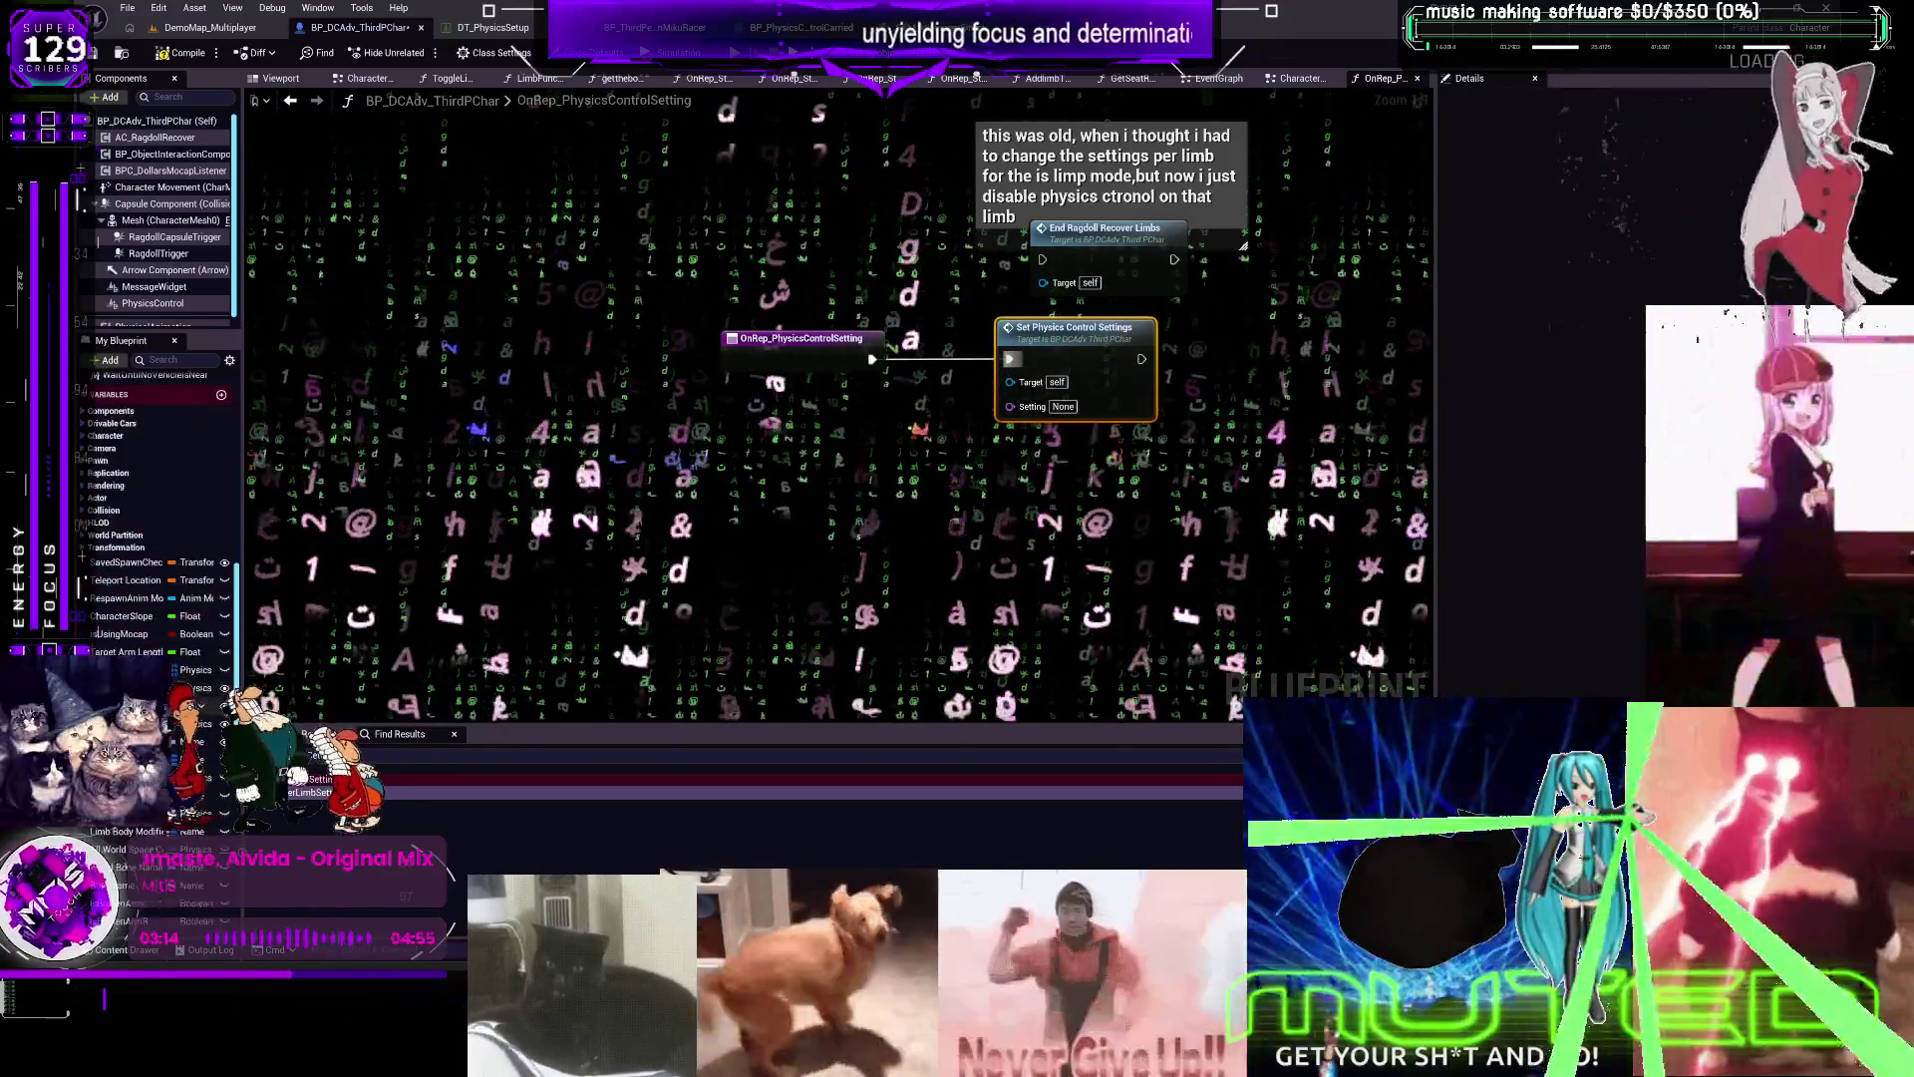
scroll(150, 498, "down", 3)
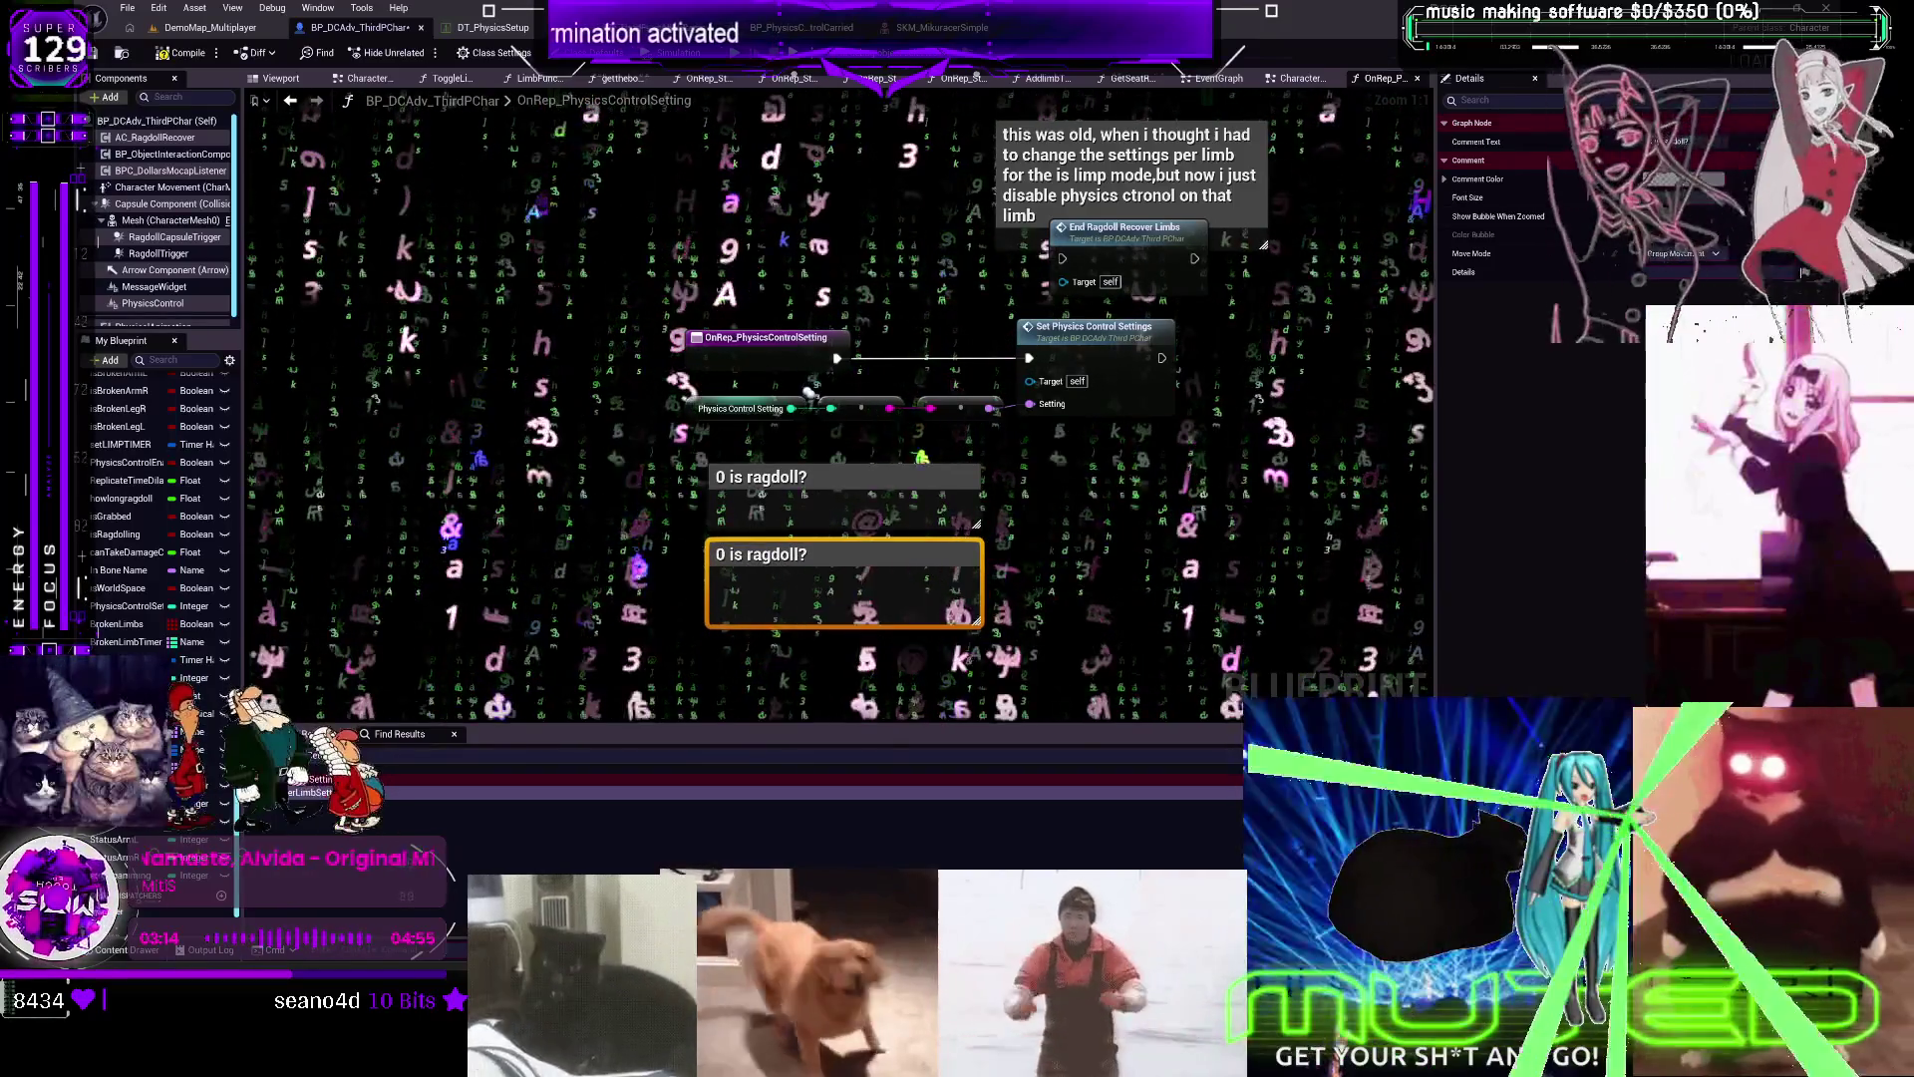
Label comments '1 - normal', '2 - soft', '3 intoxicated' and go to the SetPhysicsControlSettings event
left_click(1136, 539)
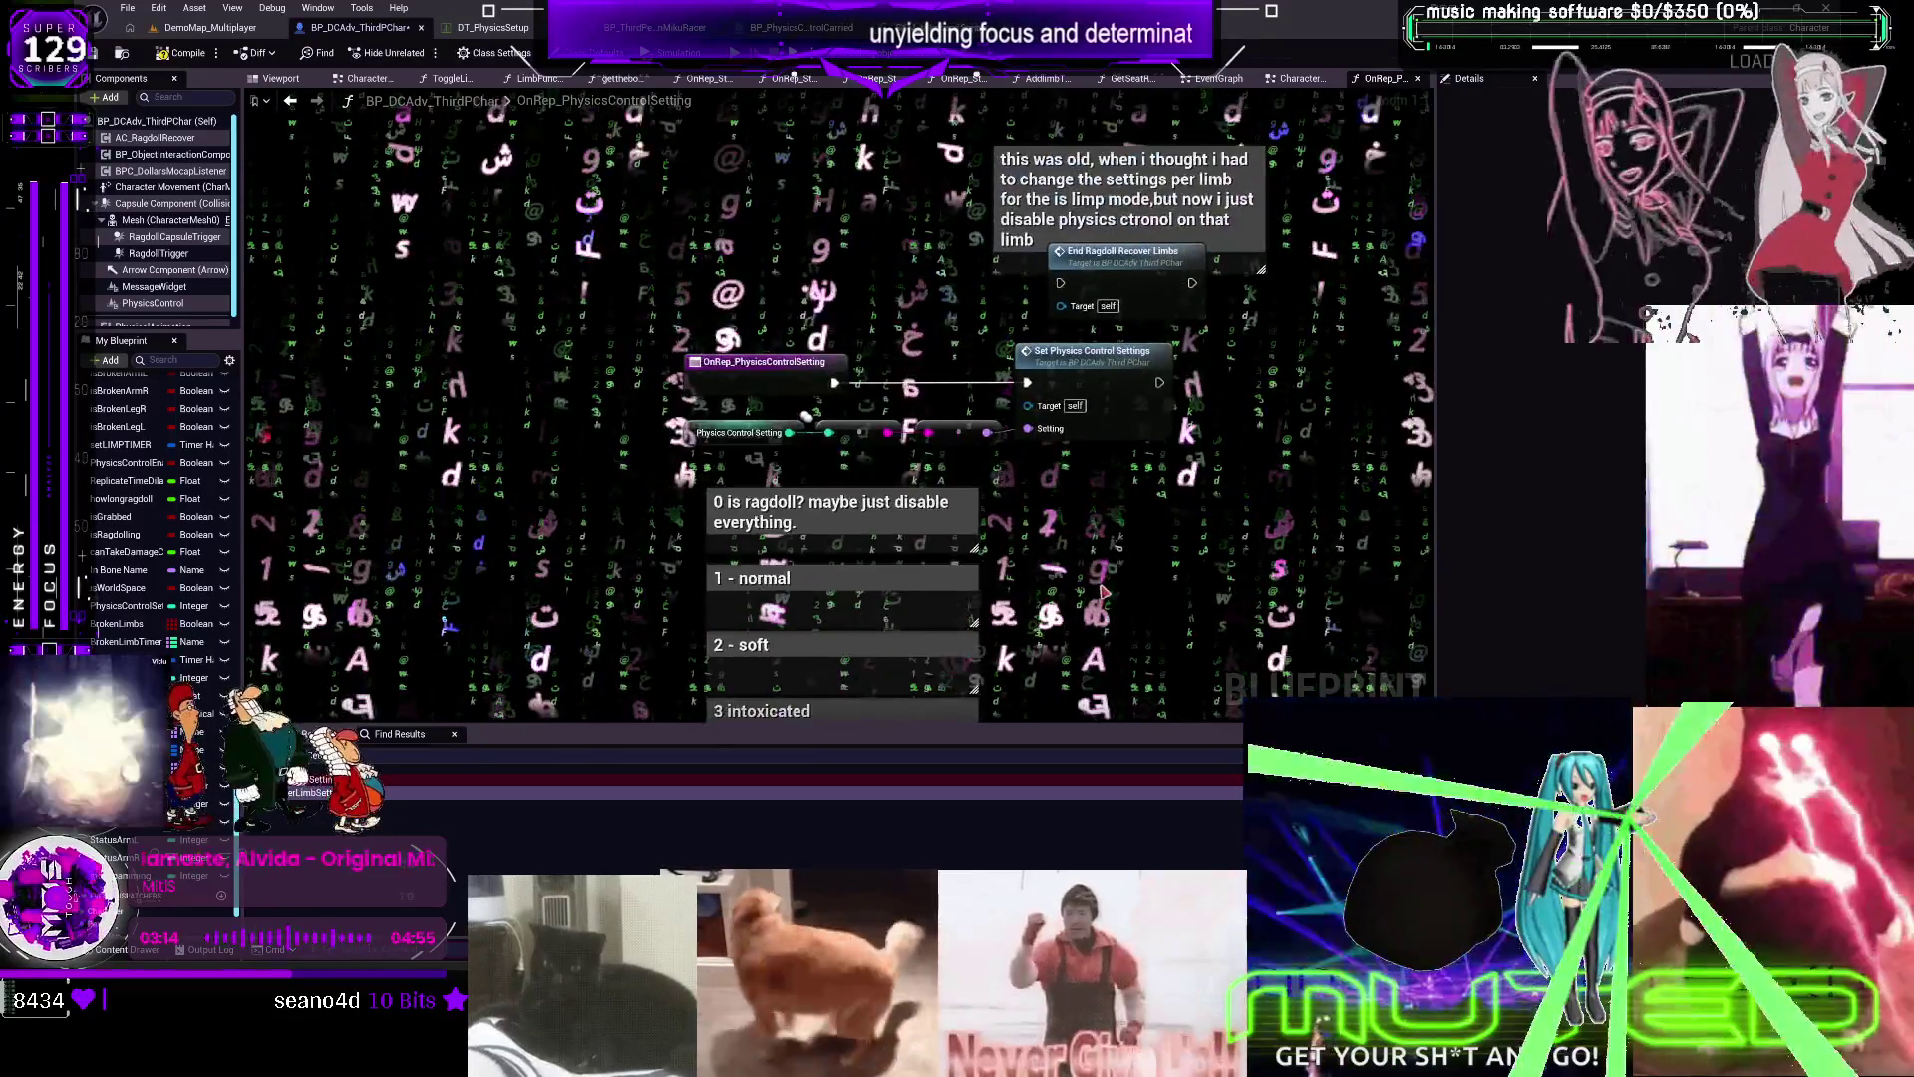
double_click(1072, 363)
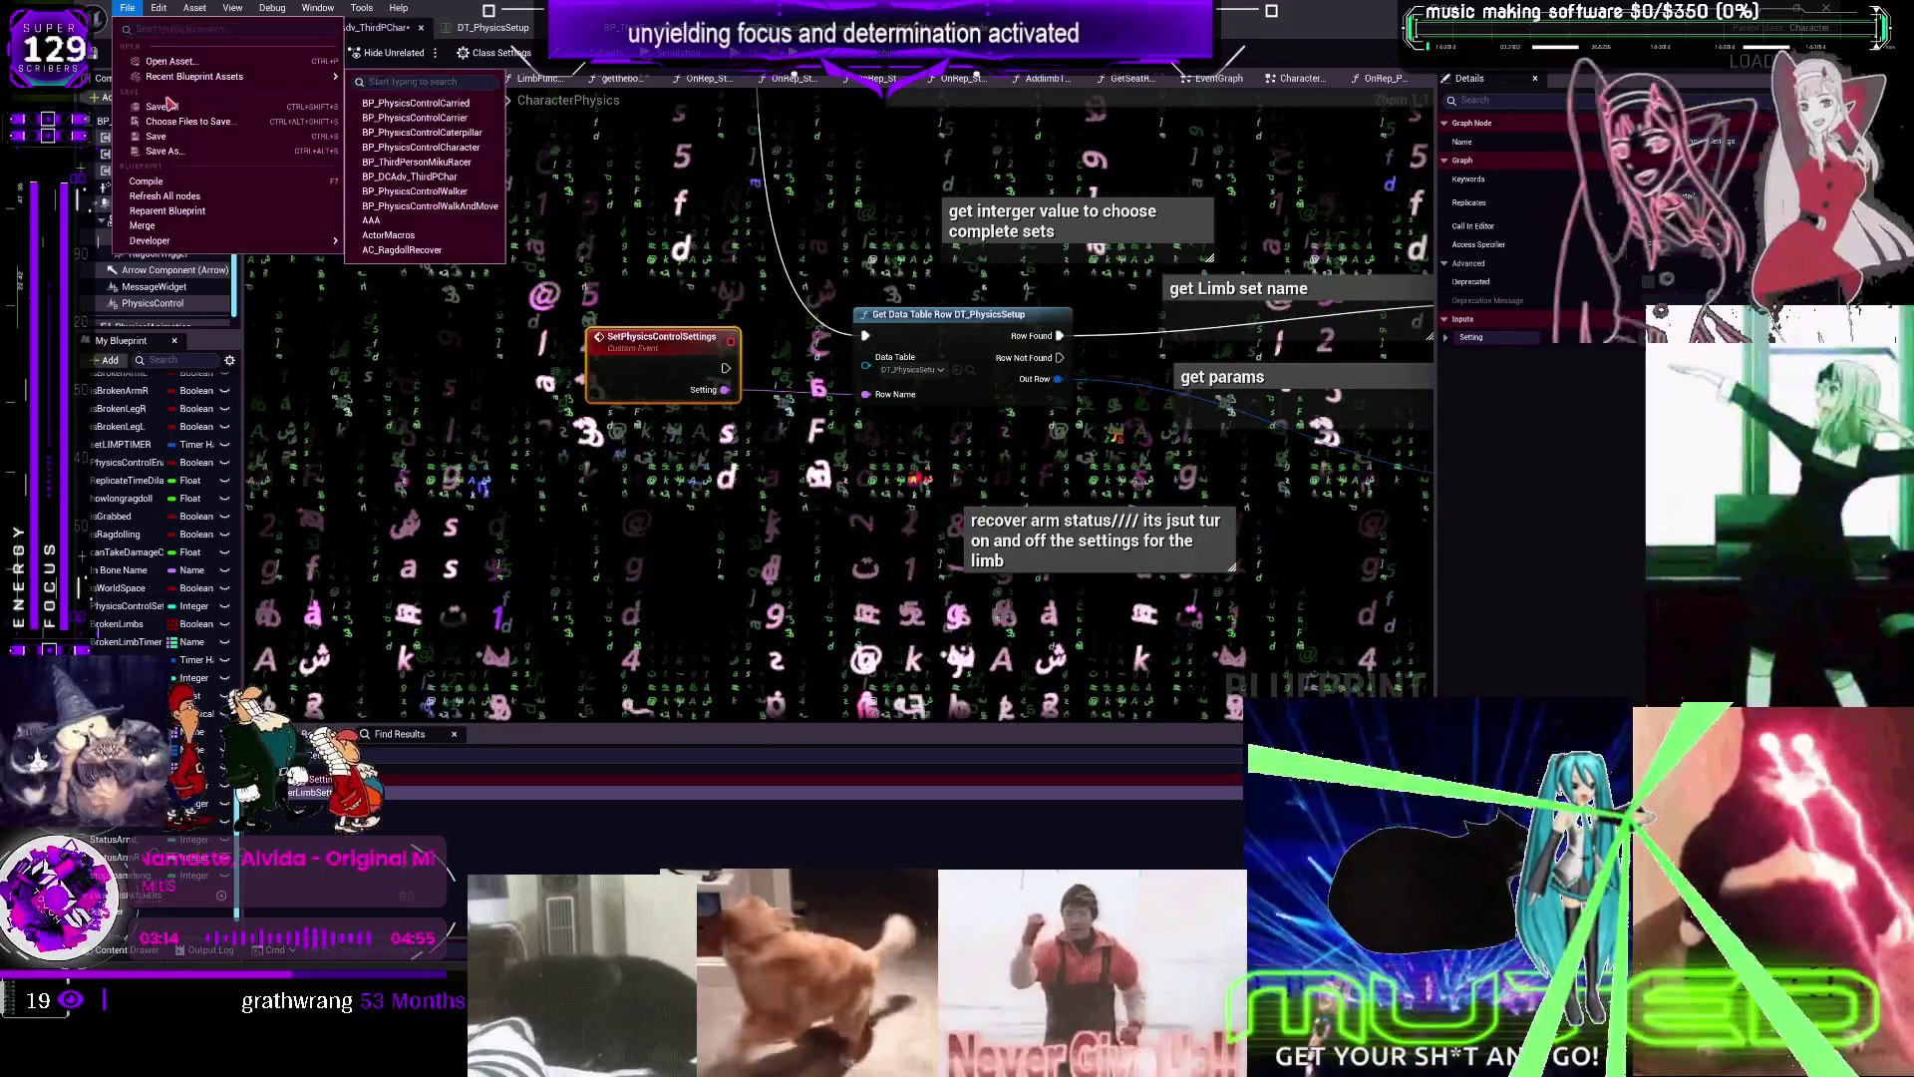
Open NewUserDefinedStruct from the Content Browser's BLUEPRINTS folder
left_click(254, 32)
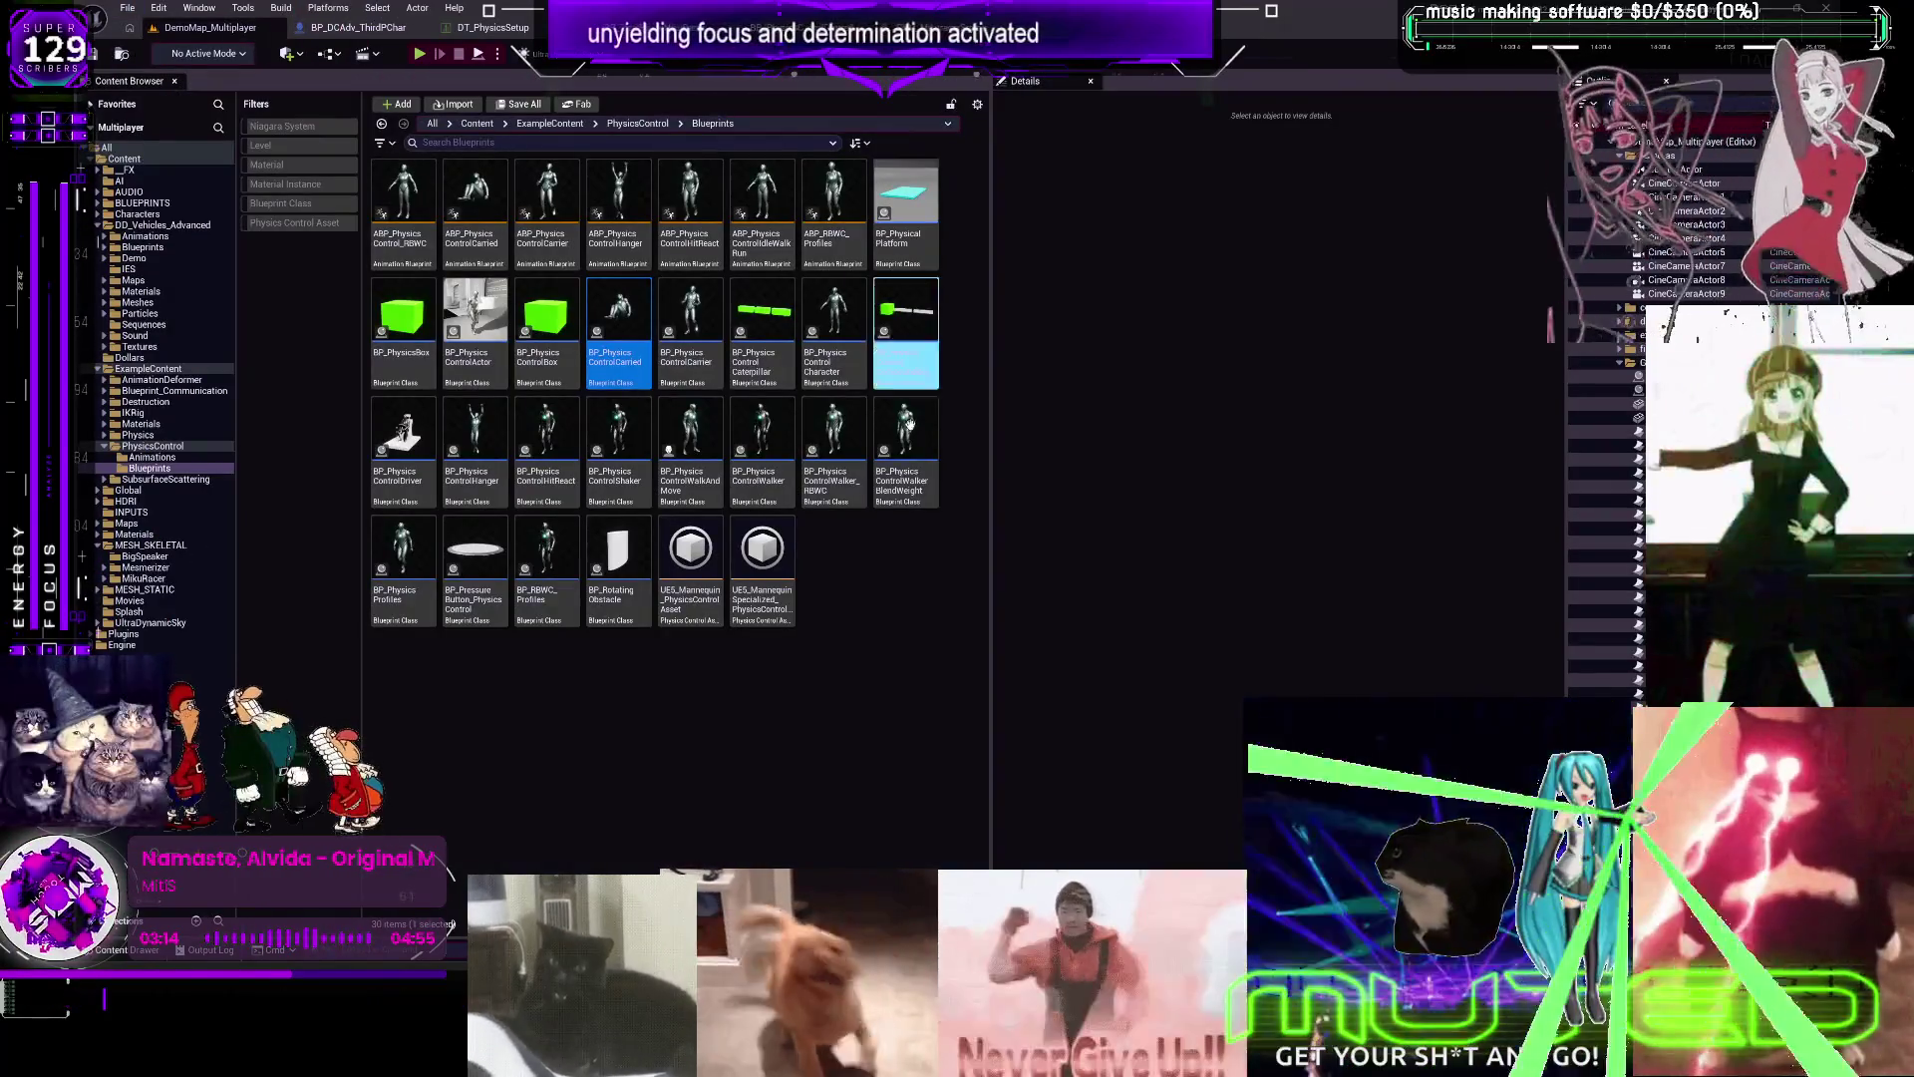
left_click(141, 202)
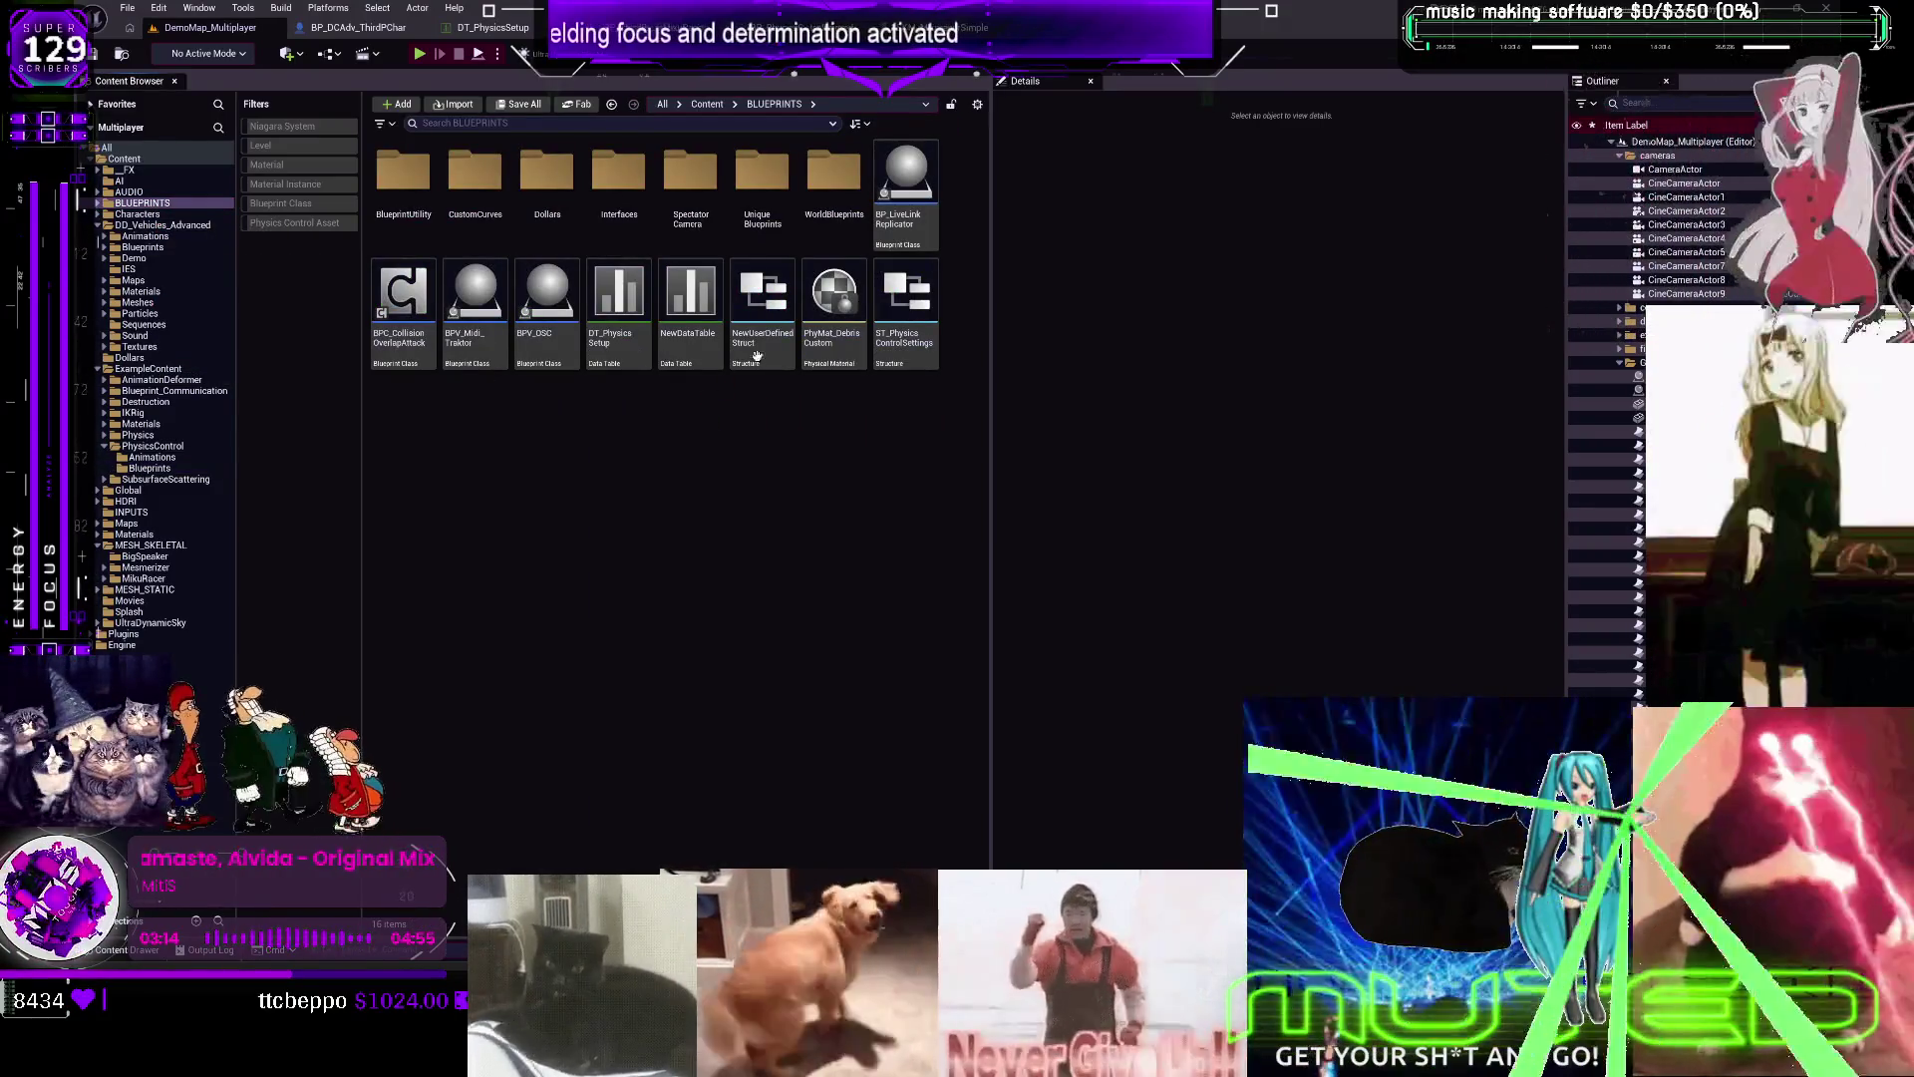
double_click(770, 354)
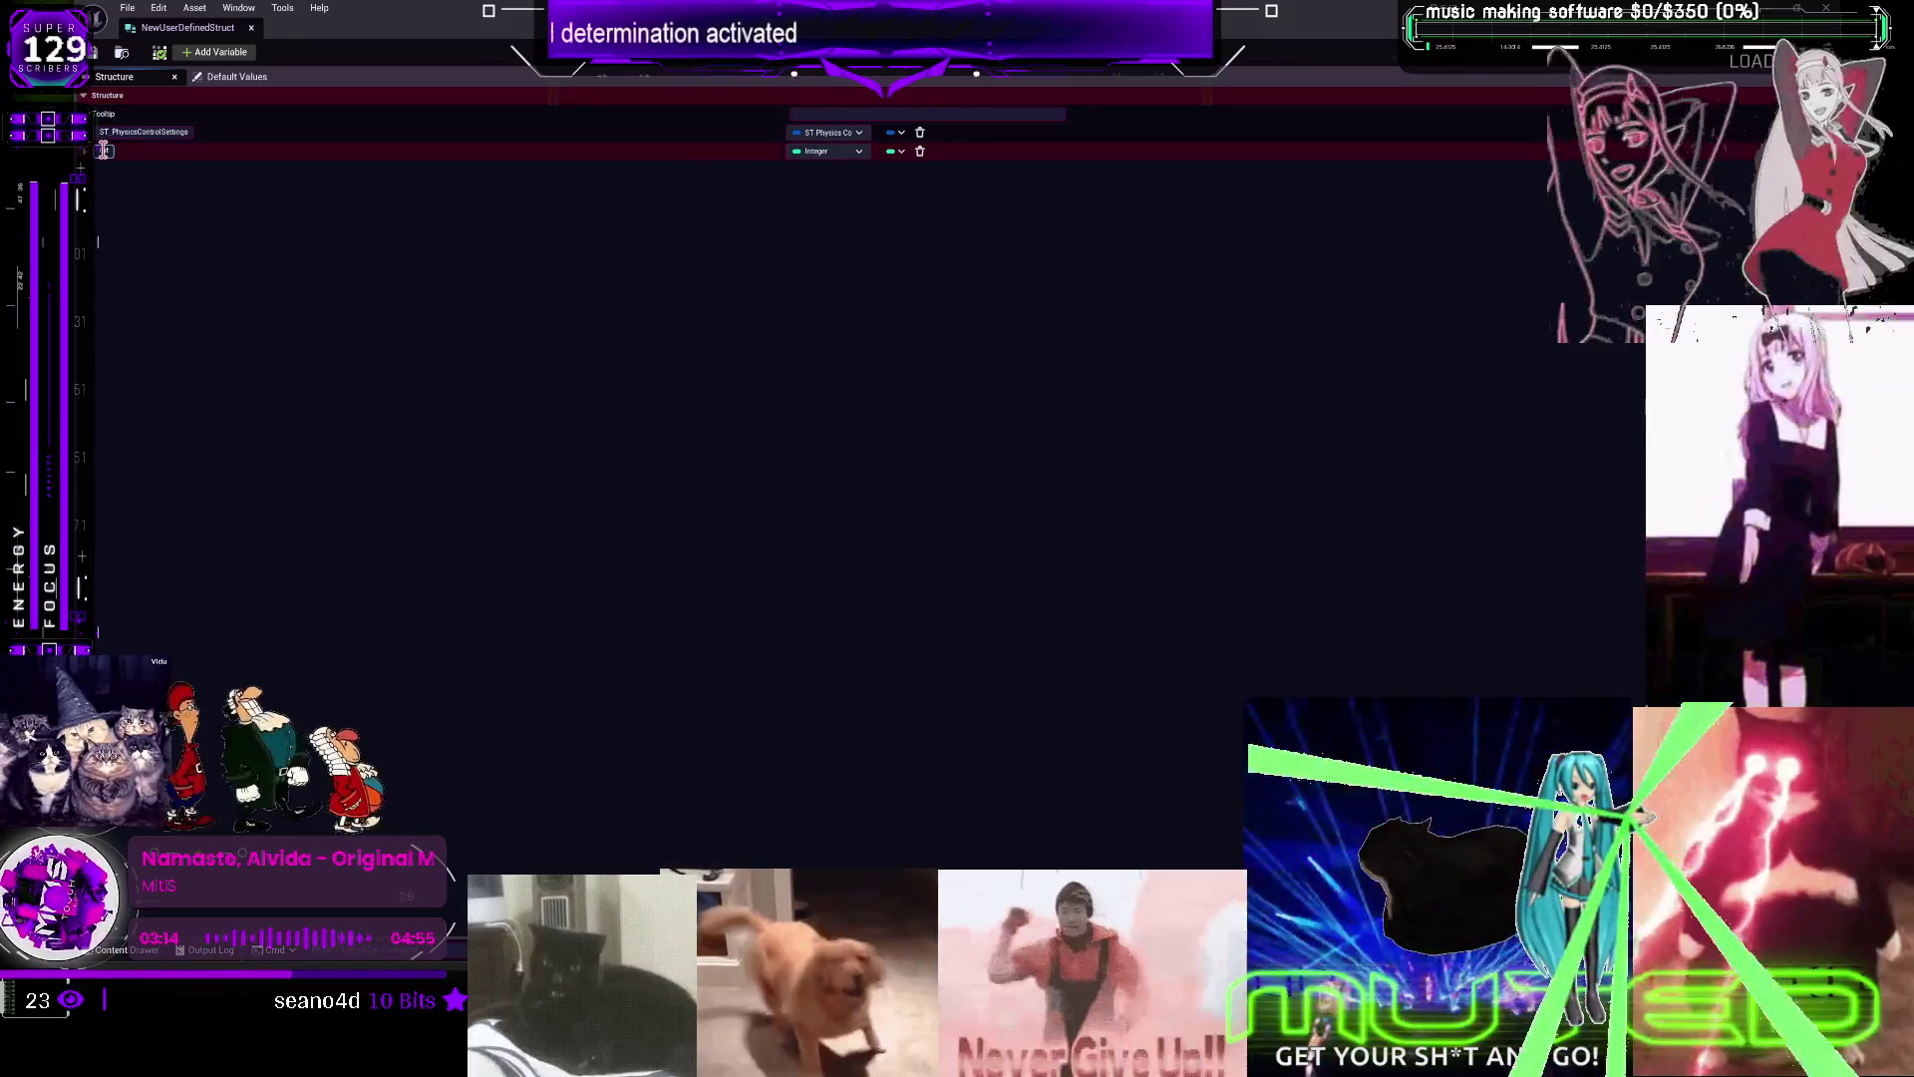
Add a SettingName member and move the physics settings member below it
left_click(230, 62)
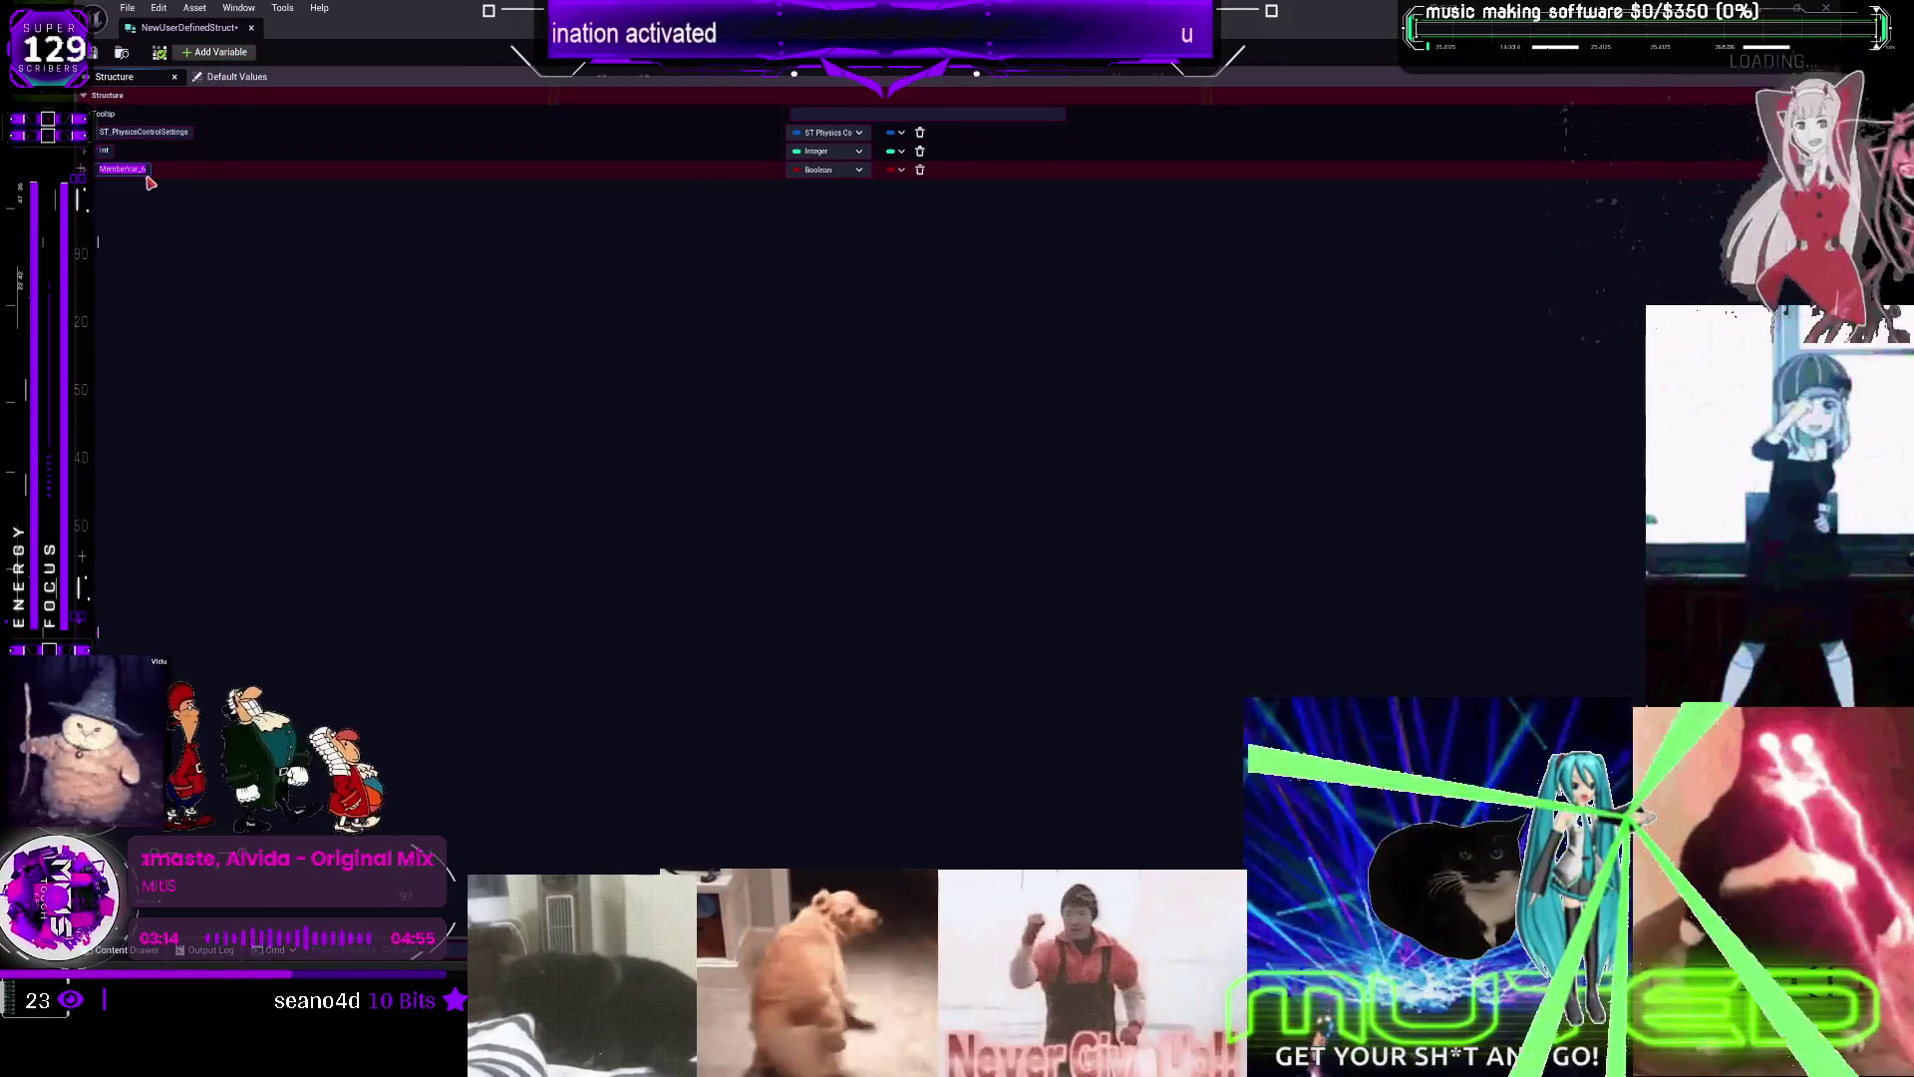
type("Setting")
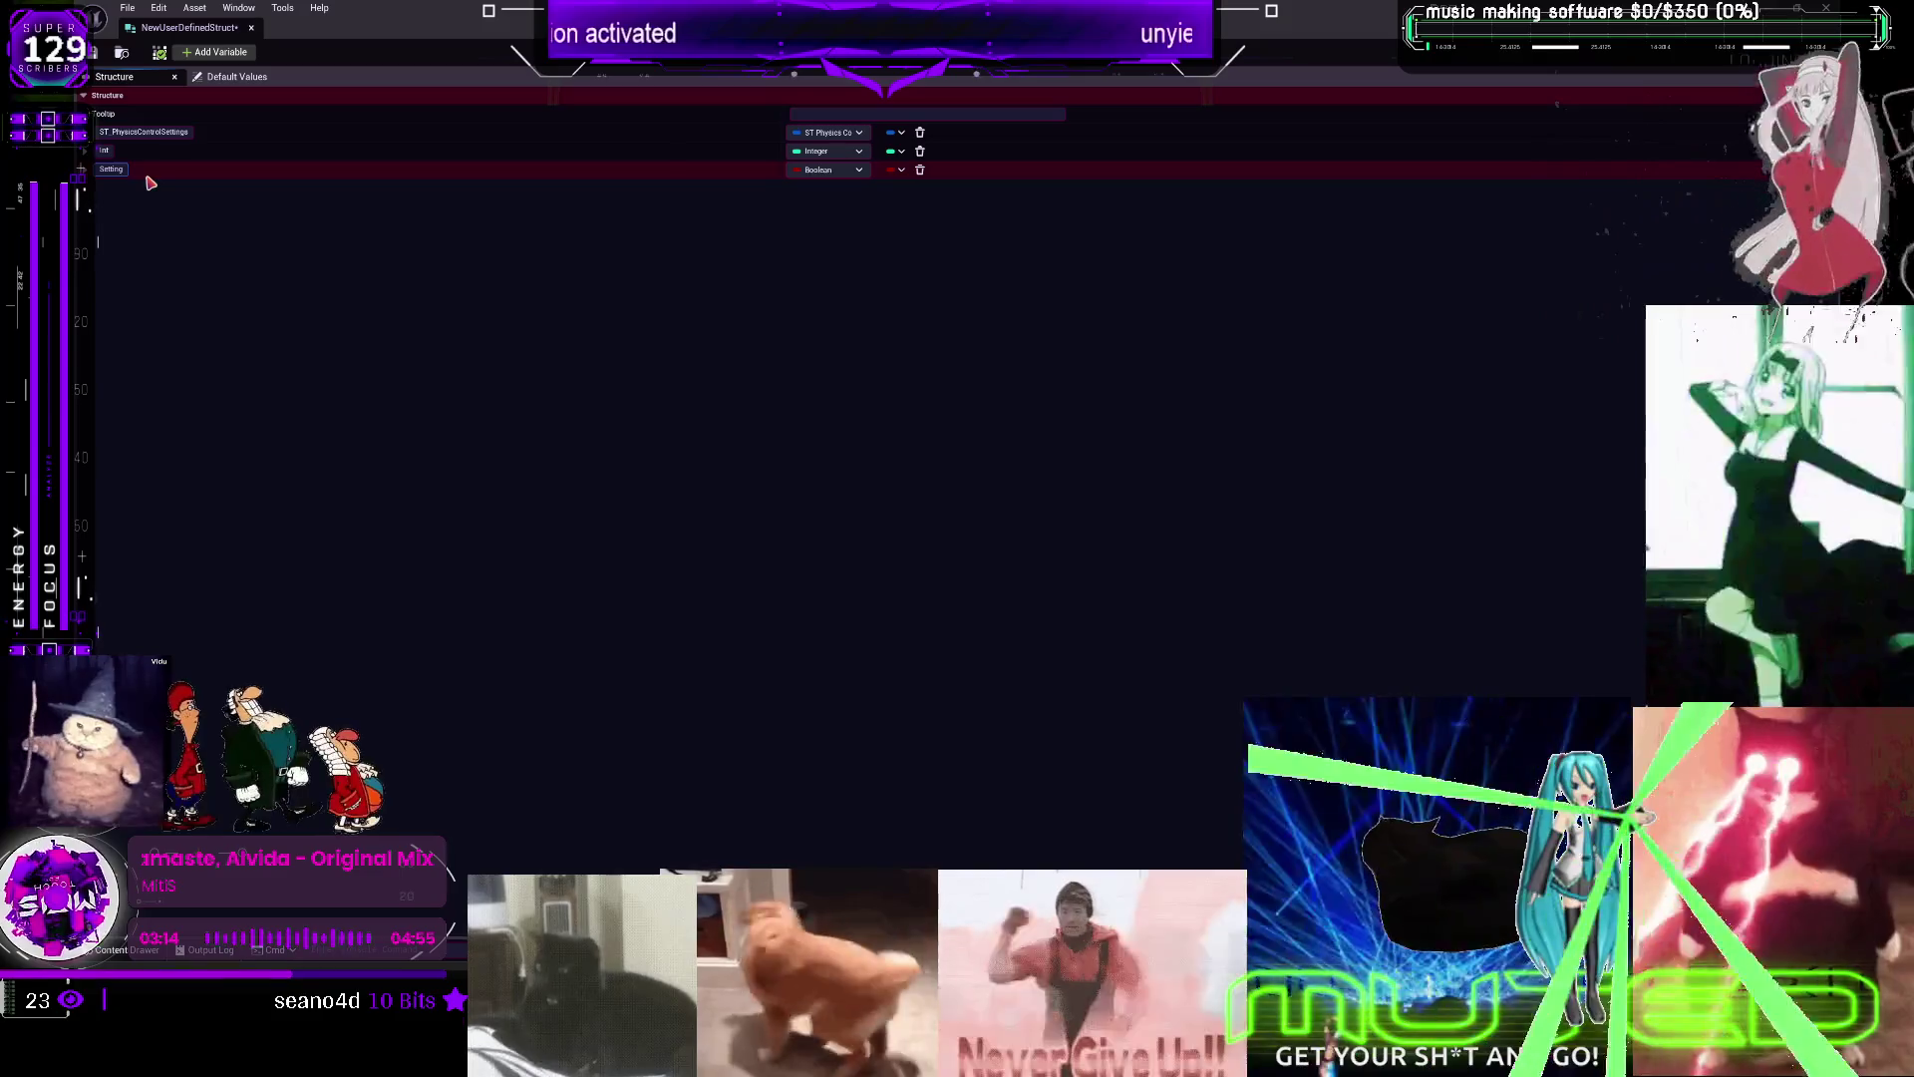
type("Name")
key("Return")
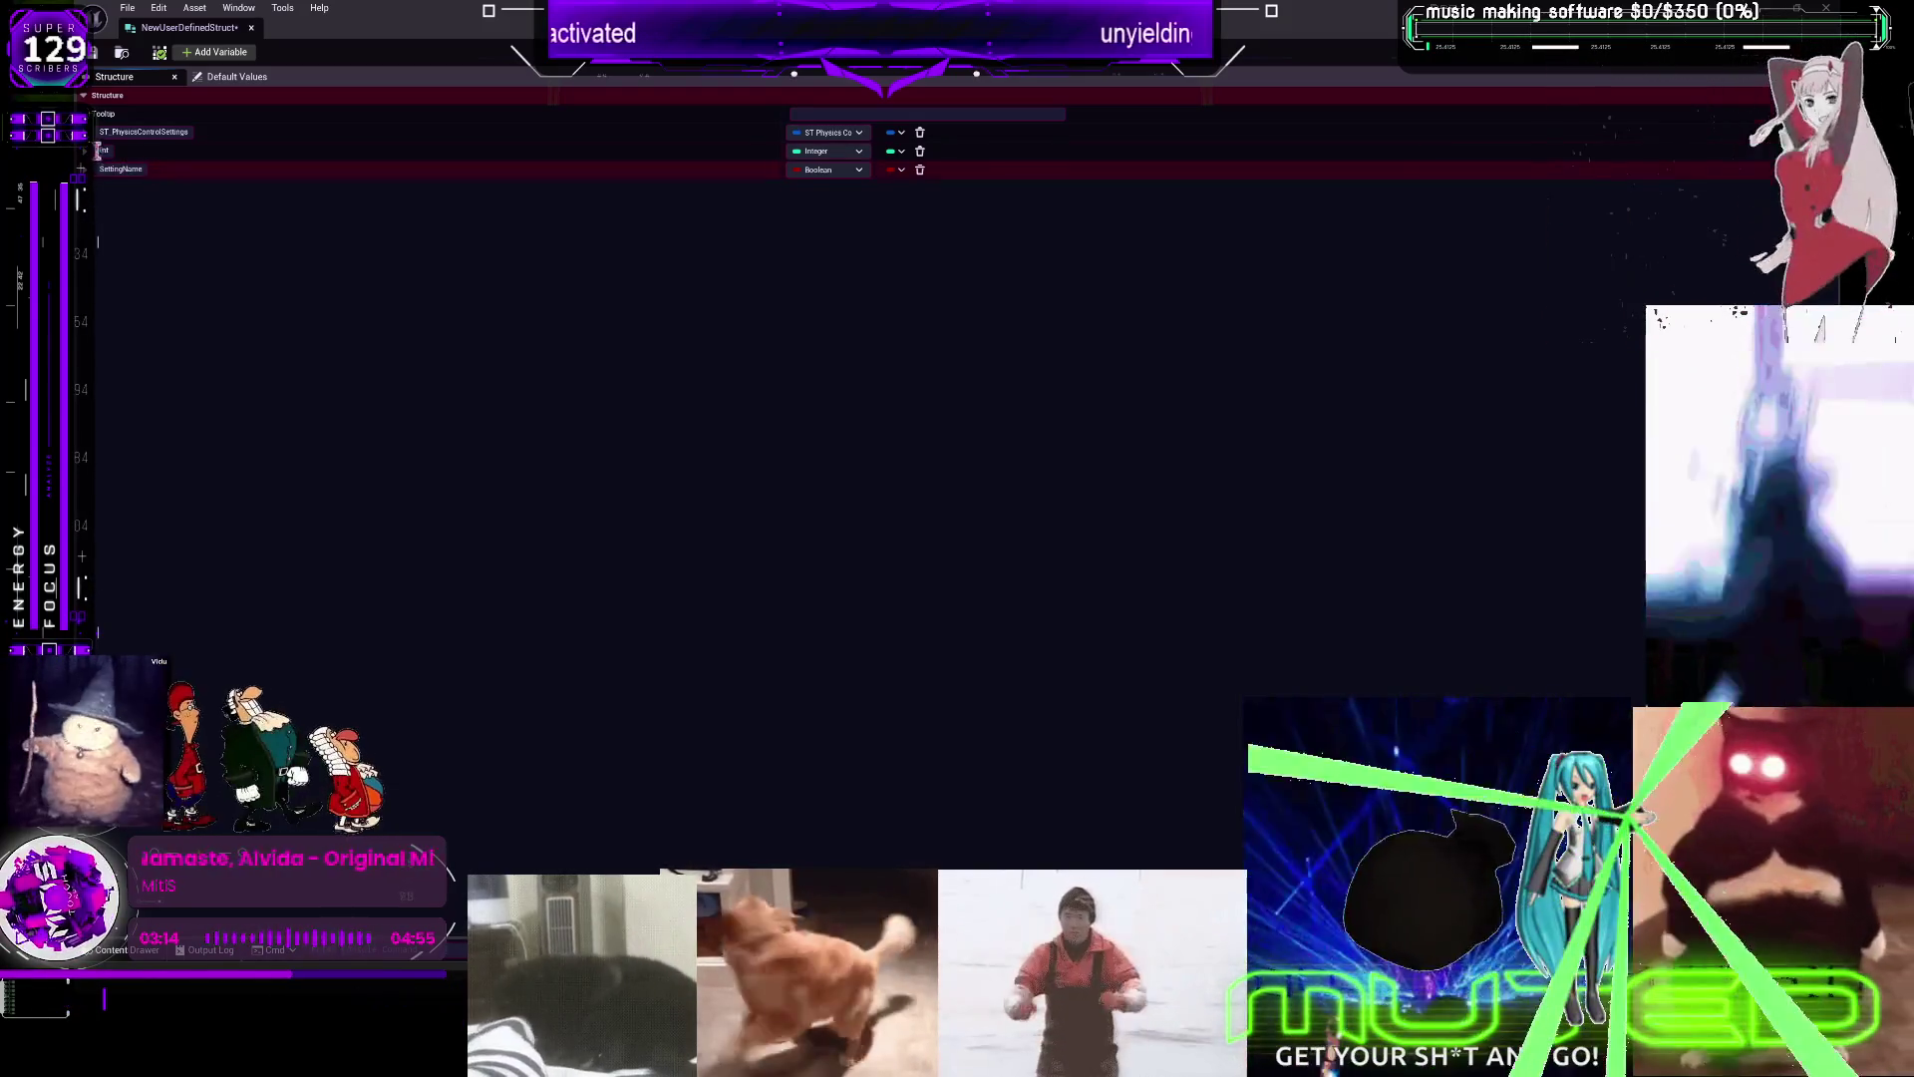
left_click(86, 133)
left_click(85, 135)
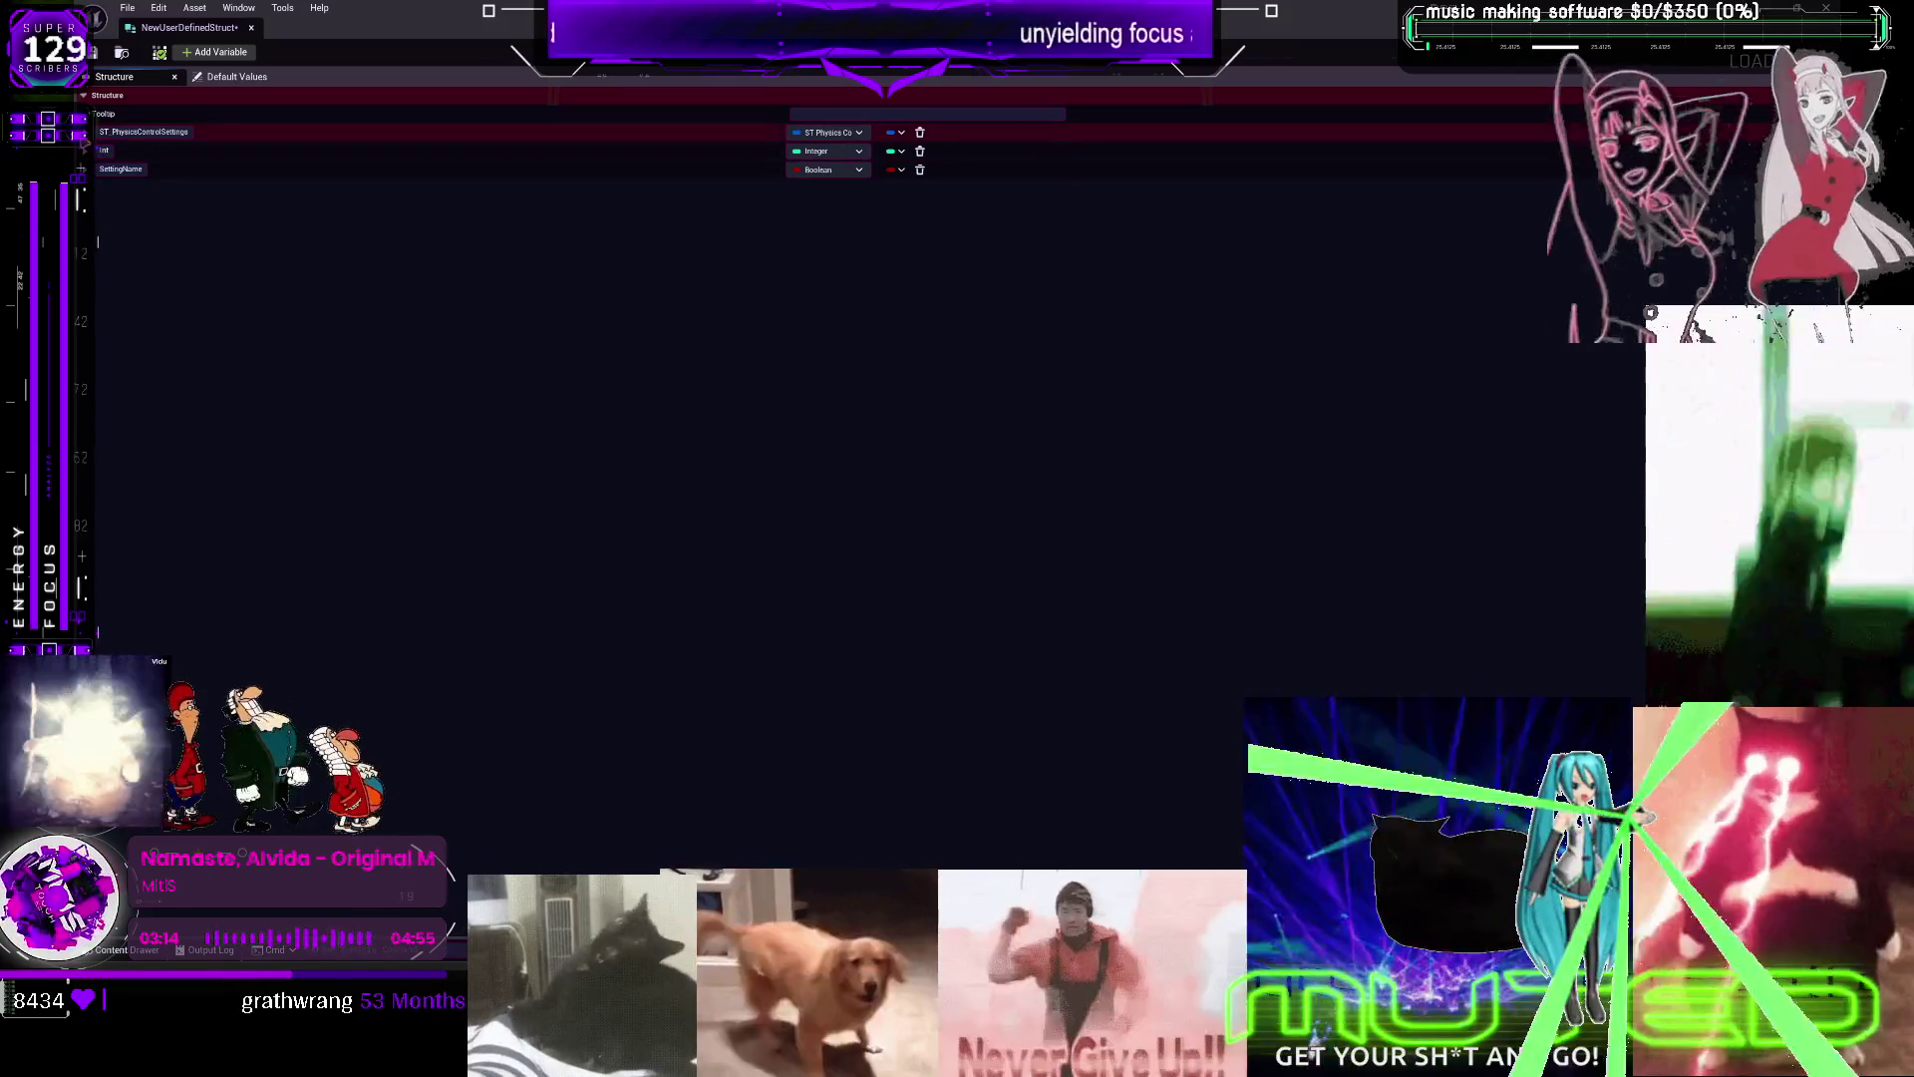
left_click_drag(86, 132, 94, 179)
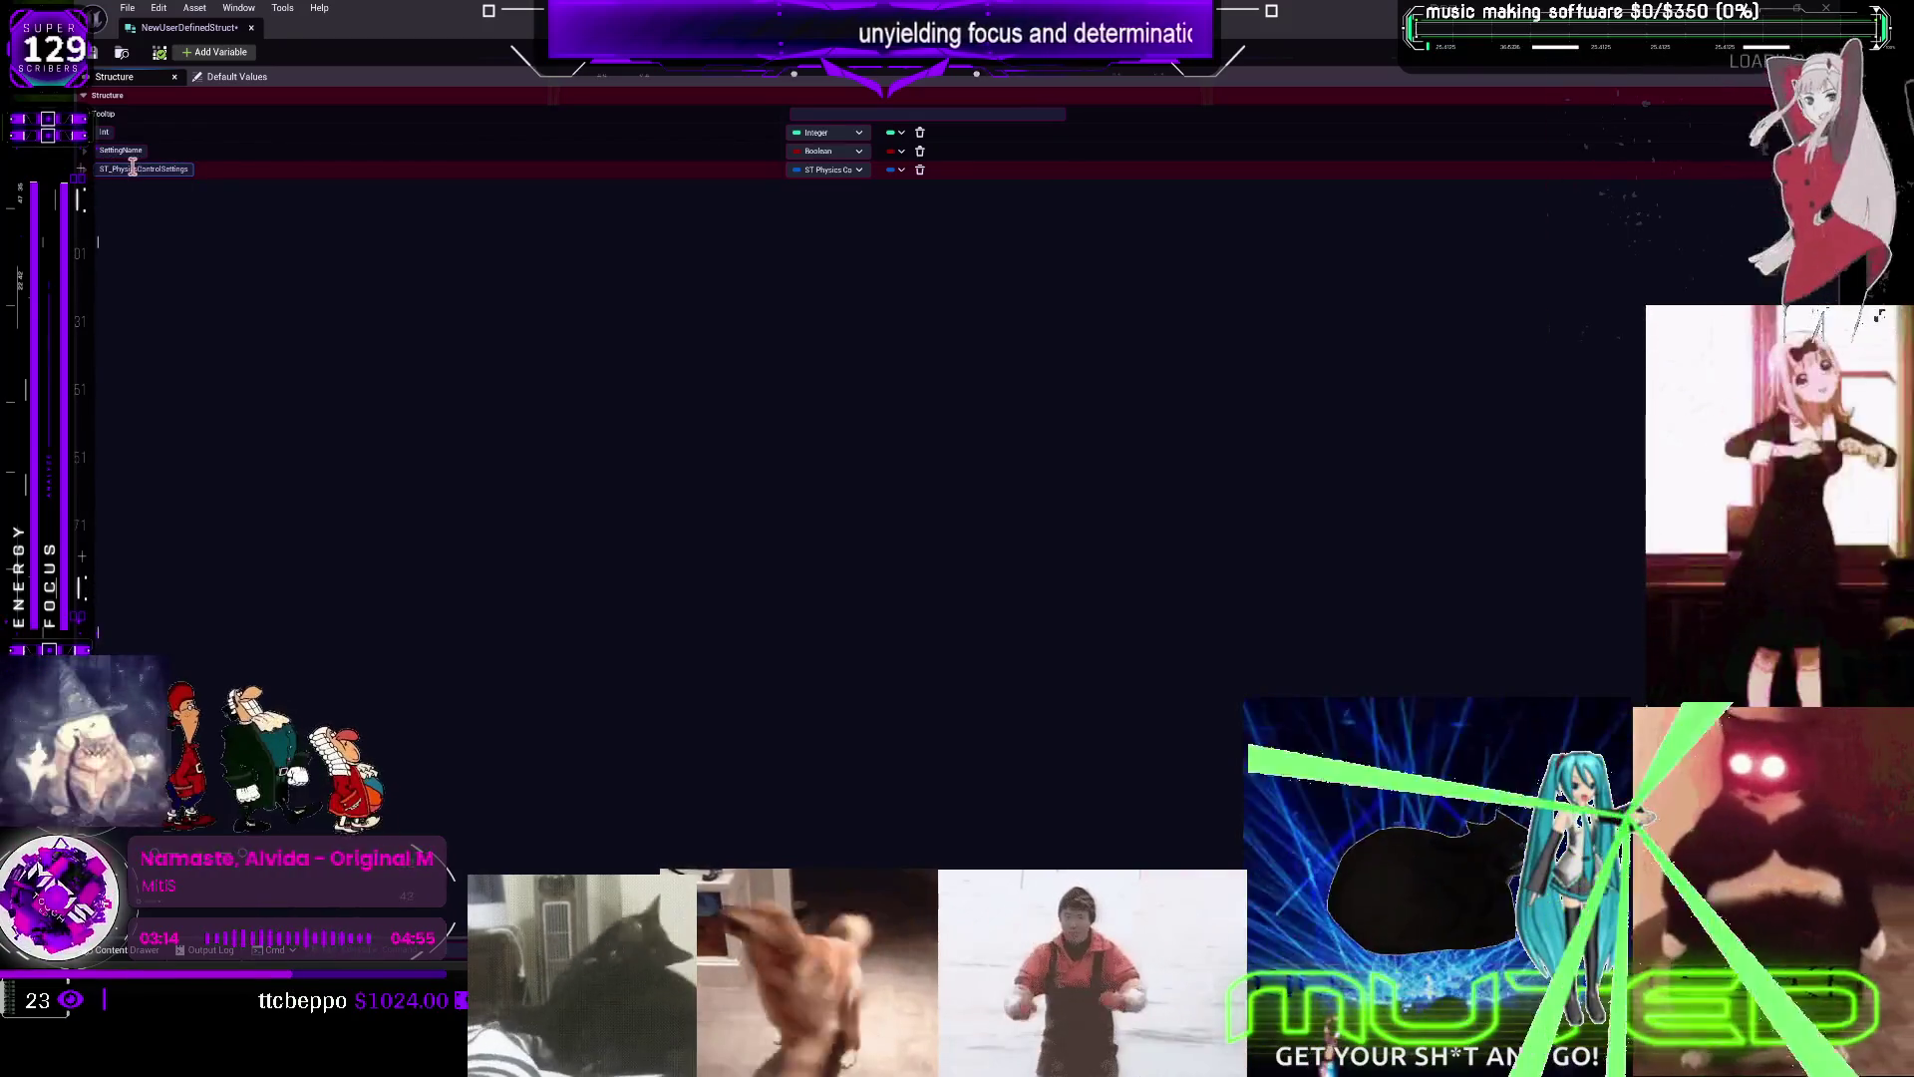
Add an ST Physics Control Settings member and name it head
left_click(209, 54)
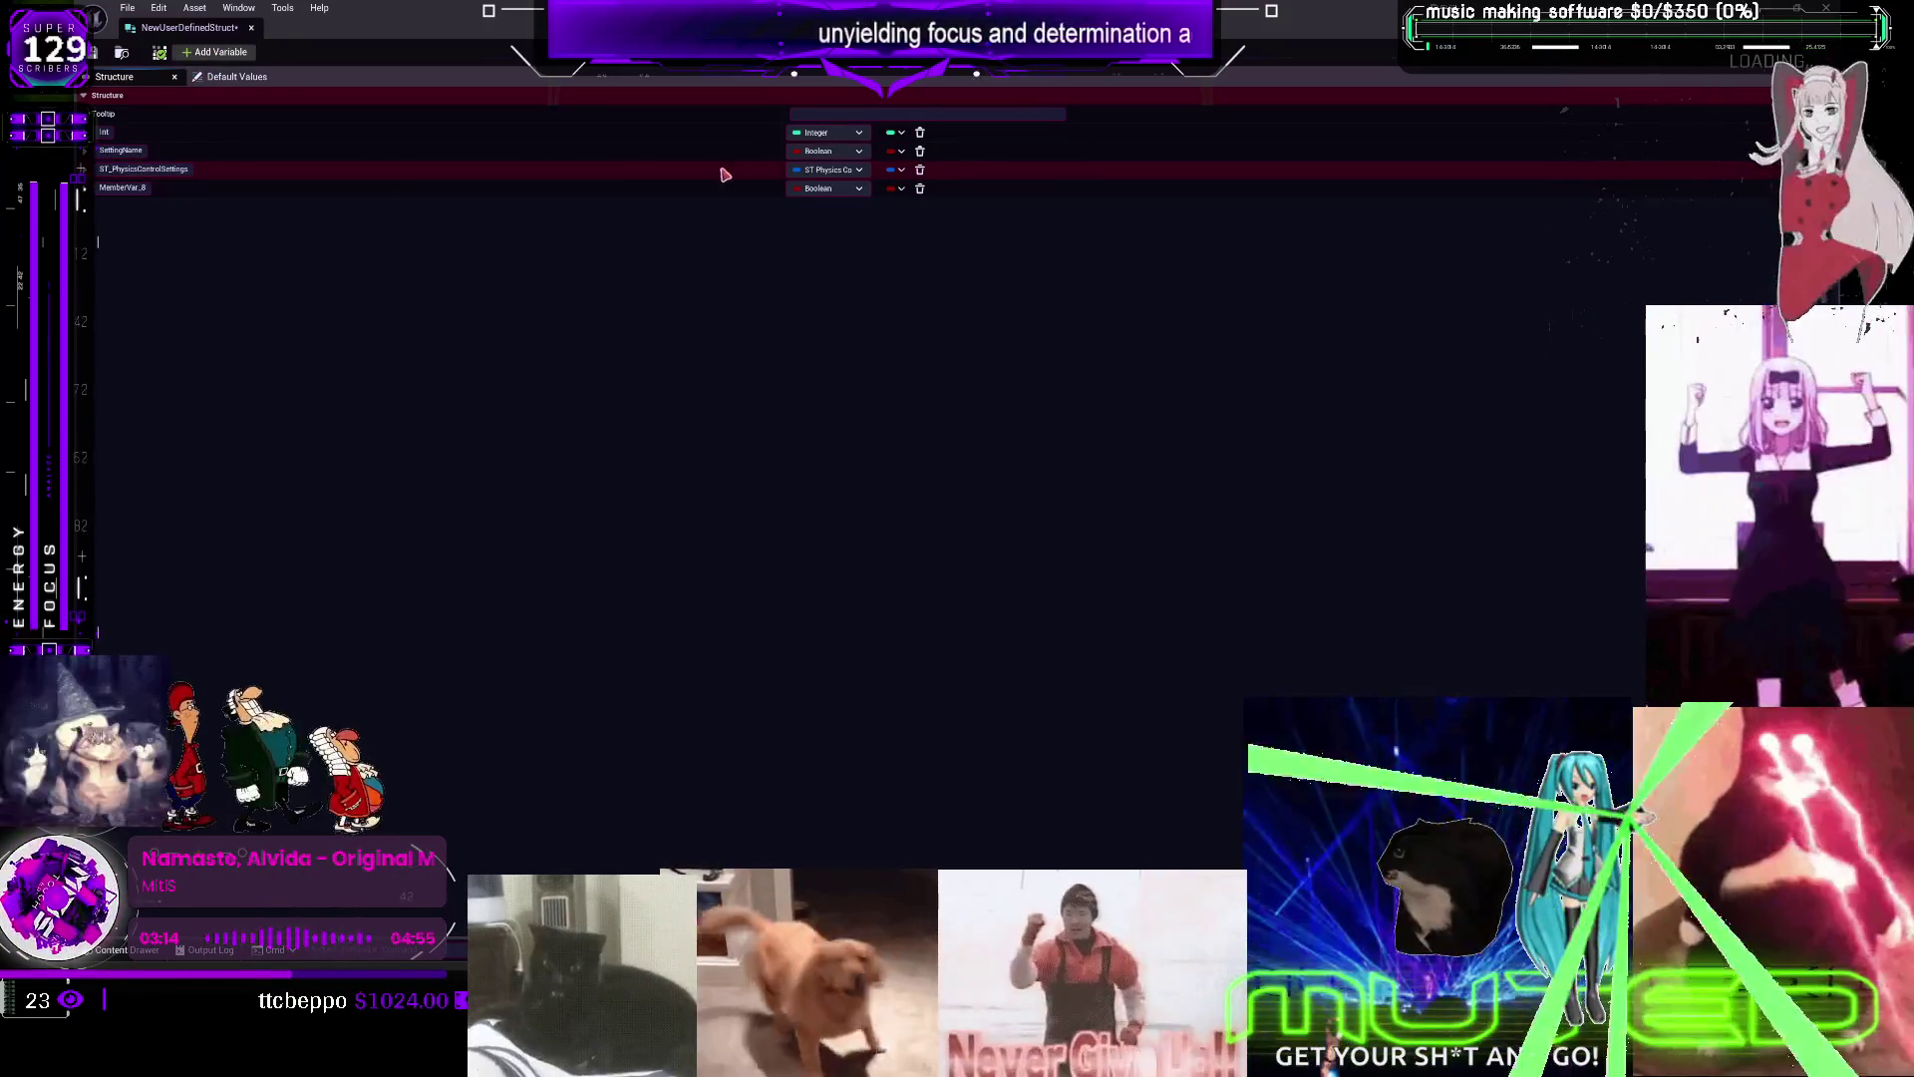
left_click(155, 171)
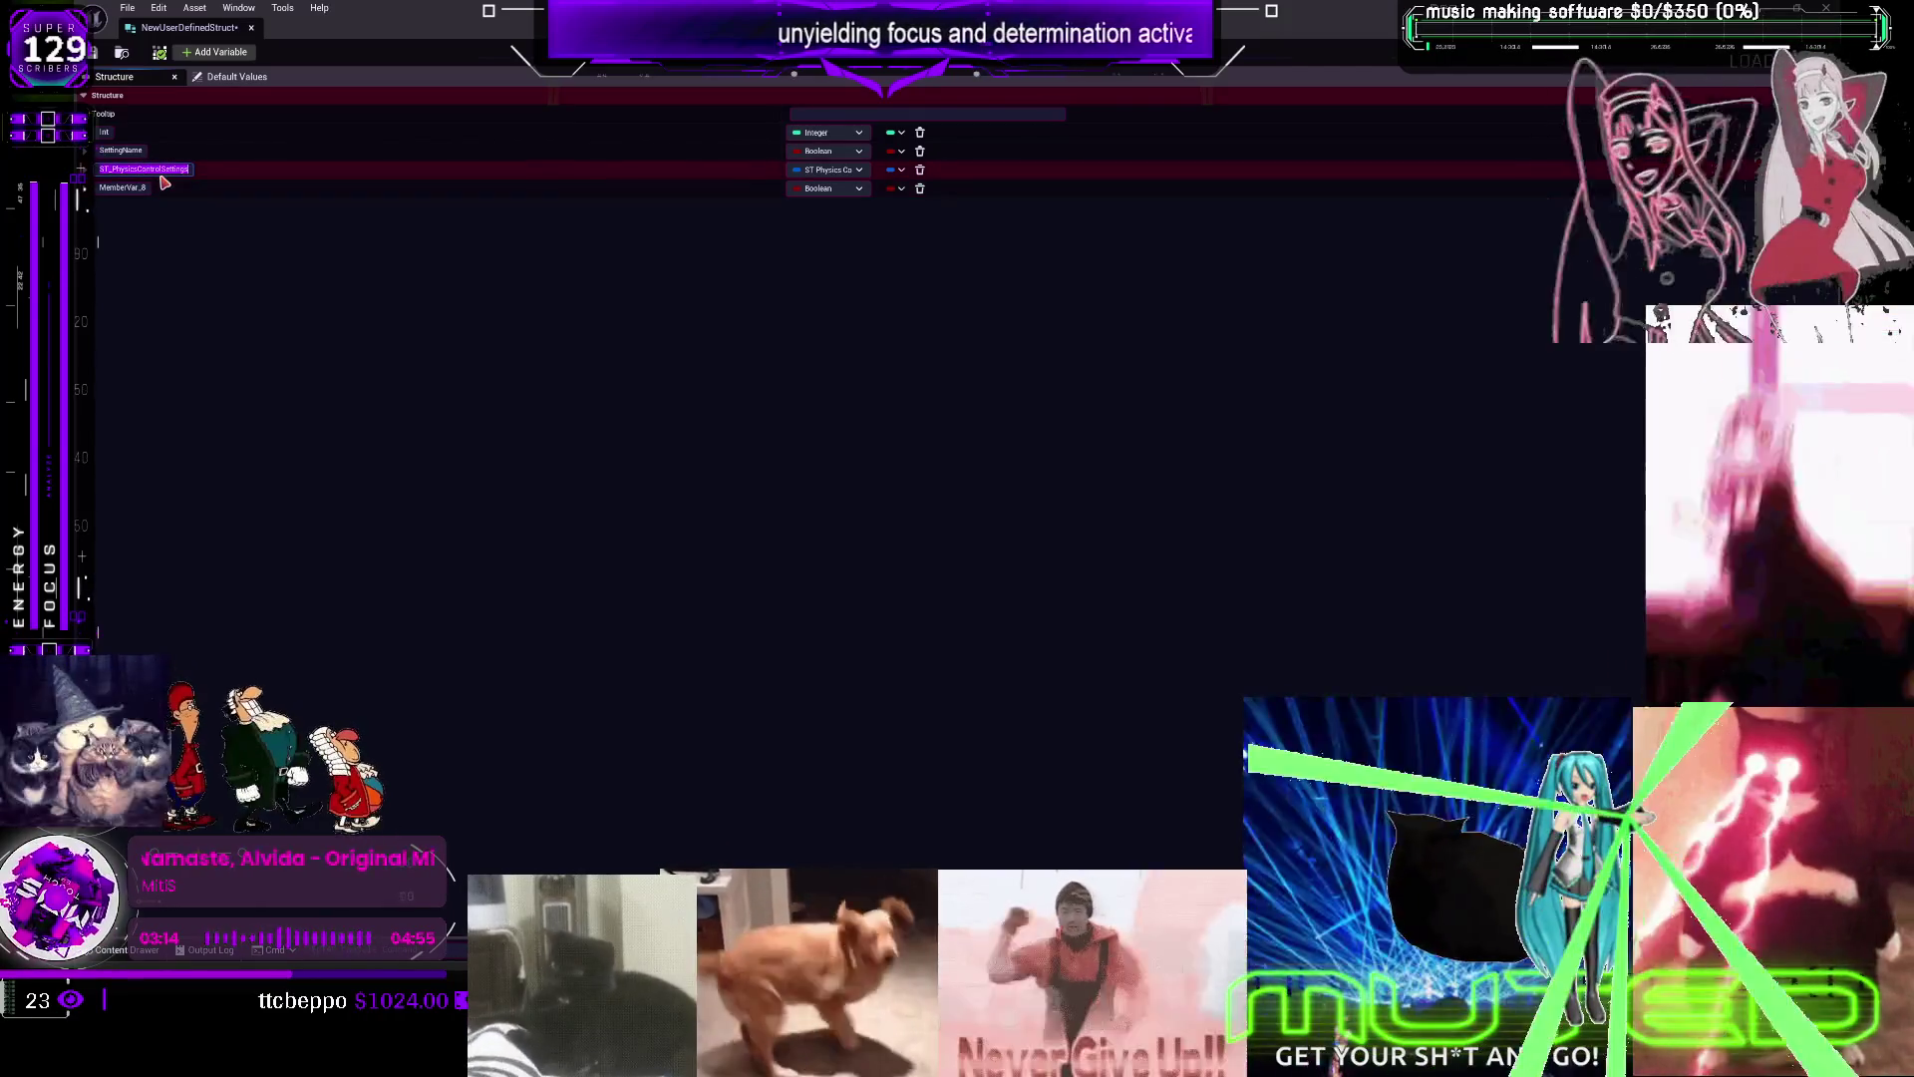
left_click(840, 189)
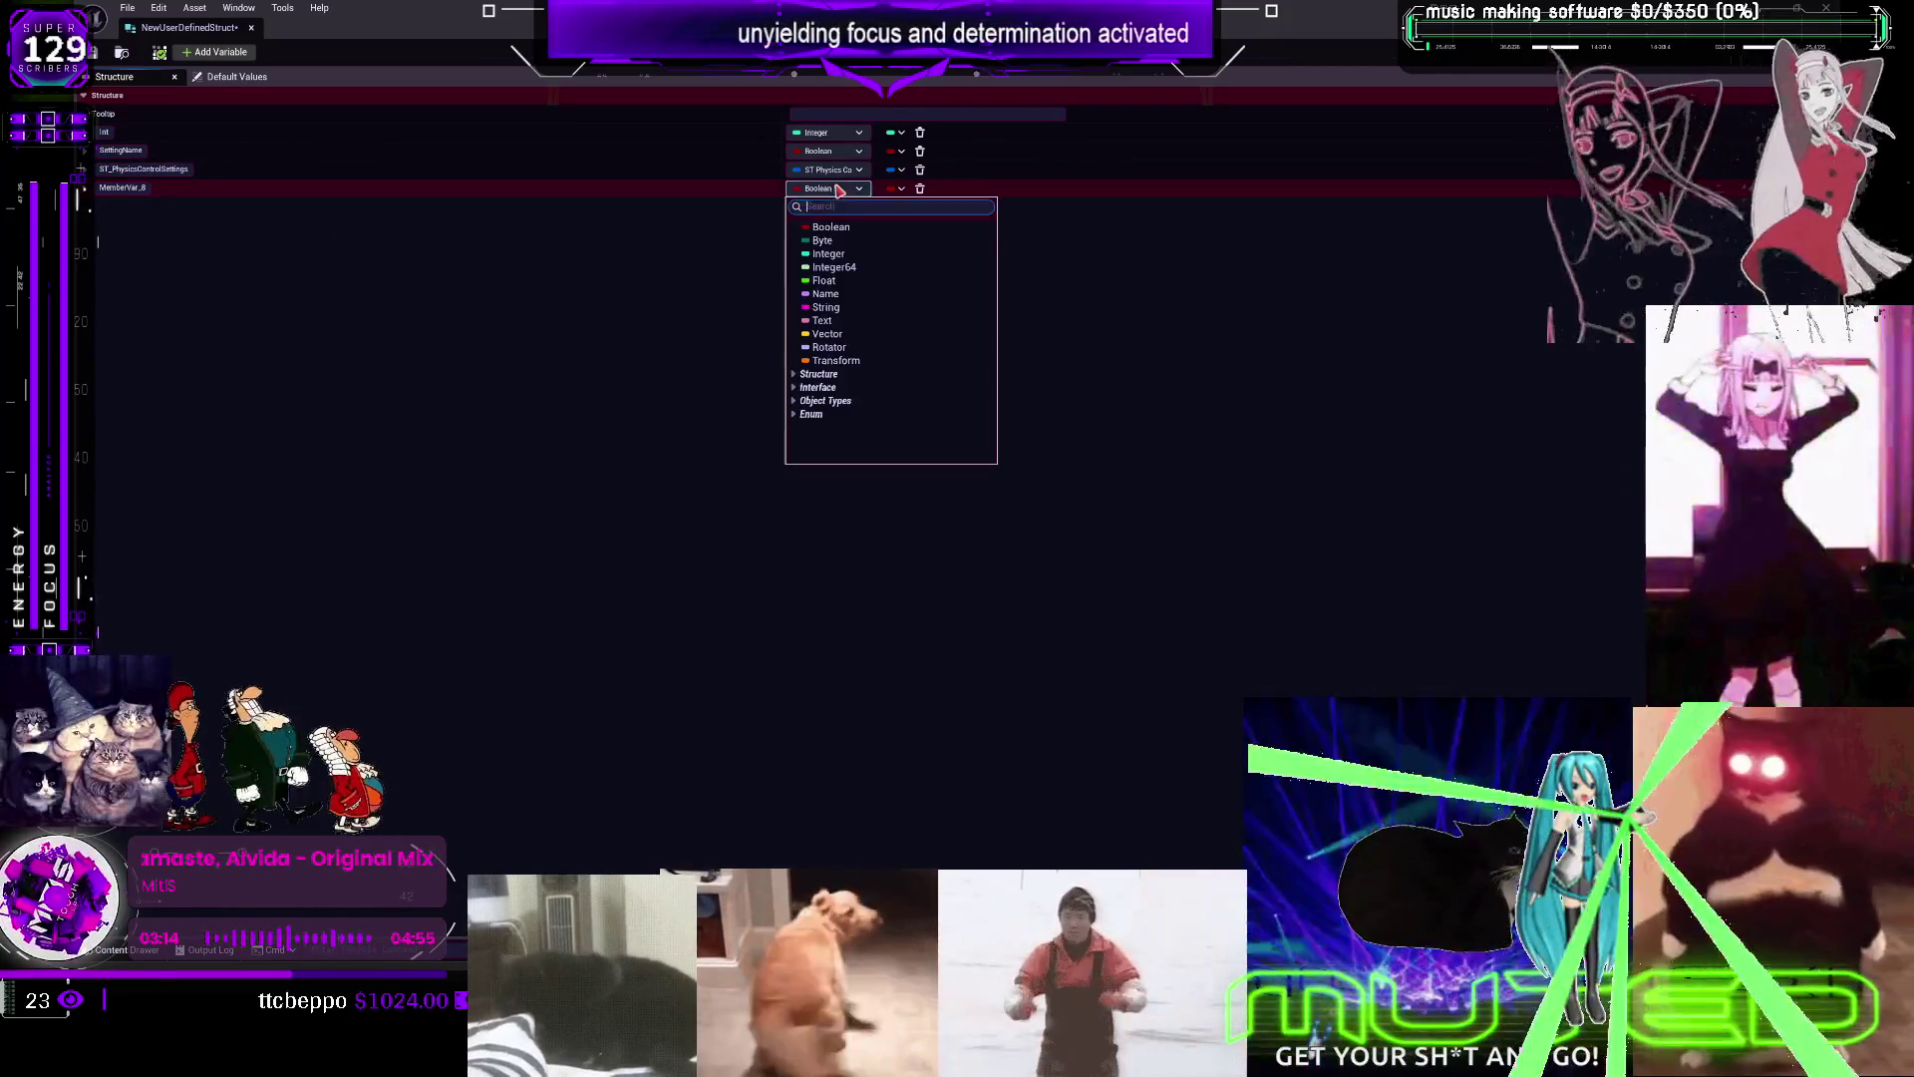
type("ST_PhysicsControlSettings")
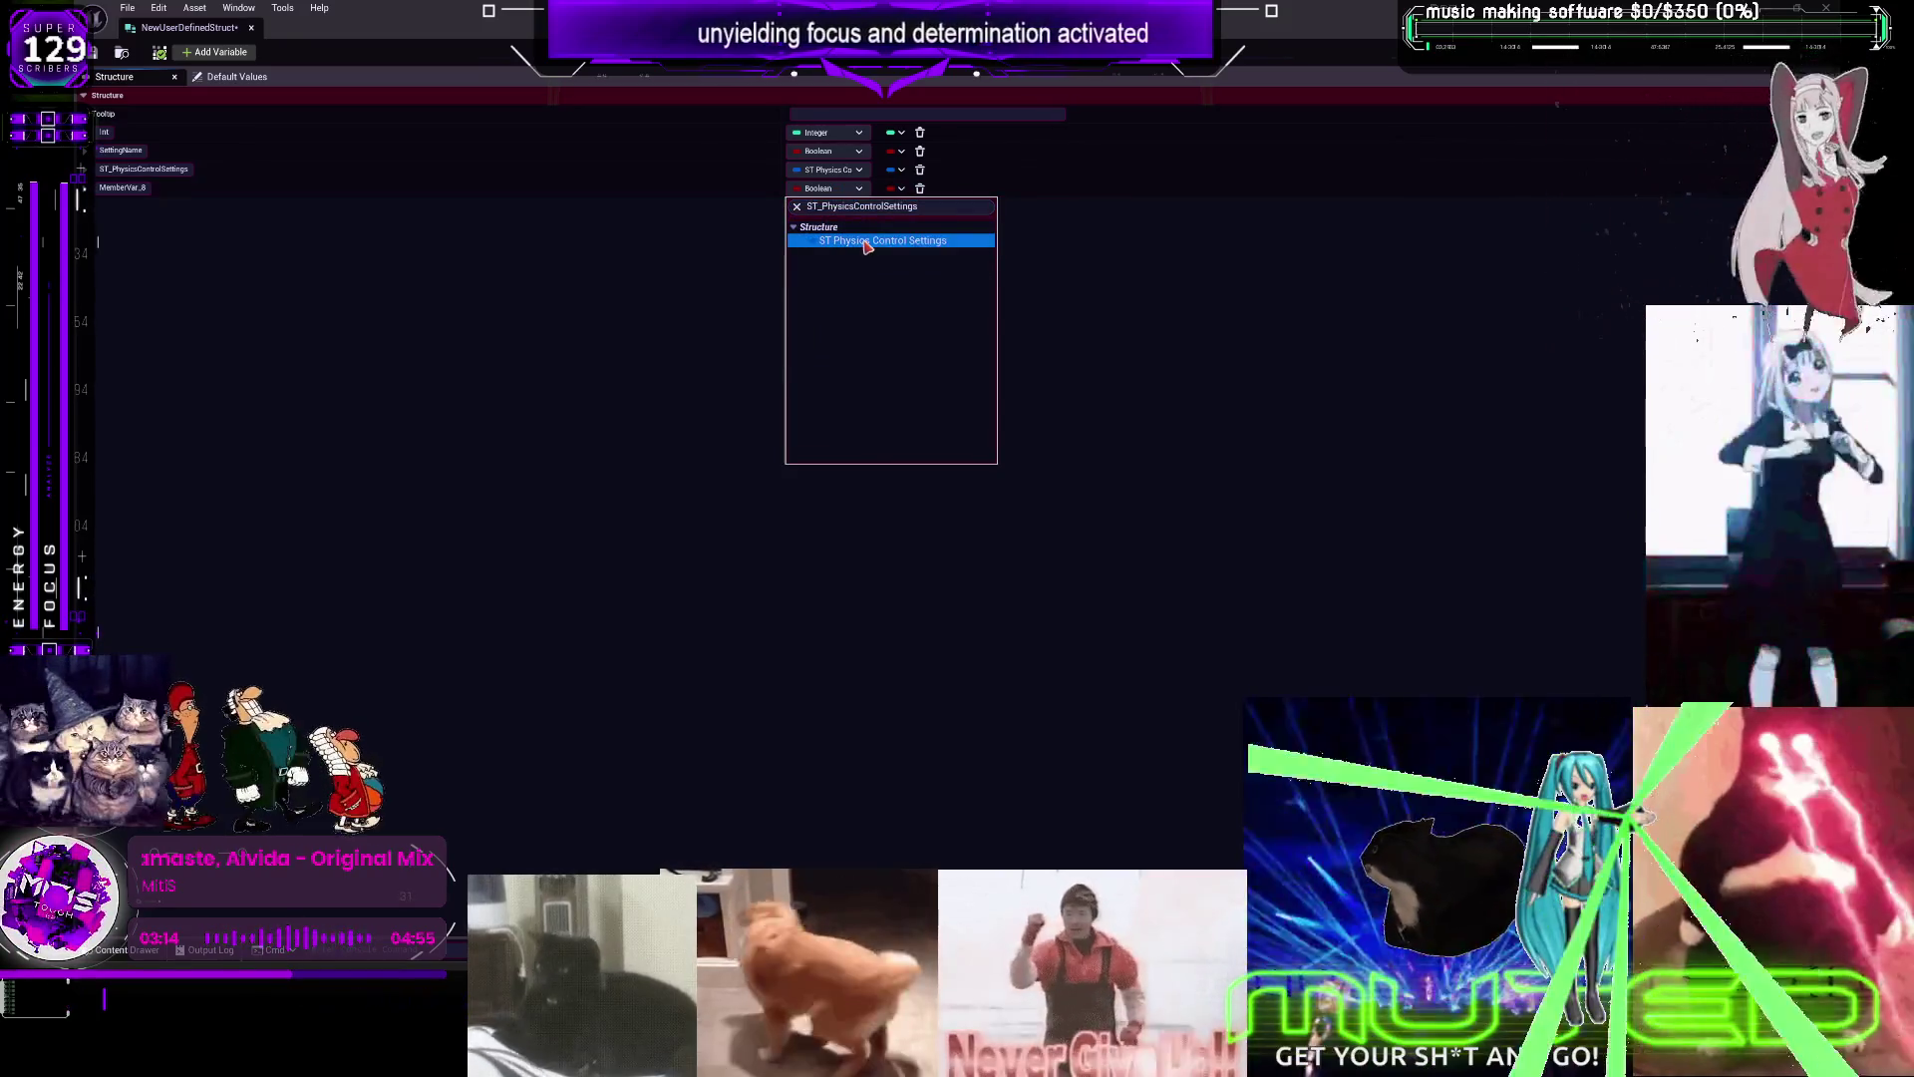
left_click(867, 247)
left_click(171, 171)
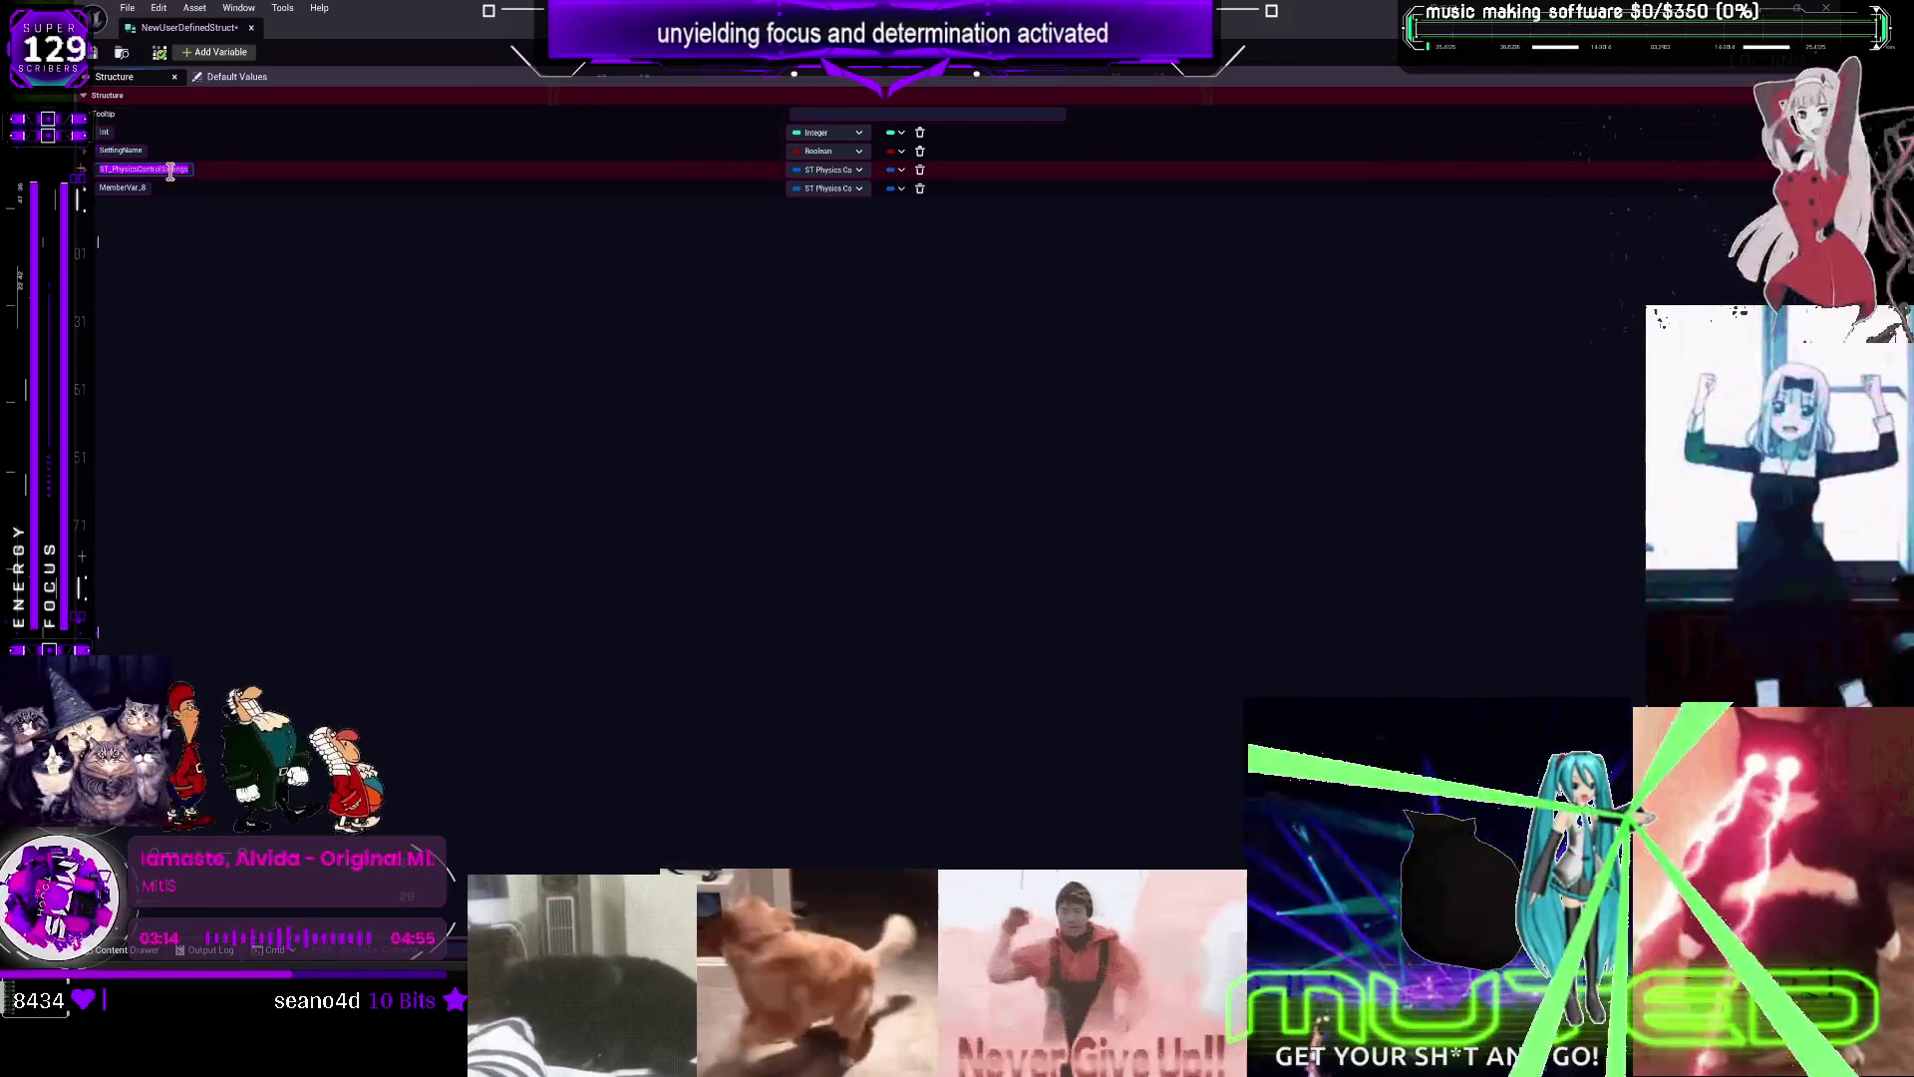
type("heaad")
Name the next members spine and arms
left_click(145, 189)
left_click(146, 189)
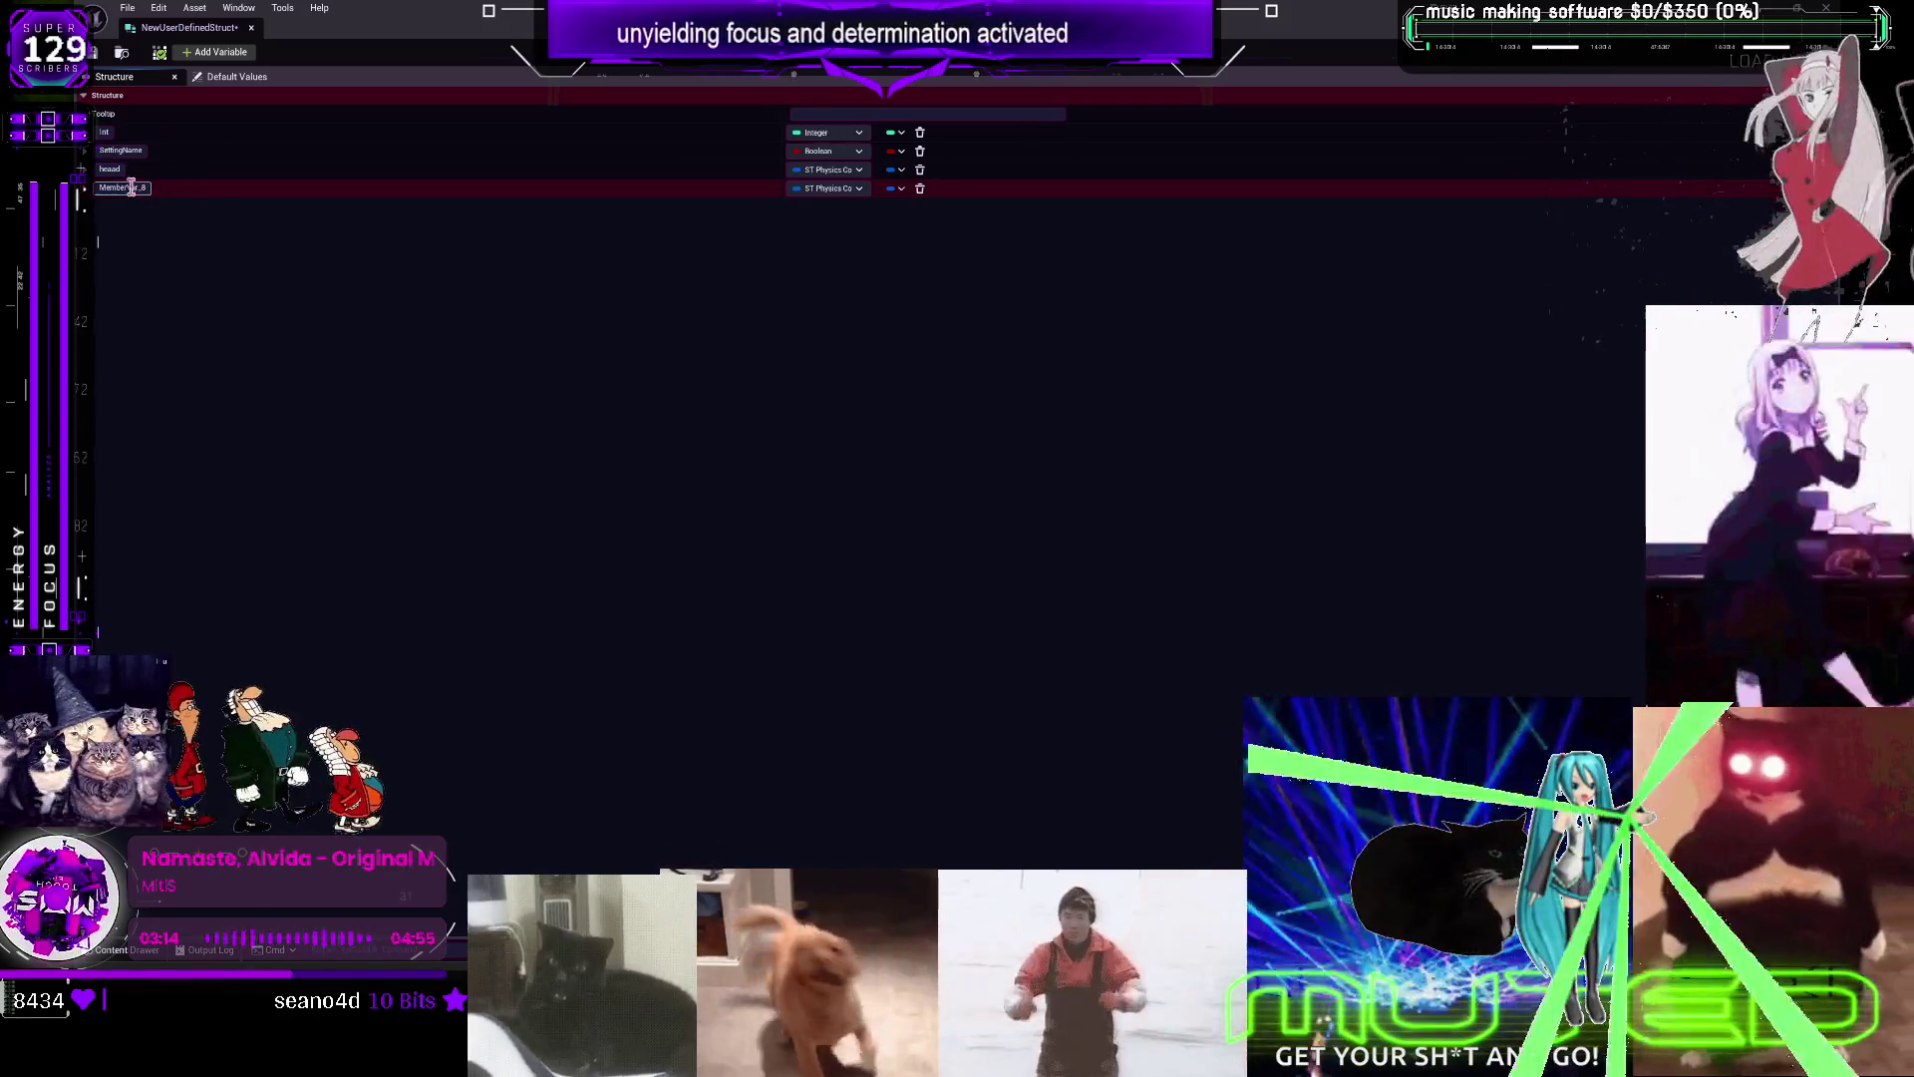
type("spirt")
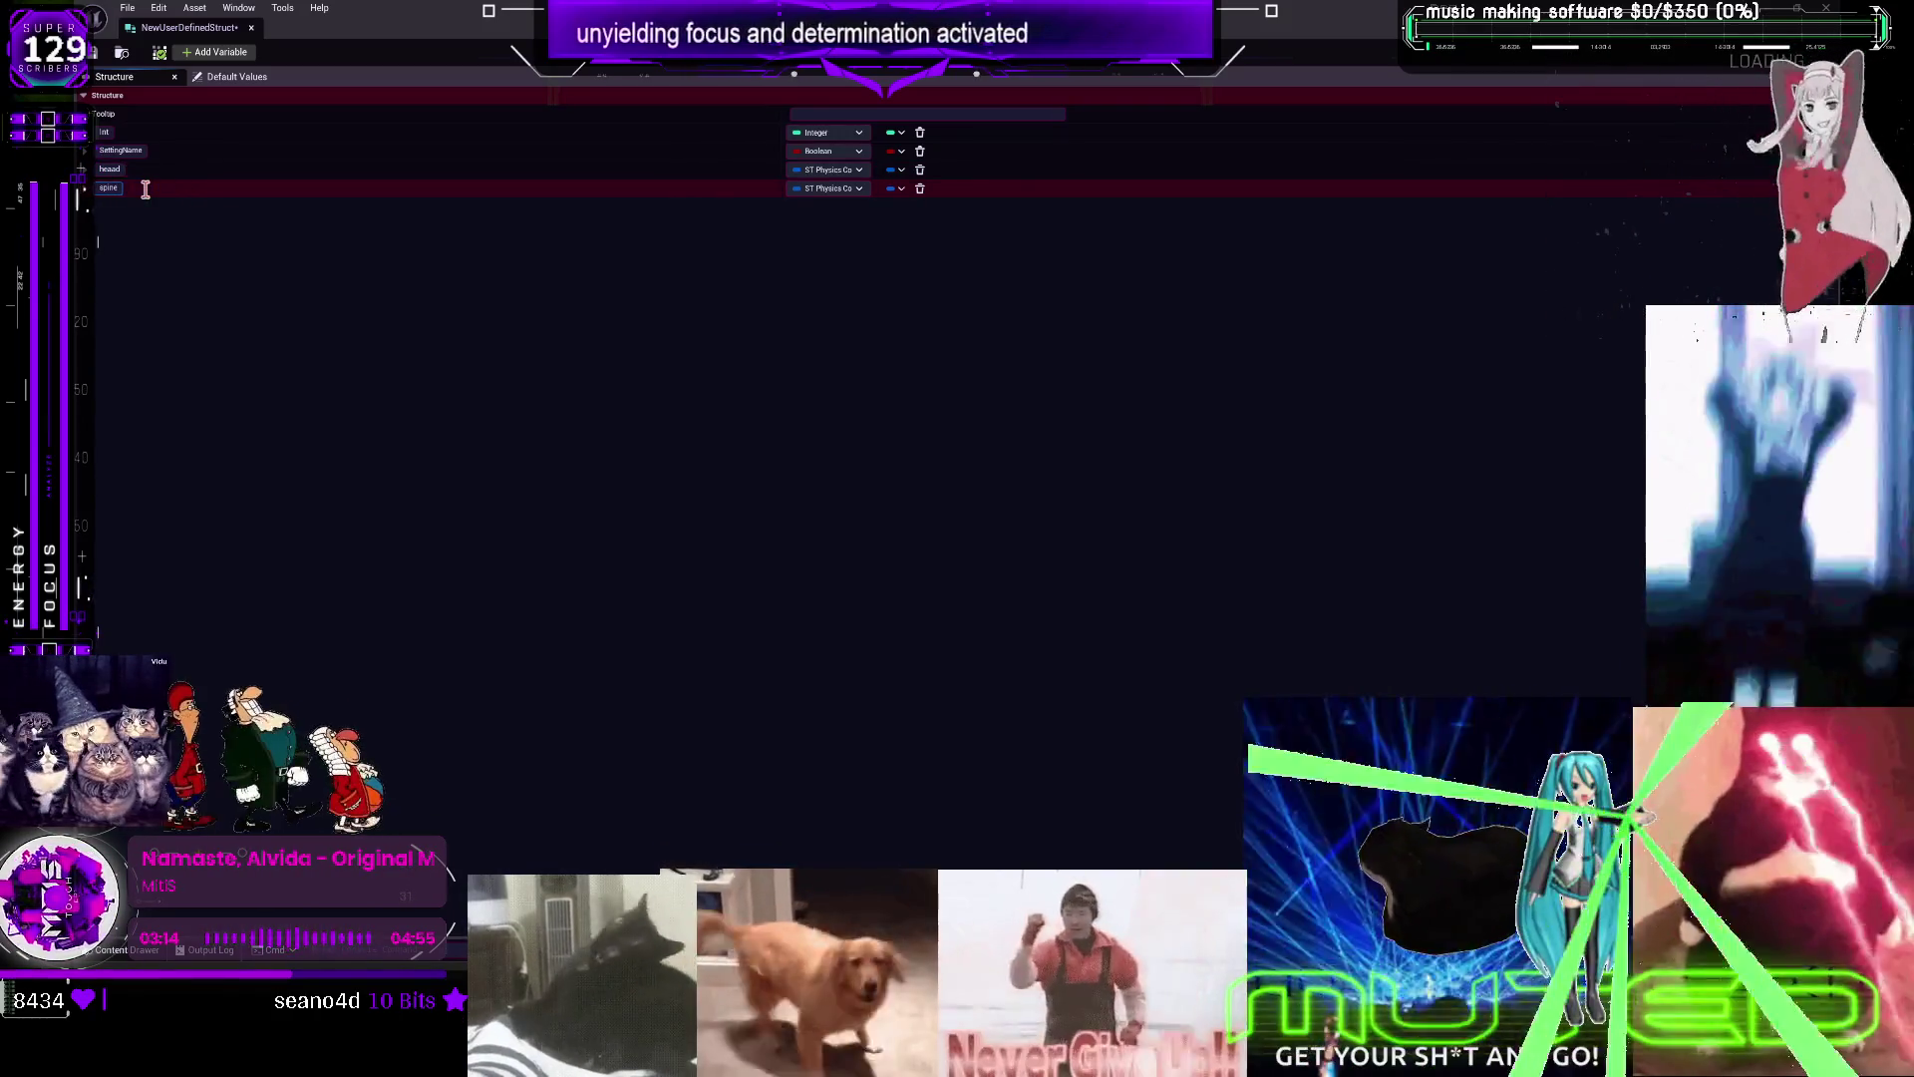
key("Return")
left_click(215, 52)
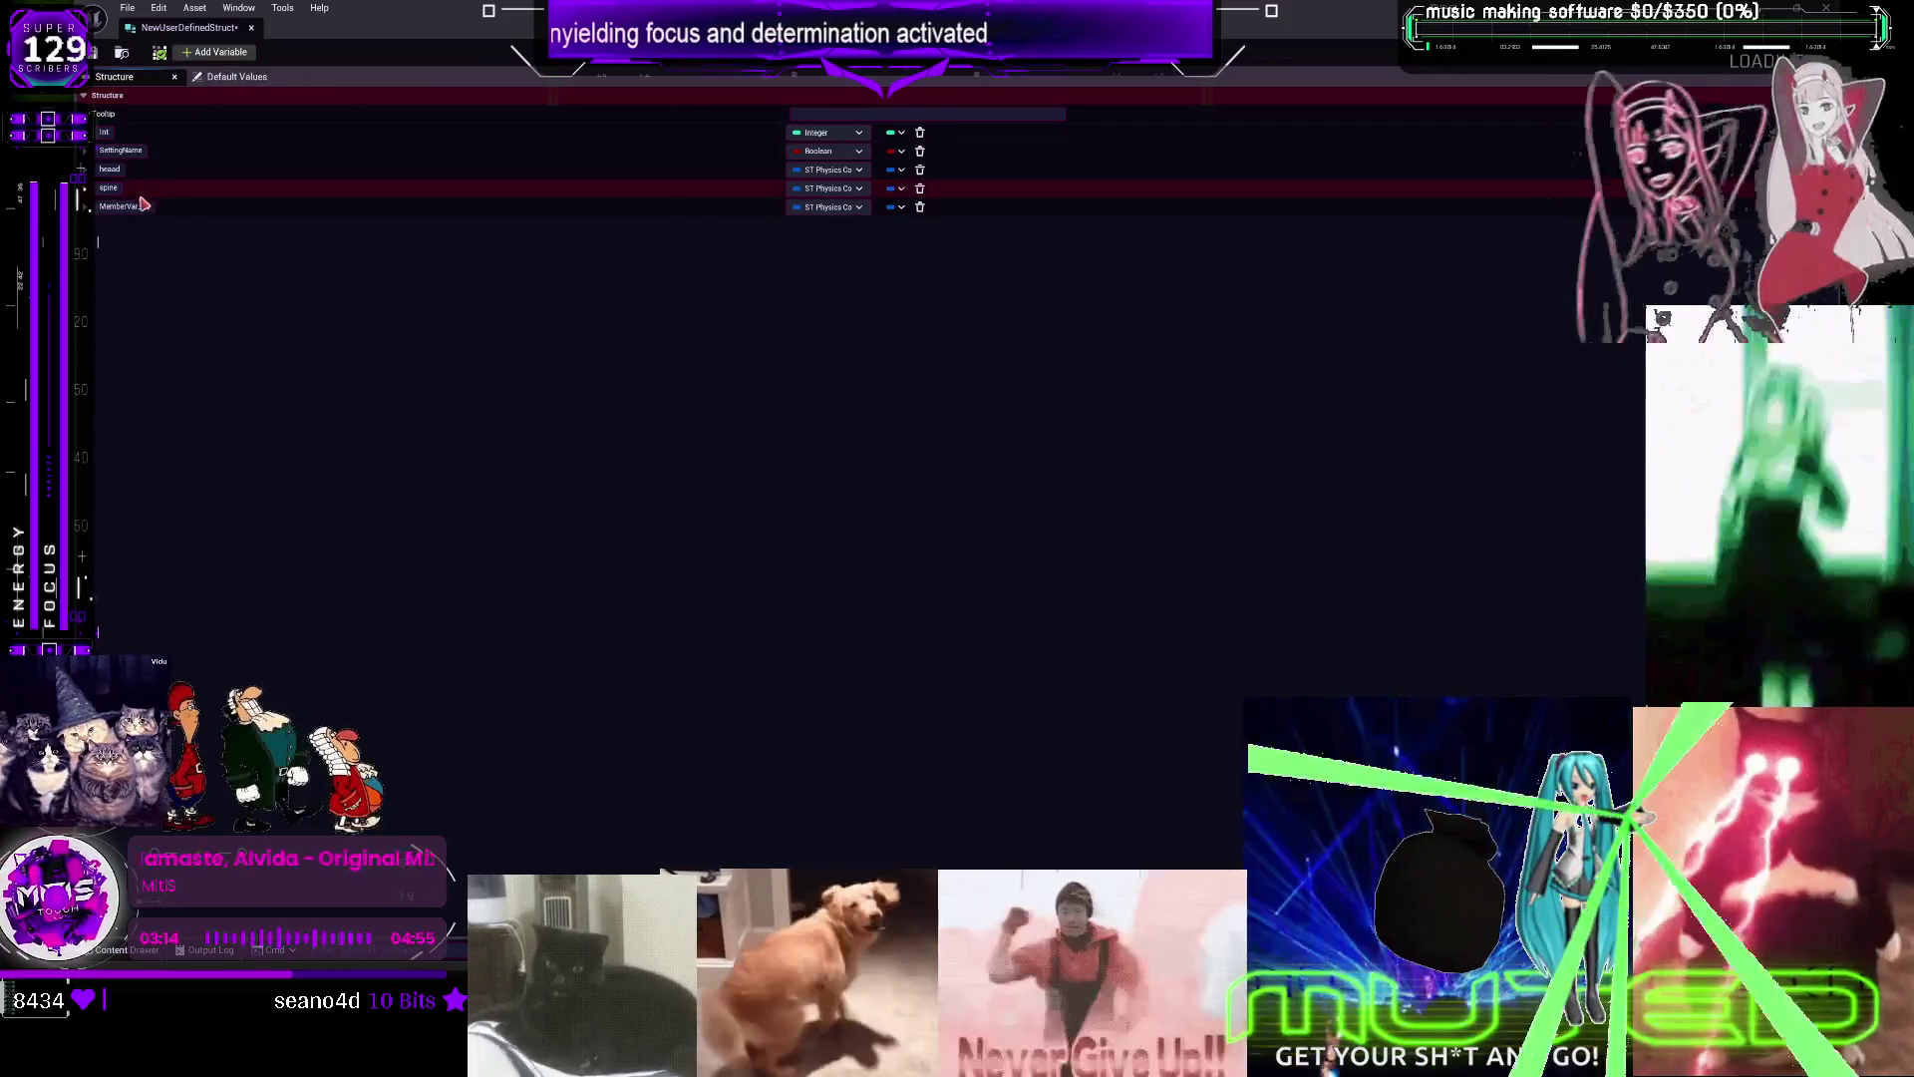
double_click(138, 207)
type("arms")
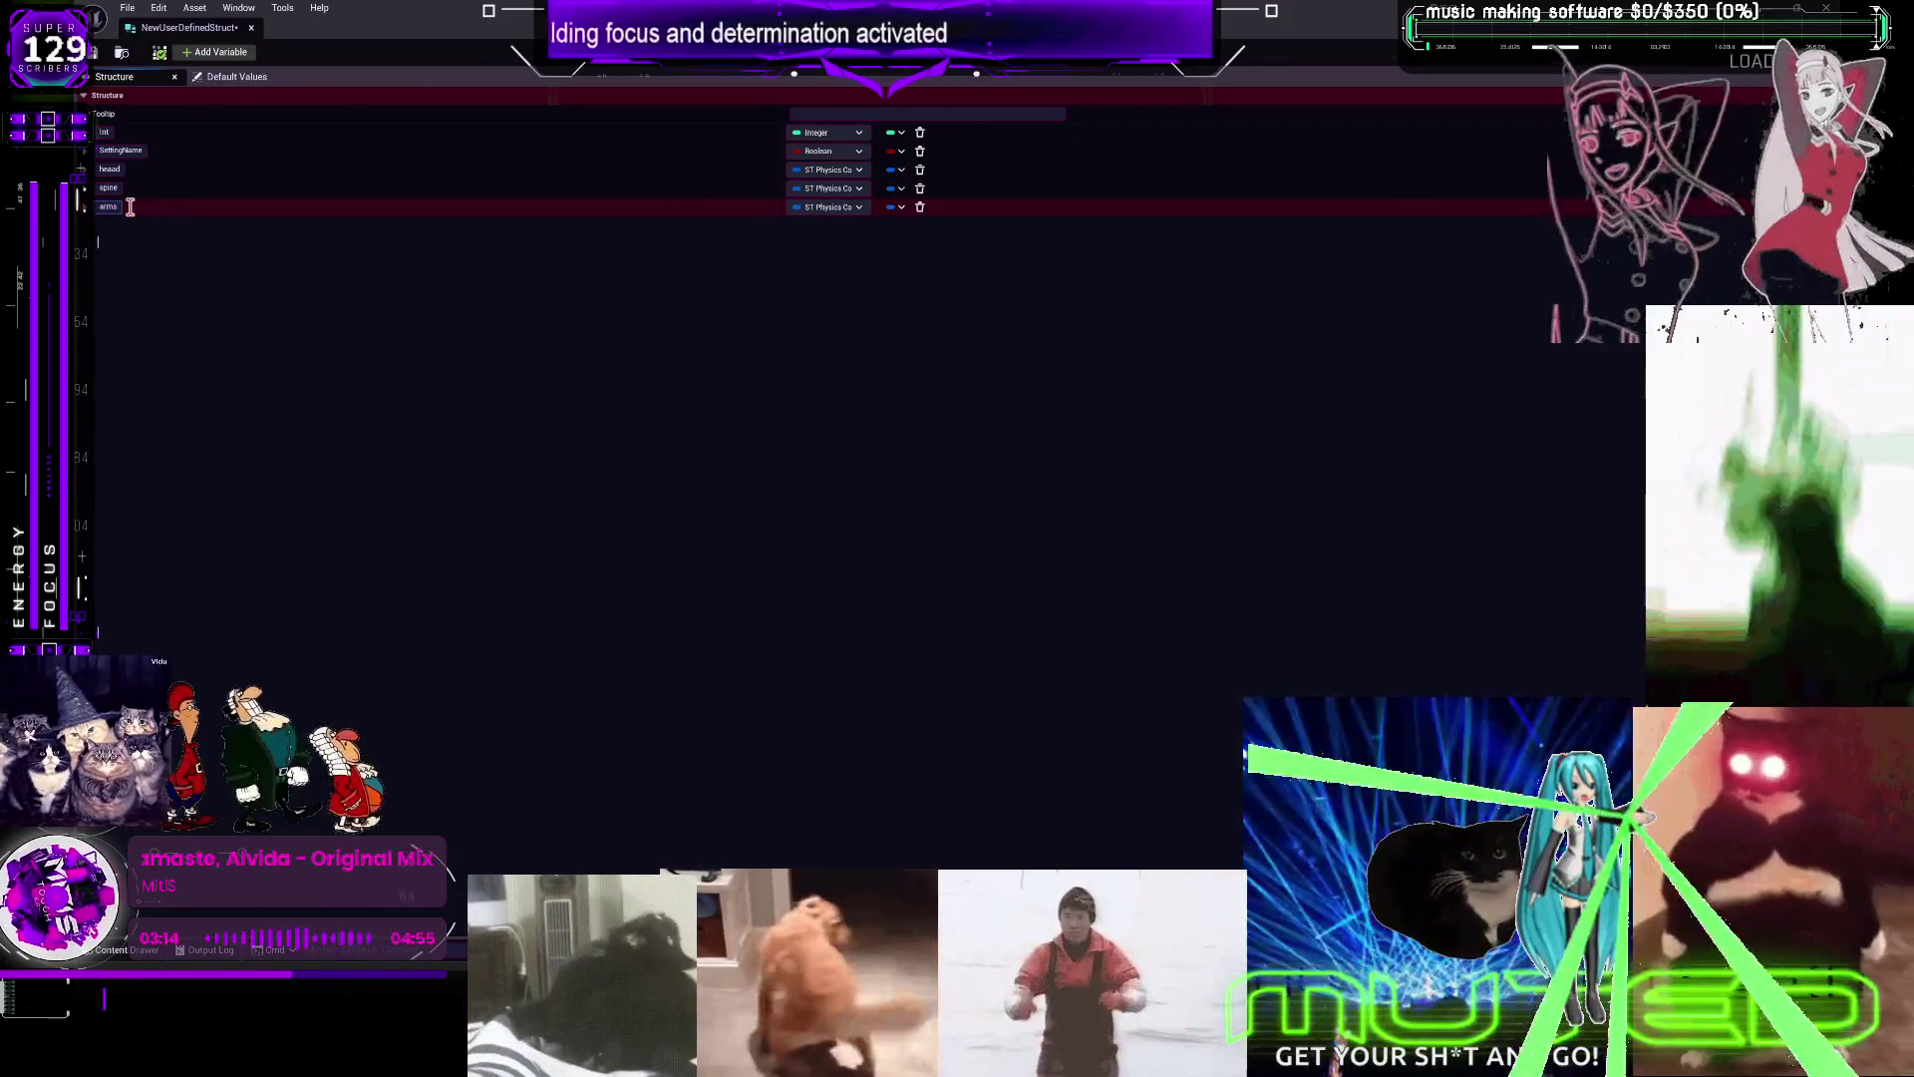
key("Return")
Add legs and hair members to the structure
left_click(214, 52)
double_click(138, 225)
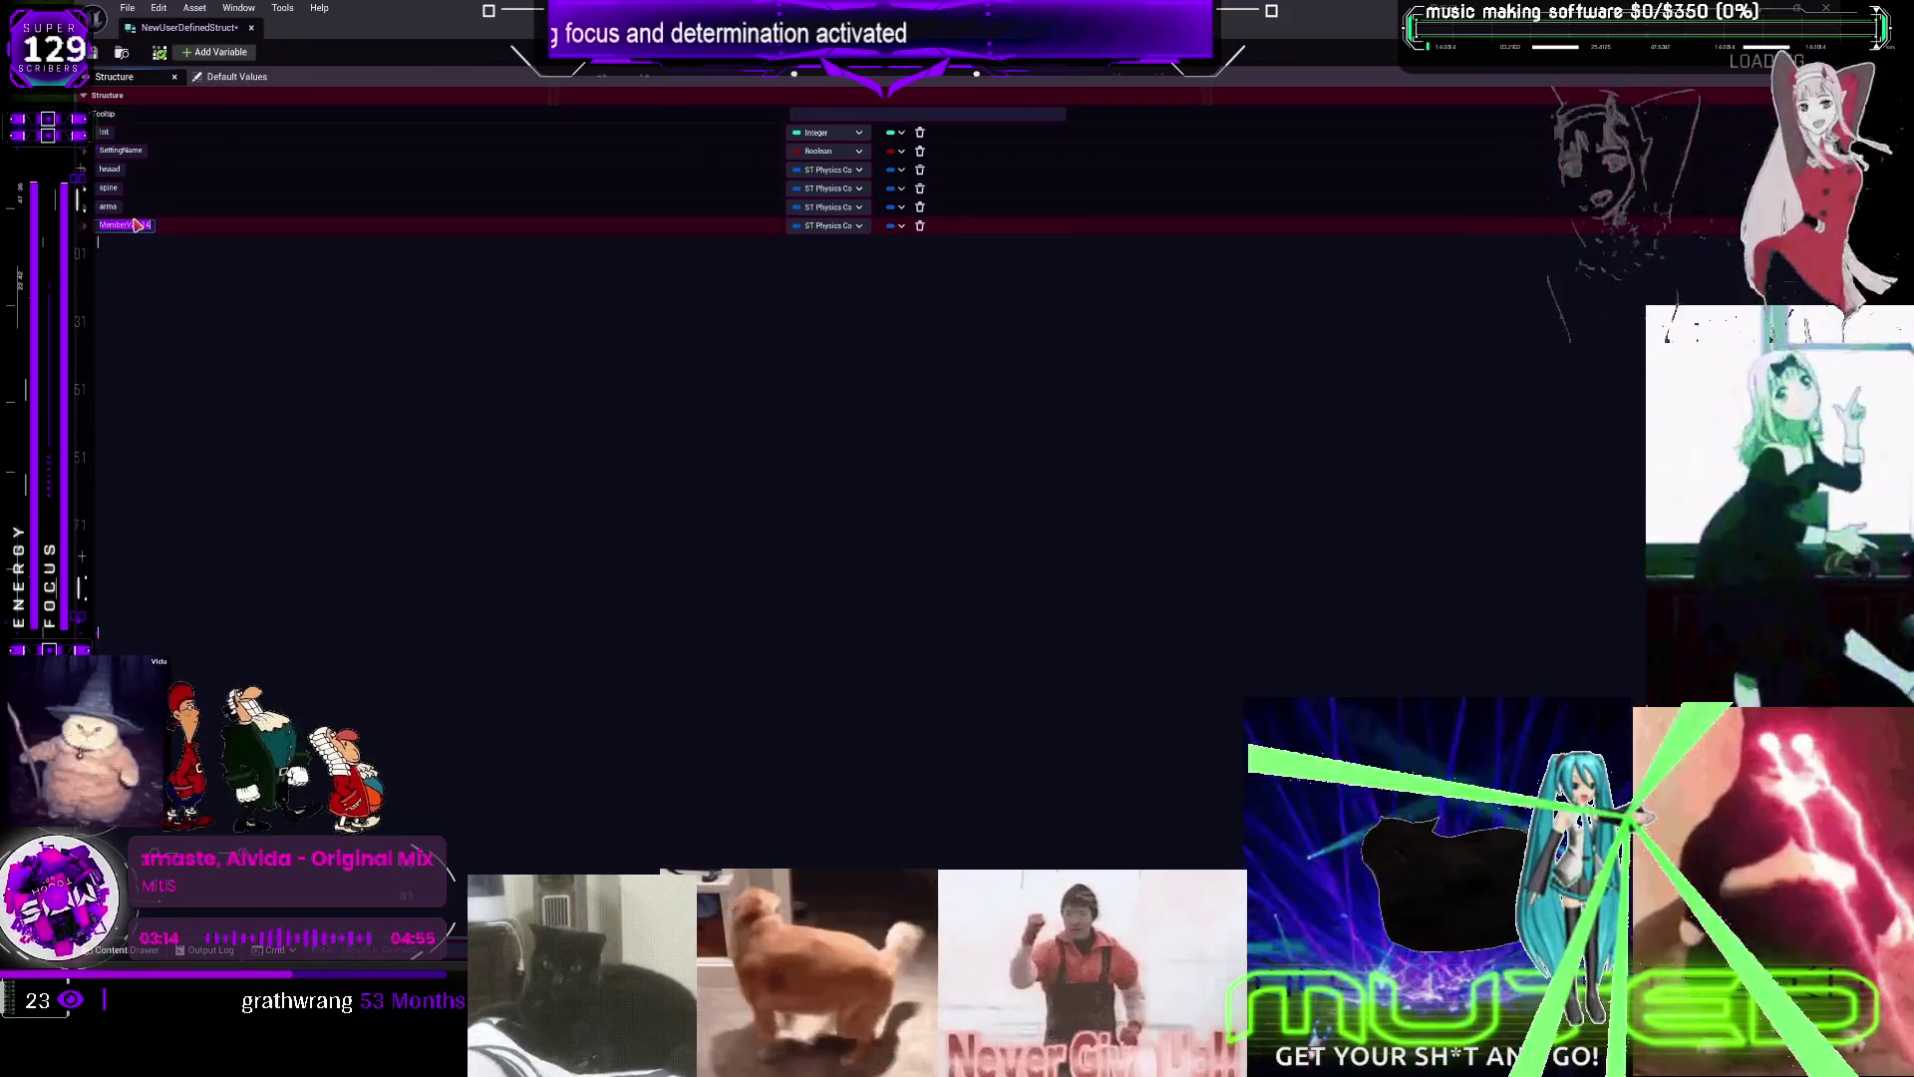
type("legs")
key("Return")
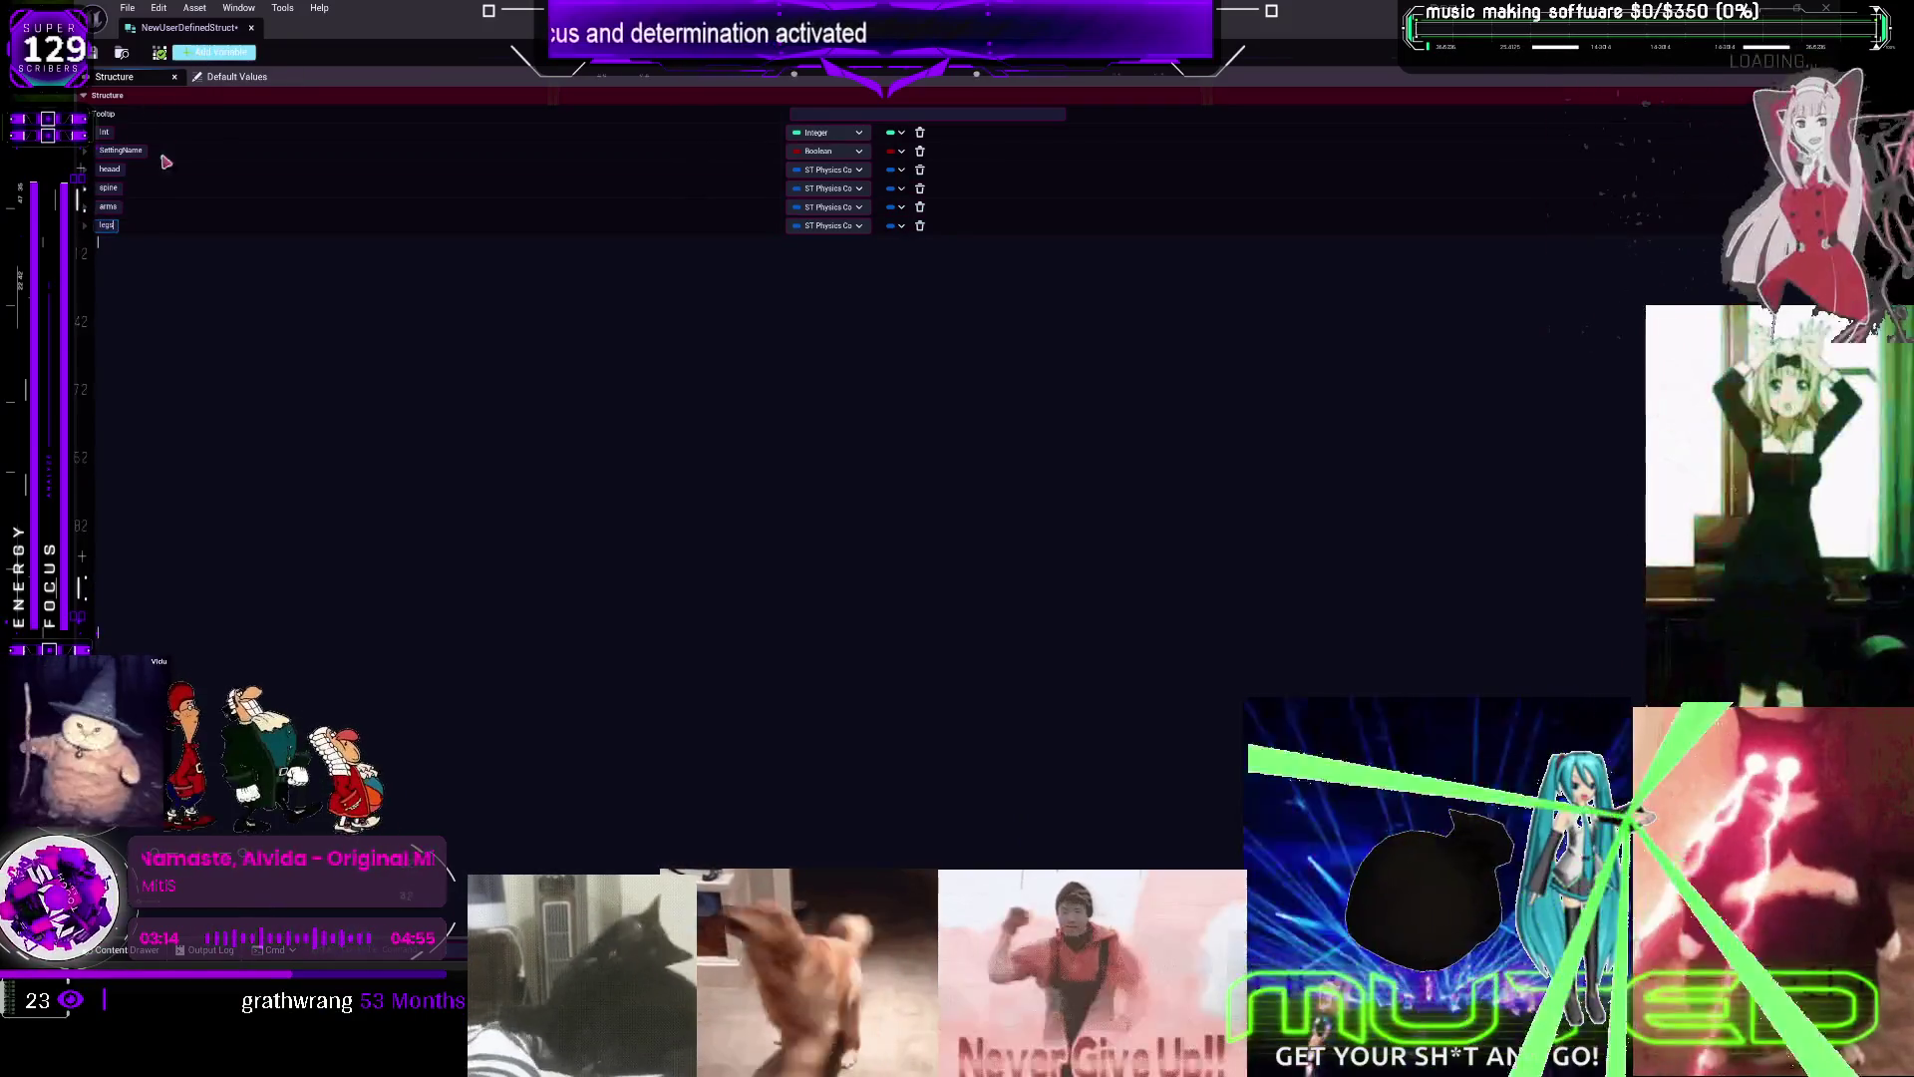
double_click(104, 244)
type("hair")
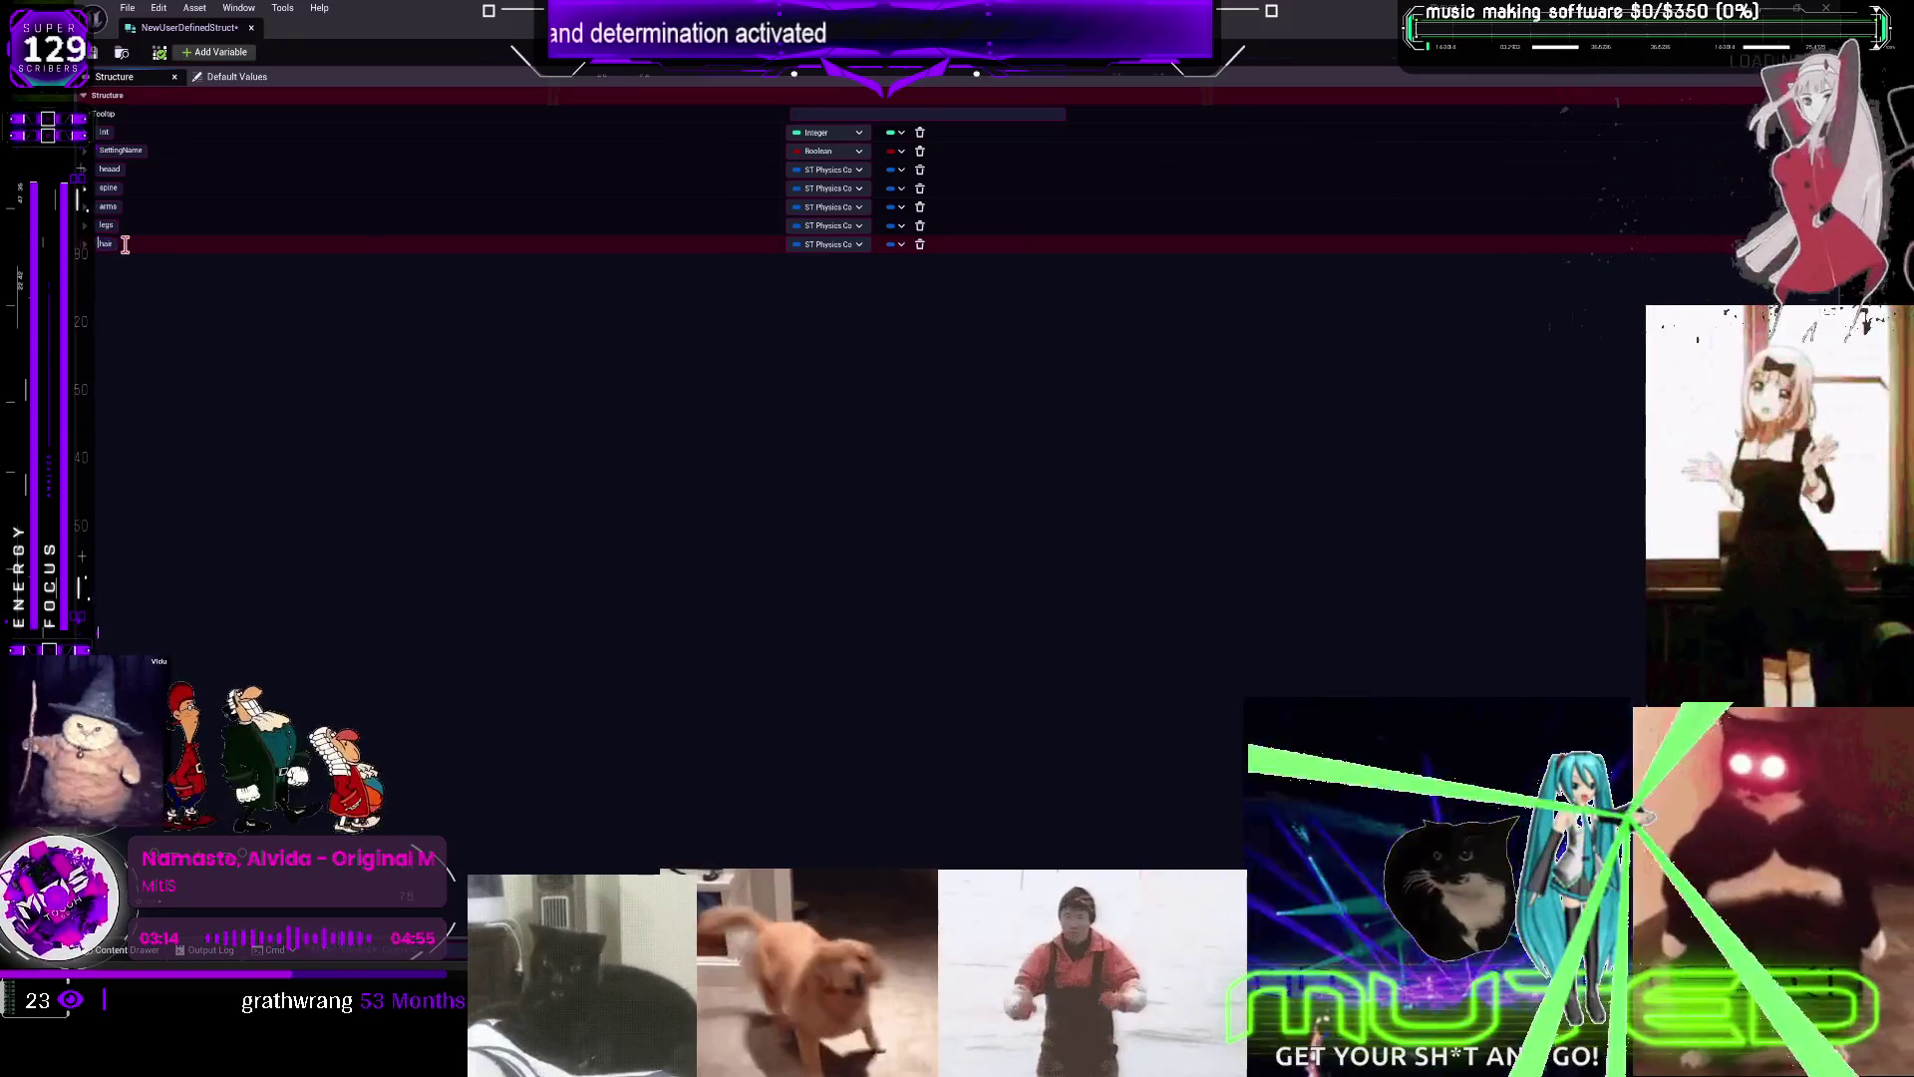
key("Return")
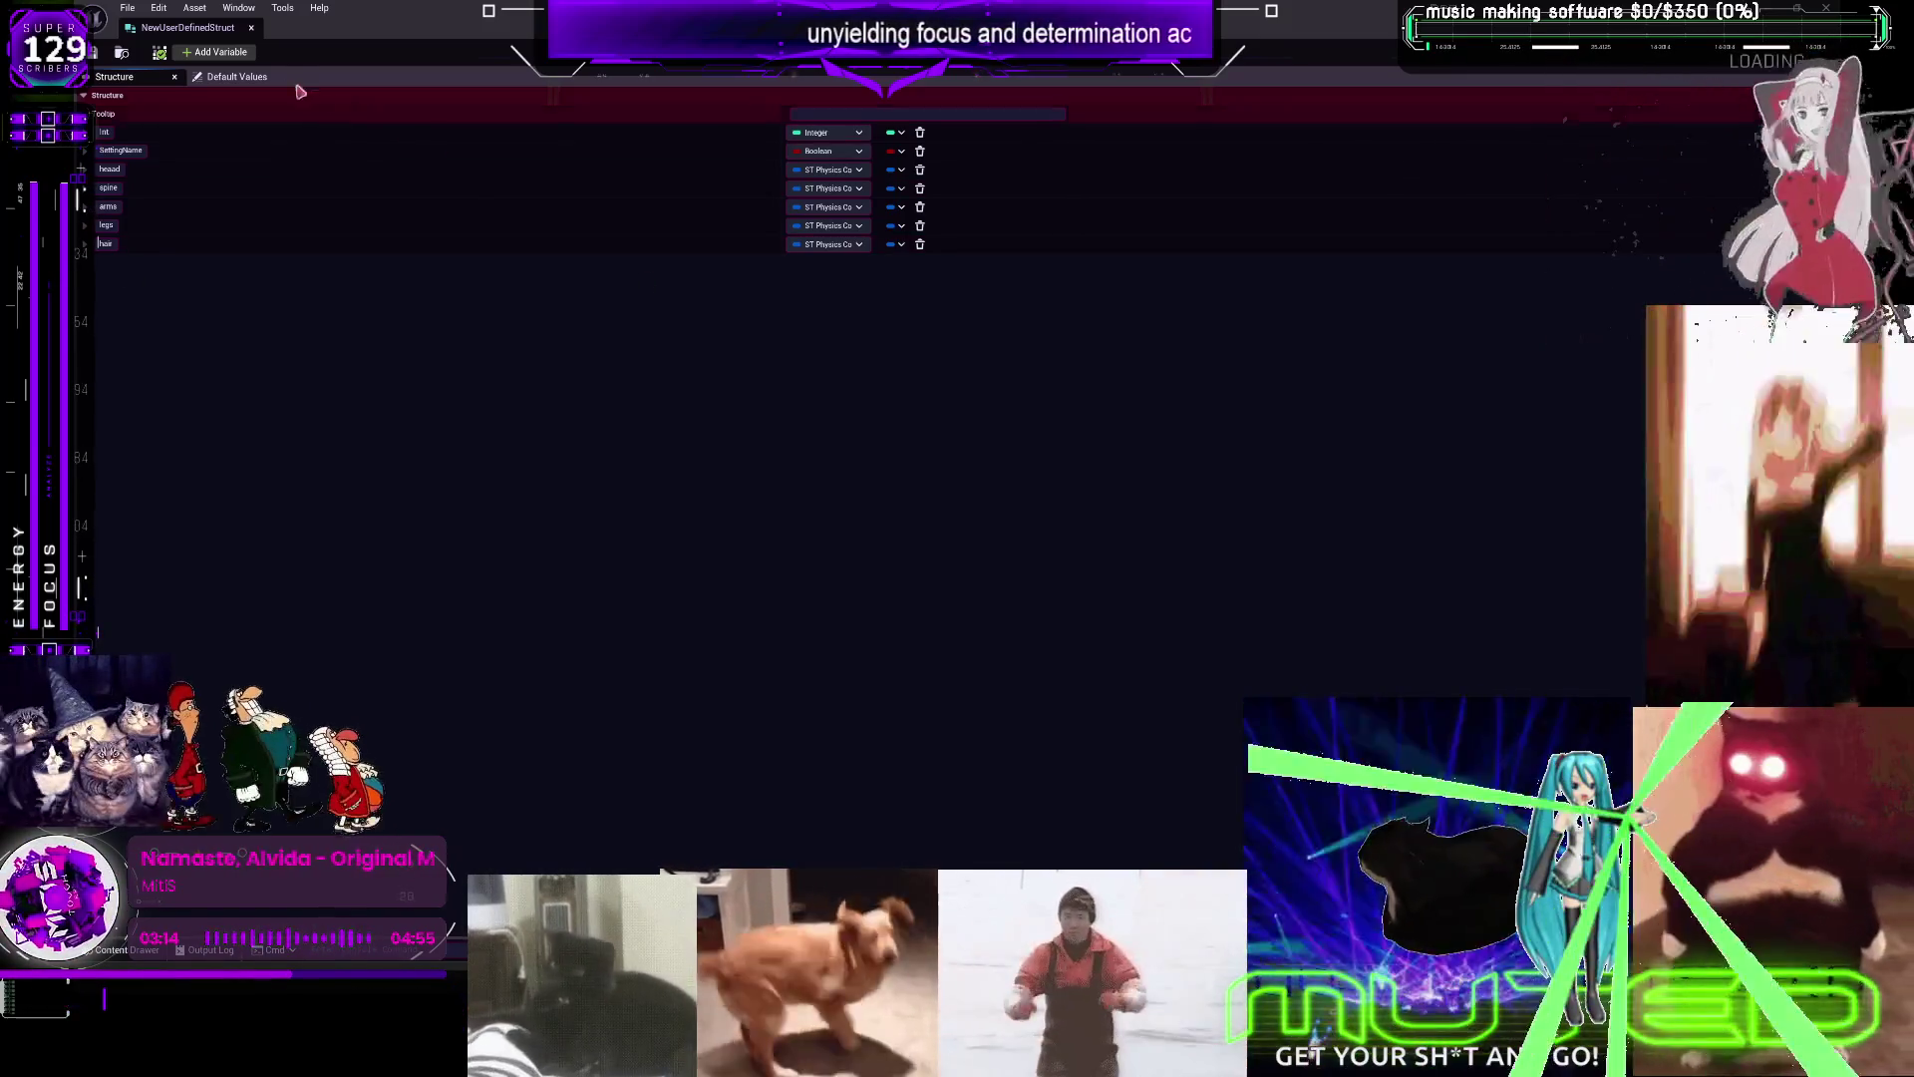
Add five more ST Physics Control members, MemberVar_18 to MemberVar_22
left_click(214, 55)
left_click(214, 54)
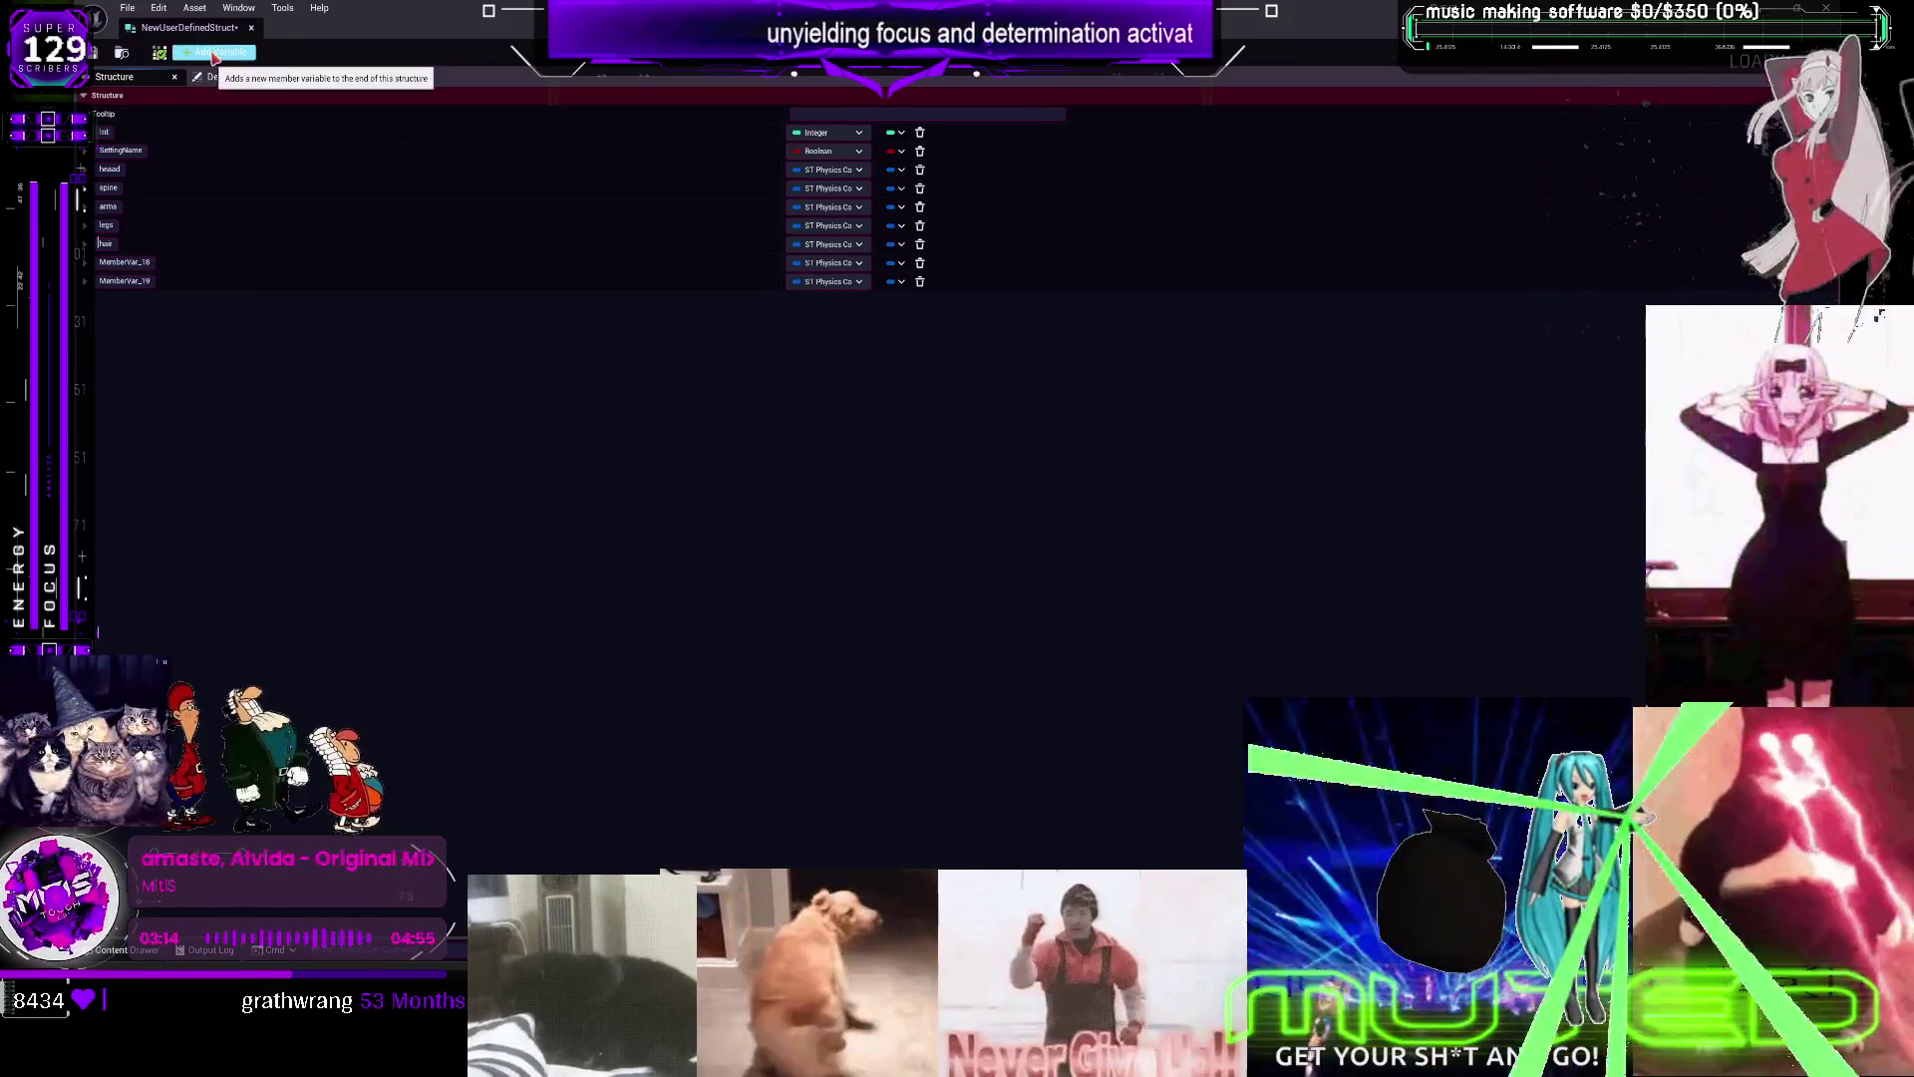
left_click(214, 55)
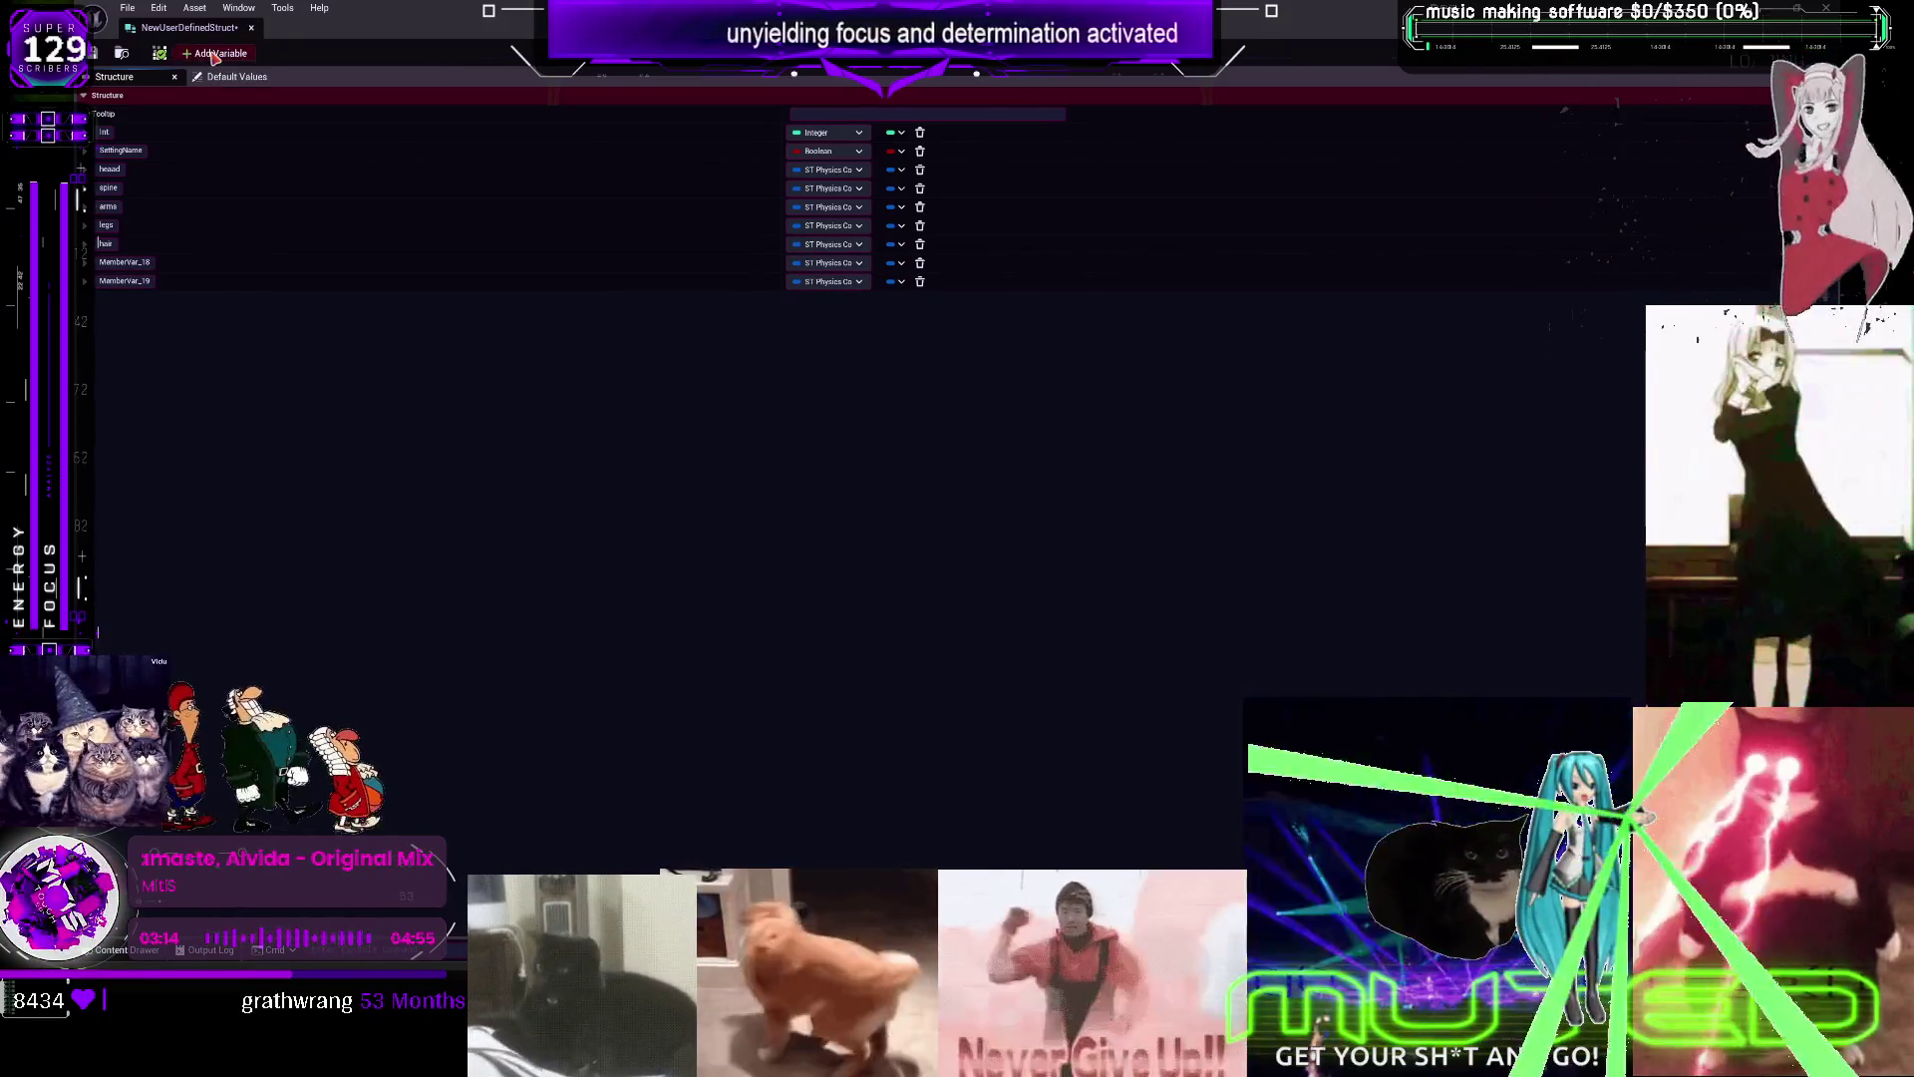
left_click(214, 55)
left_click(215, 55)
Rename head to headworld and MemberVar_19 to spine
left_click(111, 169)
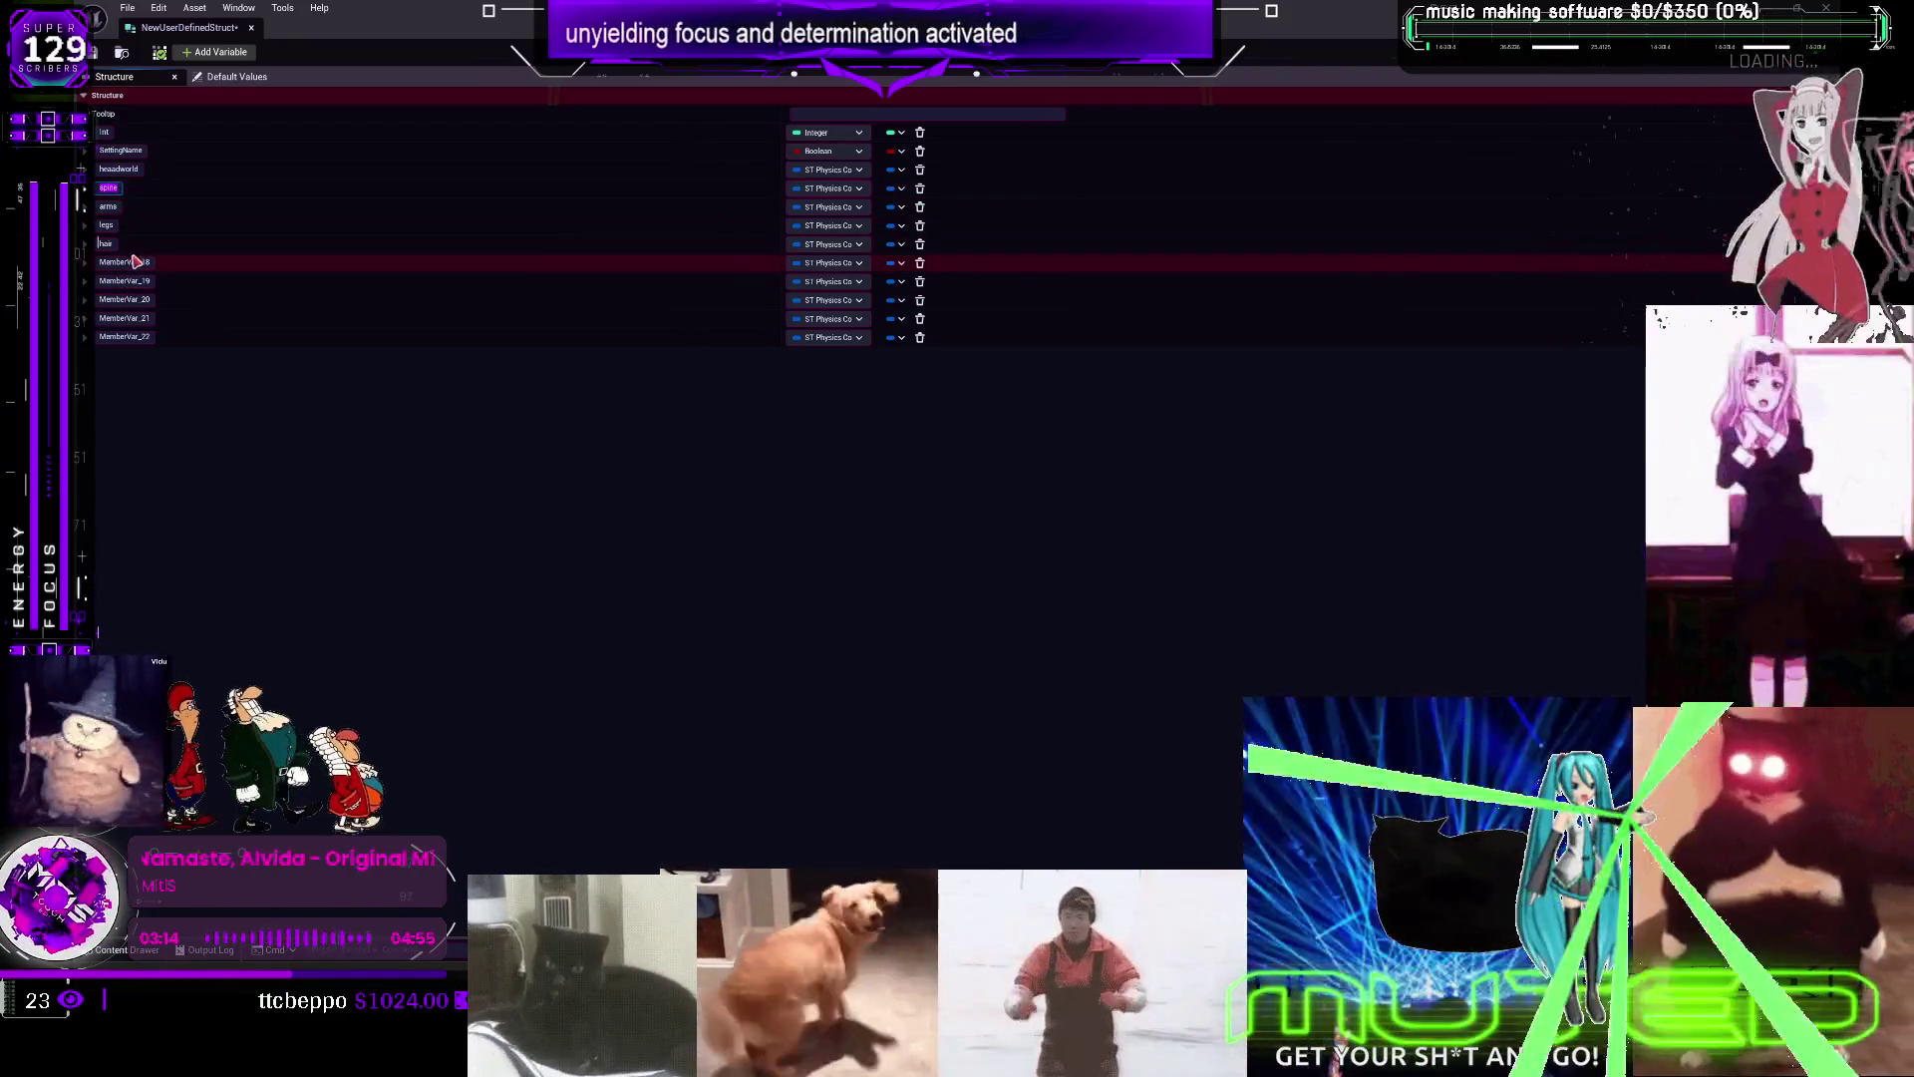
left_click(125, 281)
type("spine")
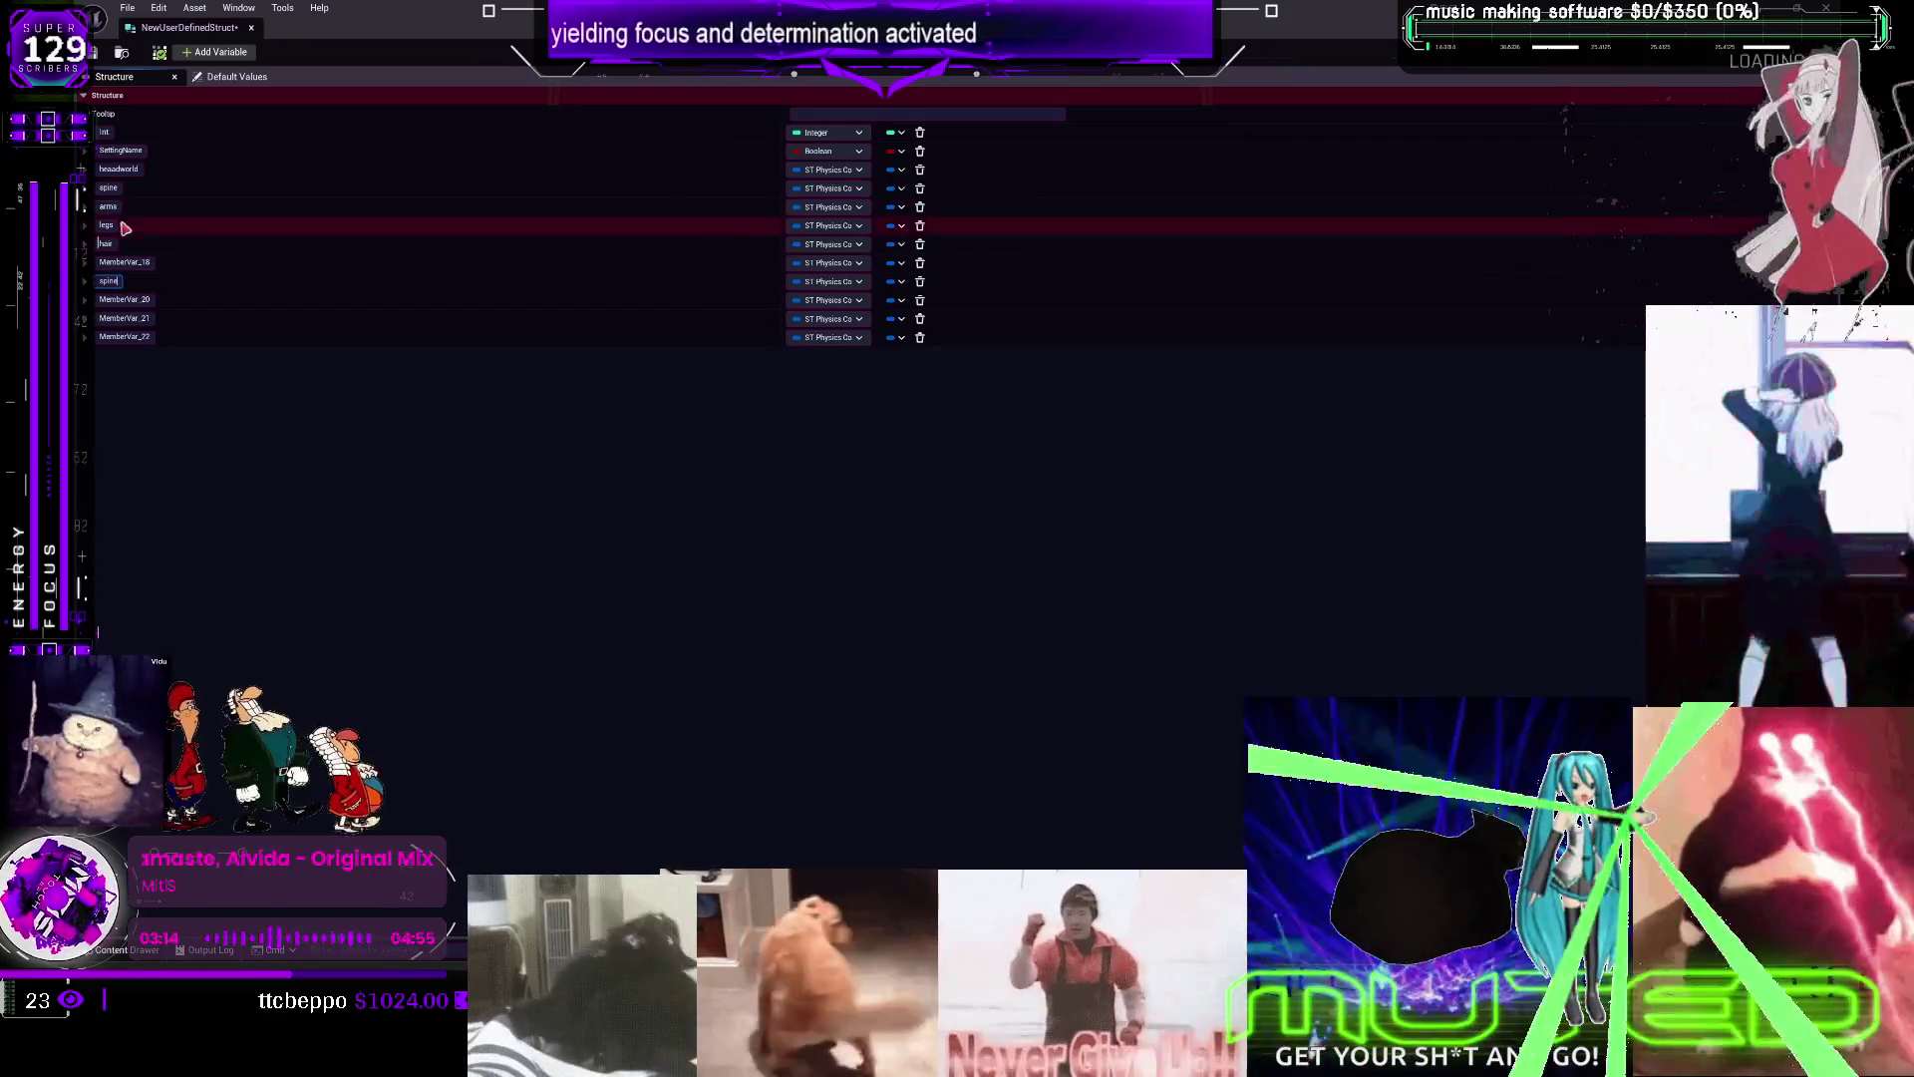
left_click(108, 206)
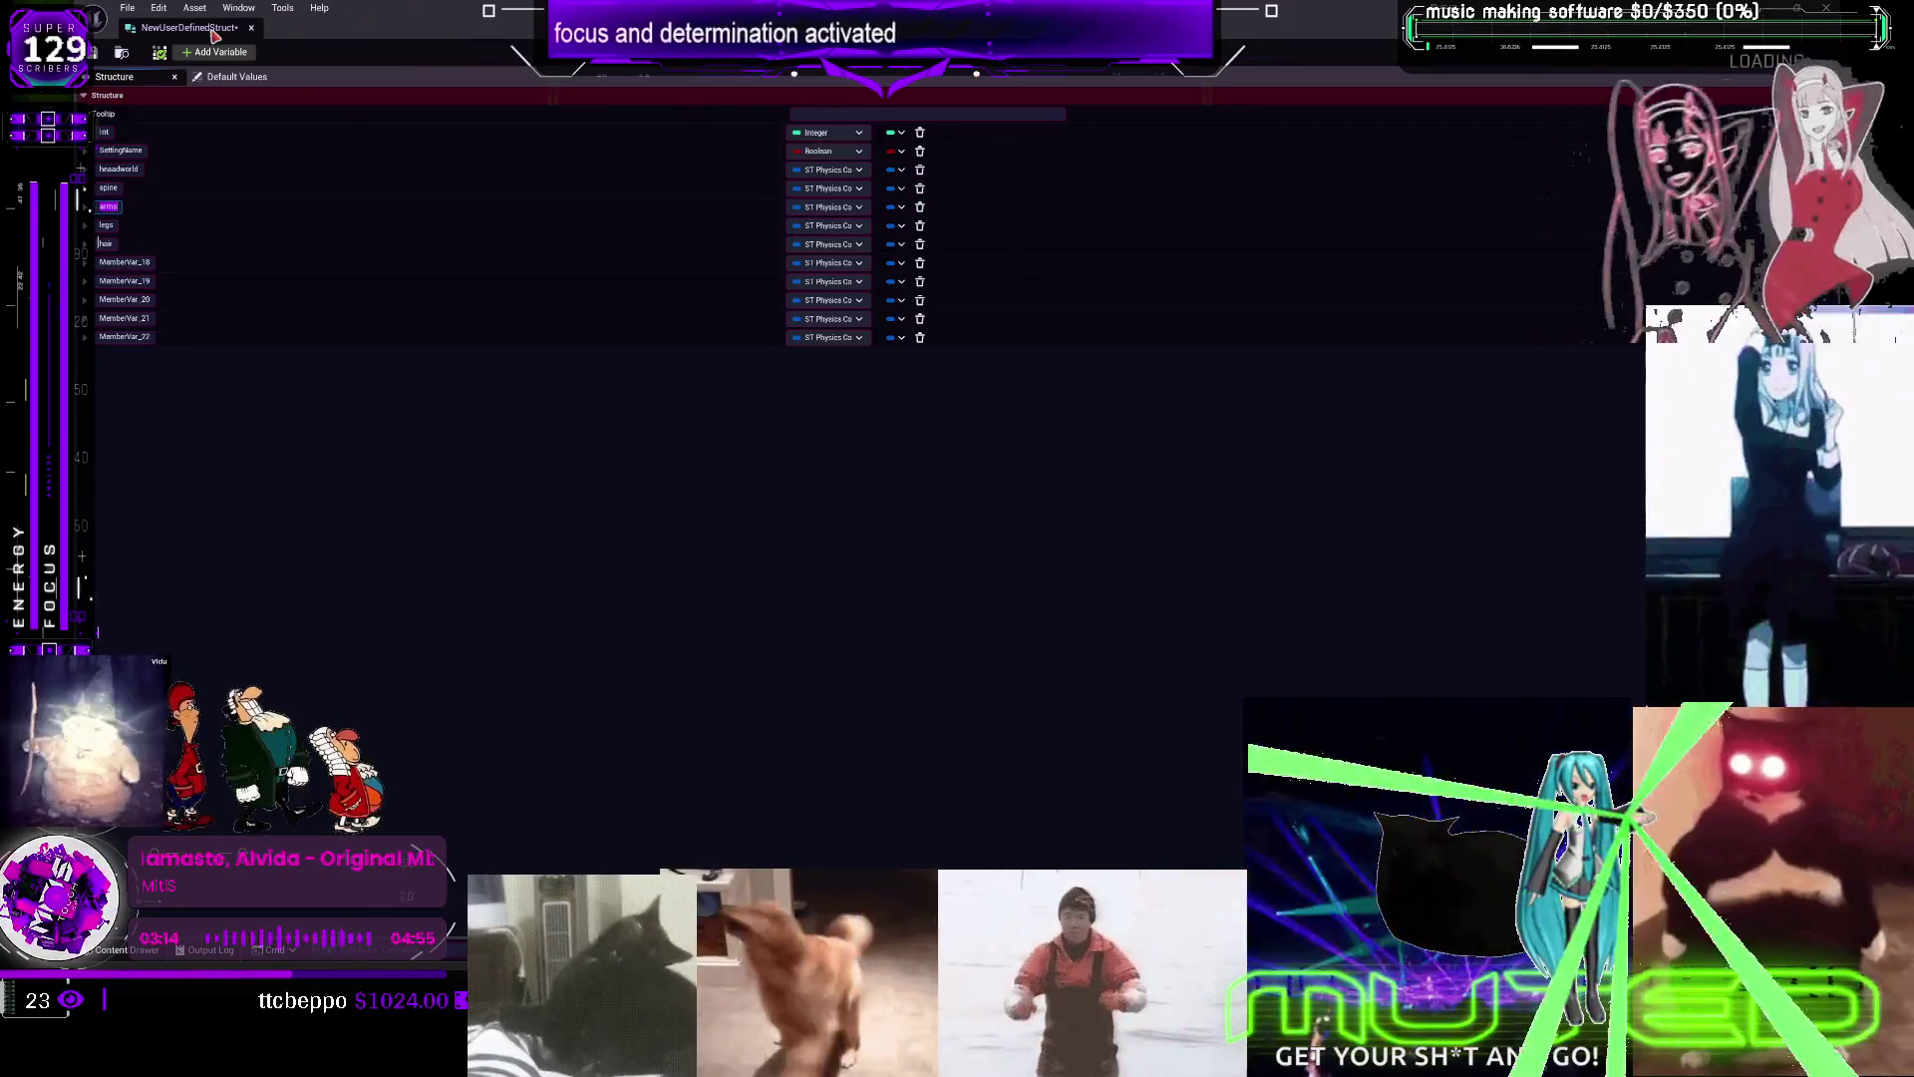
Resize the structure editor window and select the headworld name for editing
left_click_drag(216, 35, 842, 179)
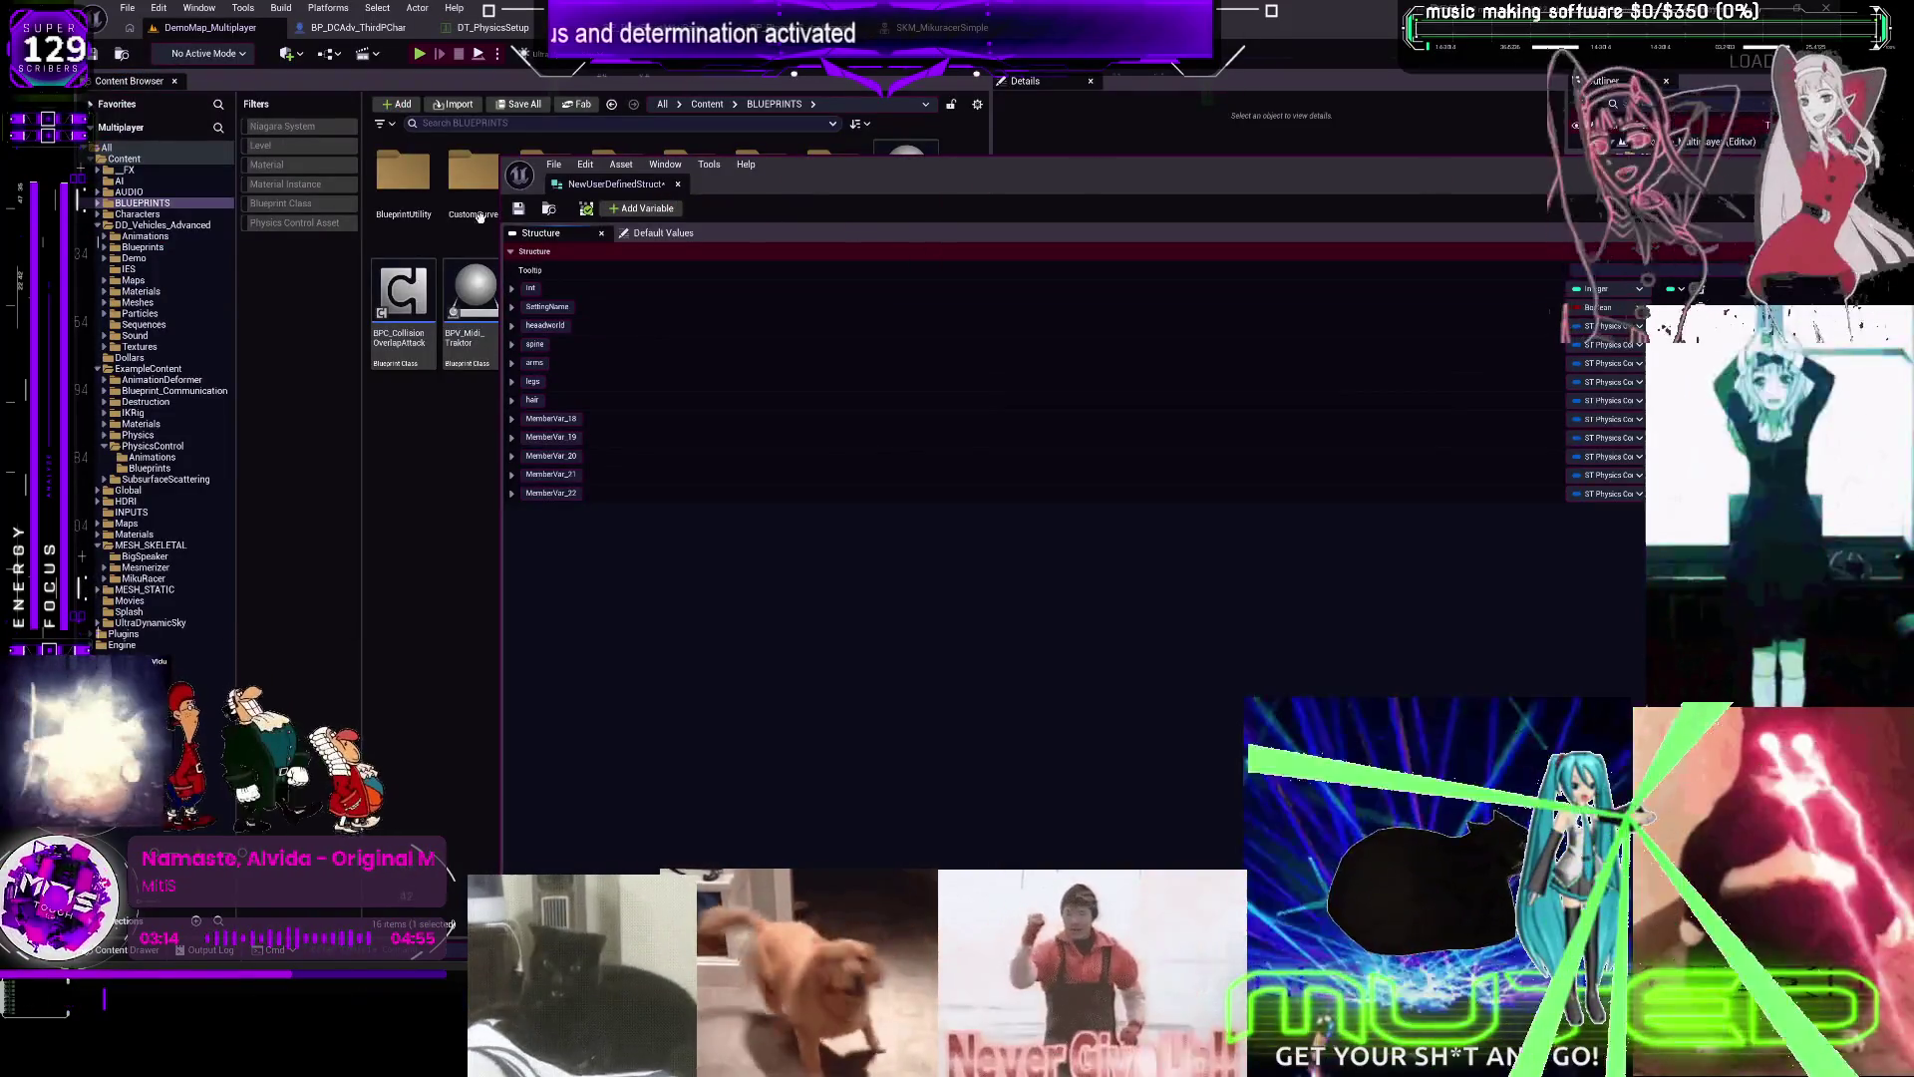
left_click(498, 154)
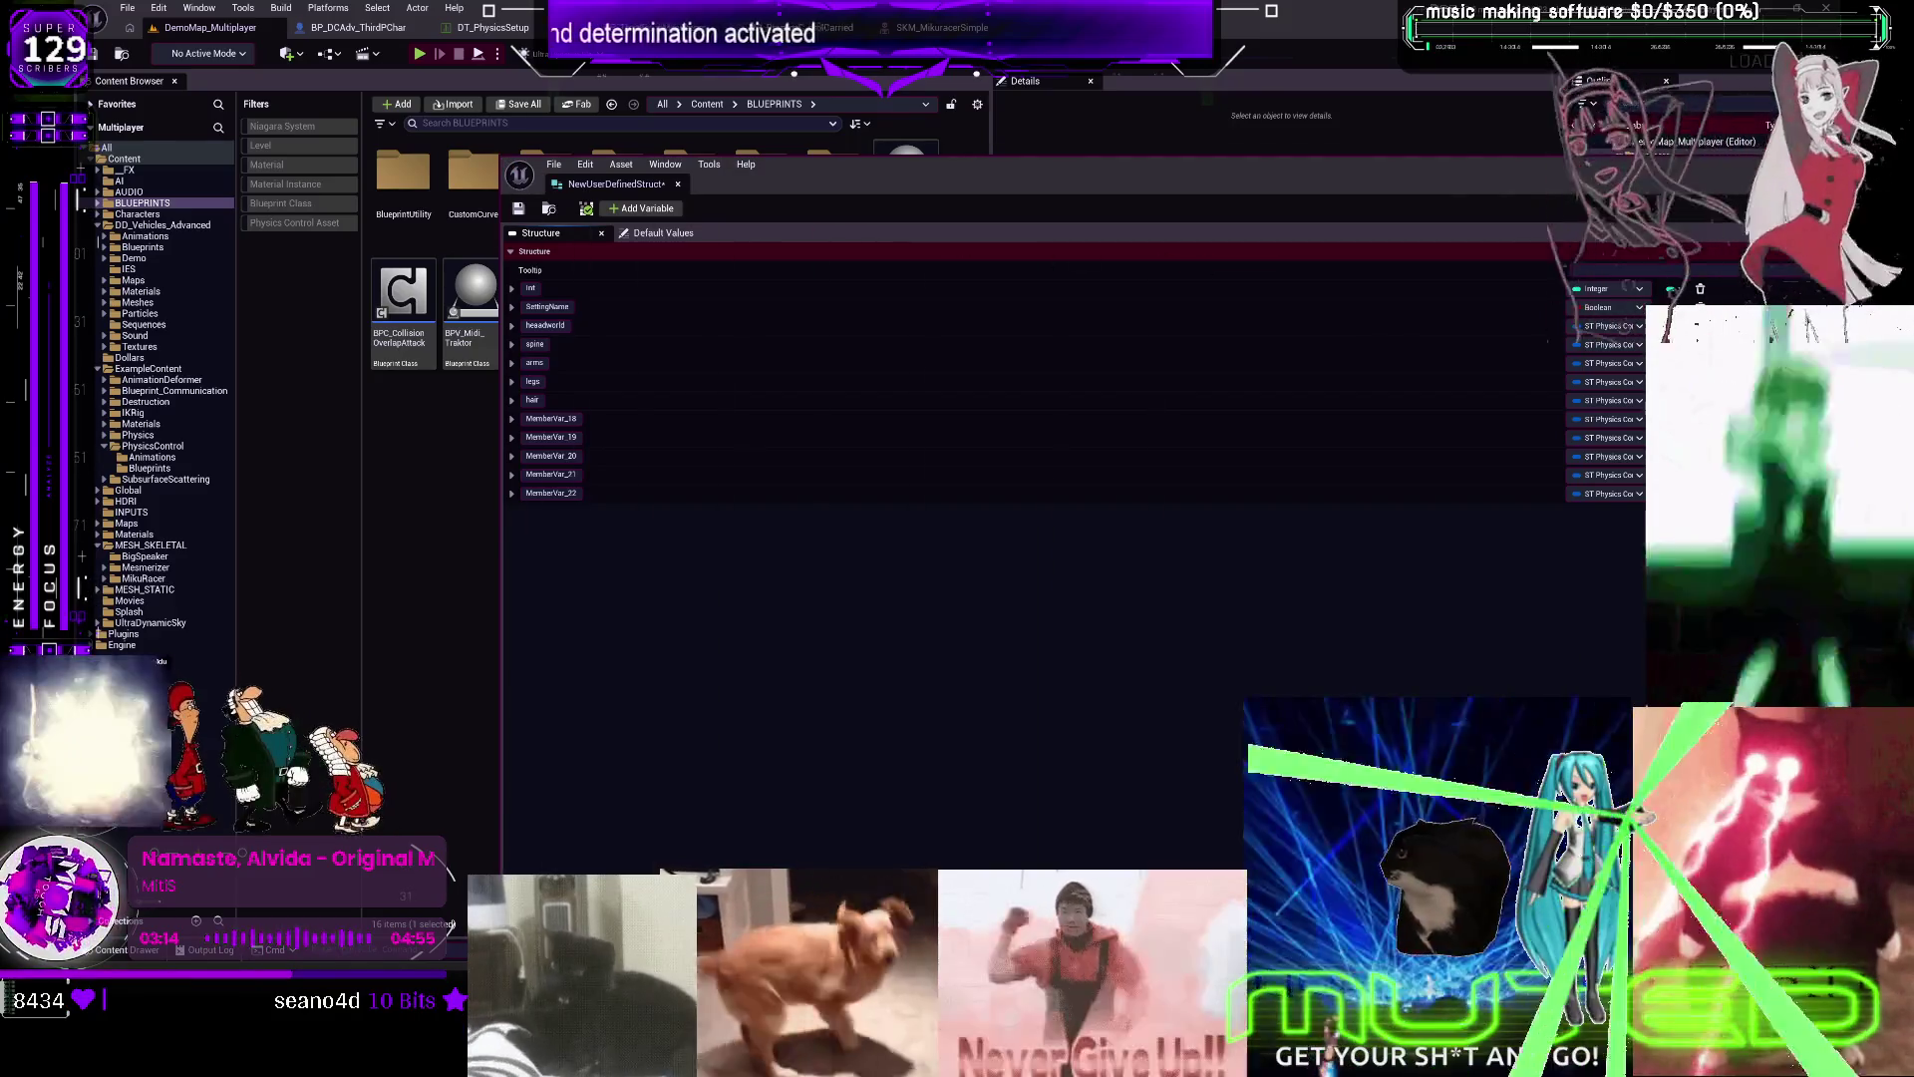
key("Return")
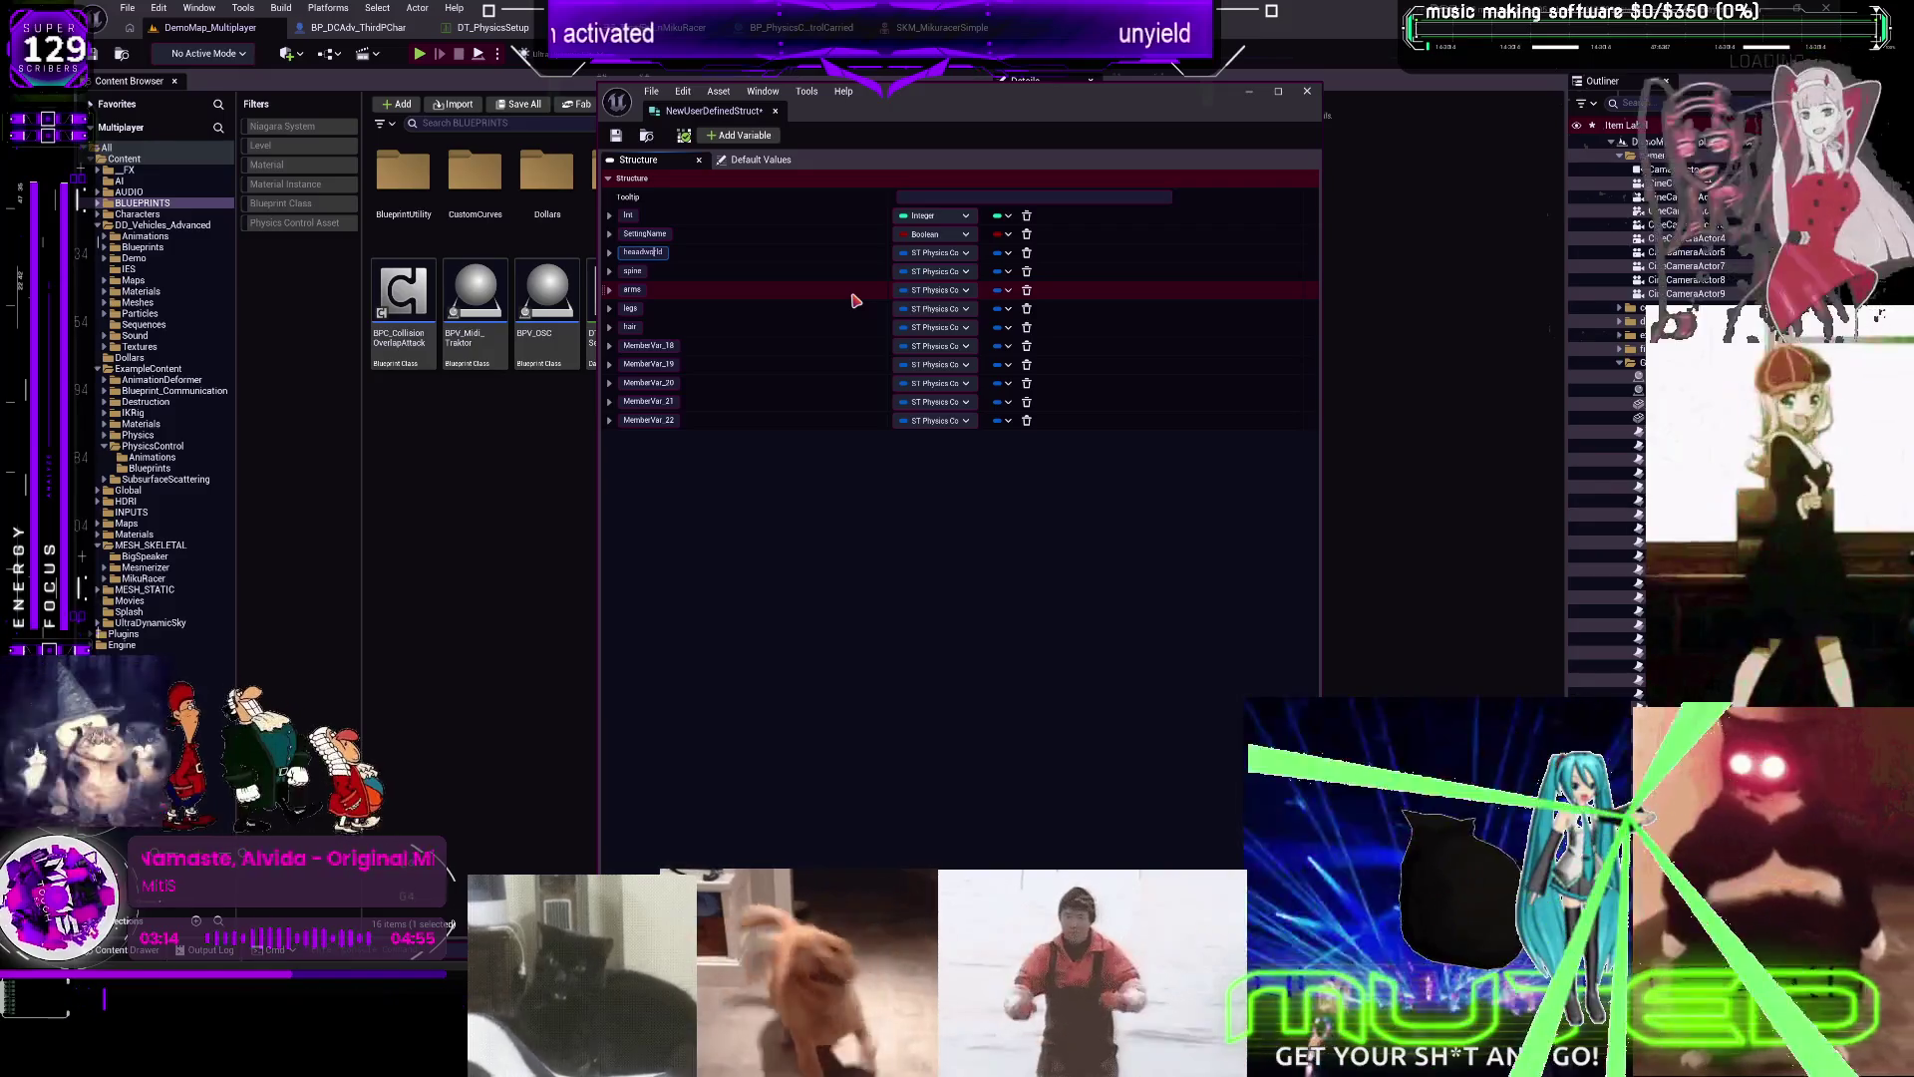
key("ctrl+a")
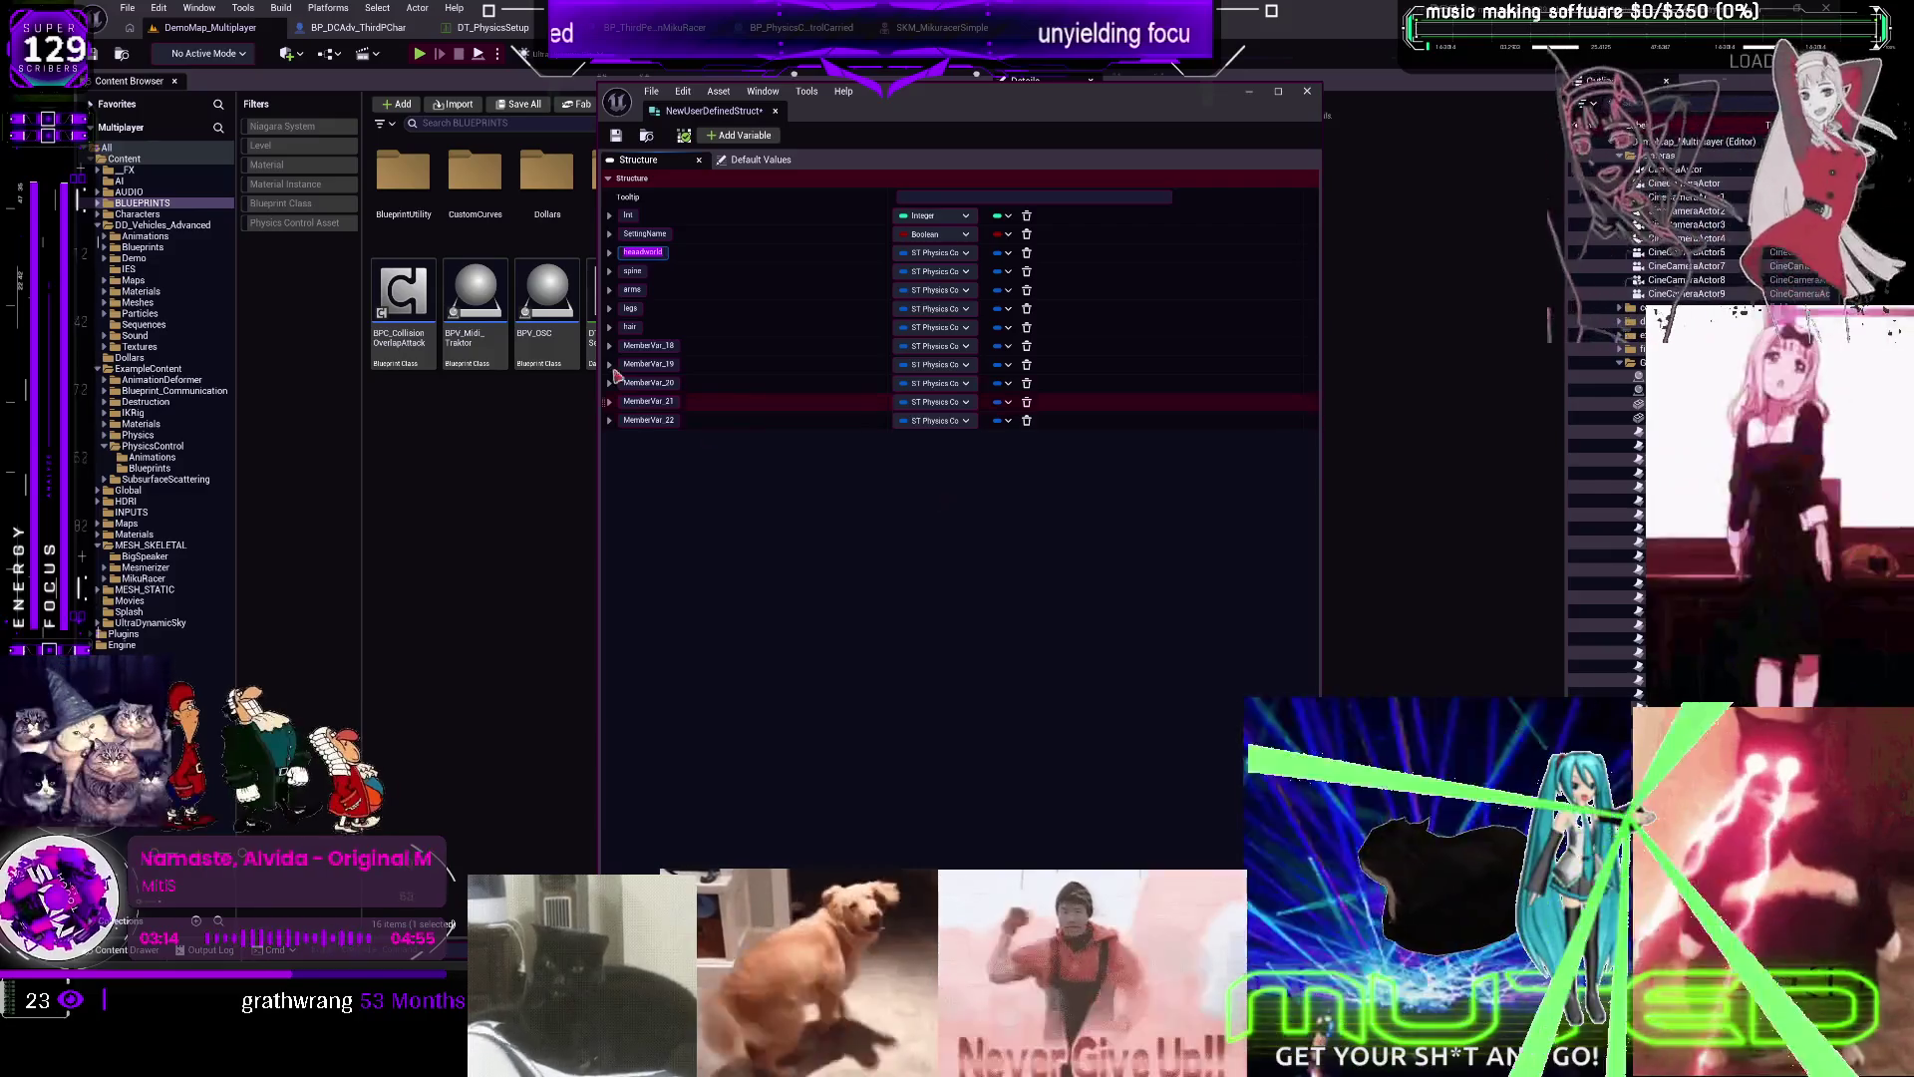
Rename members to headparent, spineworld and spineparent
left_click(635, 272)
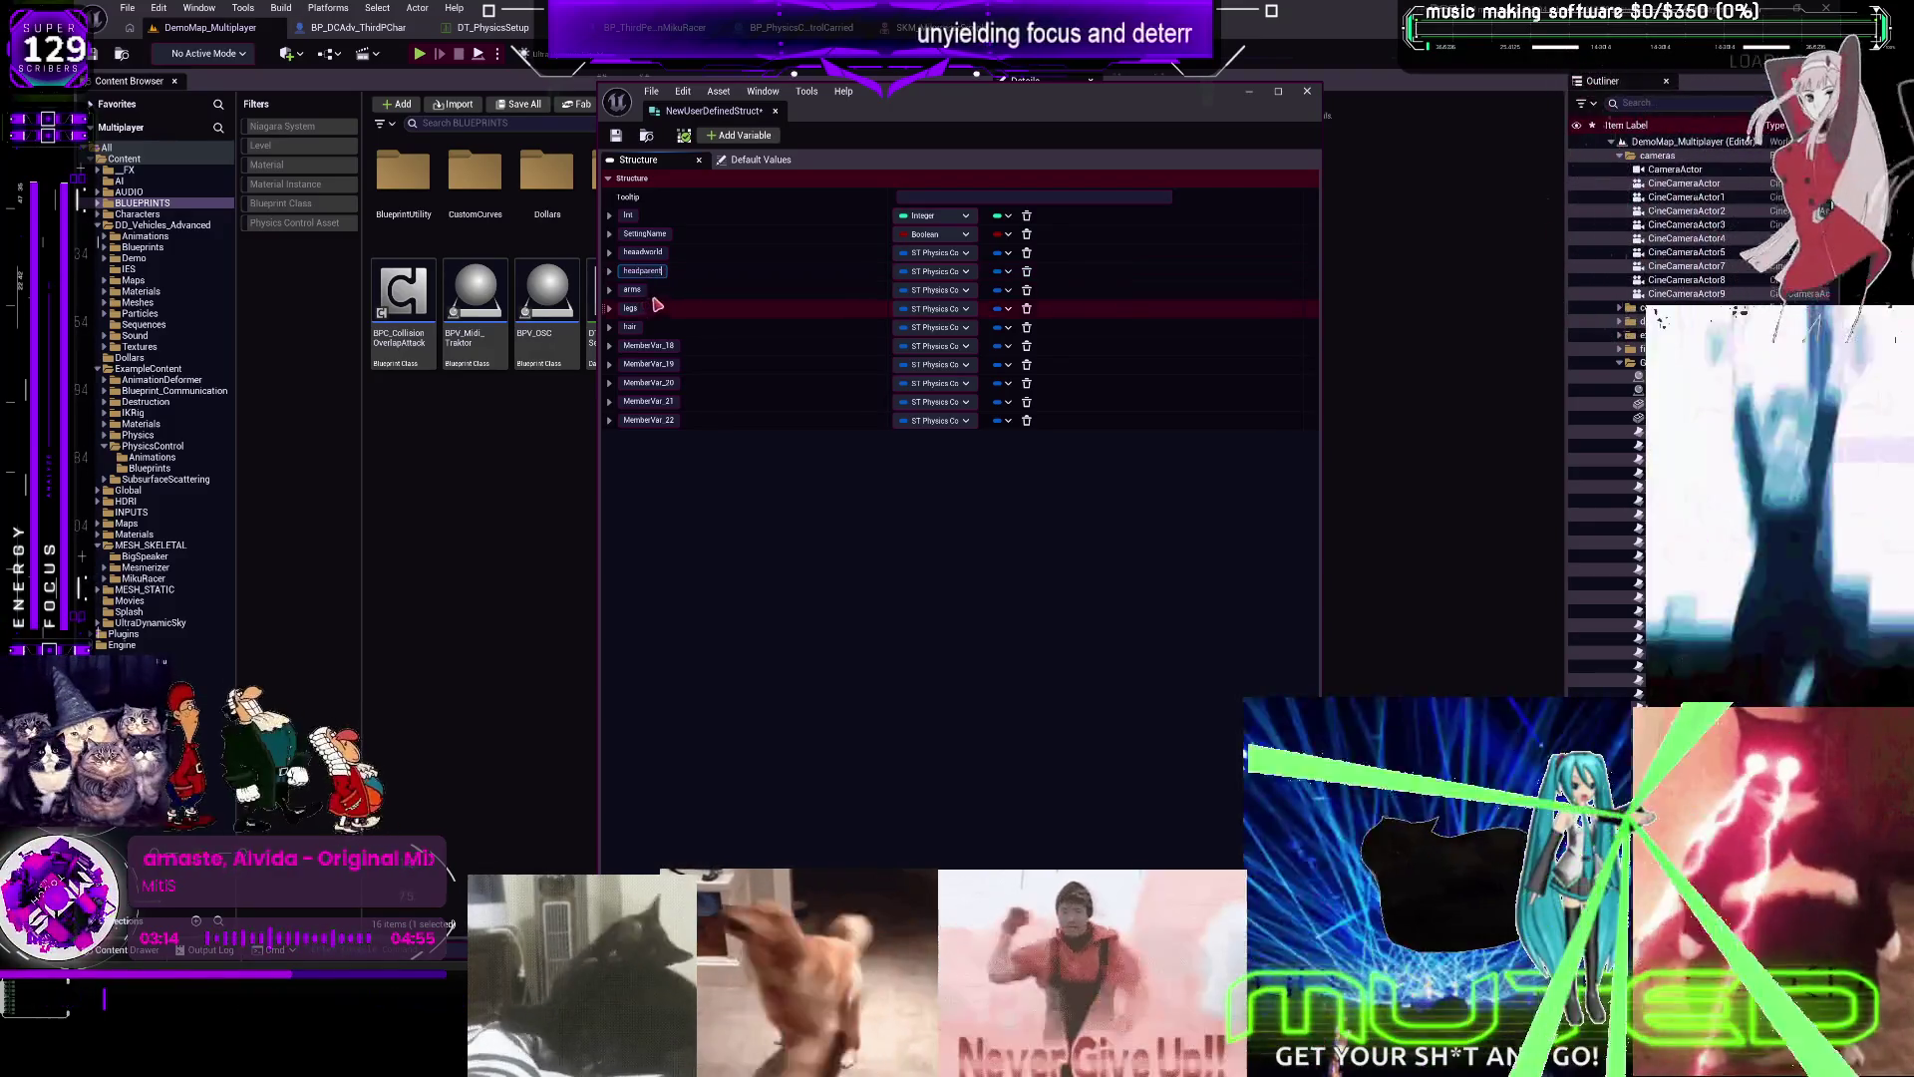
left_click(635, 289)
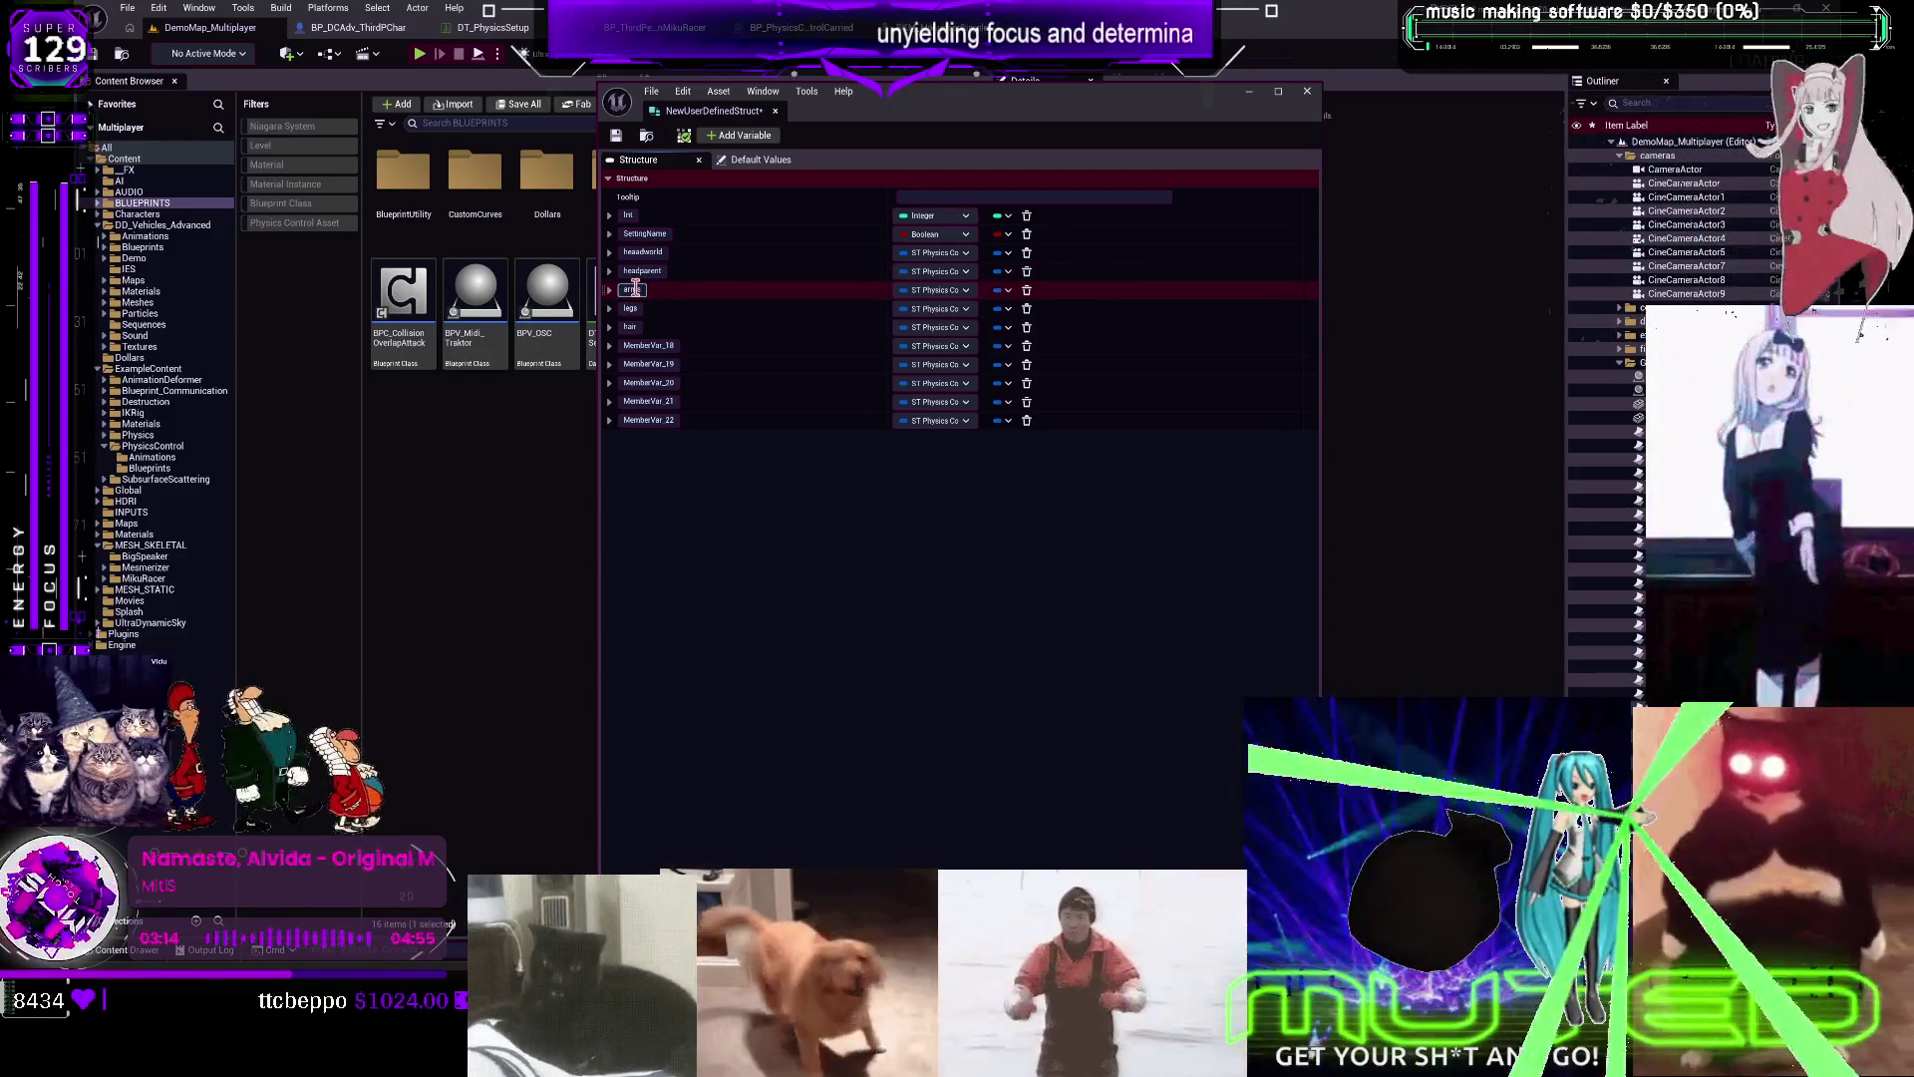
double_click(635, 289)
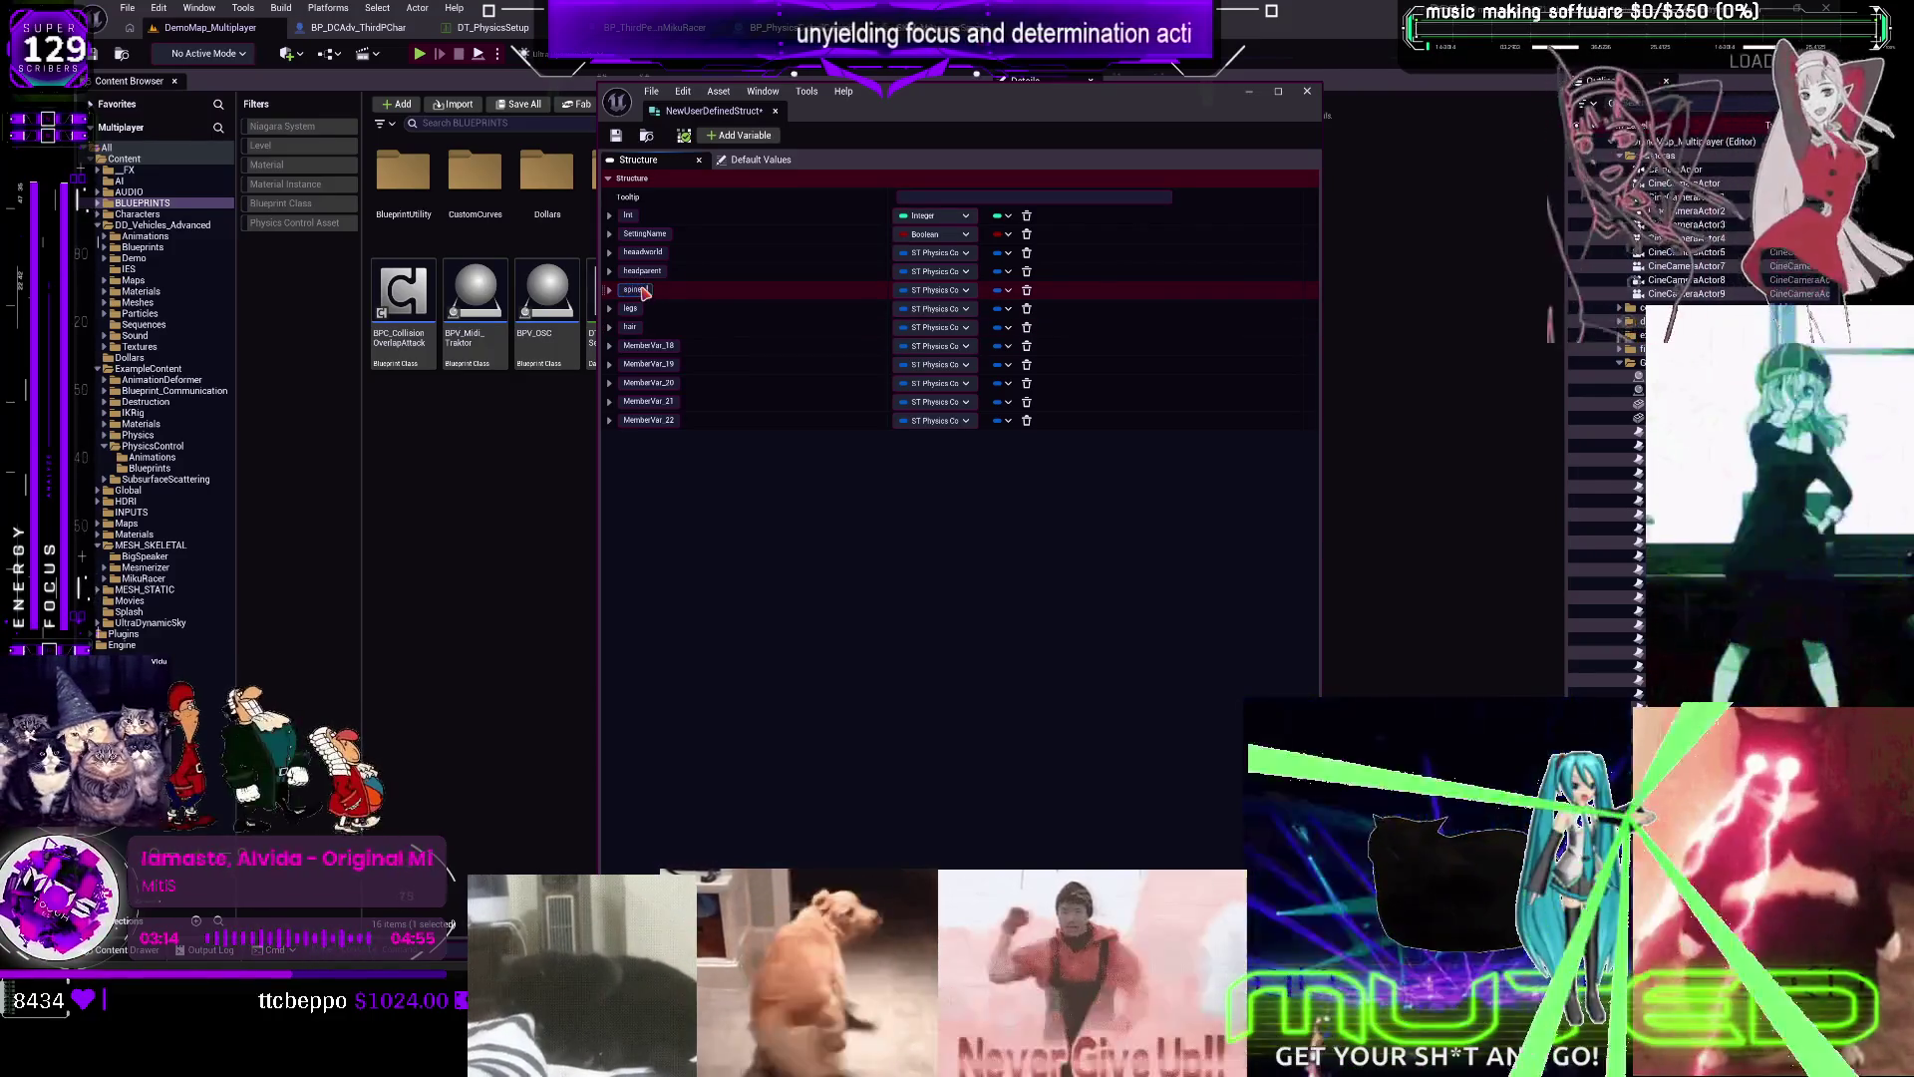
left_click(638, 308)
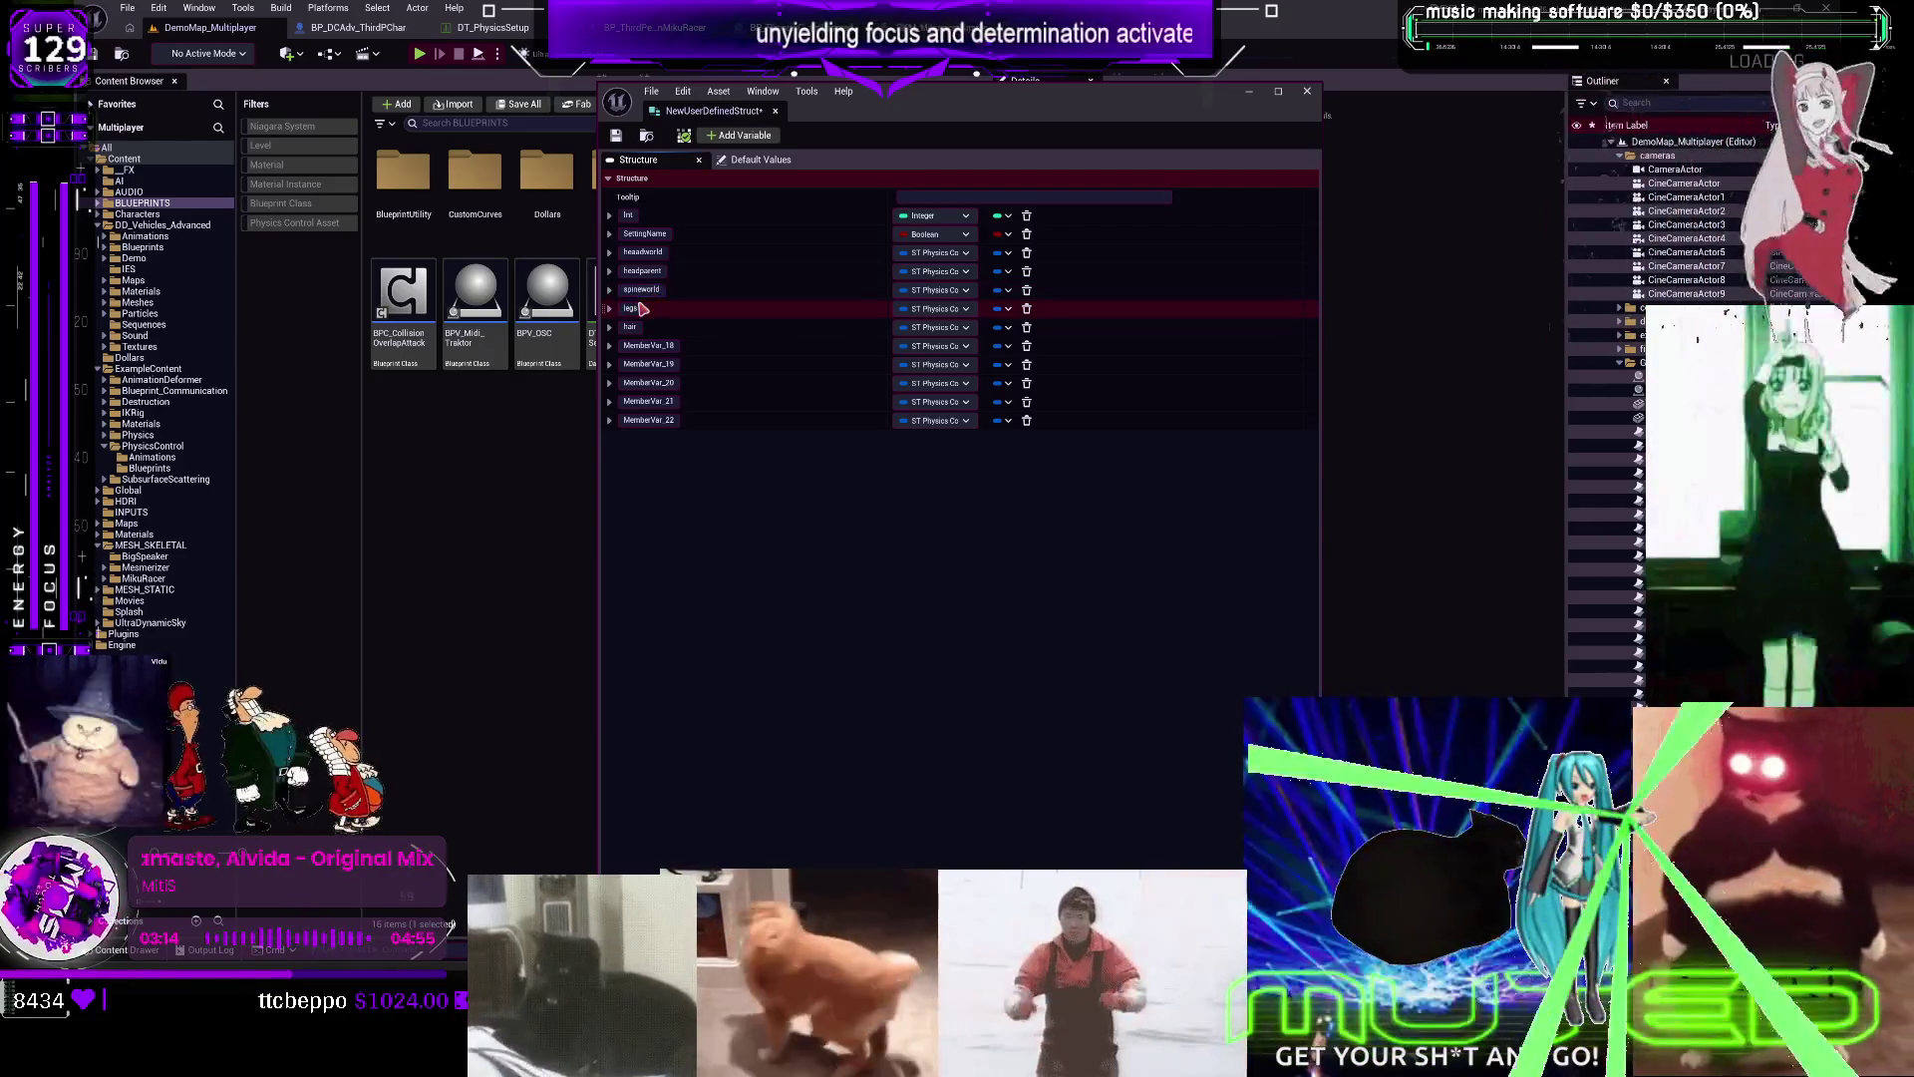
double_click(632, 310)
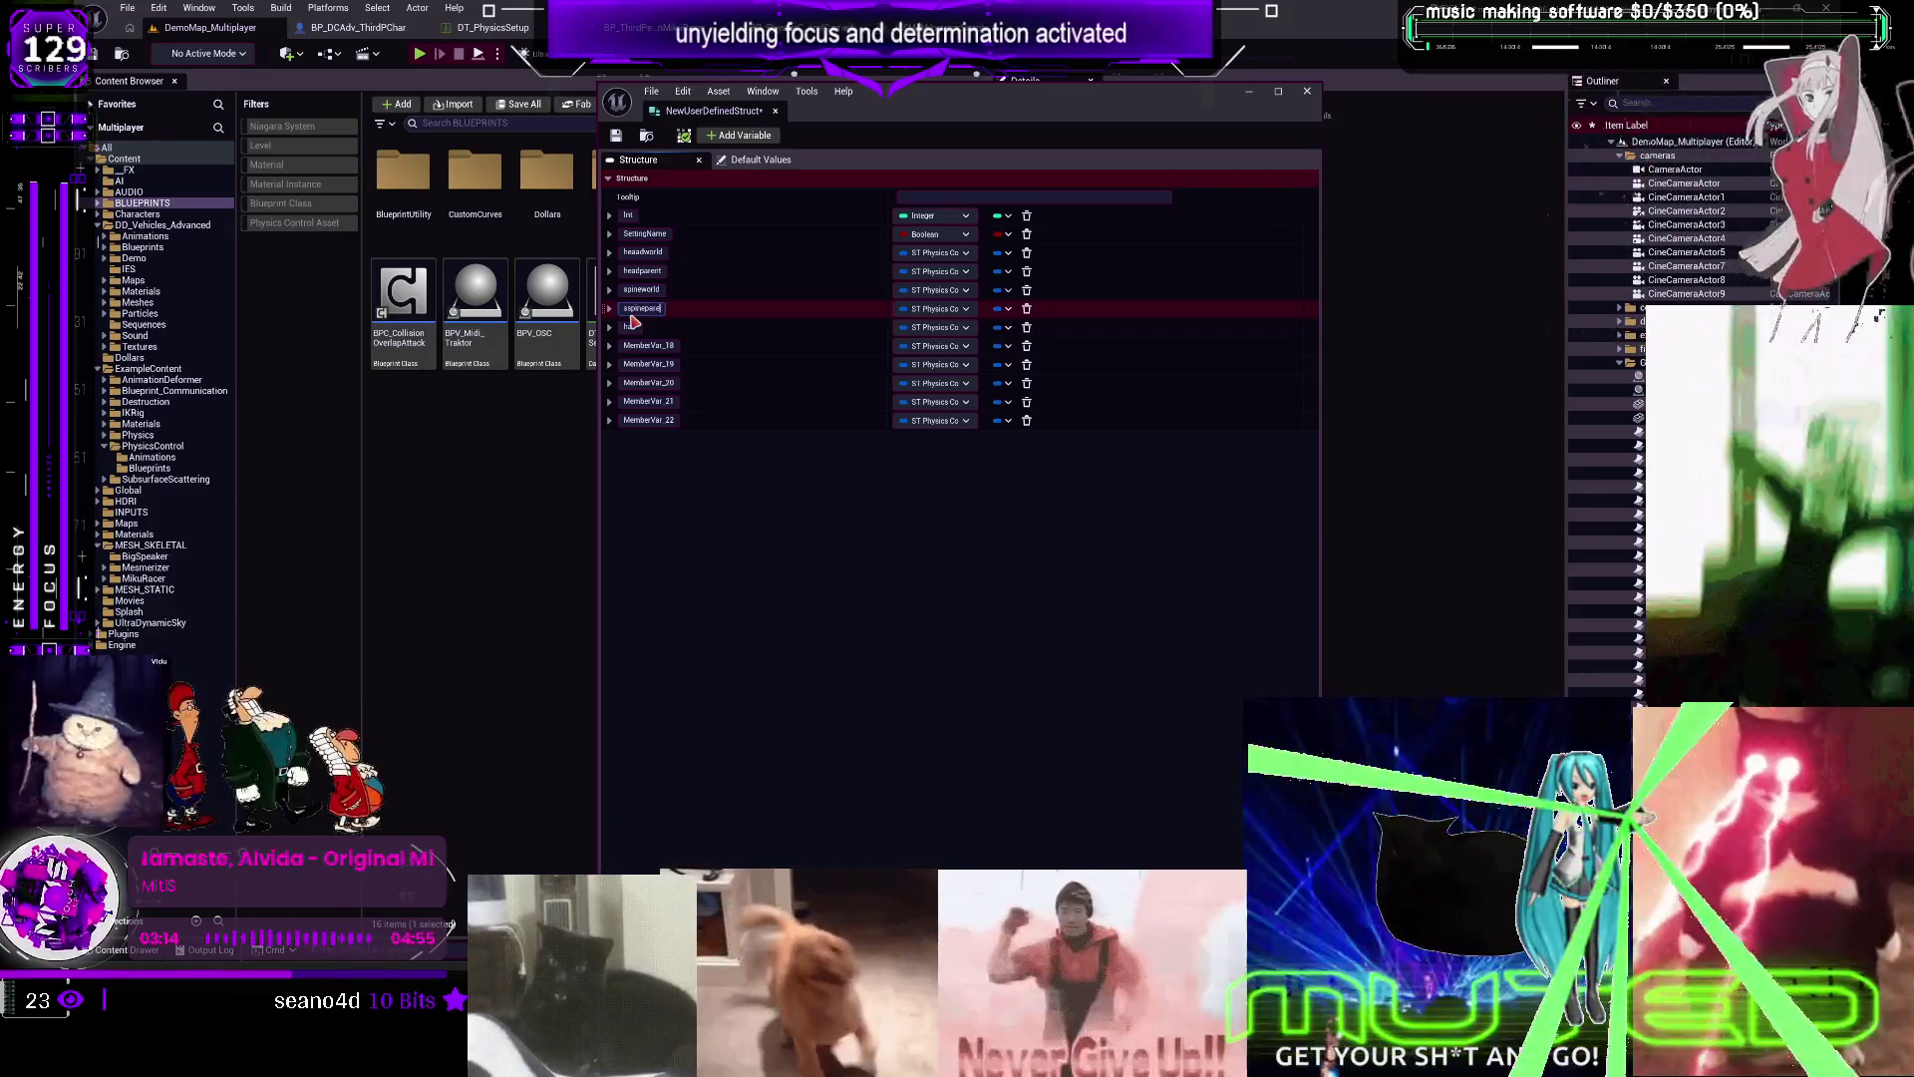
left_click(634, 323)
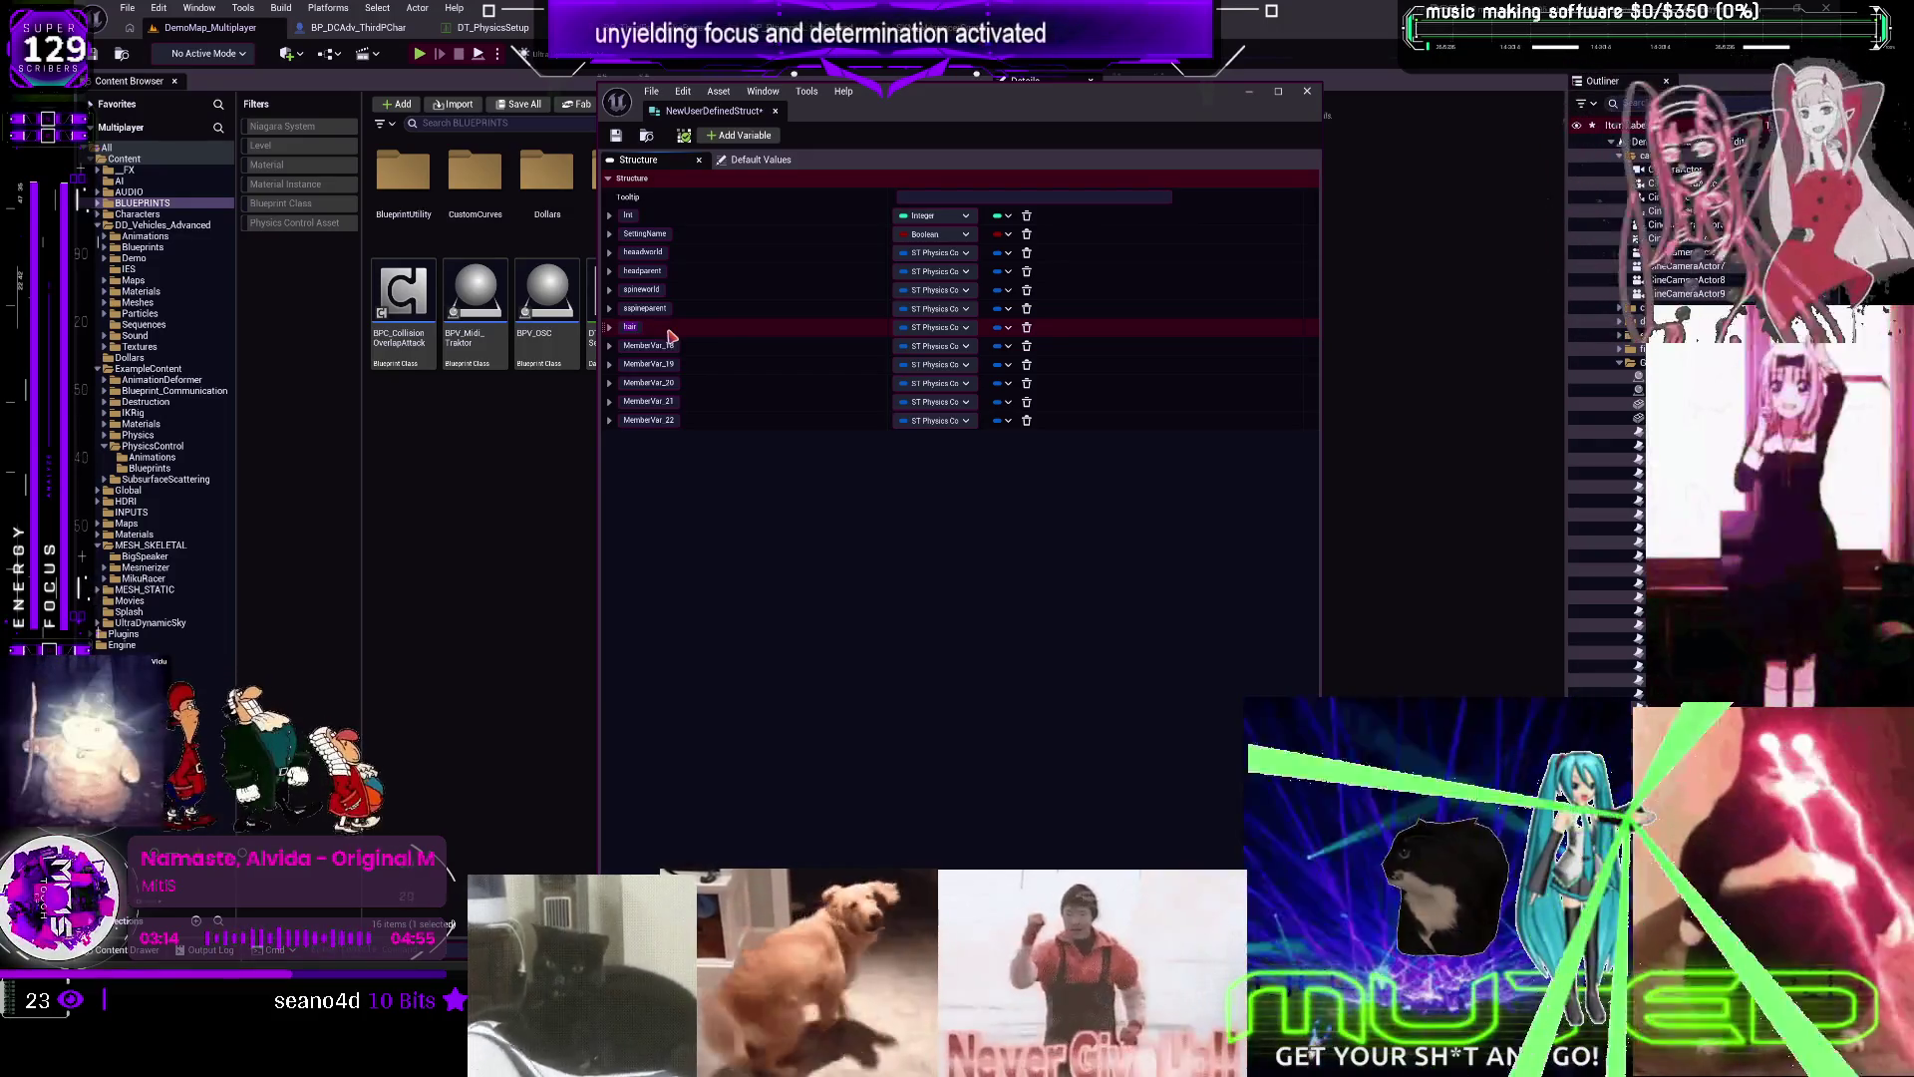
double_click(642, 332)
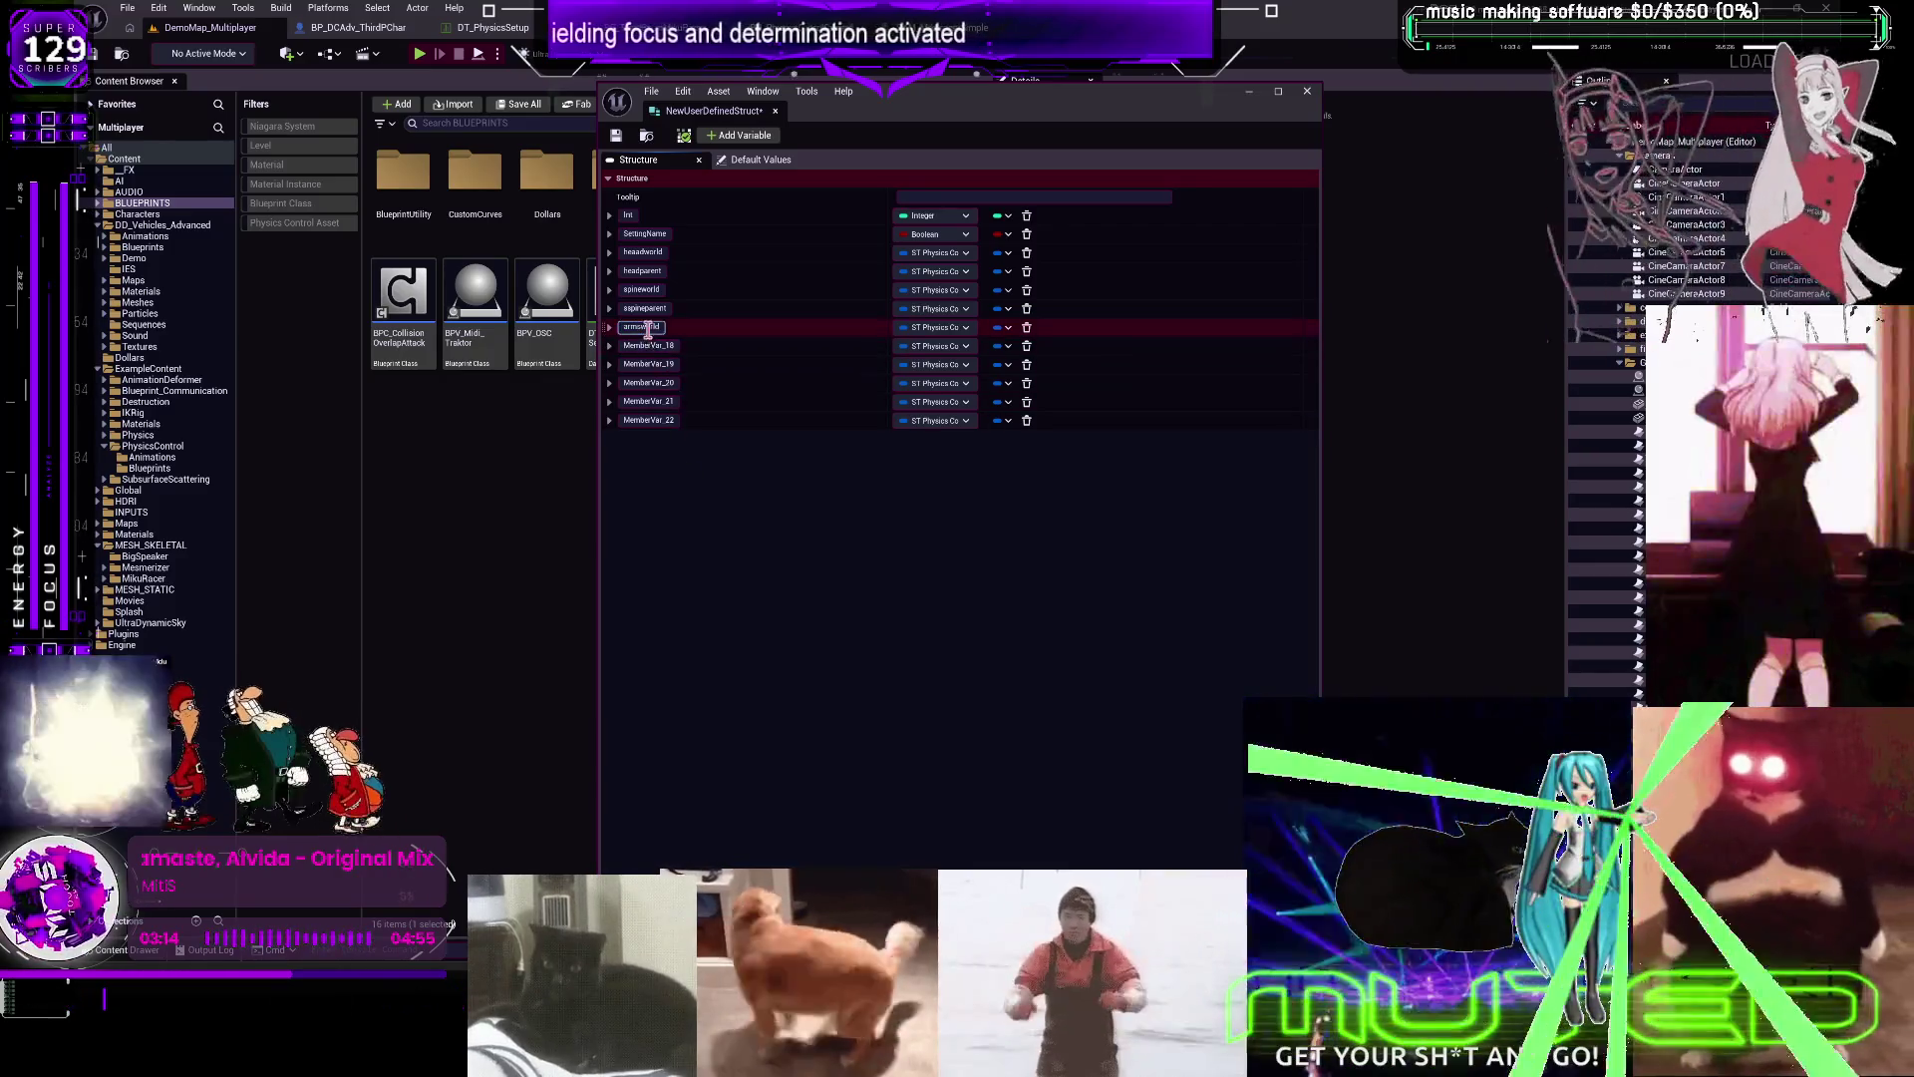
Rename members to armsworld, armsparent, legsworld and legsparent
double_click(650, 346)
type("armsparent")
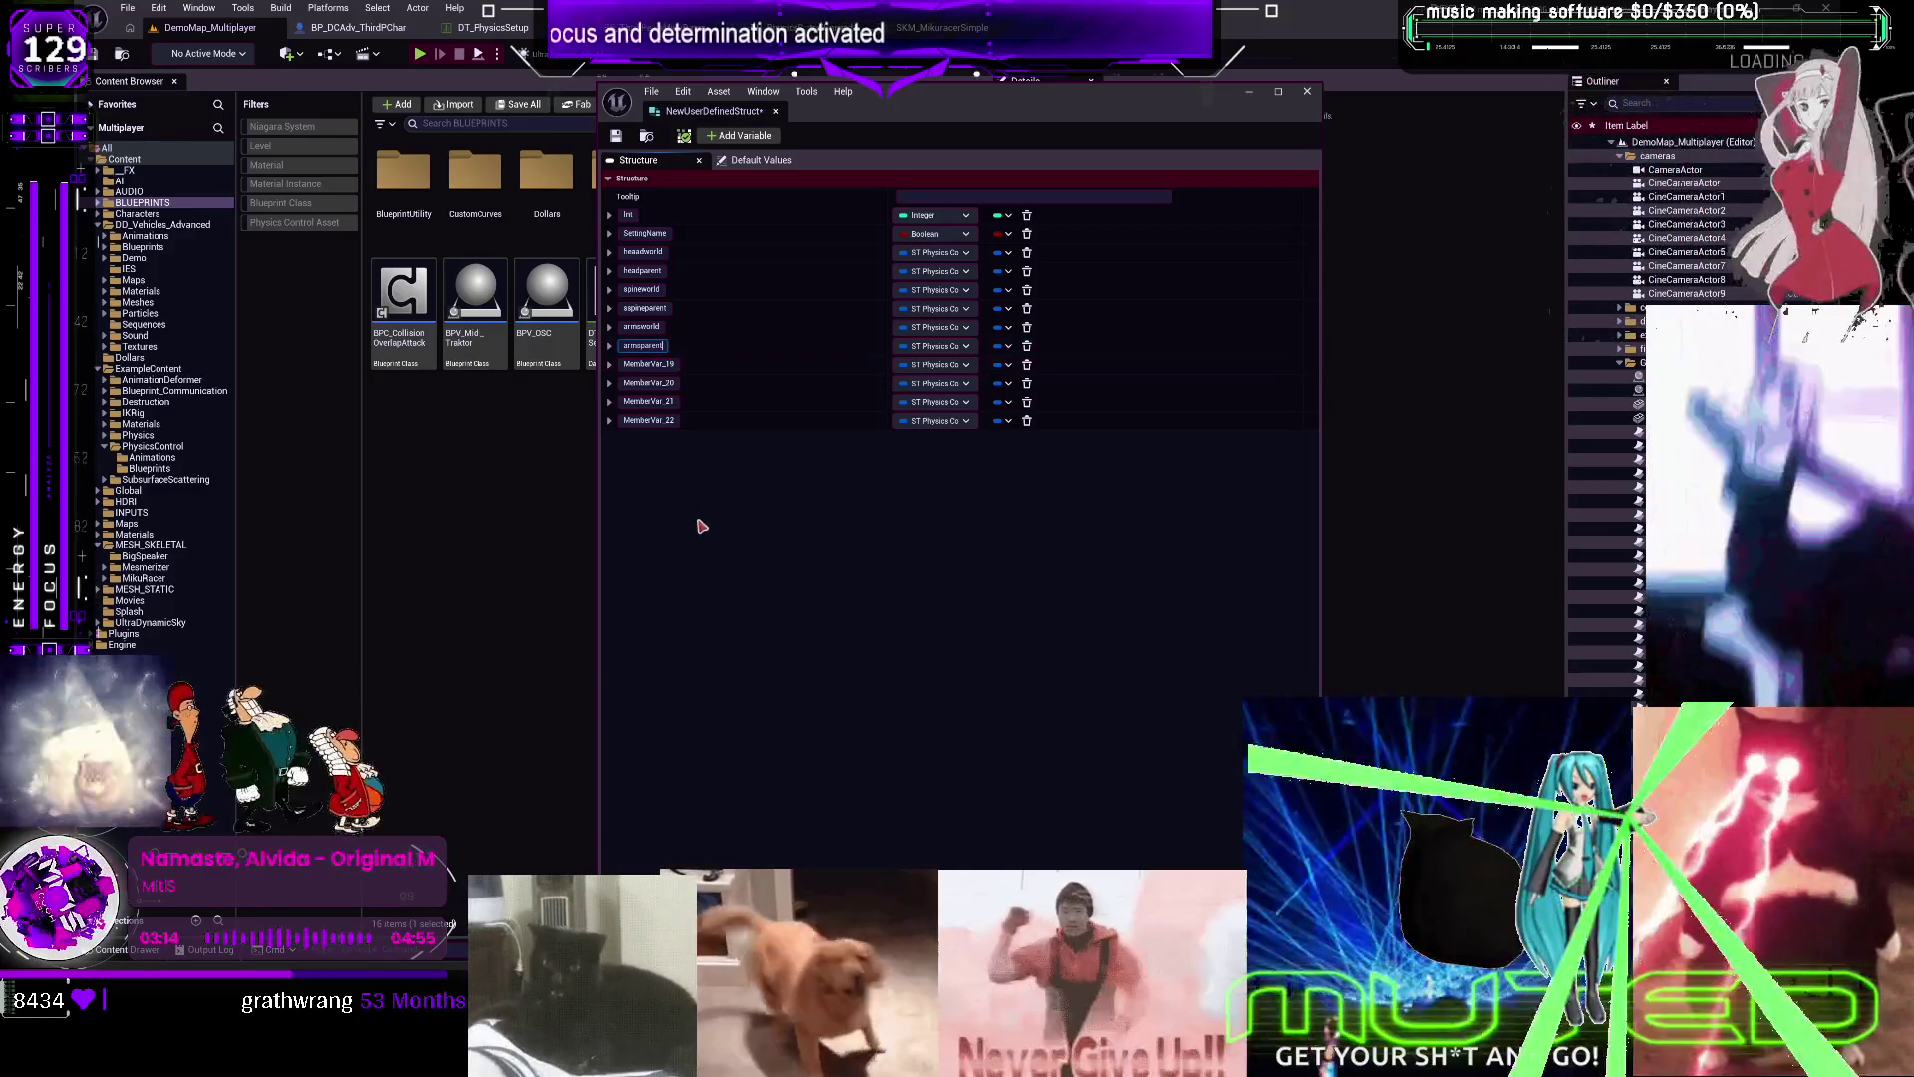
double_click(661, 365)
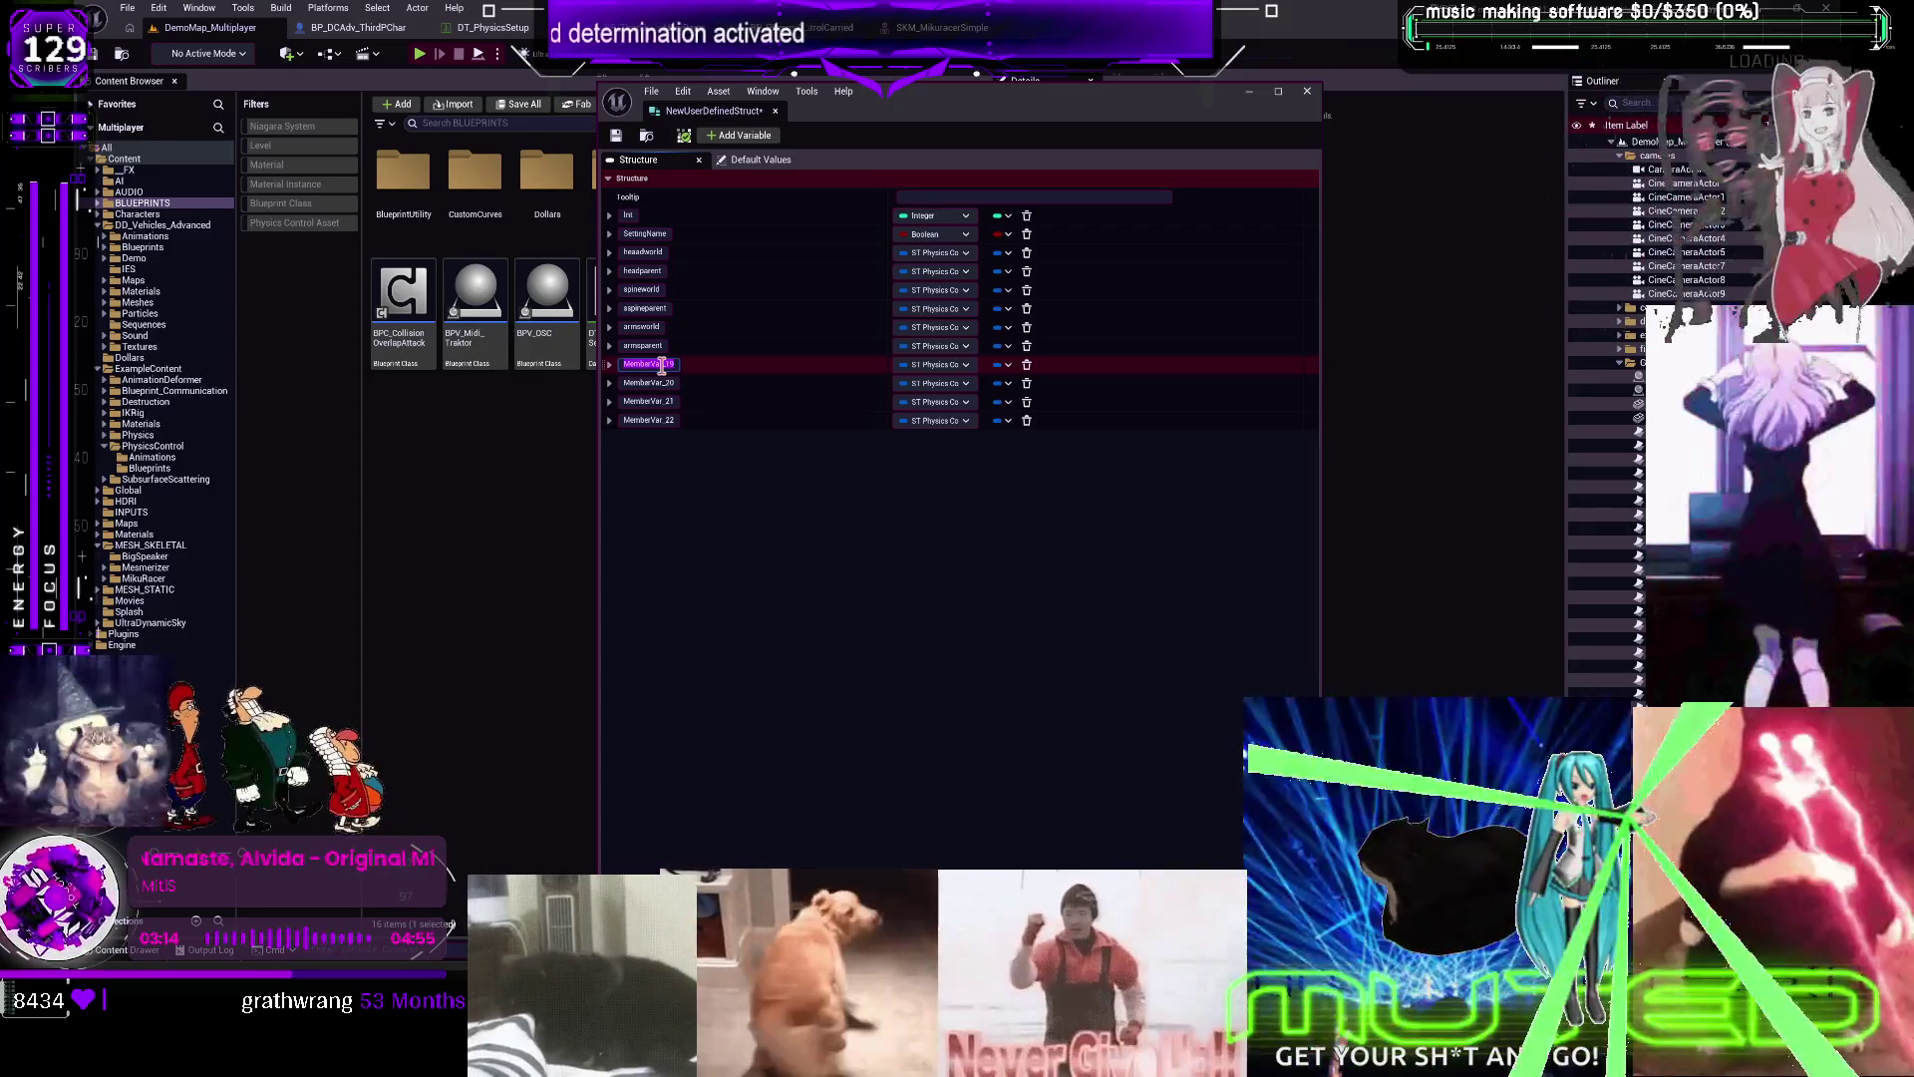
type("legsworld")
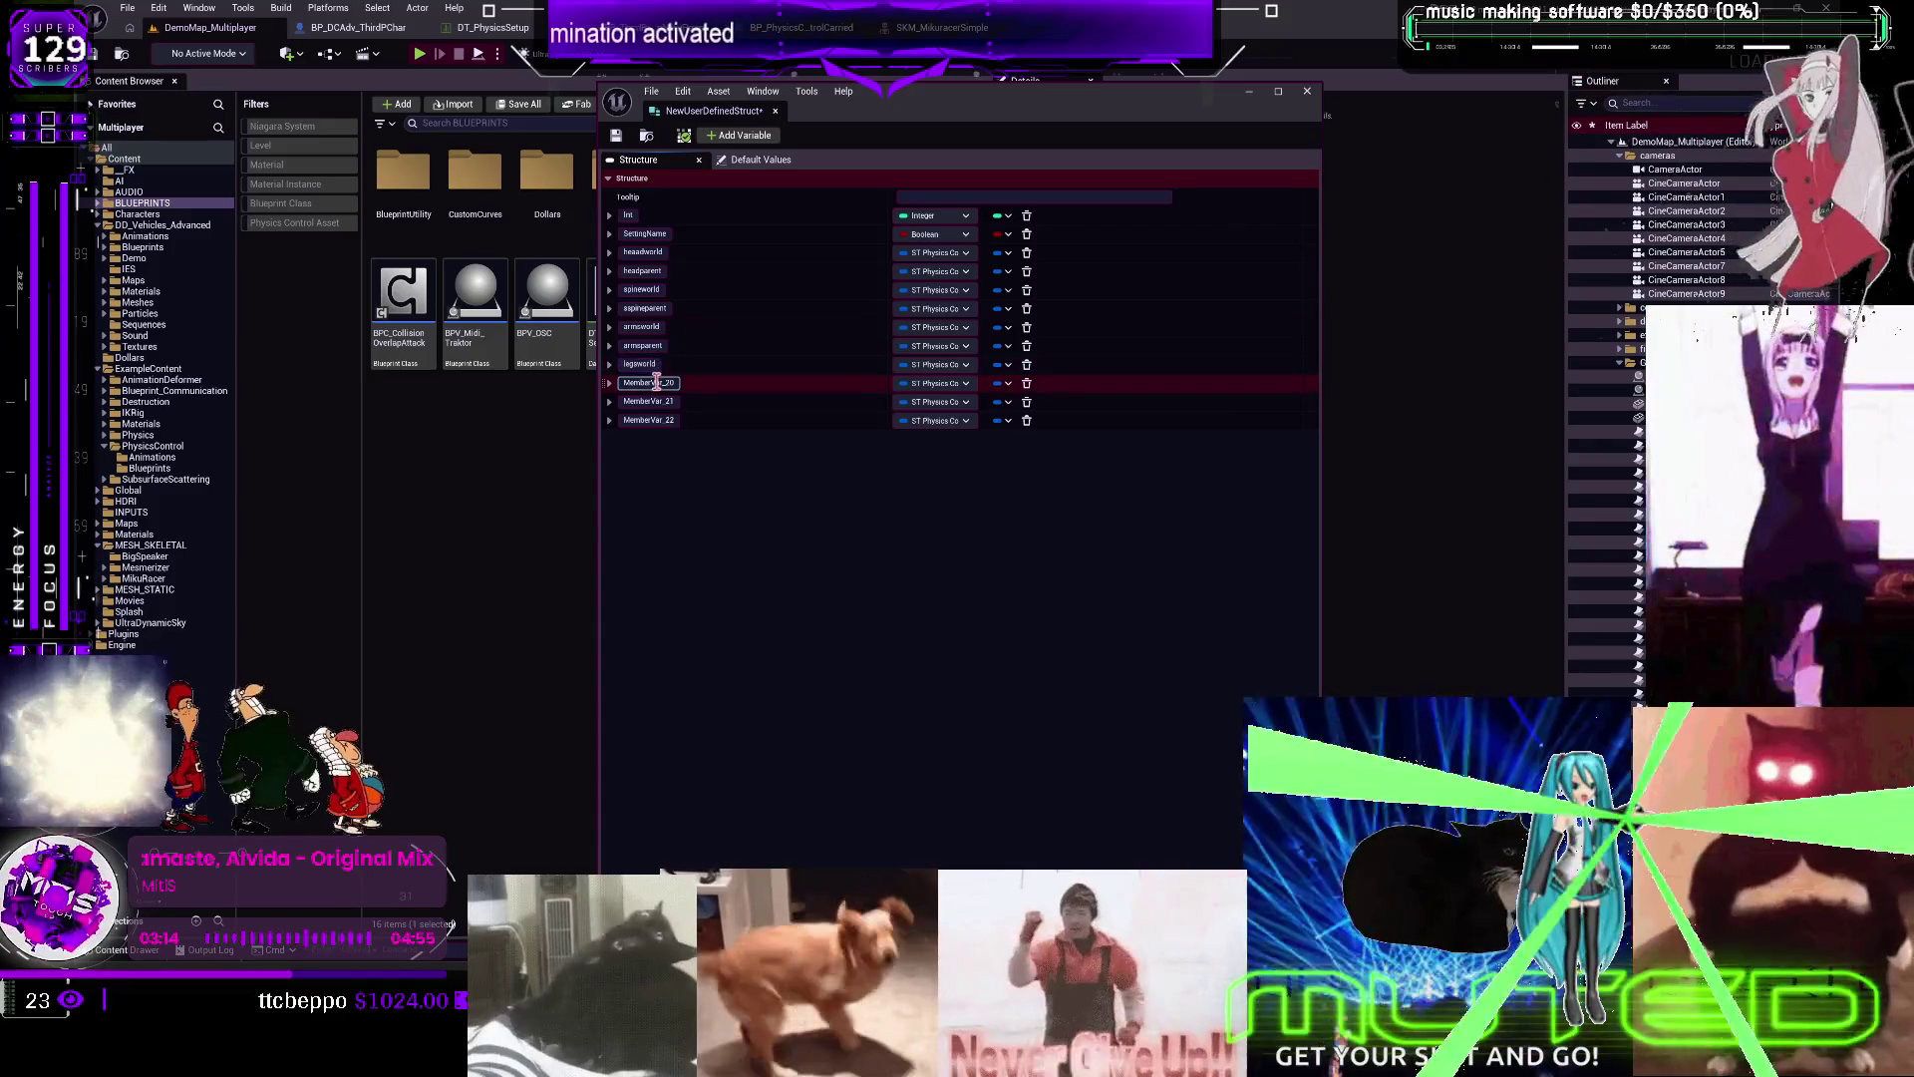
double_click(660, 382)
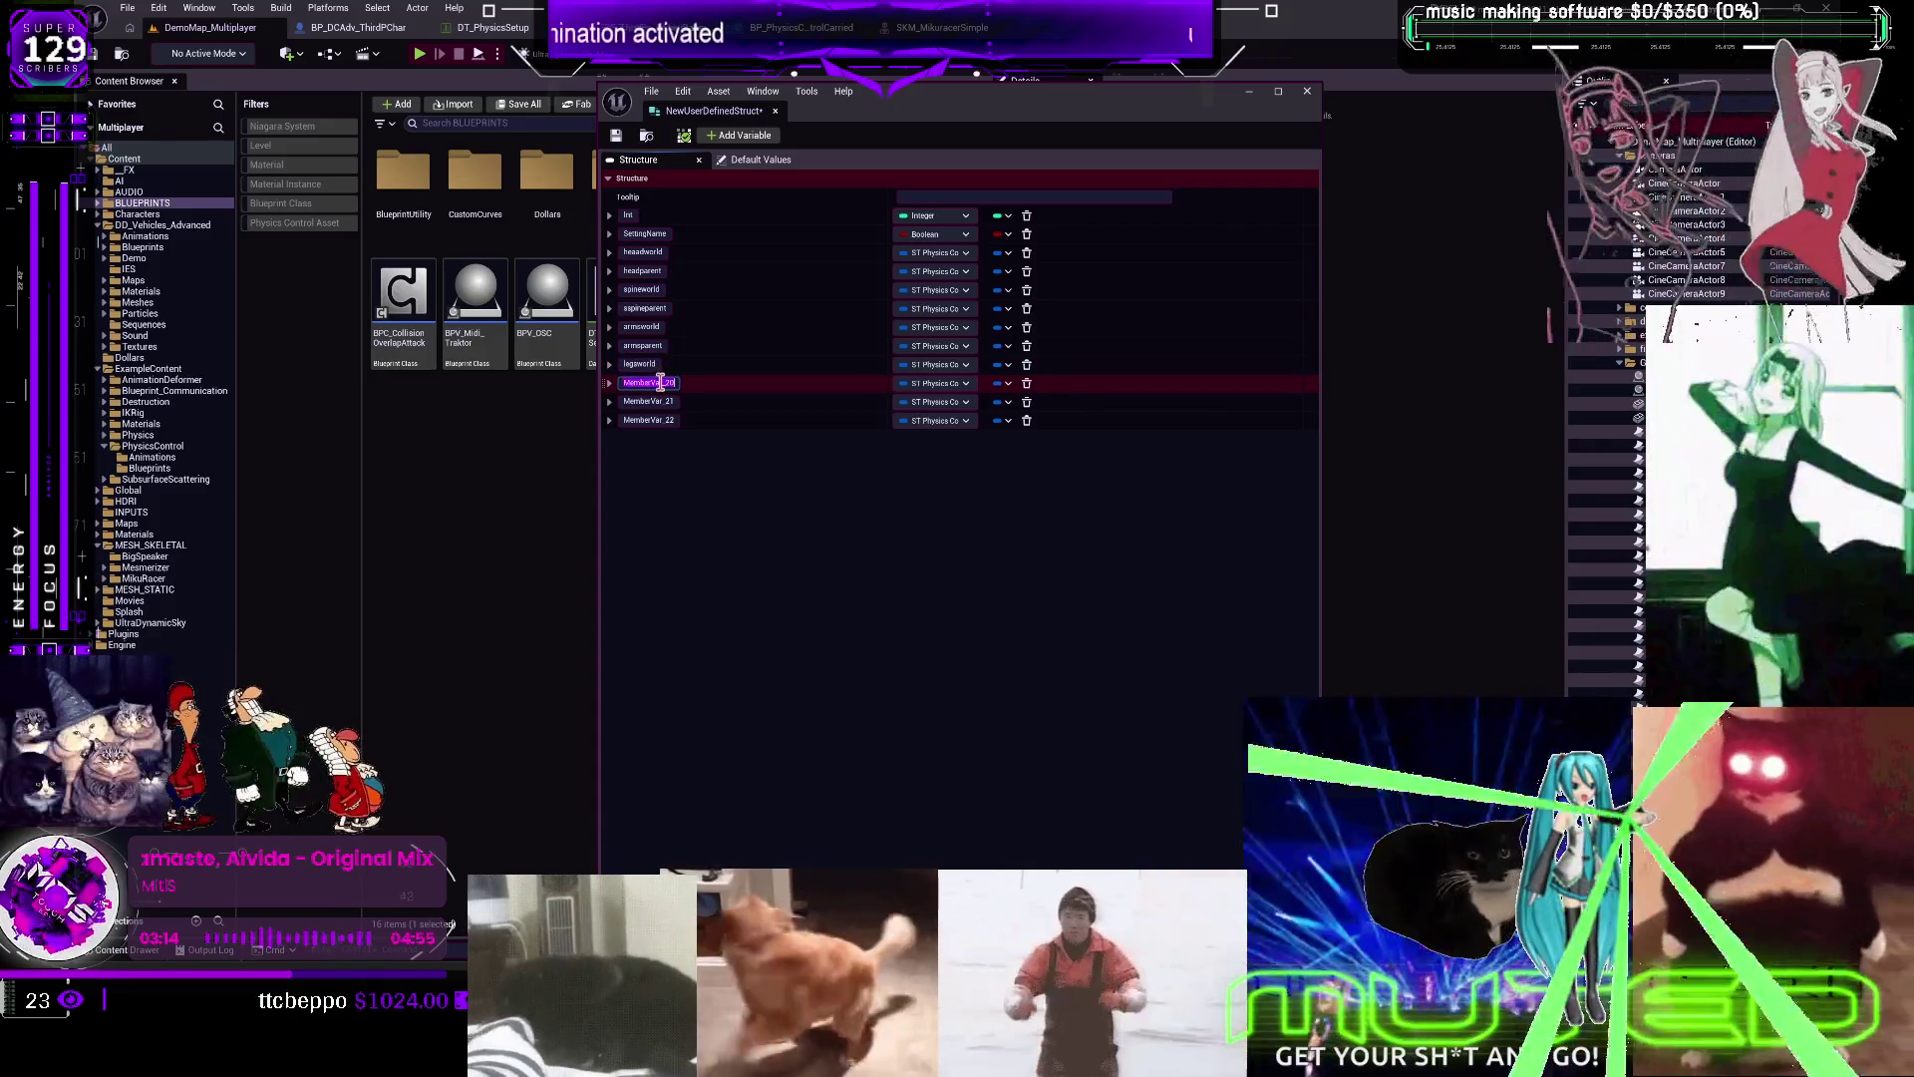
type("legsparent")
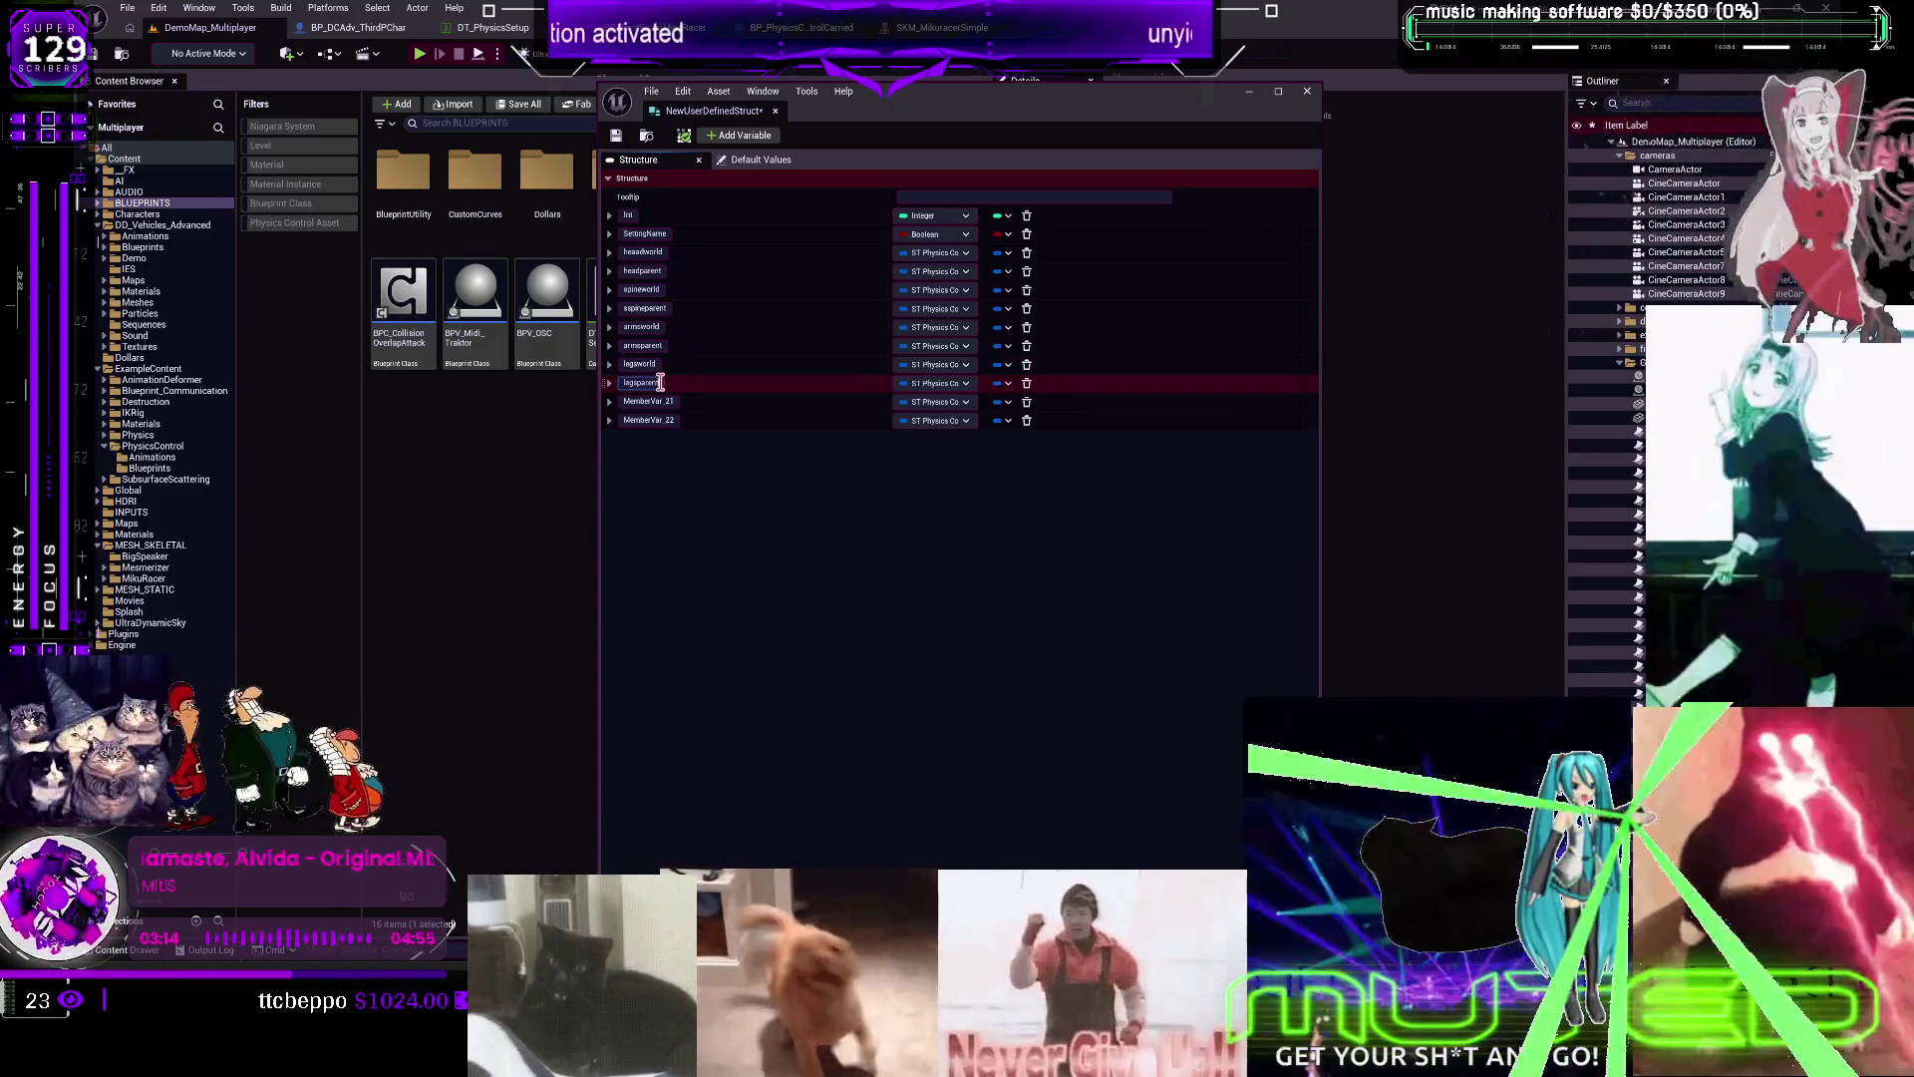
double_click(634, 402)
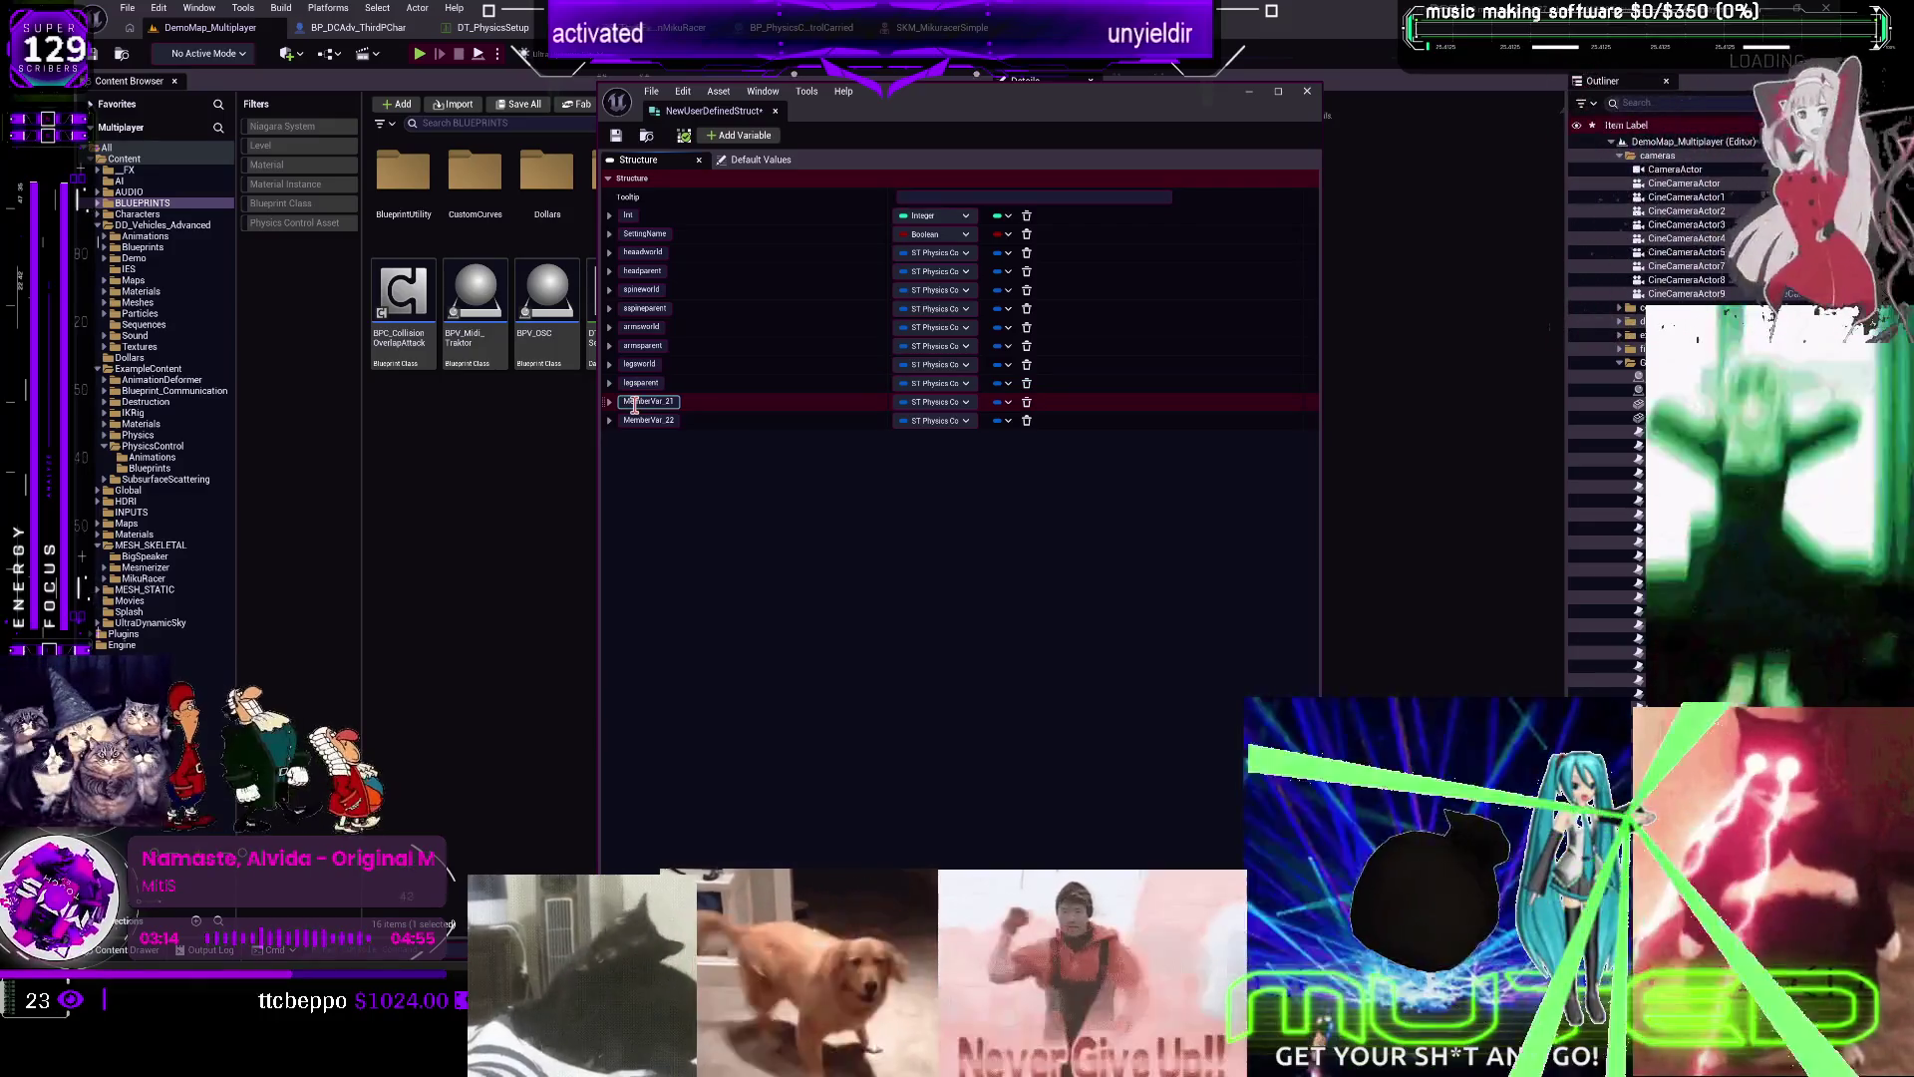
type("ha")
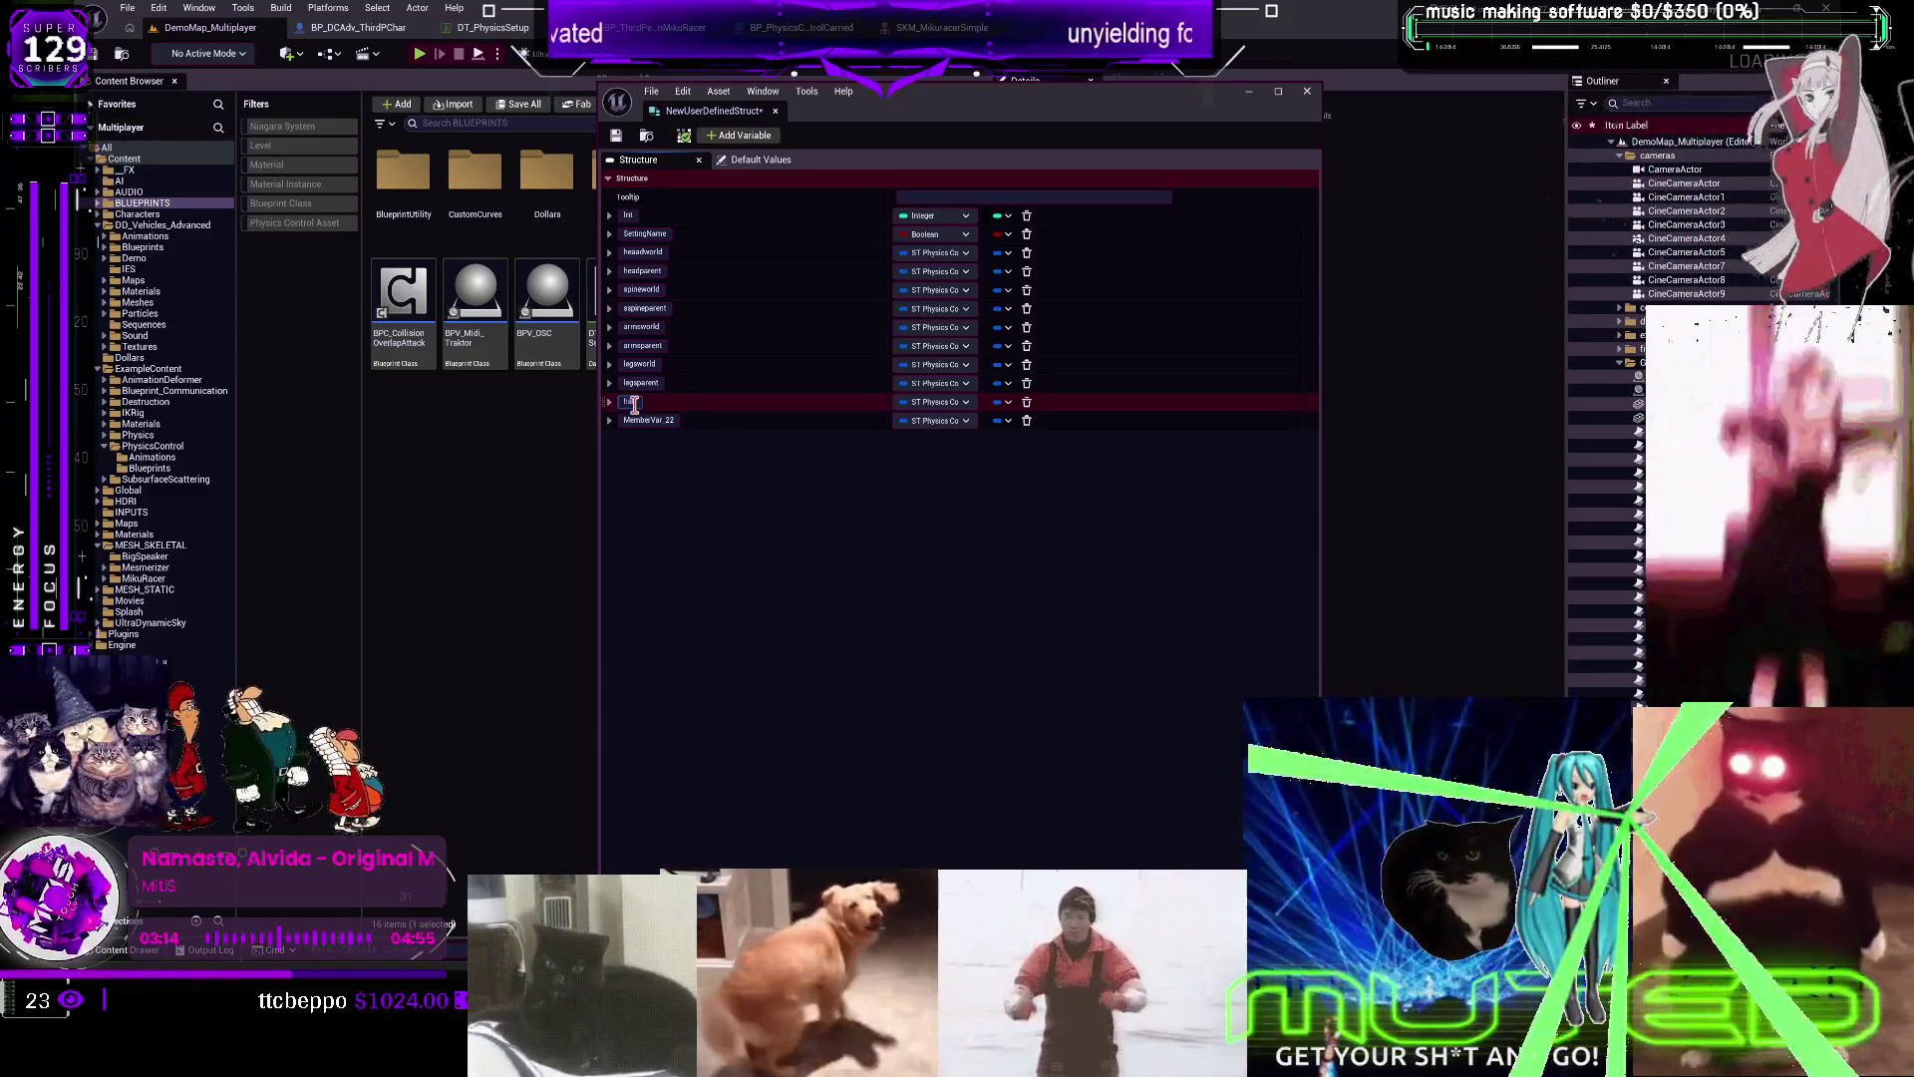
type("irworld")
Rename the last two members to hairworld and hairparent
key("Return")
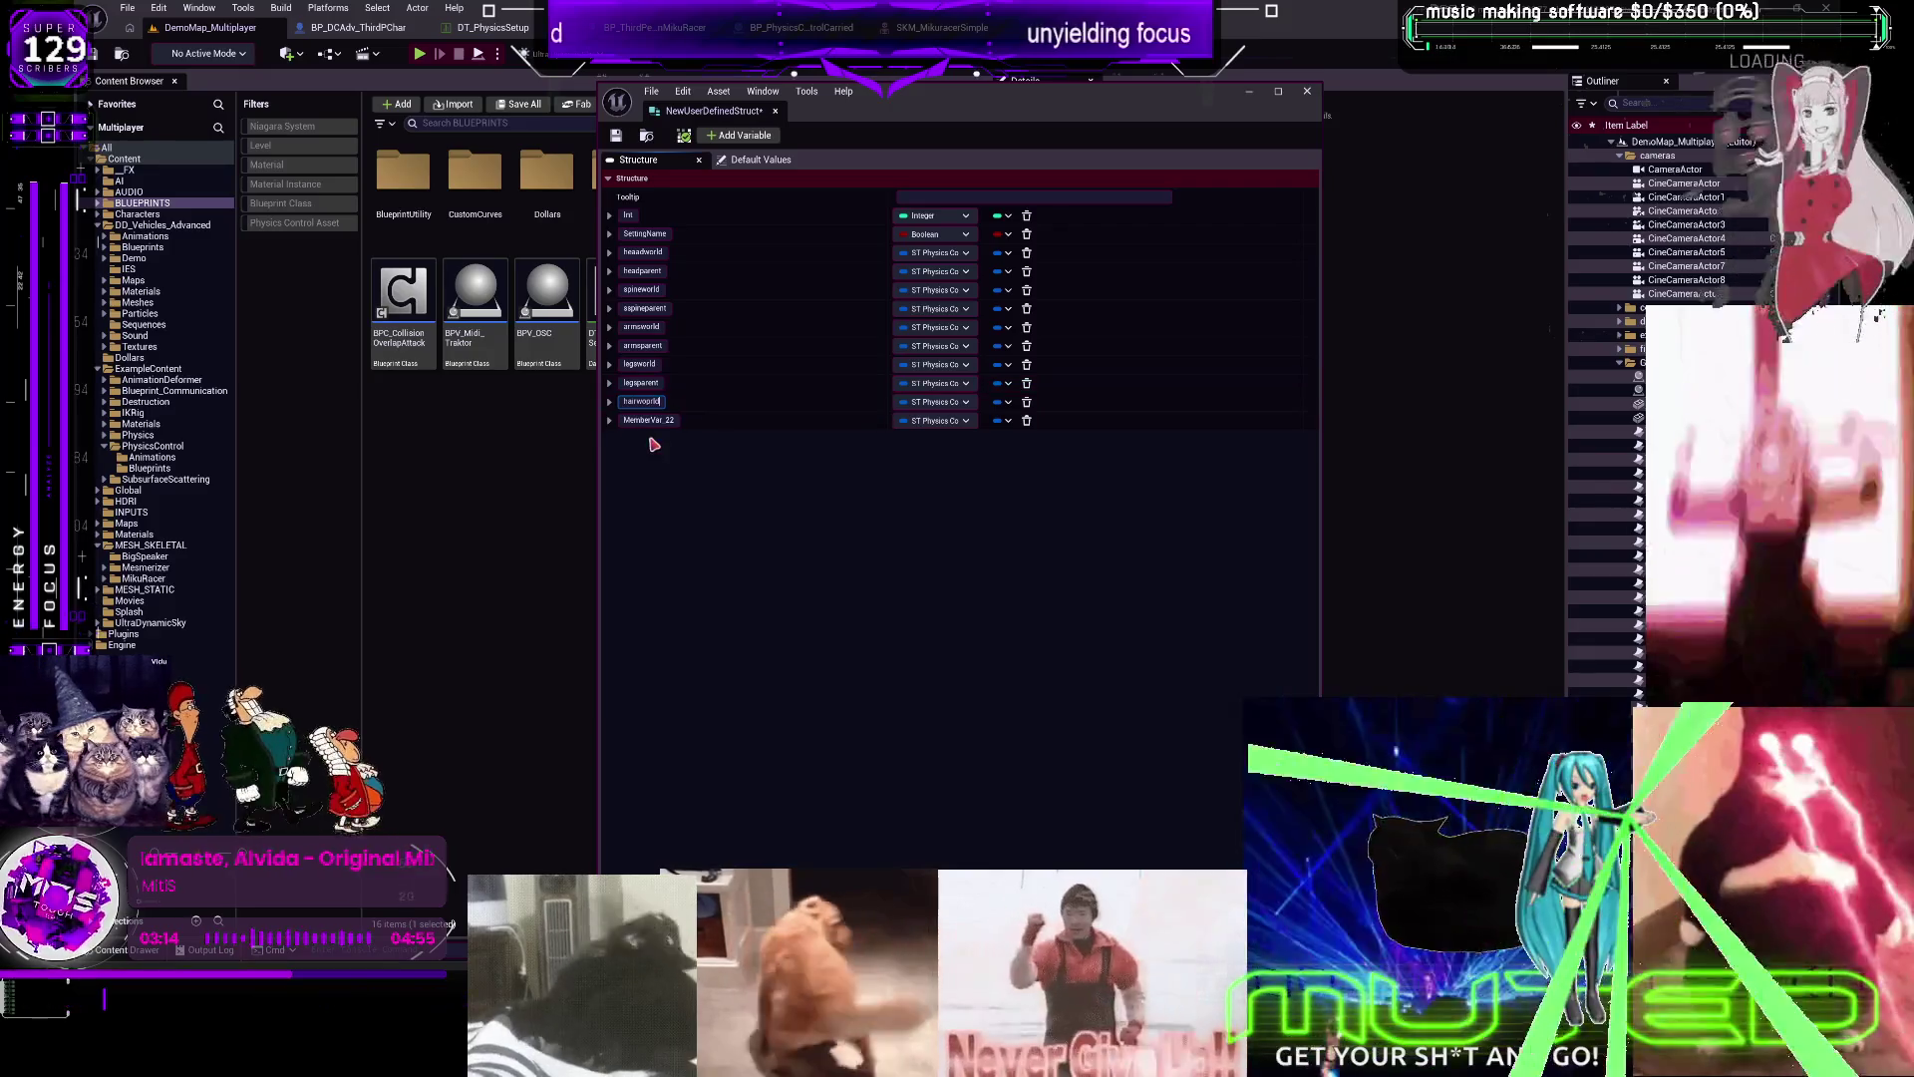
double_click(653, 420)
type("hairparent")
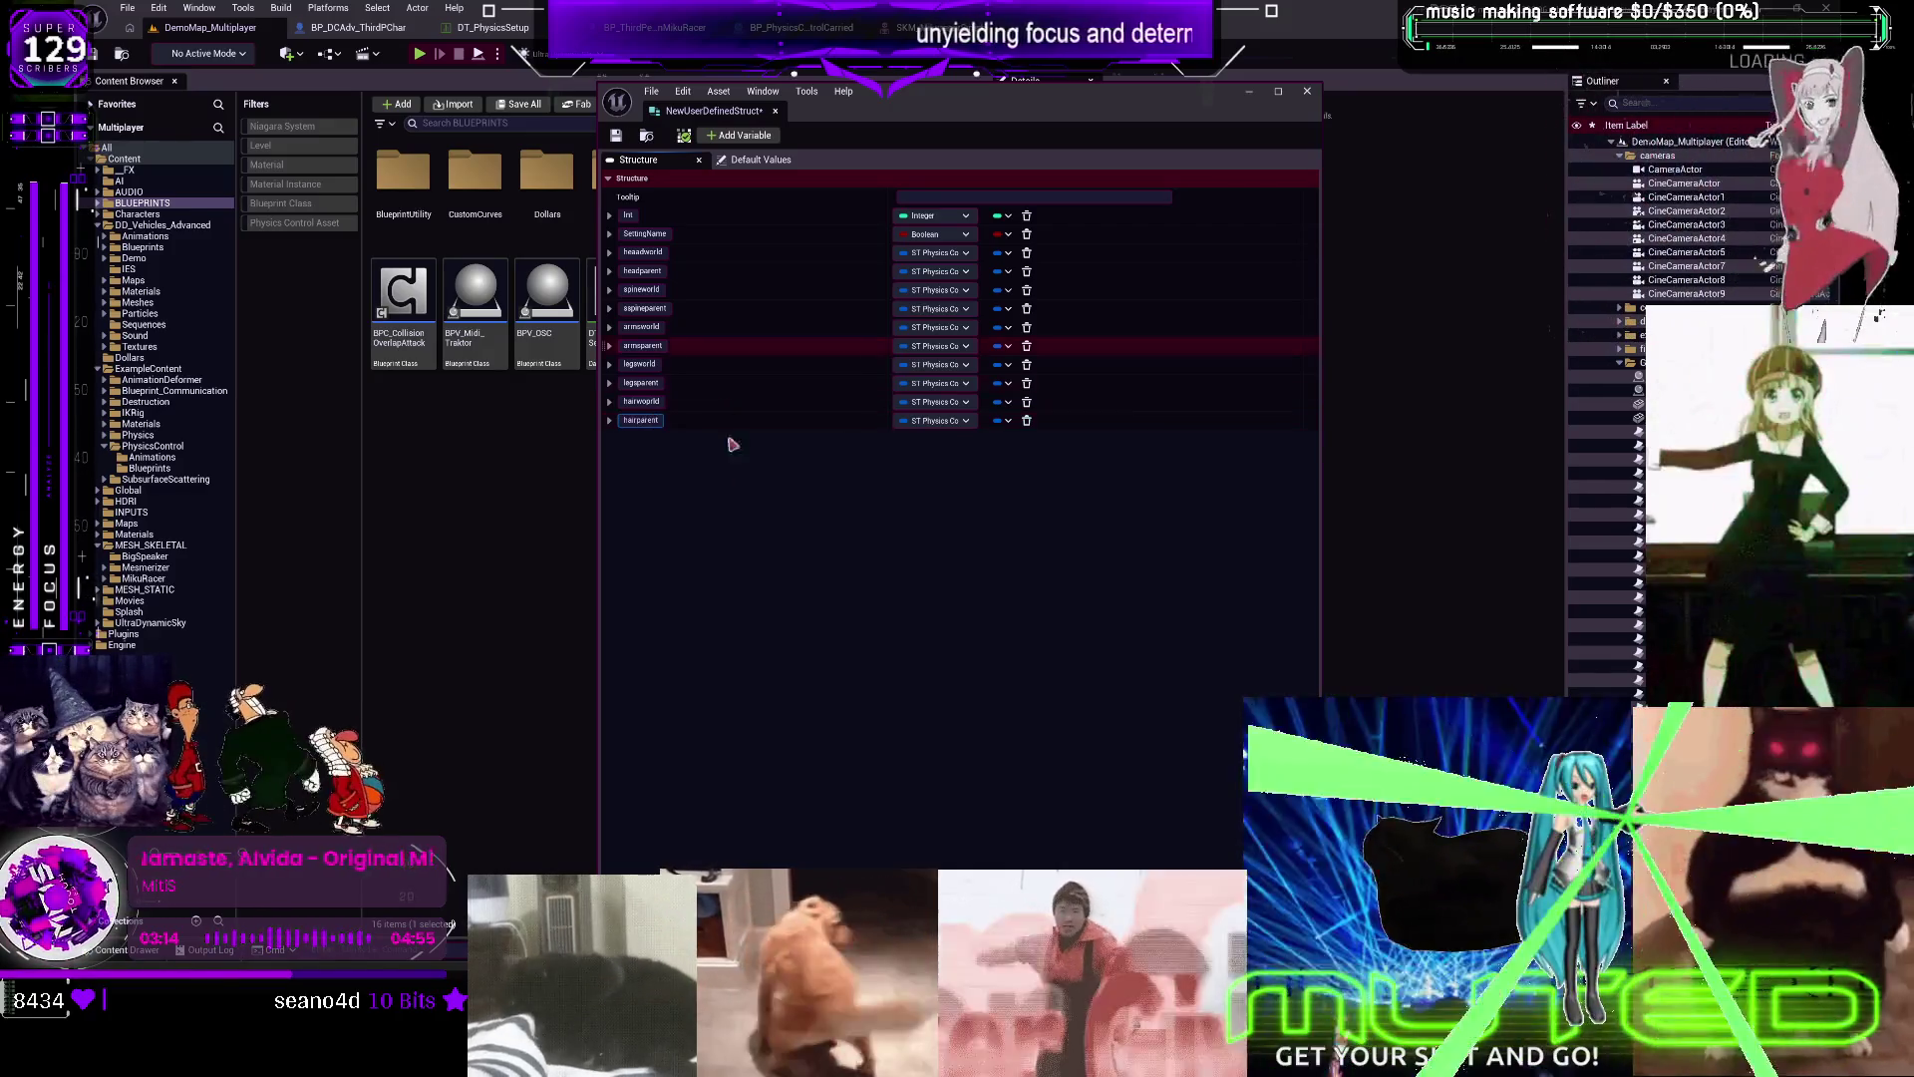
key("Return")
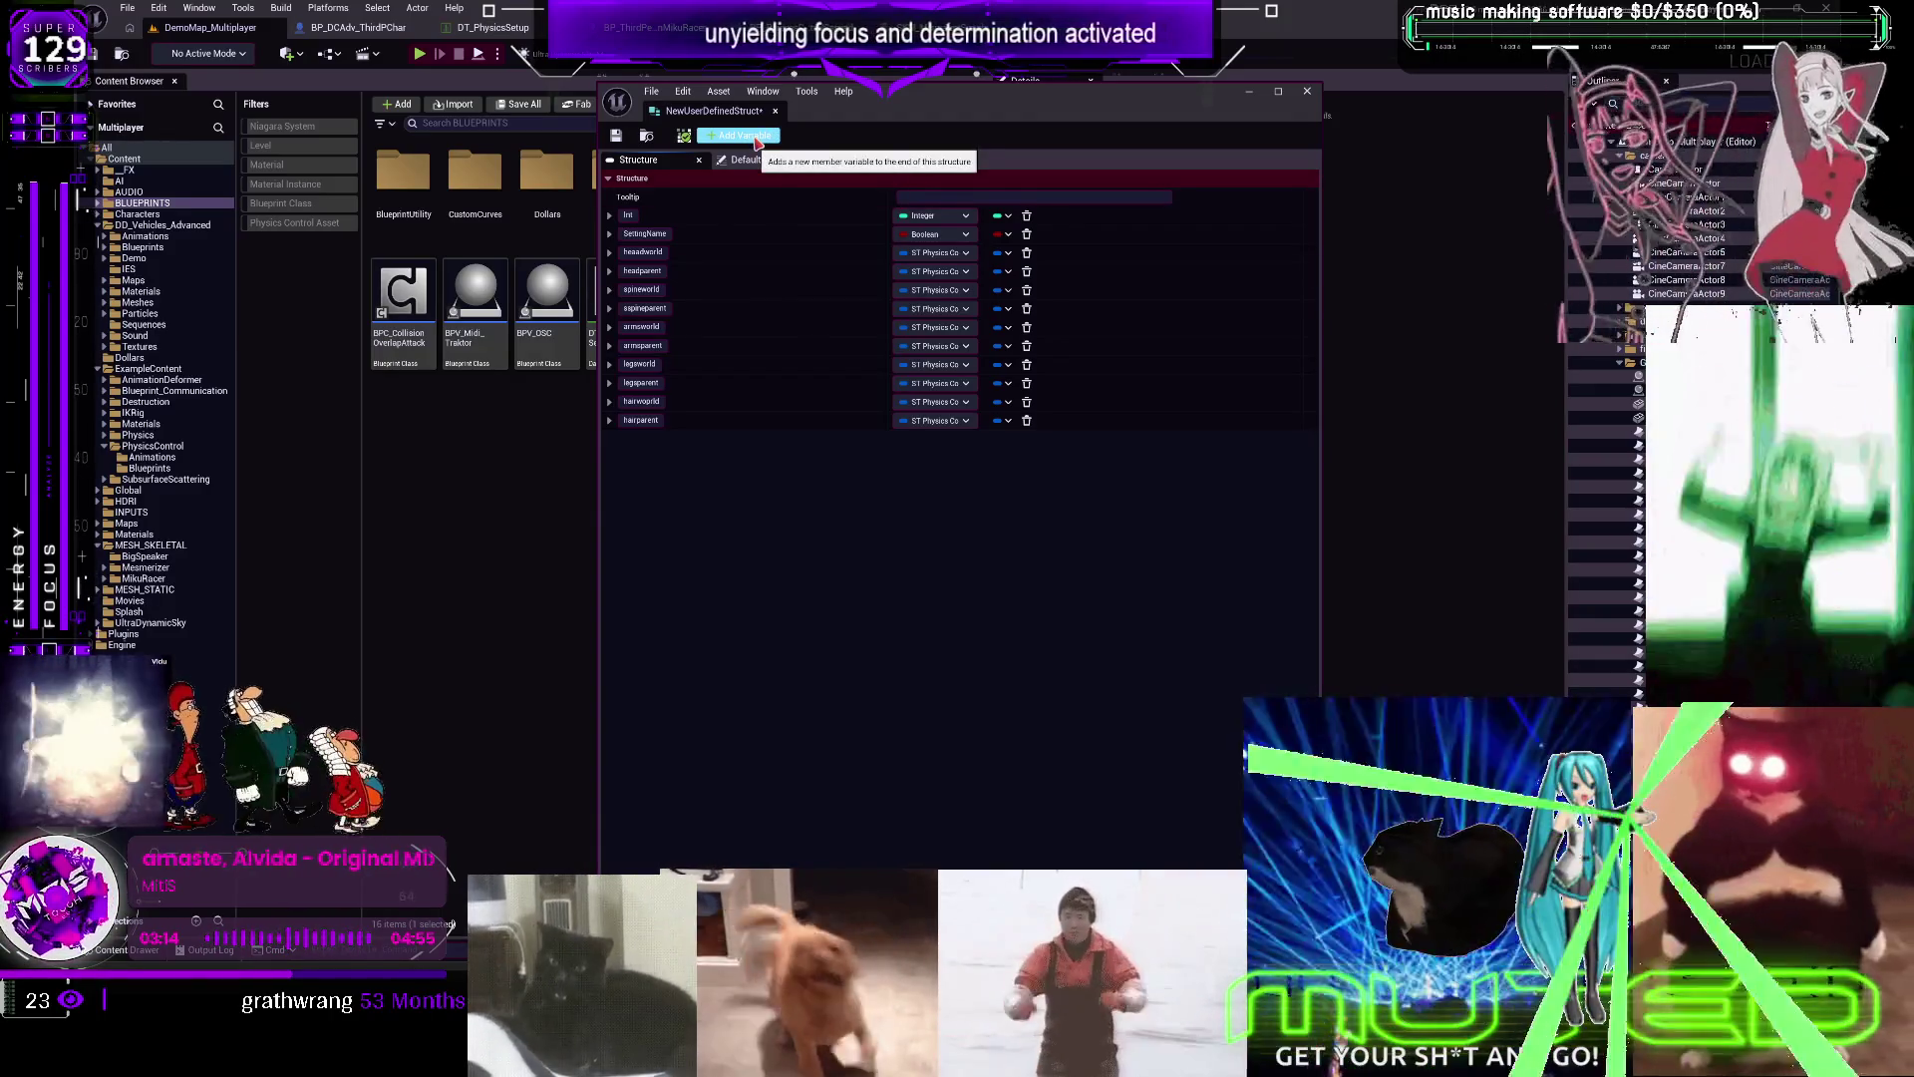
Add two struct members named nametest1 and nametest2
left_click(756, 142)
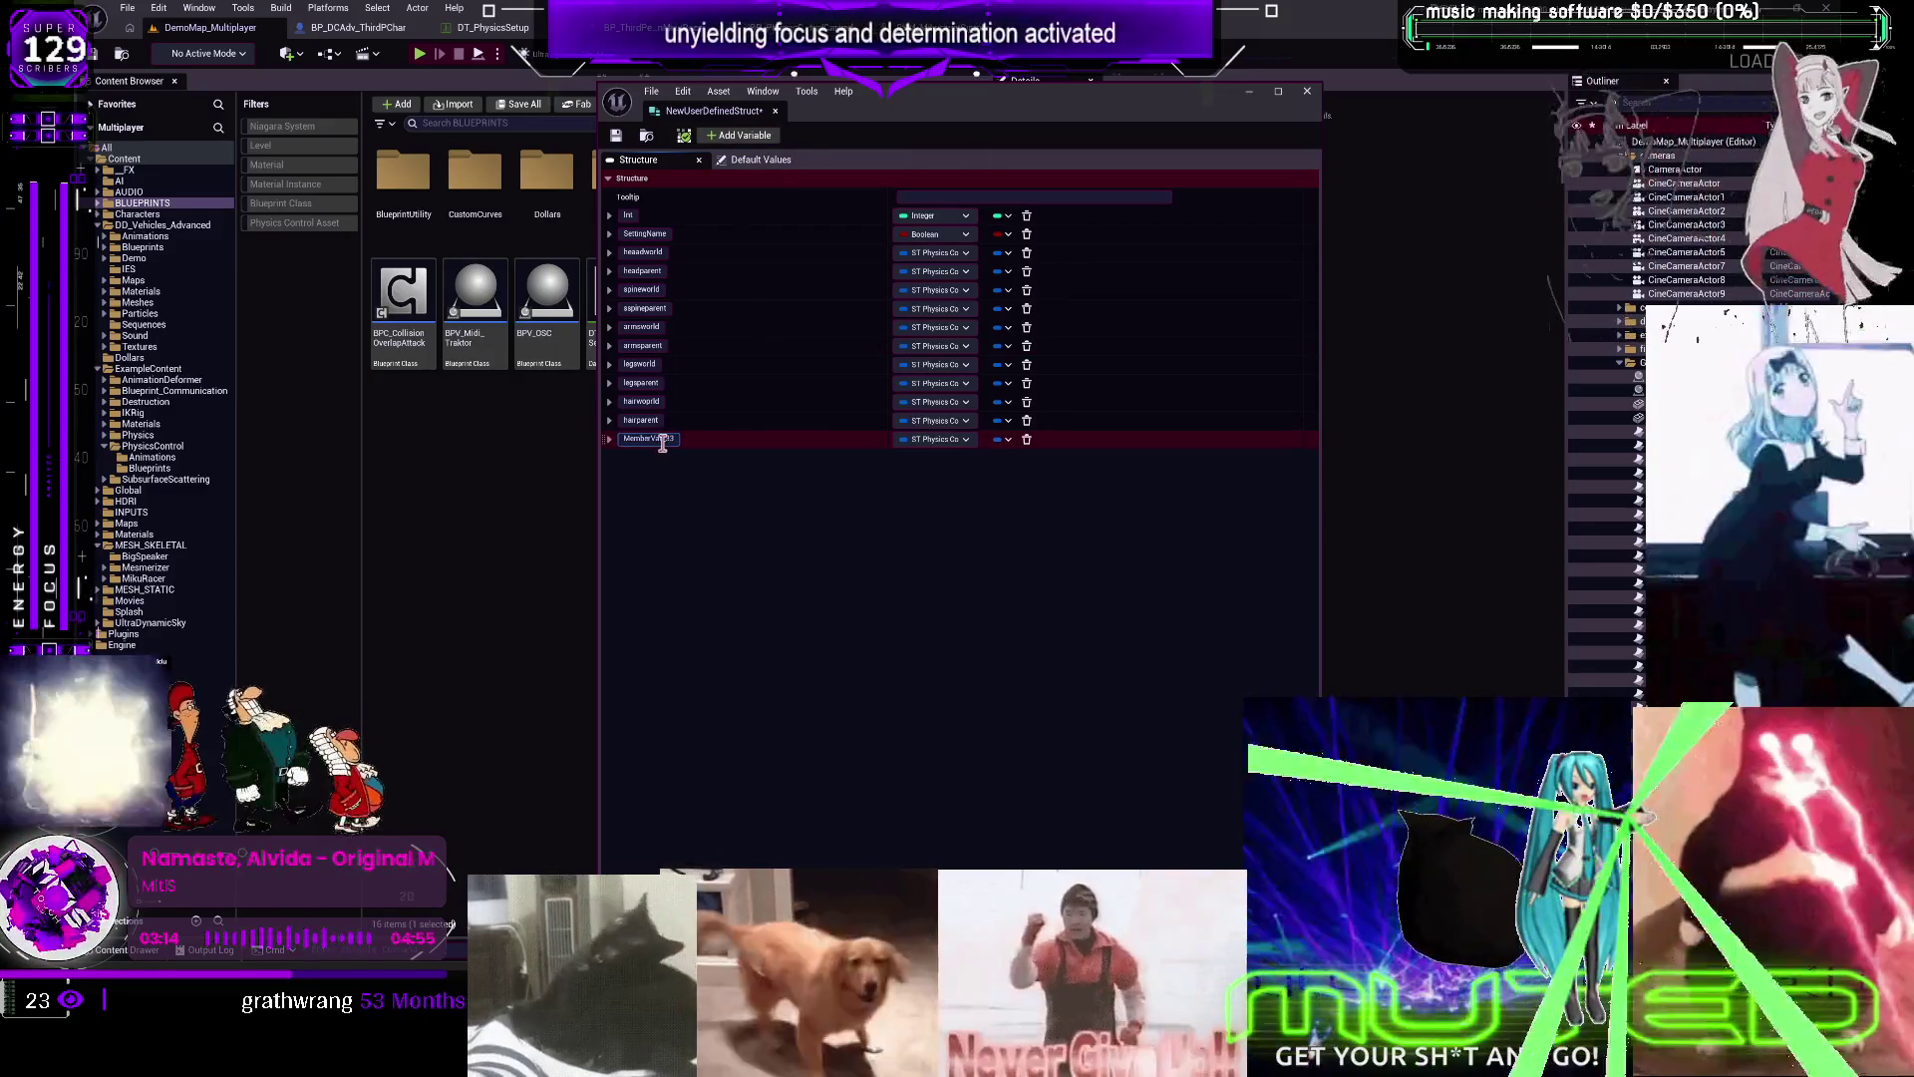
type("nametest1")
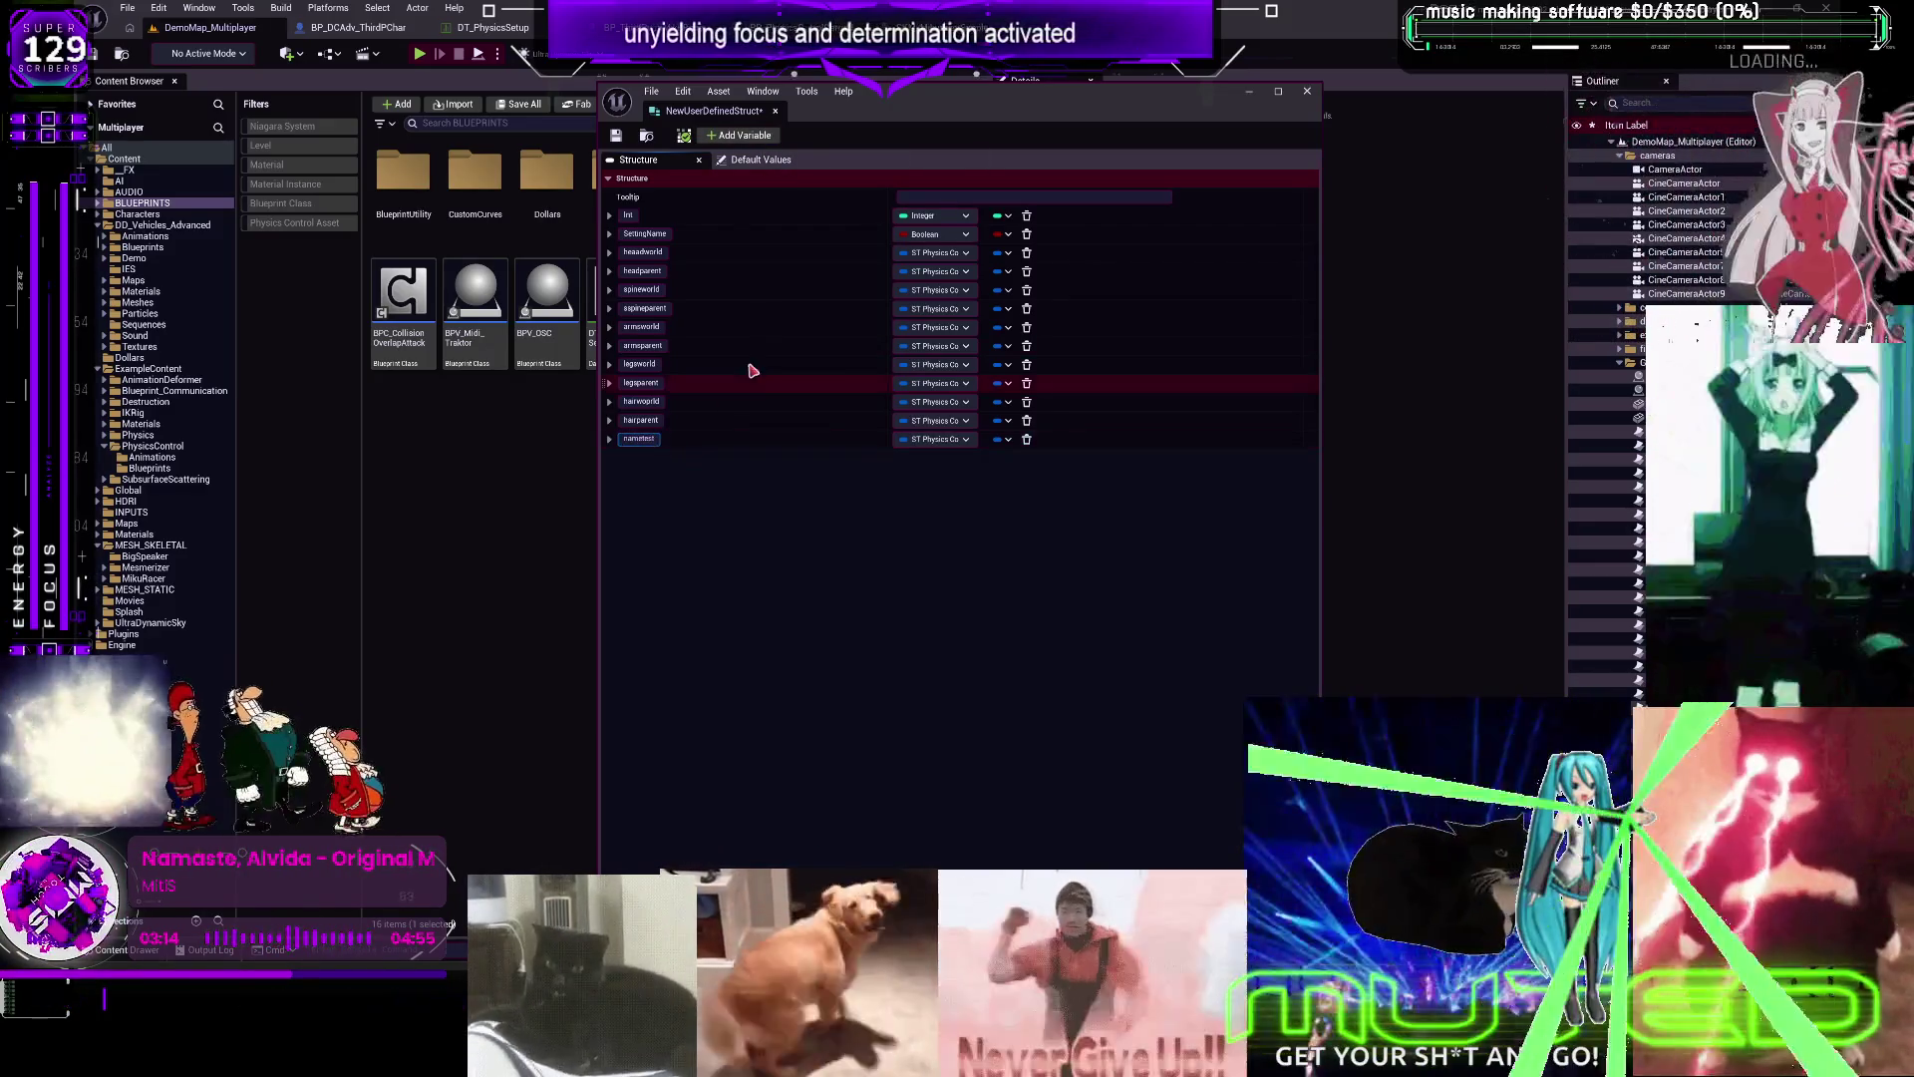
left_click(744, 135)
type("nametest")
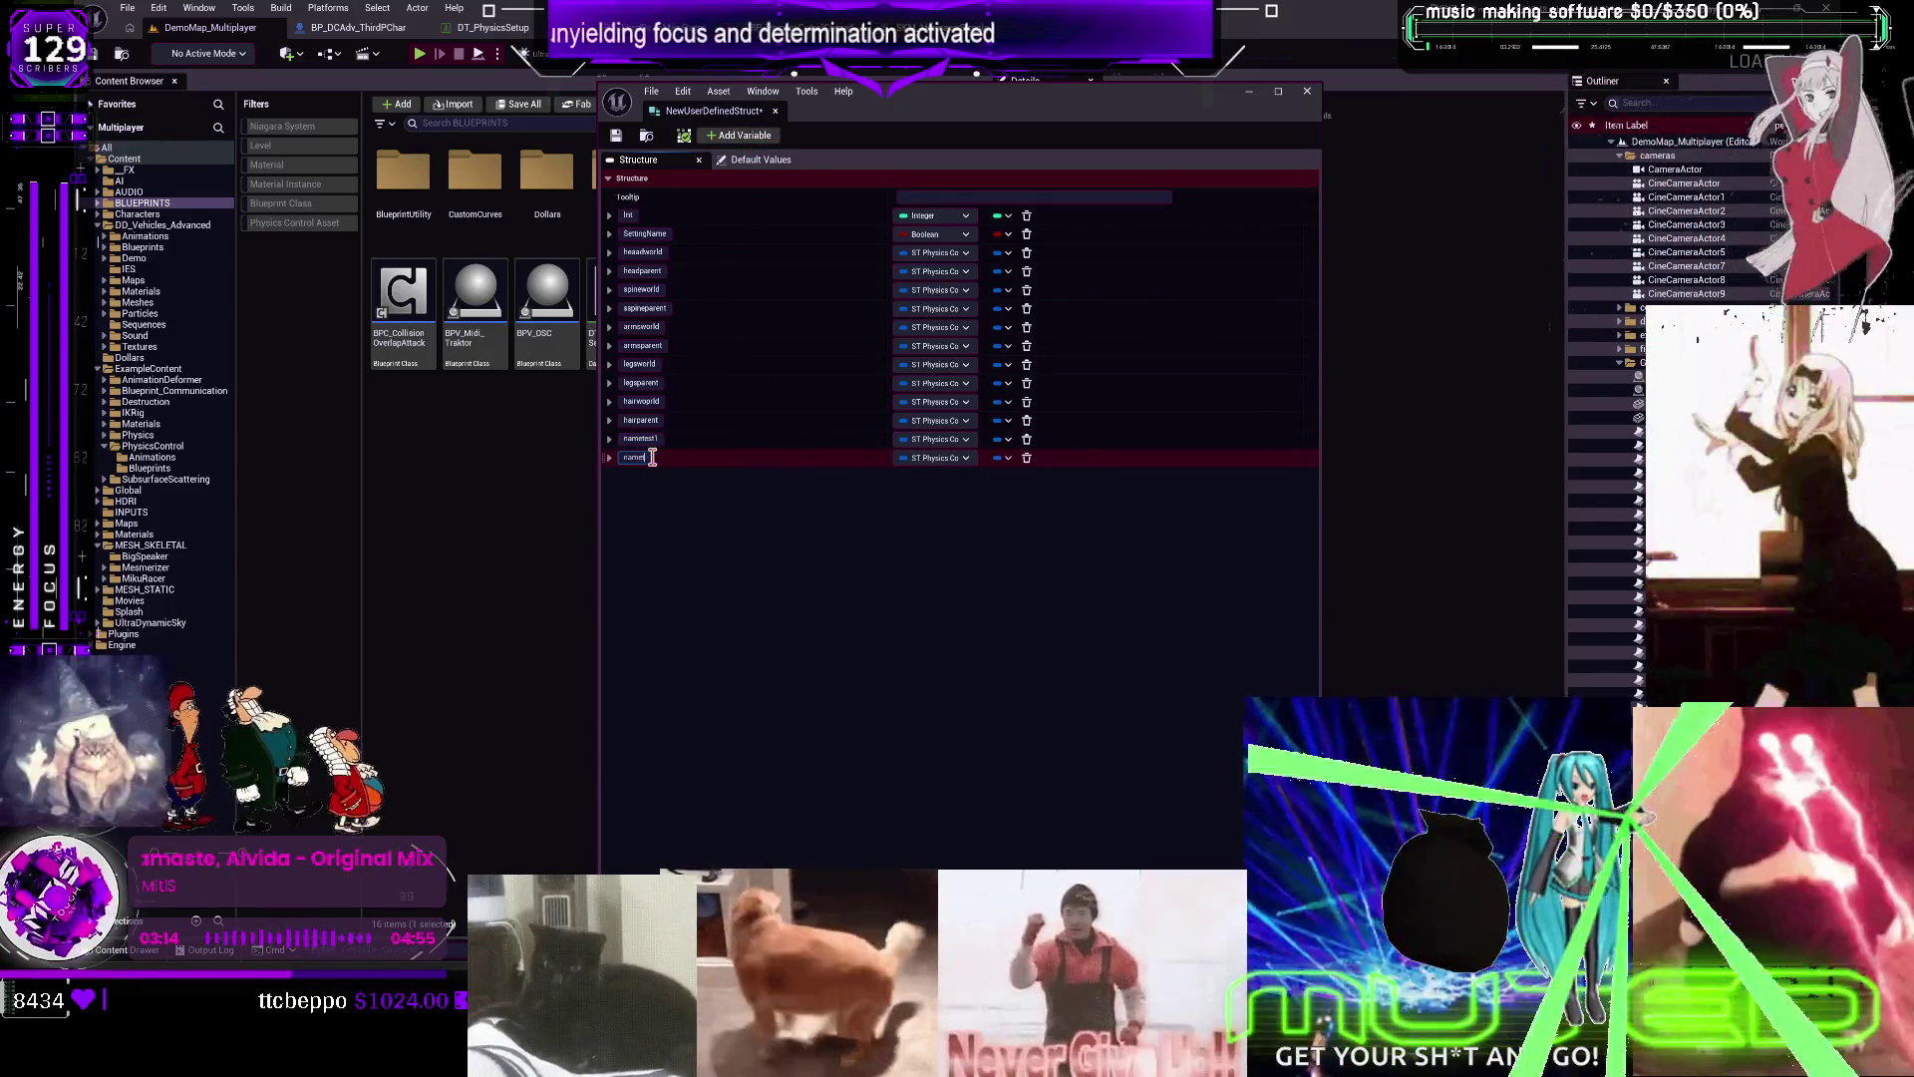
type("2")
key("Return")
Set the type of both nametest members to Name
left_click(956, 457)
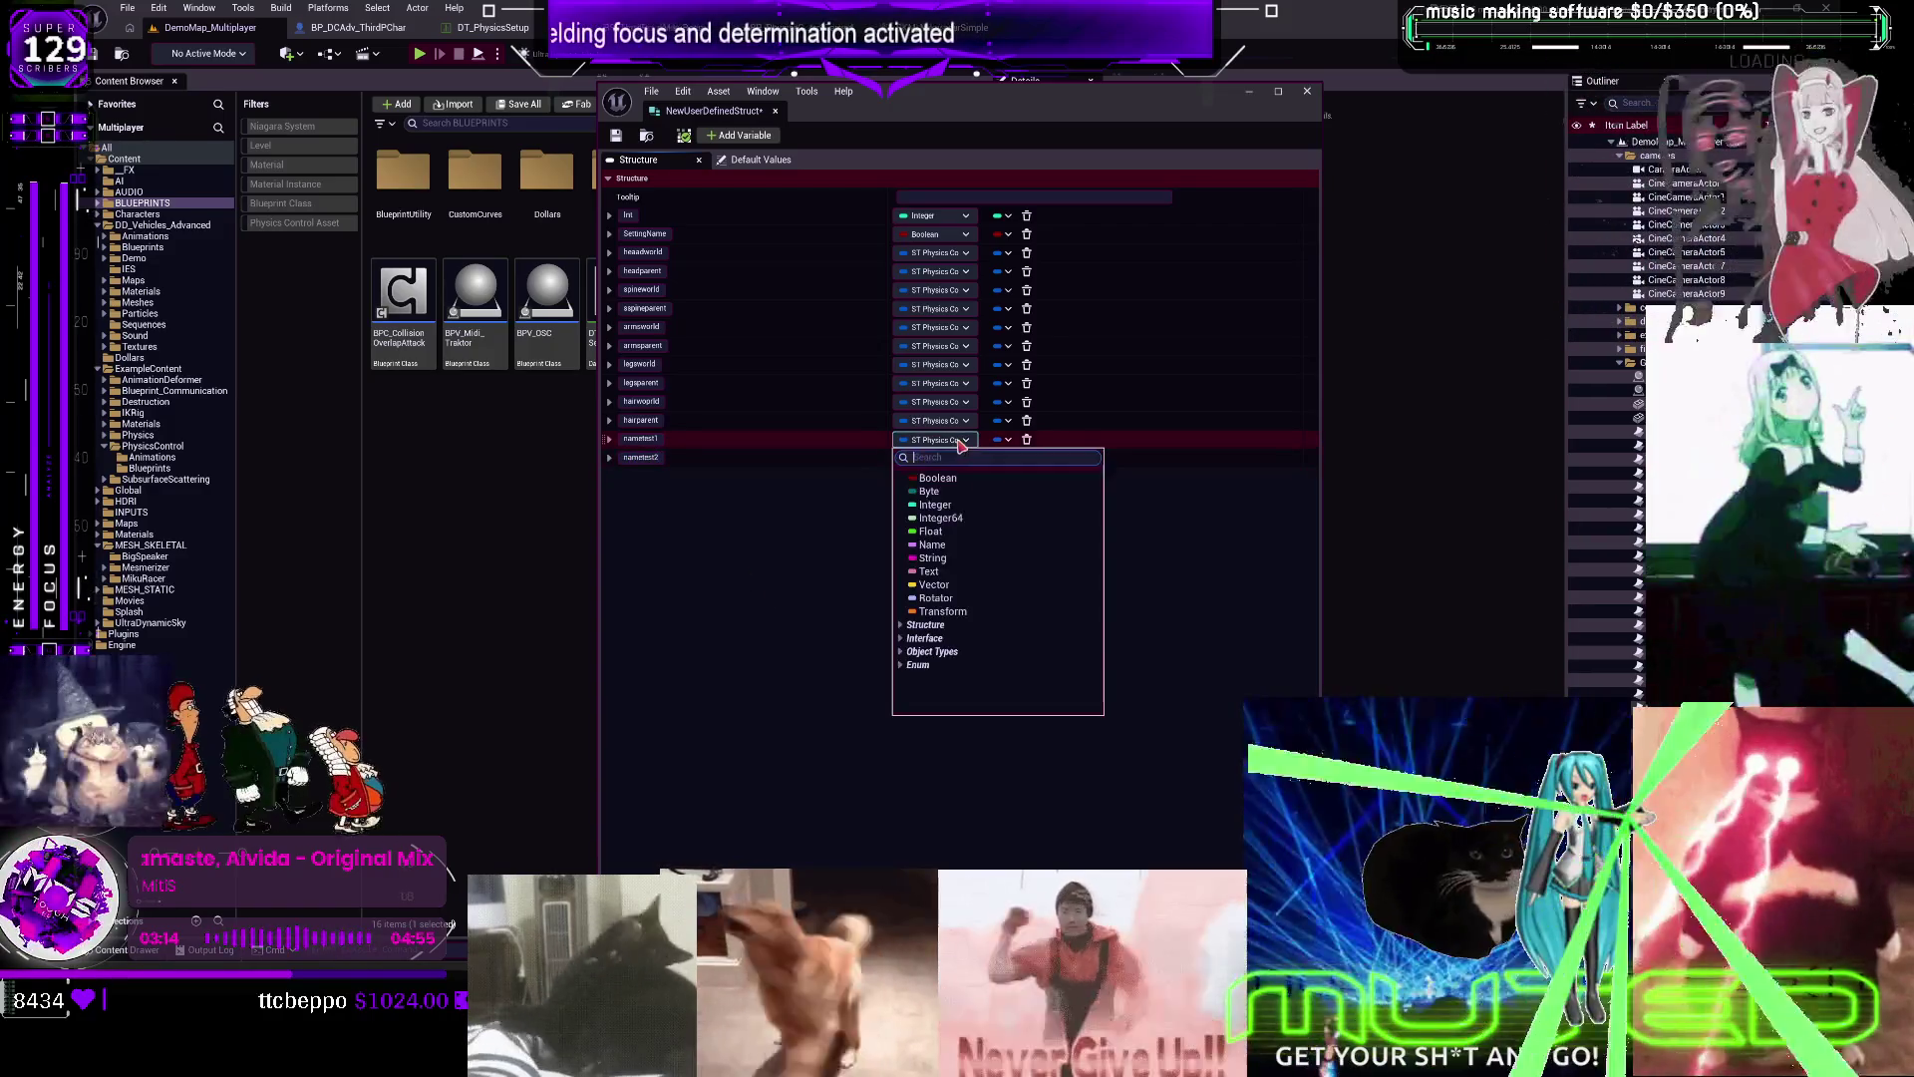
left_click(947, 557)
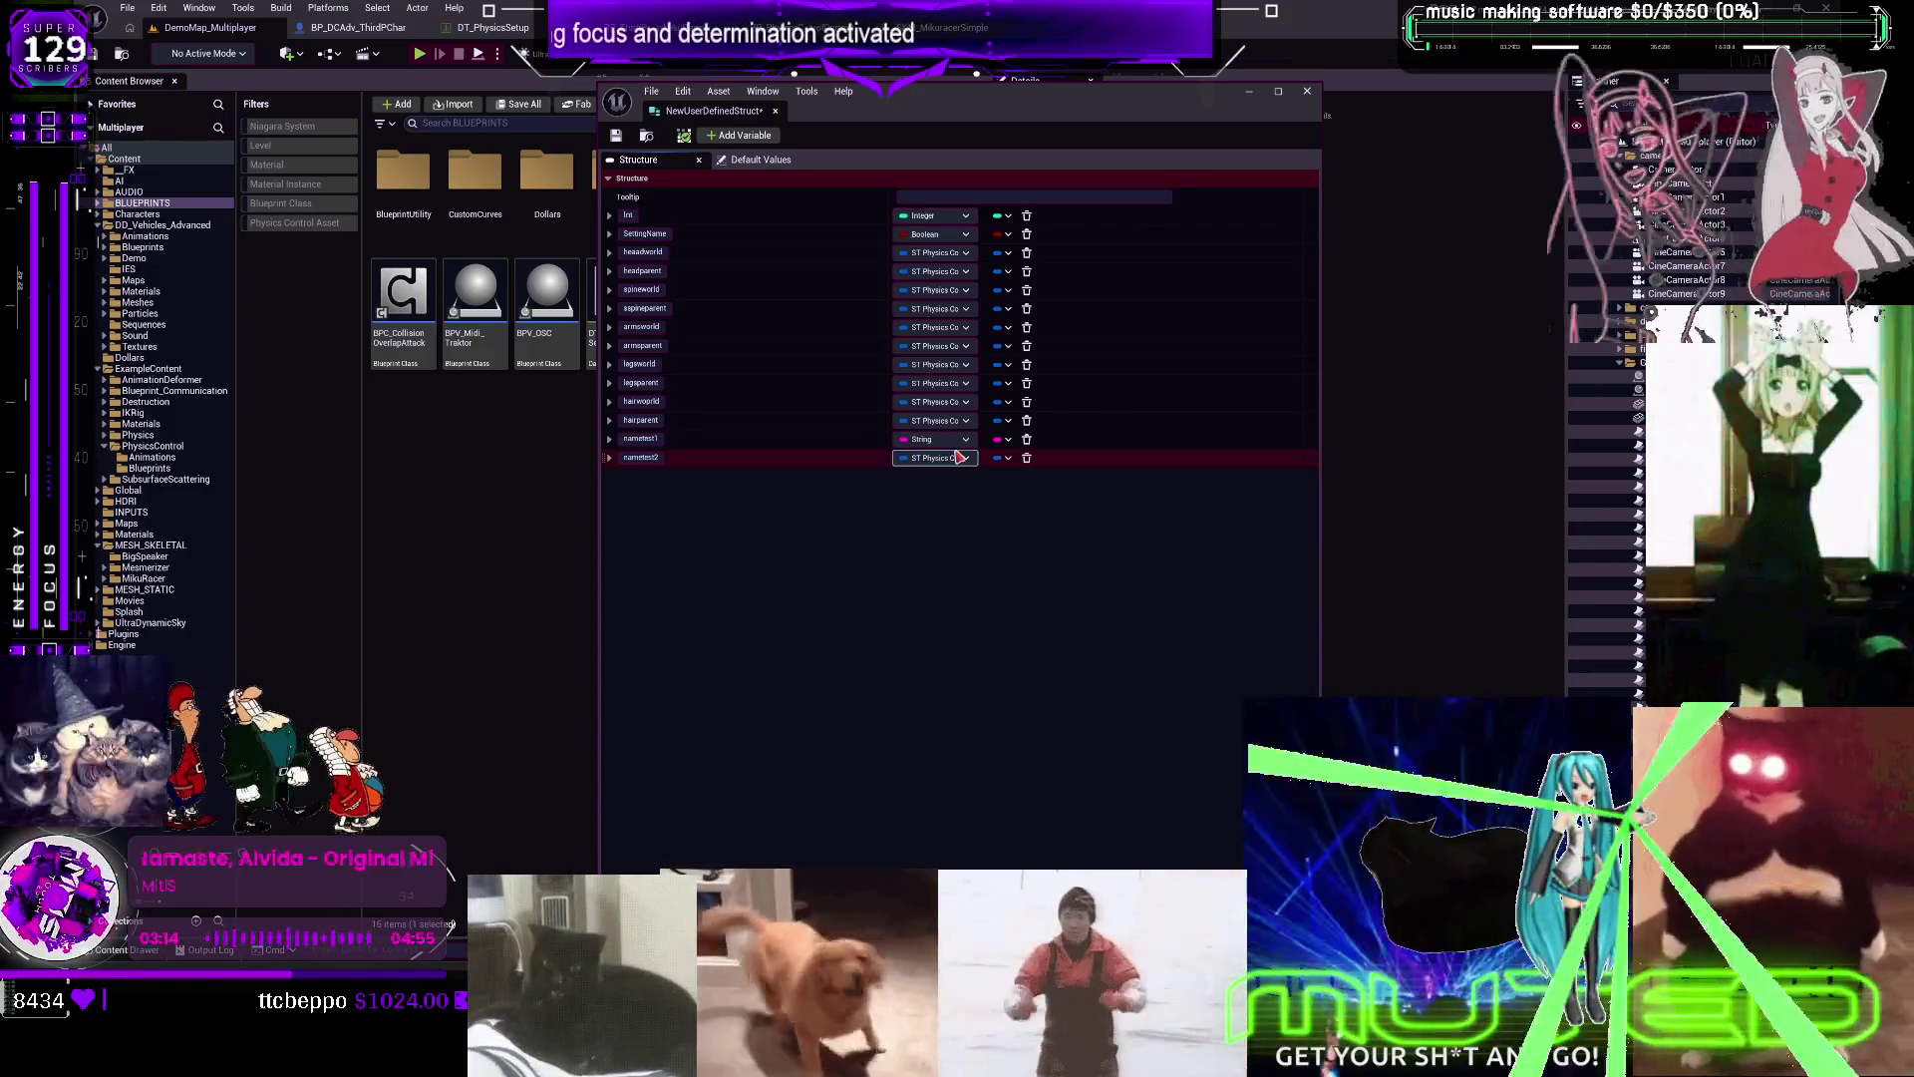
left_click(957, 458)
left_click(952, 576)
left_click(957, 438)
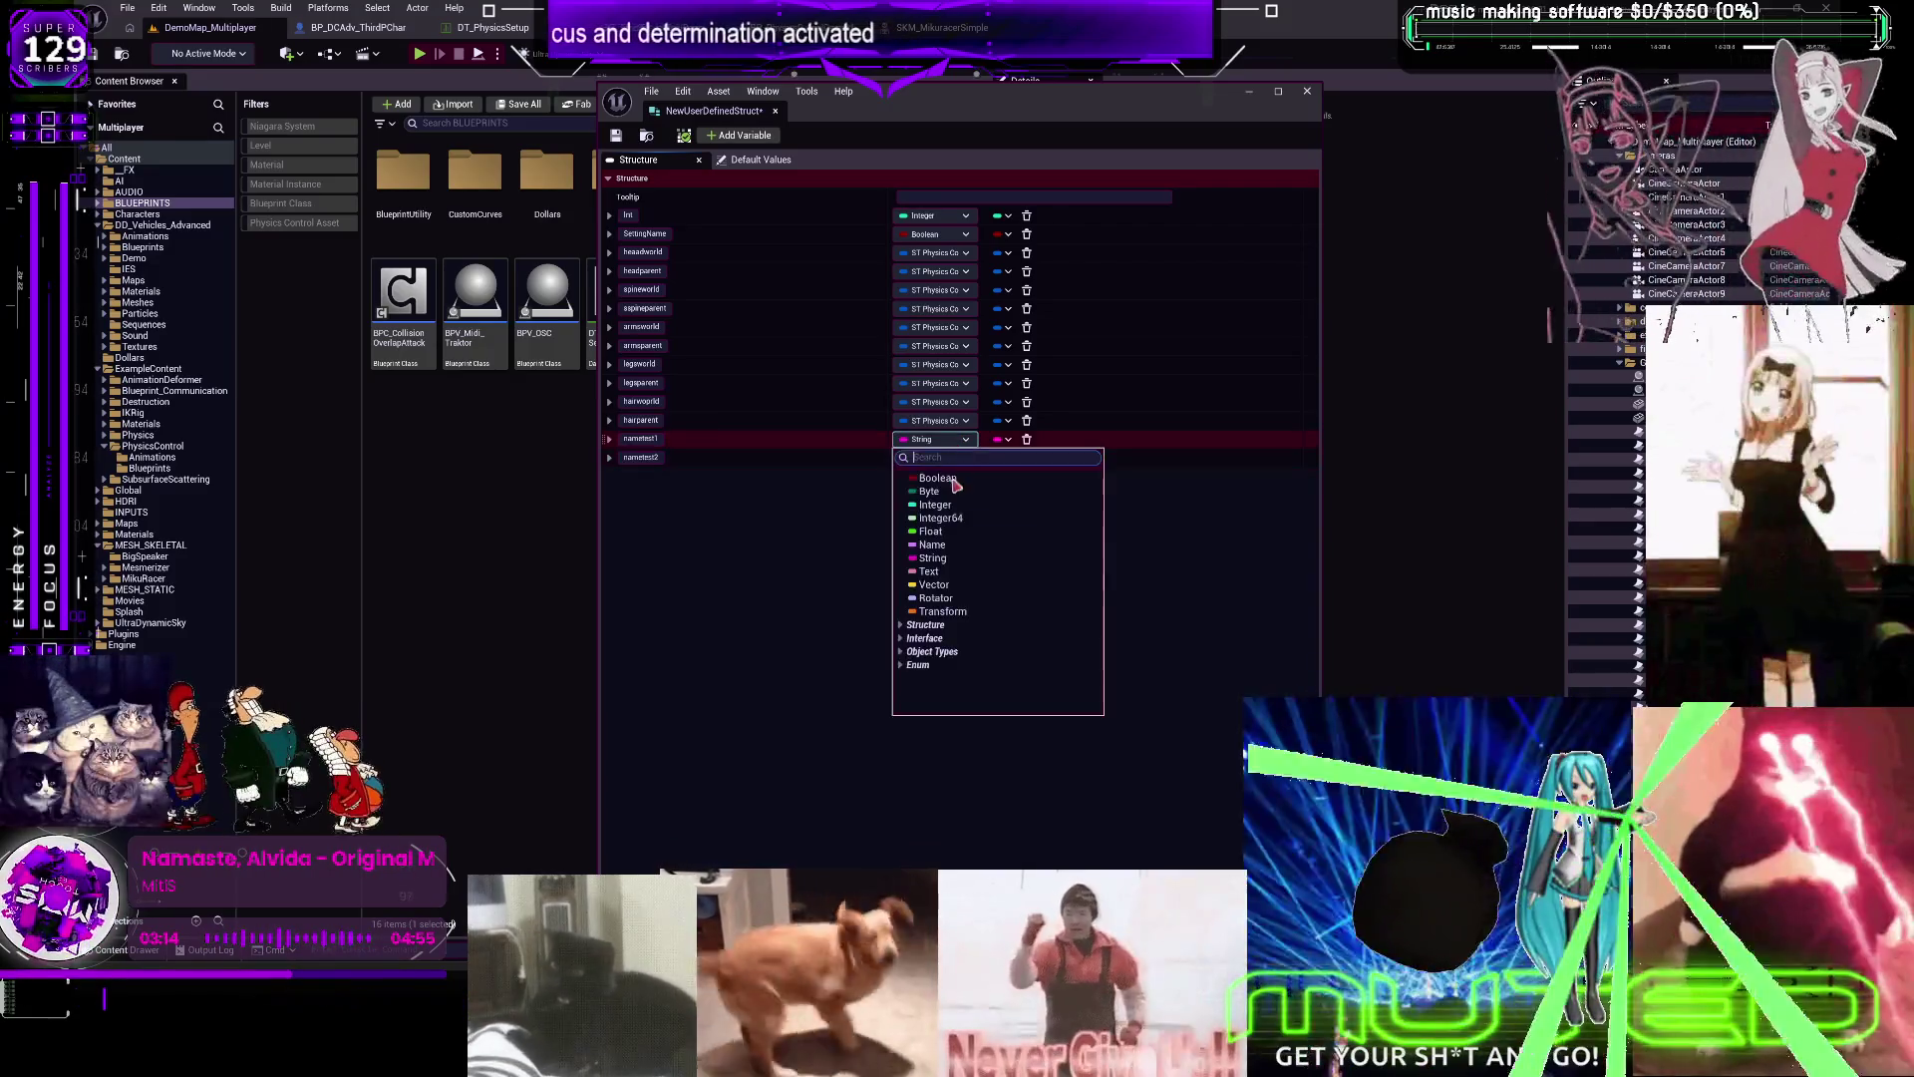
left_click(942, 544)
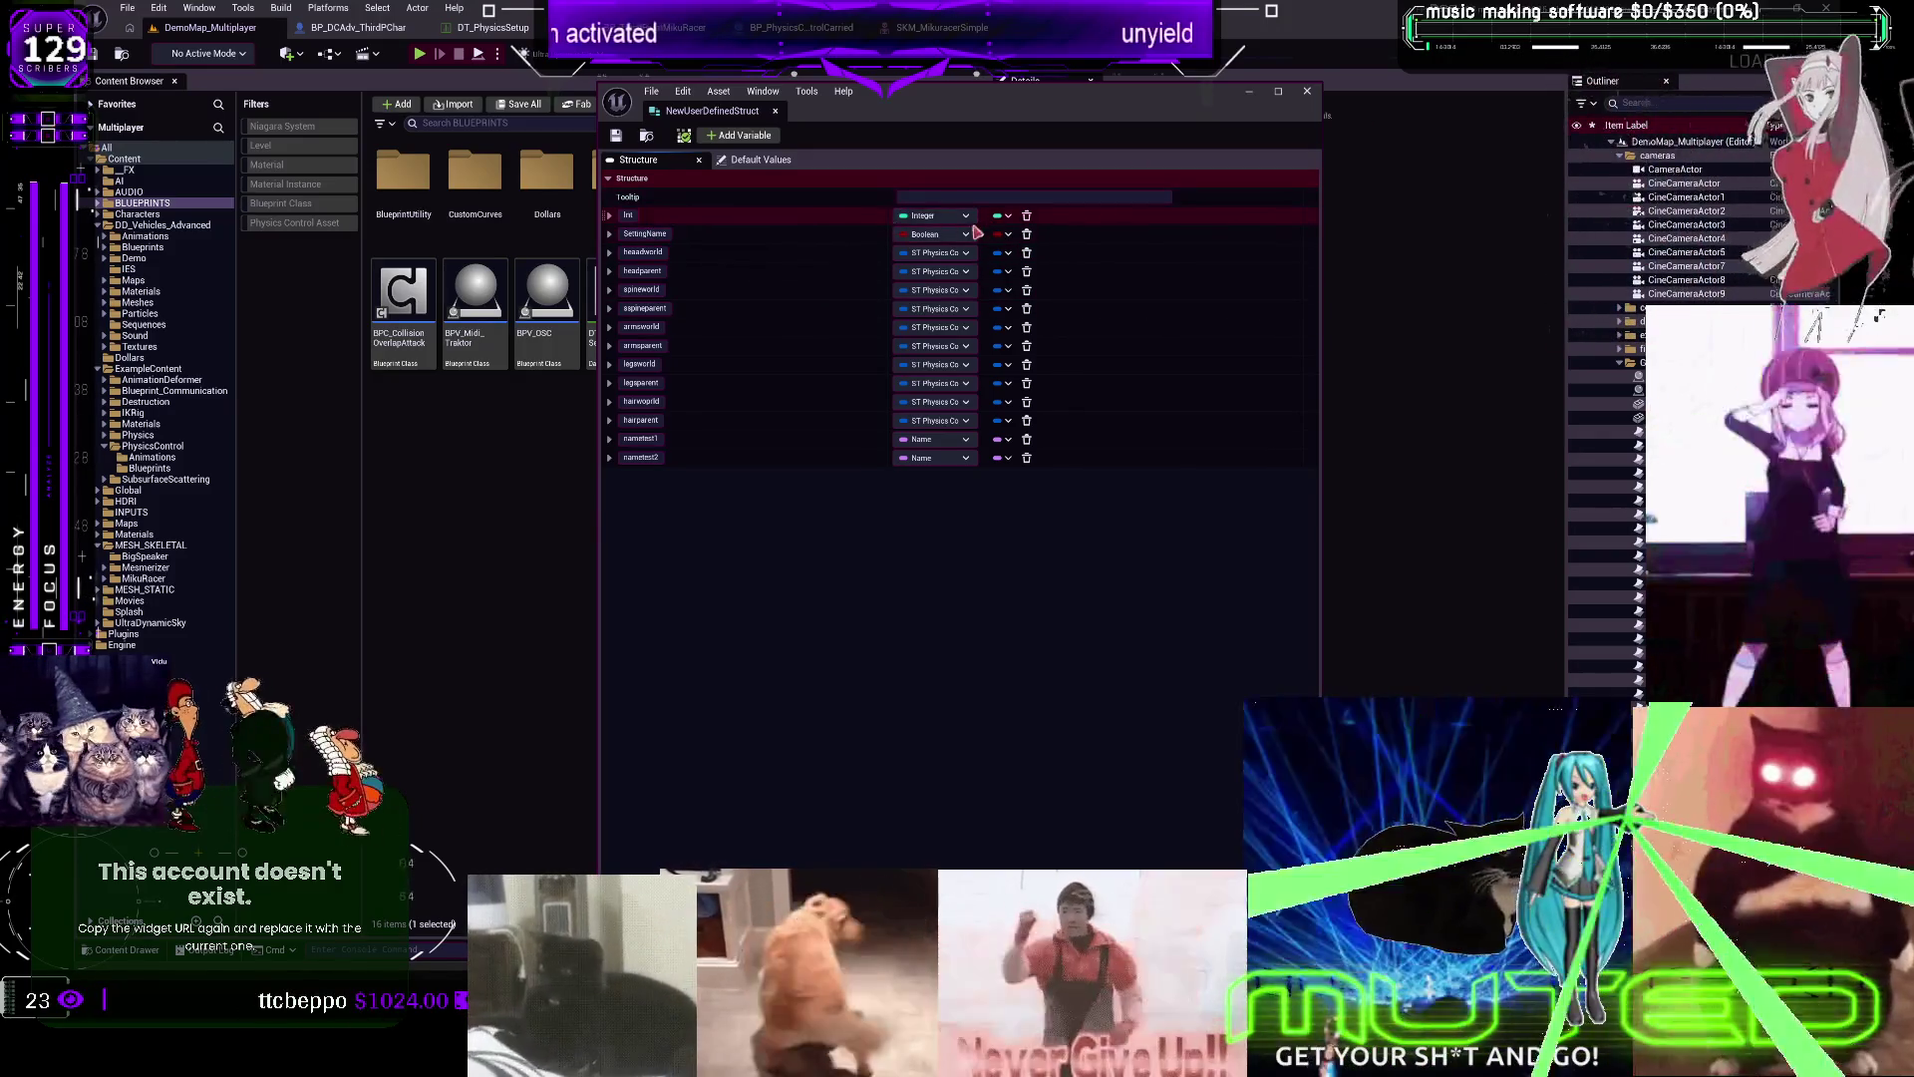
Change the SettingName member's type from Boolean to Name, save the struct, and close its editor
left_click(932, 234)
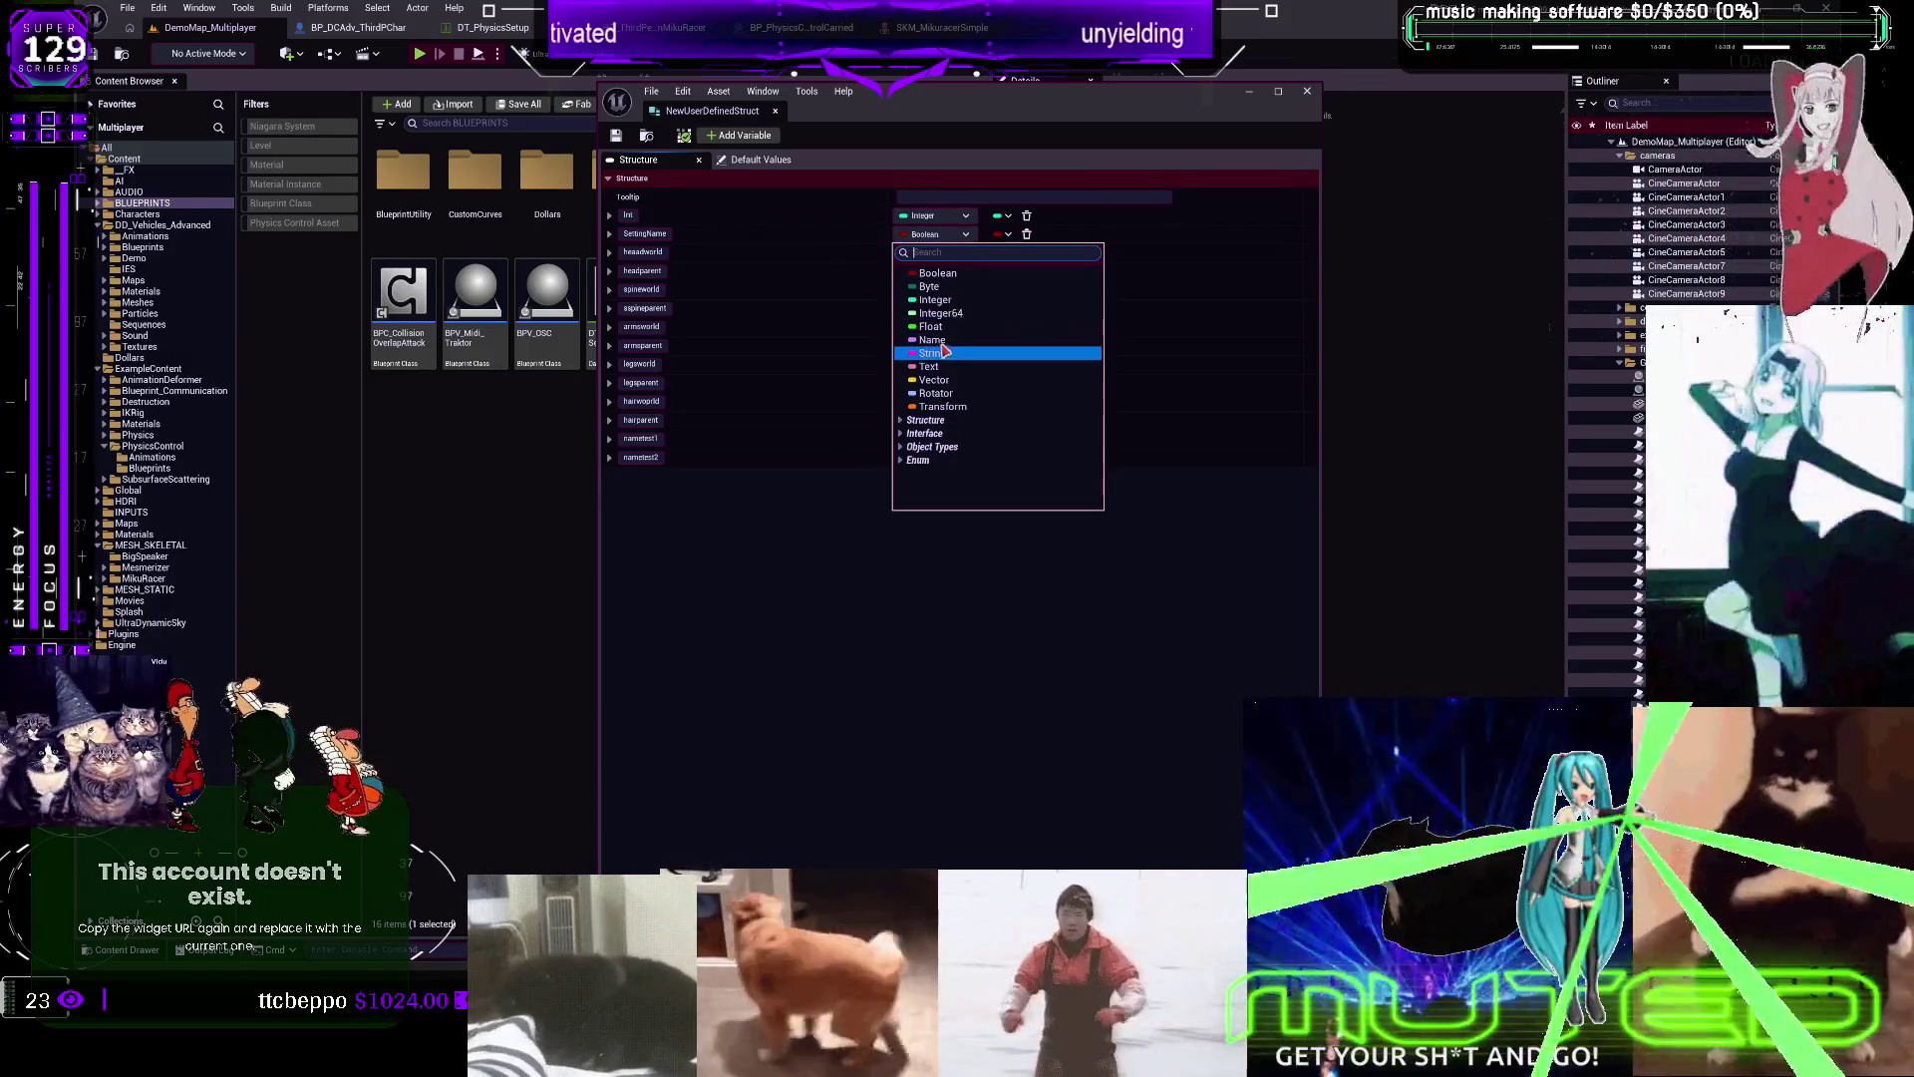
left_click(934, 340)
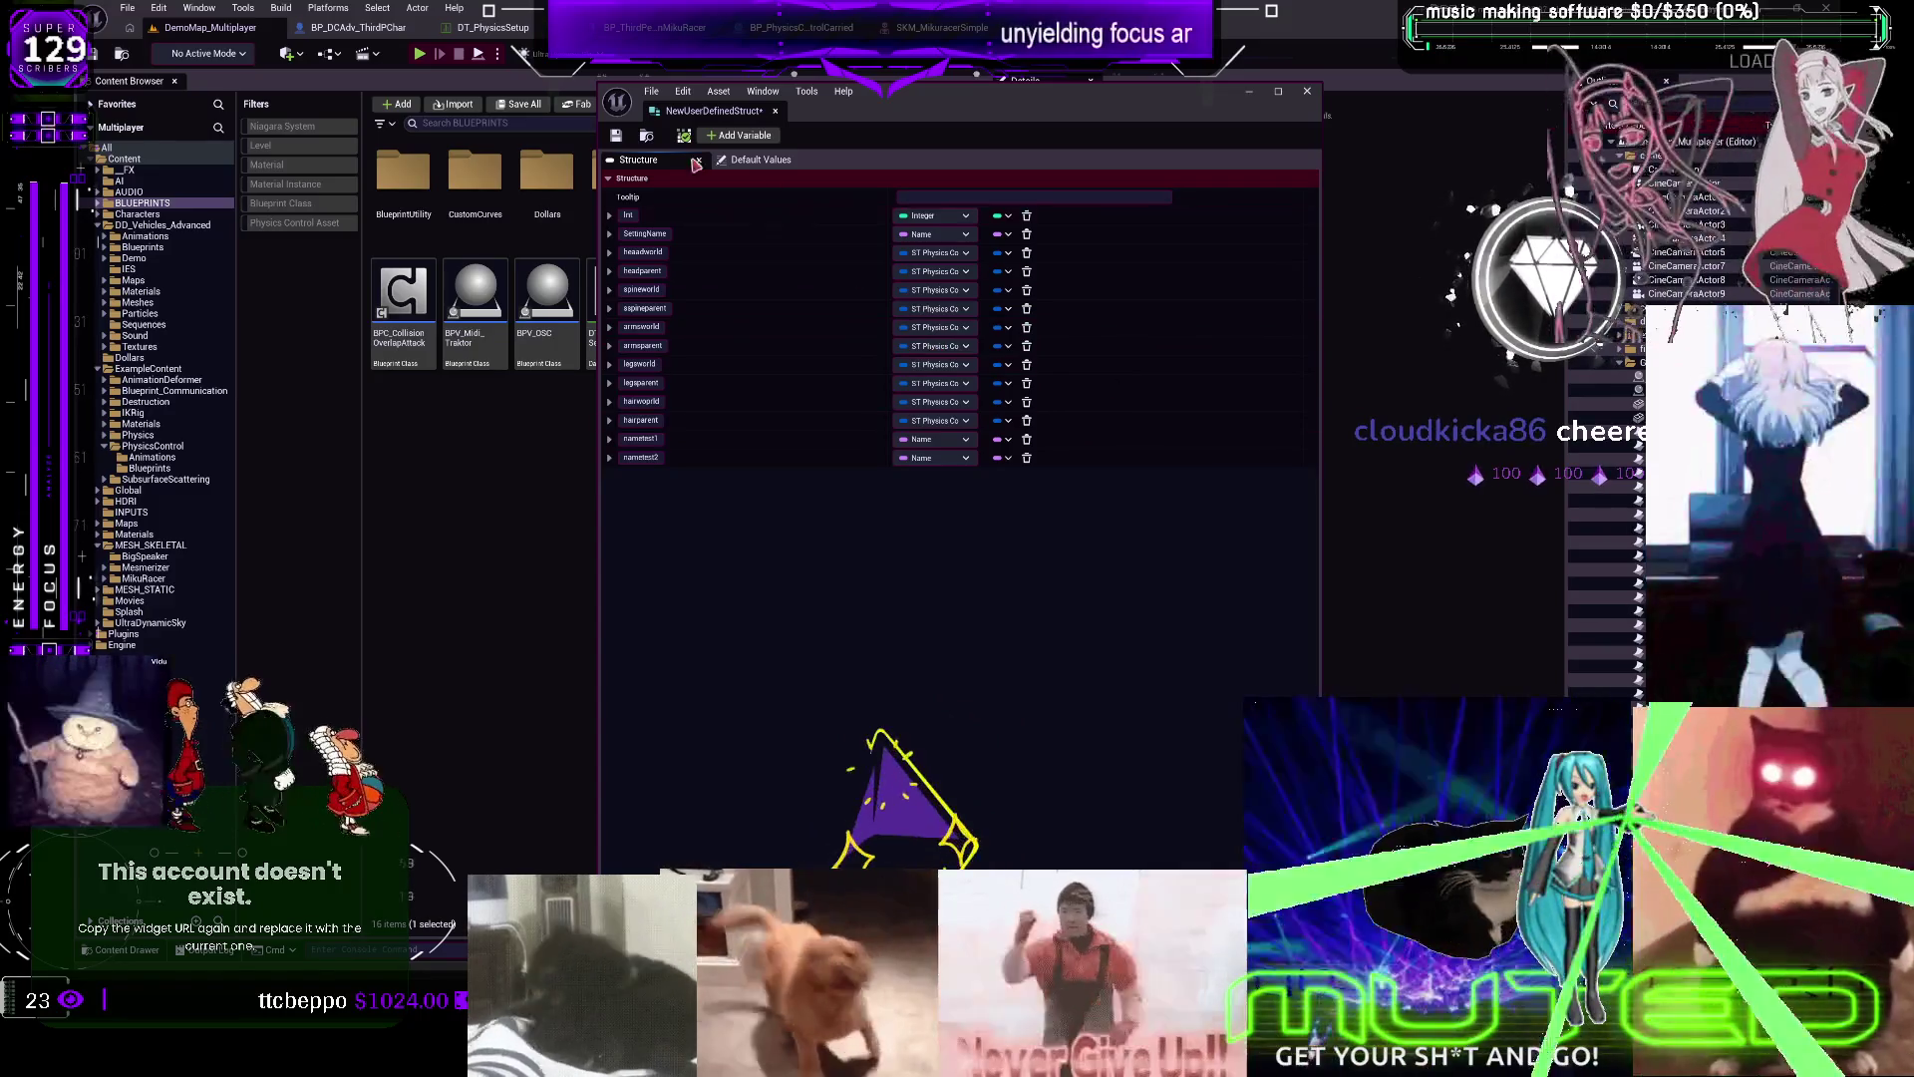
left_click(616, 135)
left_click(1307, 93)
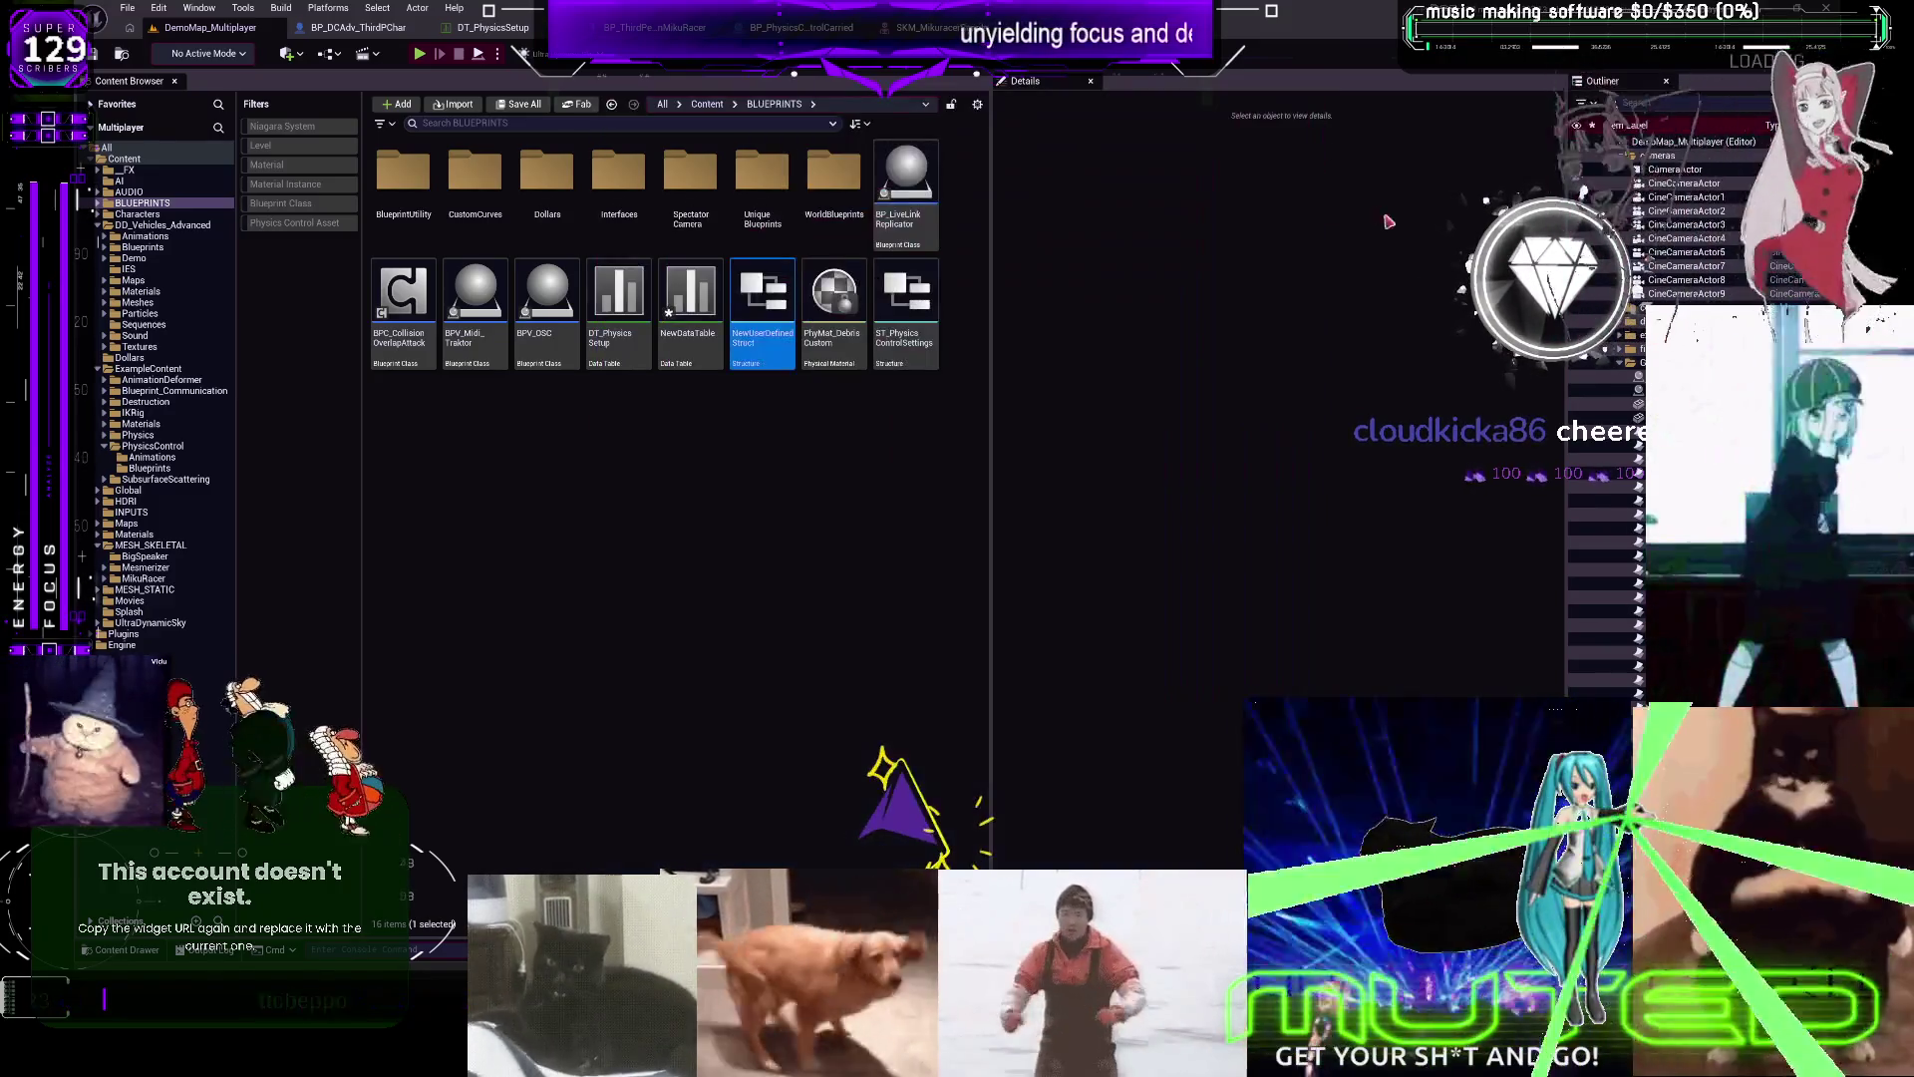
Select the NewUserDefinedStruct asset in the BLUEPRINTS folder, then go back to the character blueprint
left_click(849, 552)
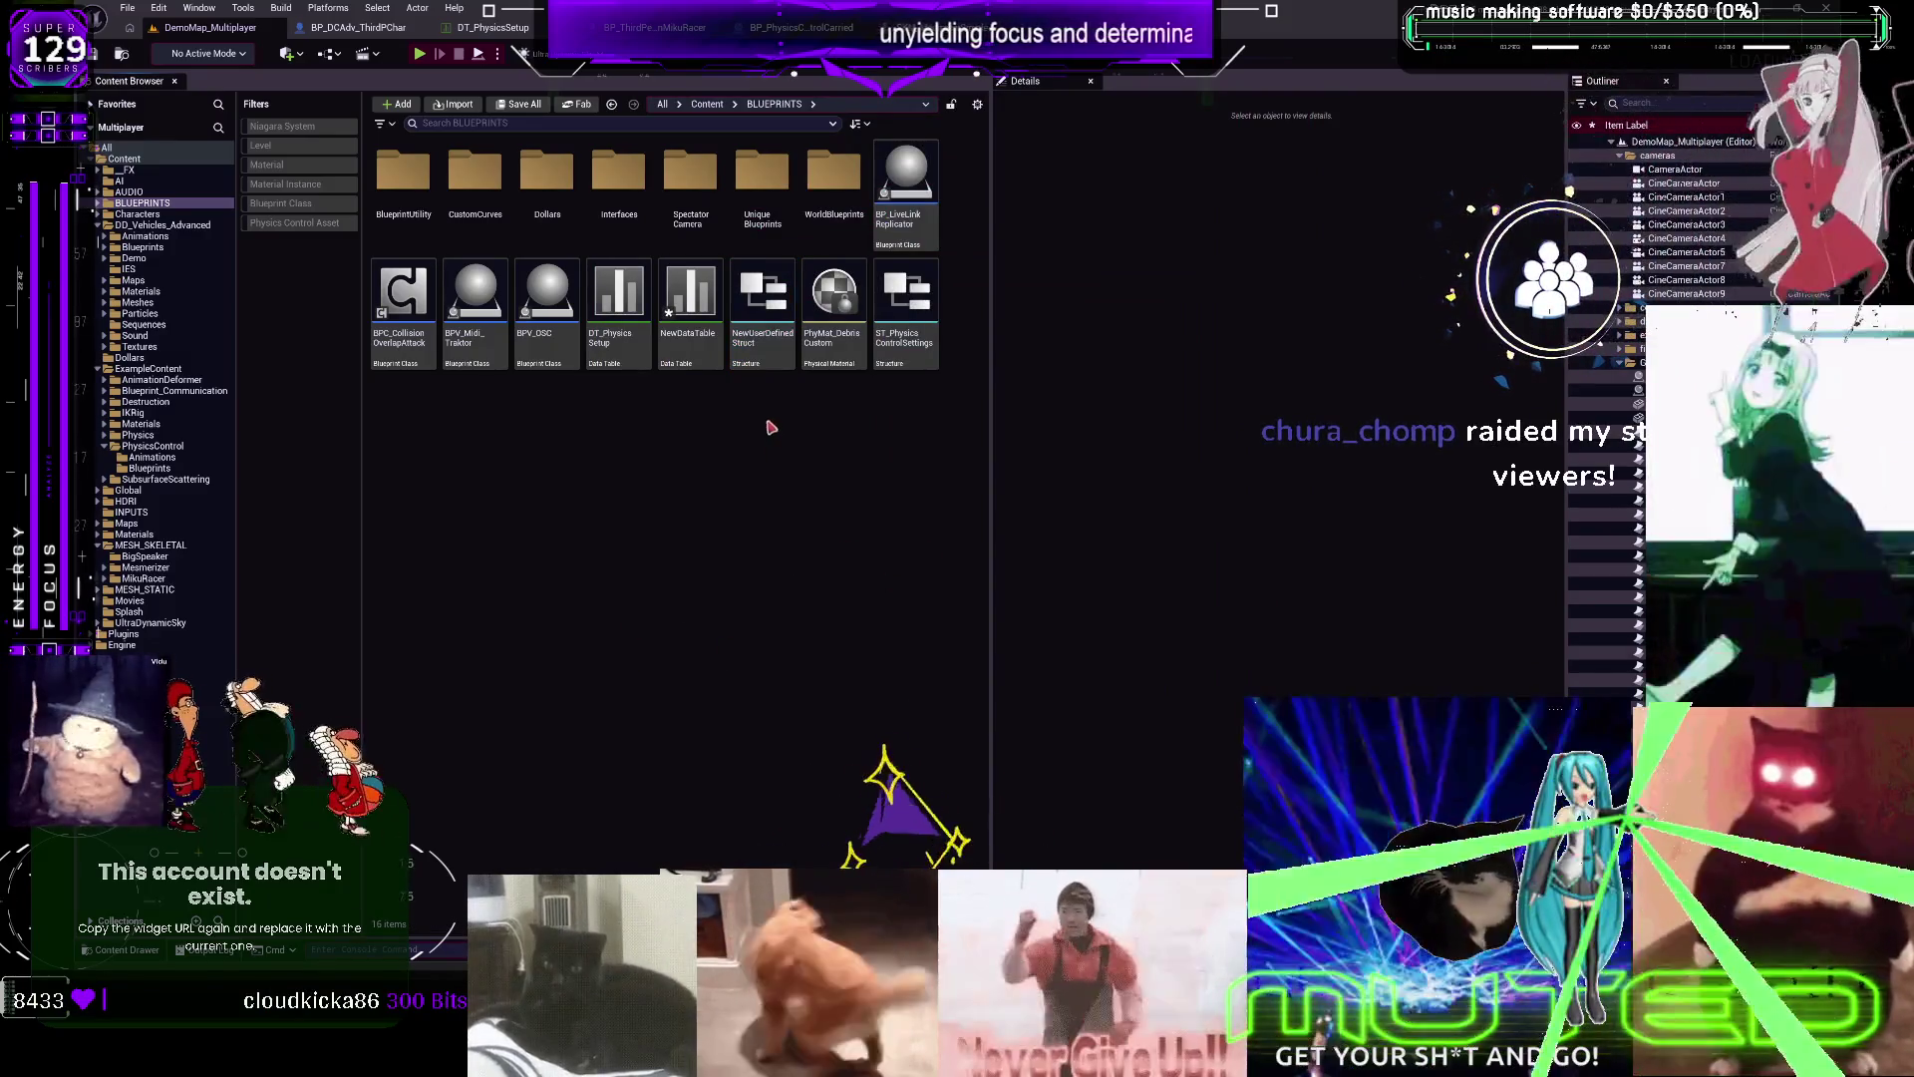
left_click(759, 350)
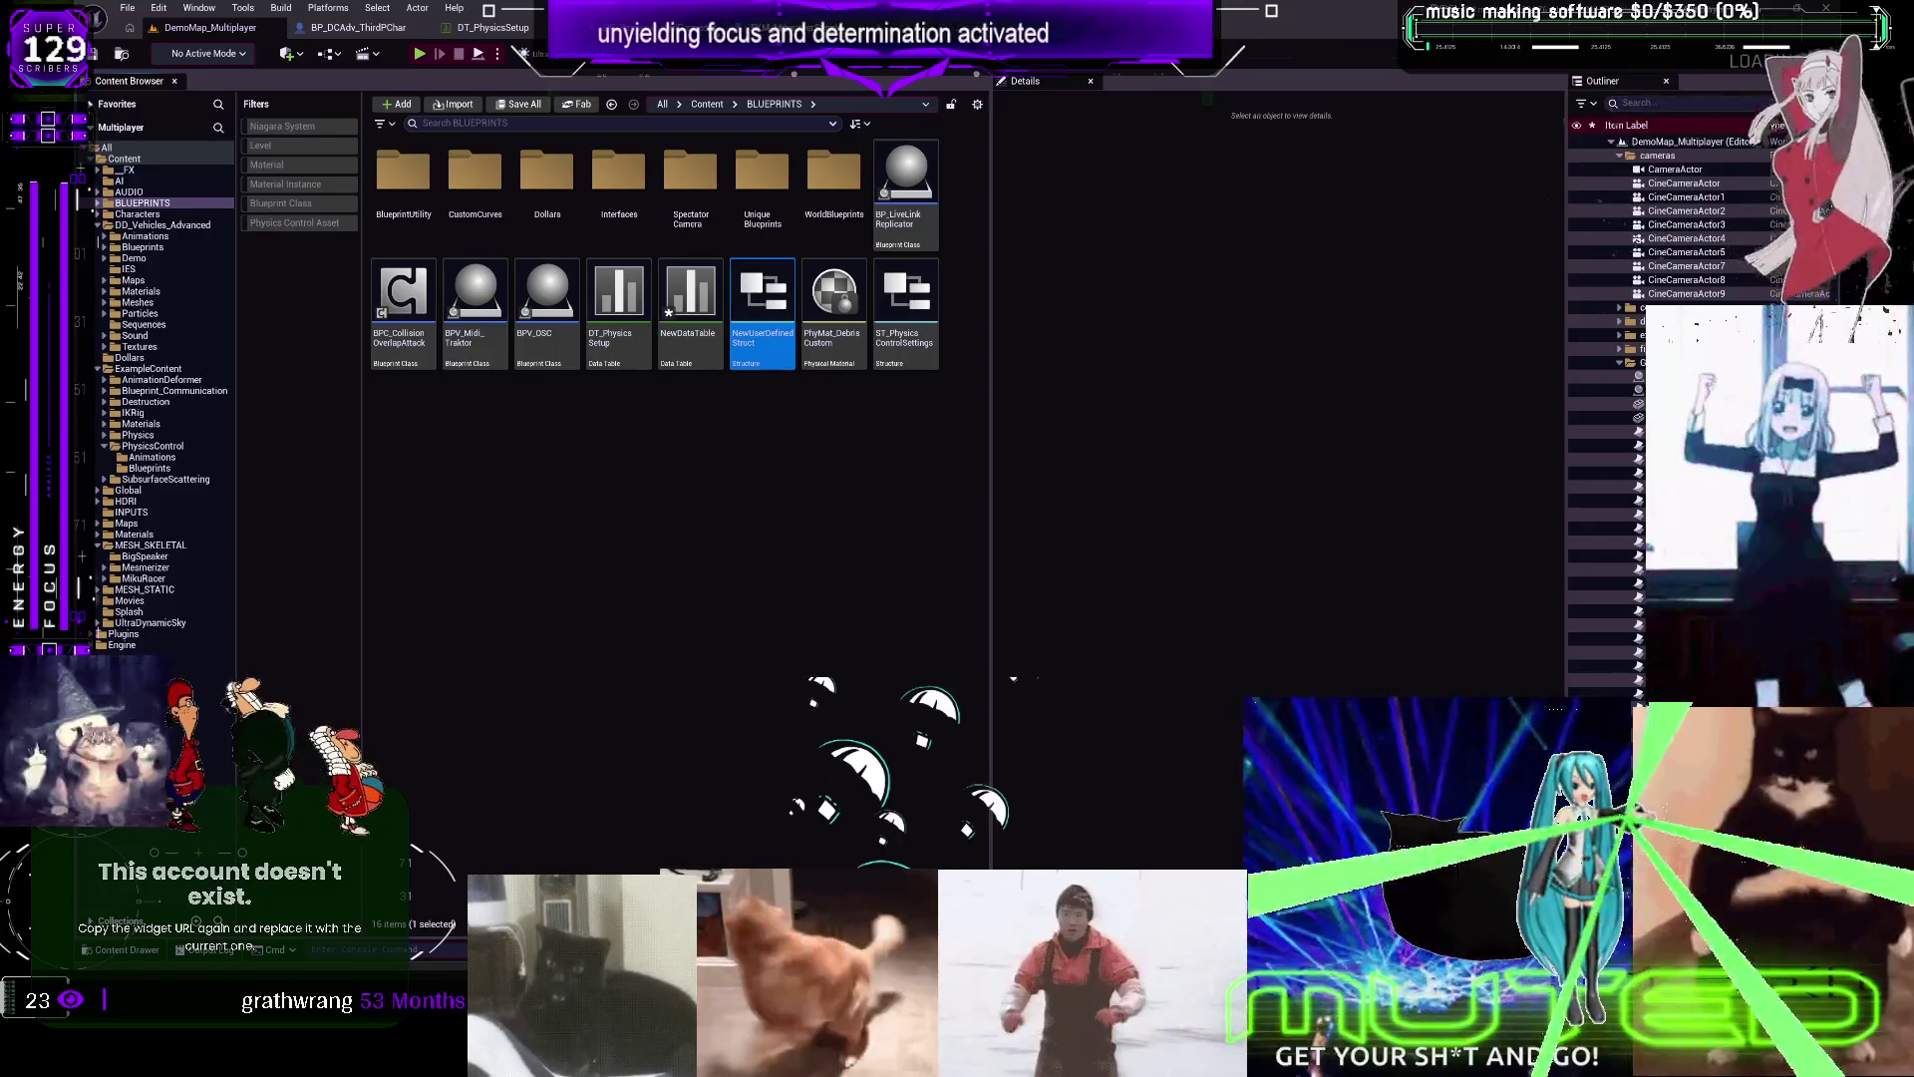
left_click(376, 30)
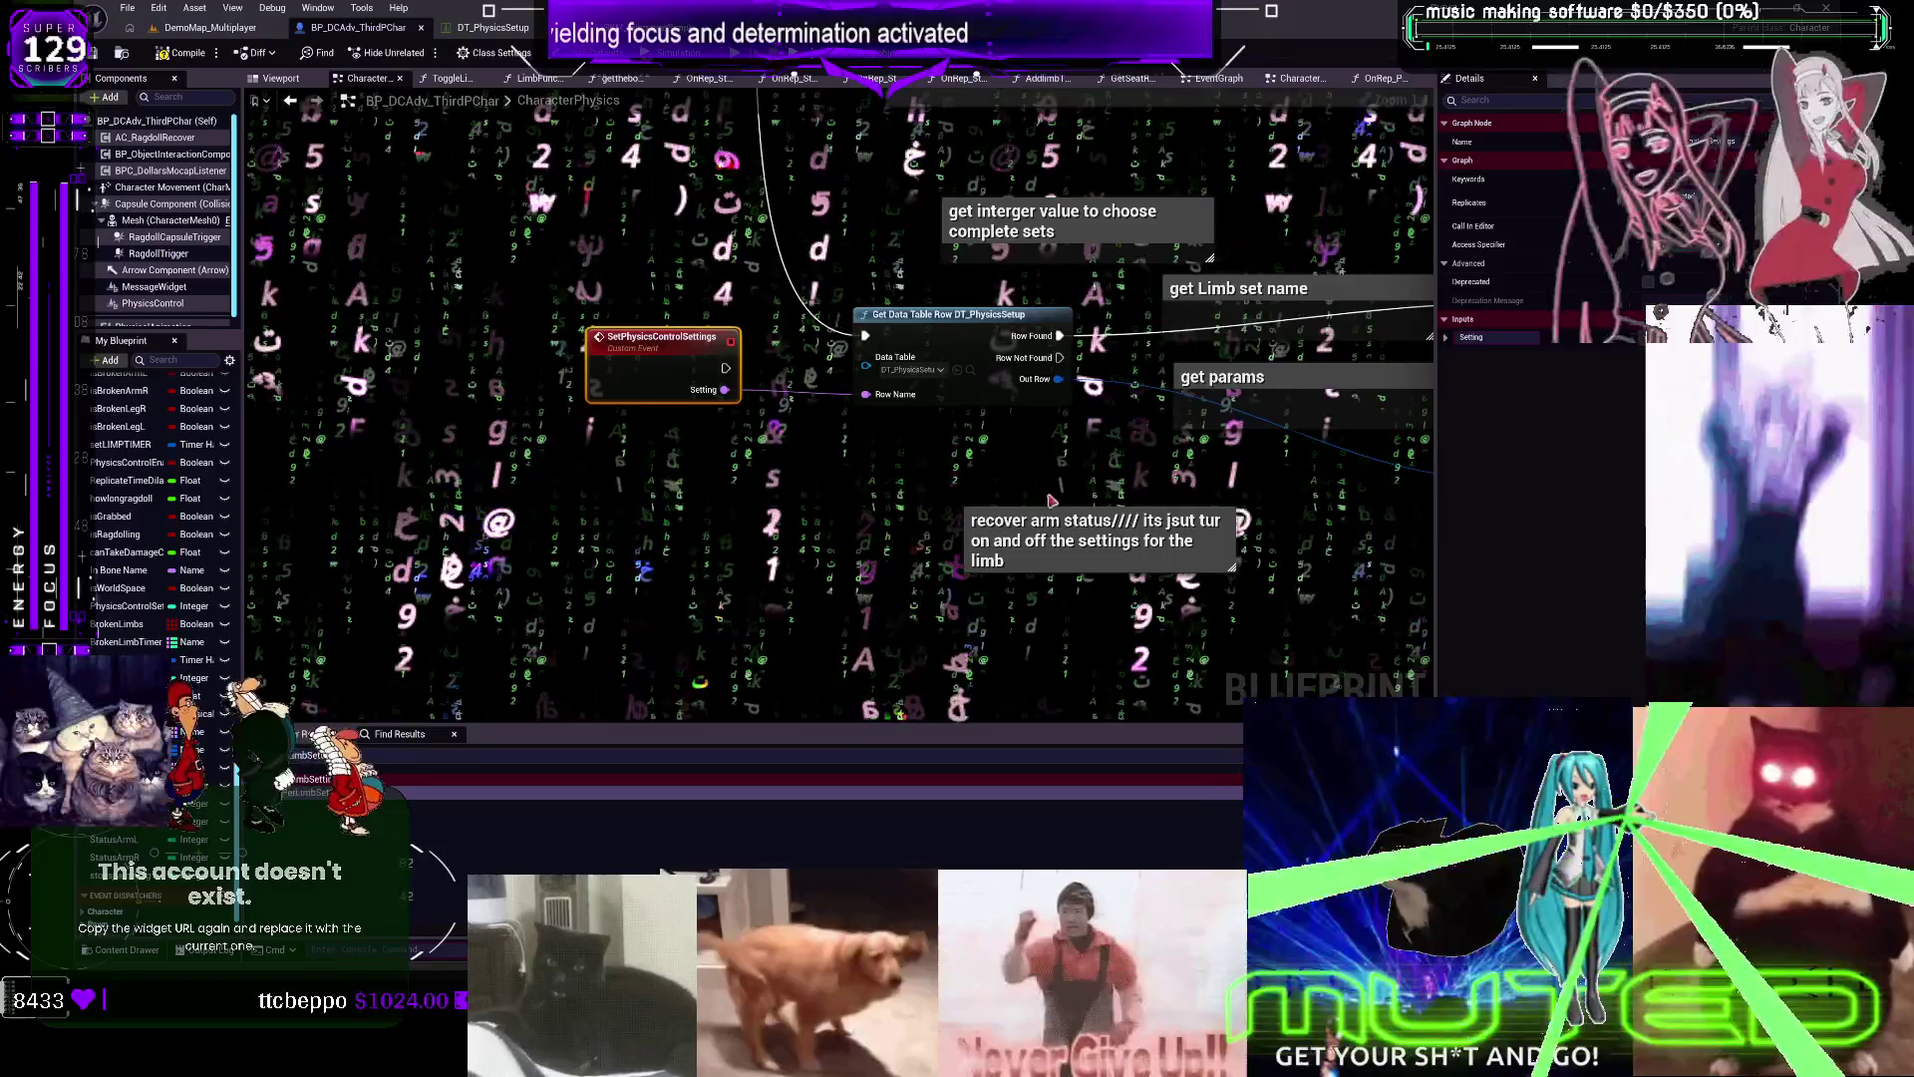
Pan to the Sequence and Set Limb nodes, then bring up the DT_PhysicsSetup data table
scroll(1052, 499, "down", 3)
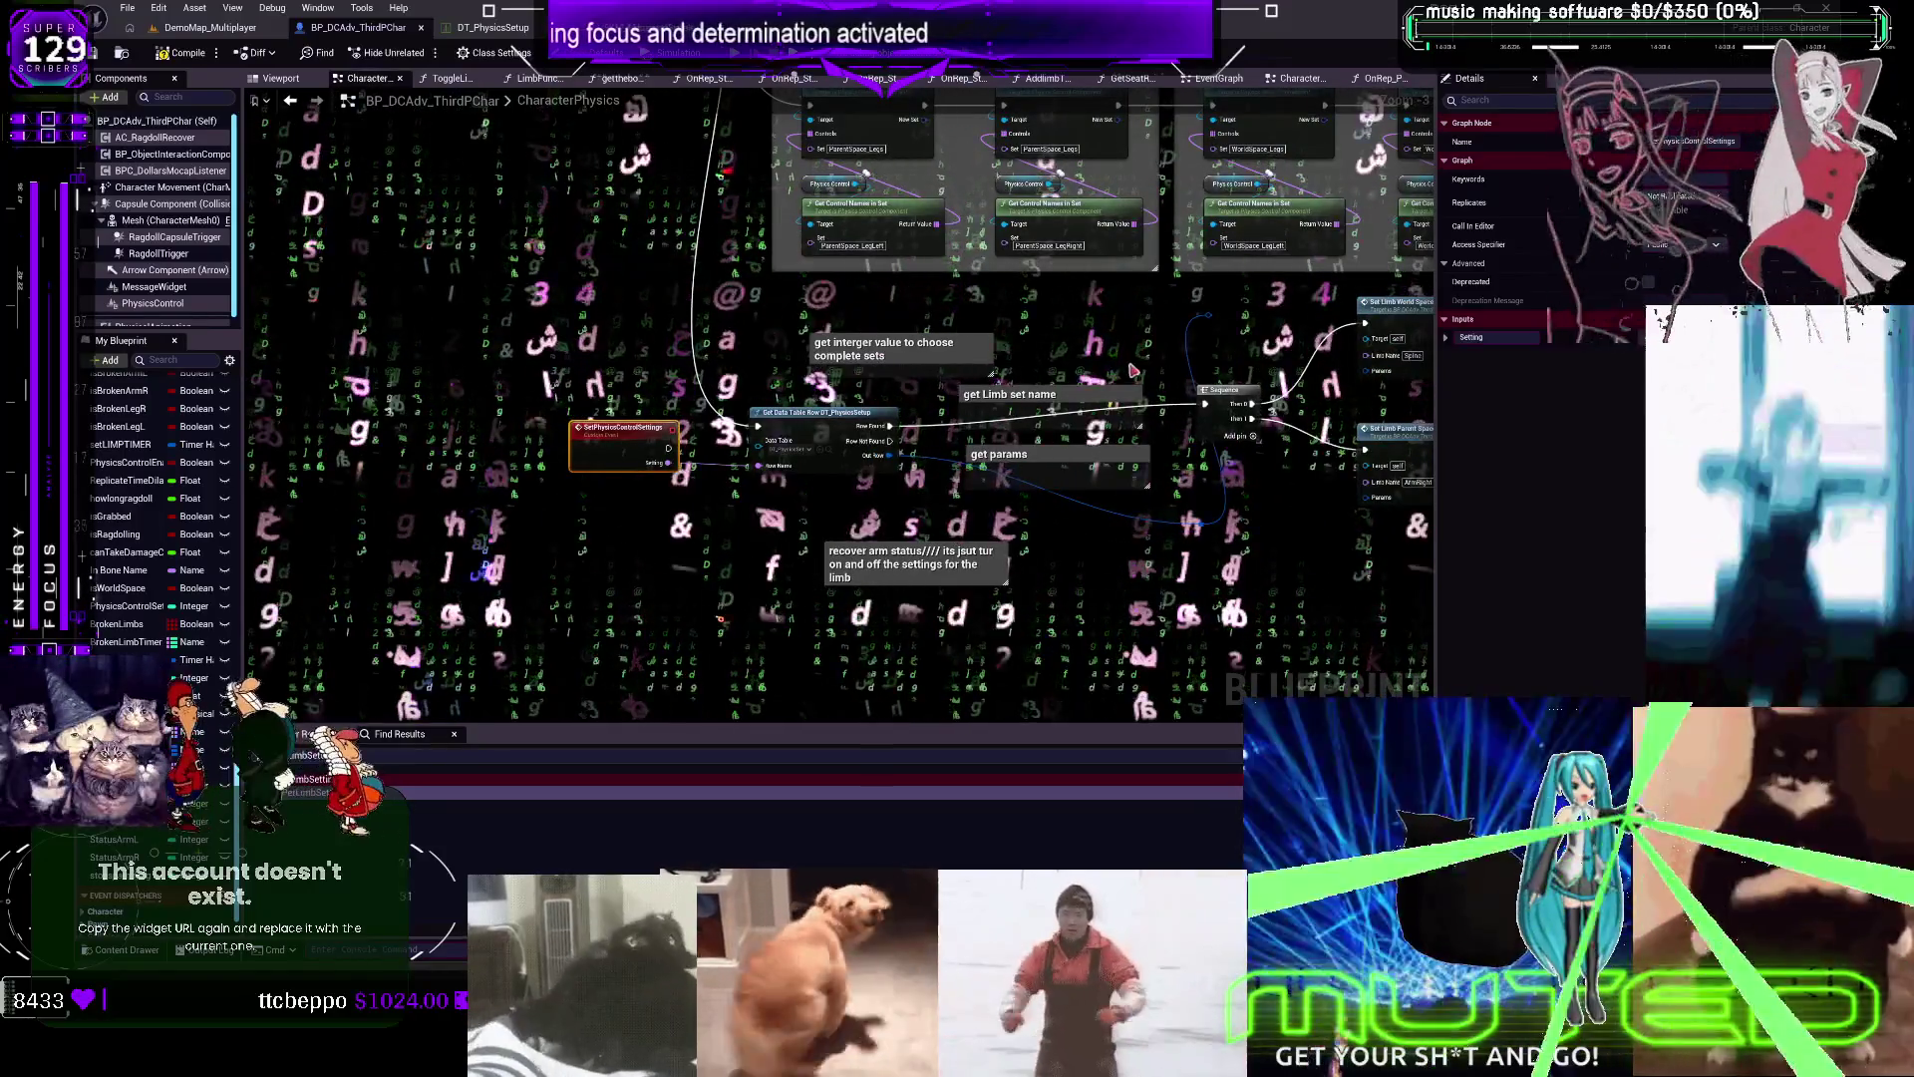
left_click_drag(1133, 371, 965, 411)
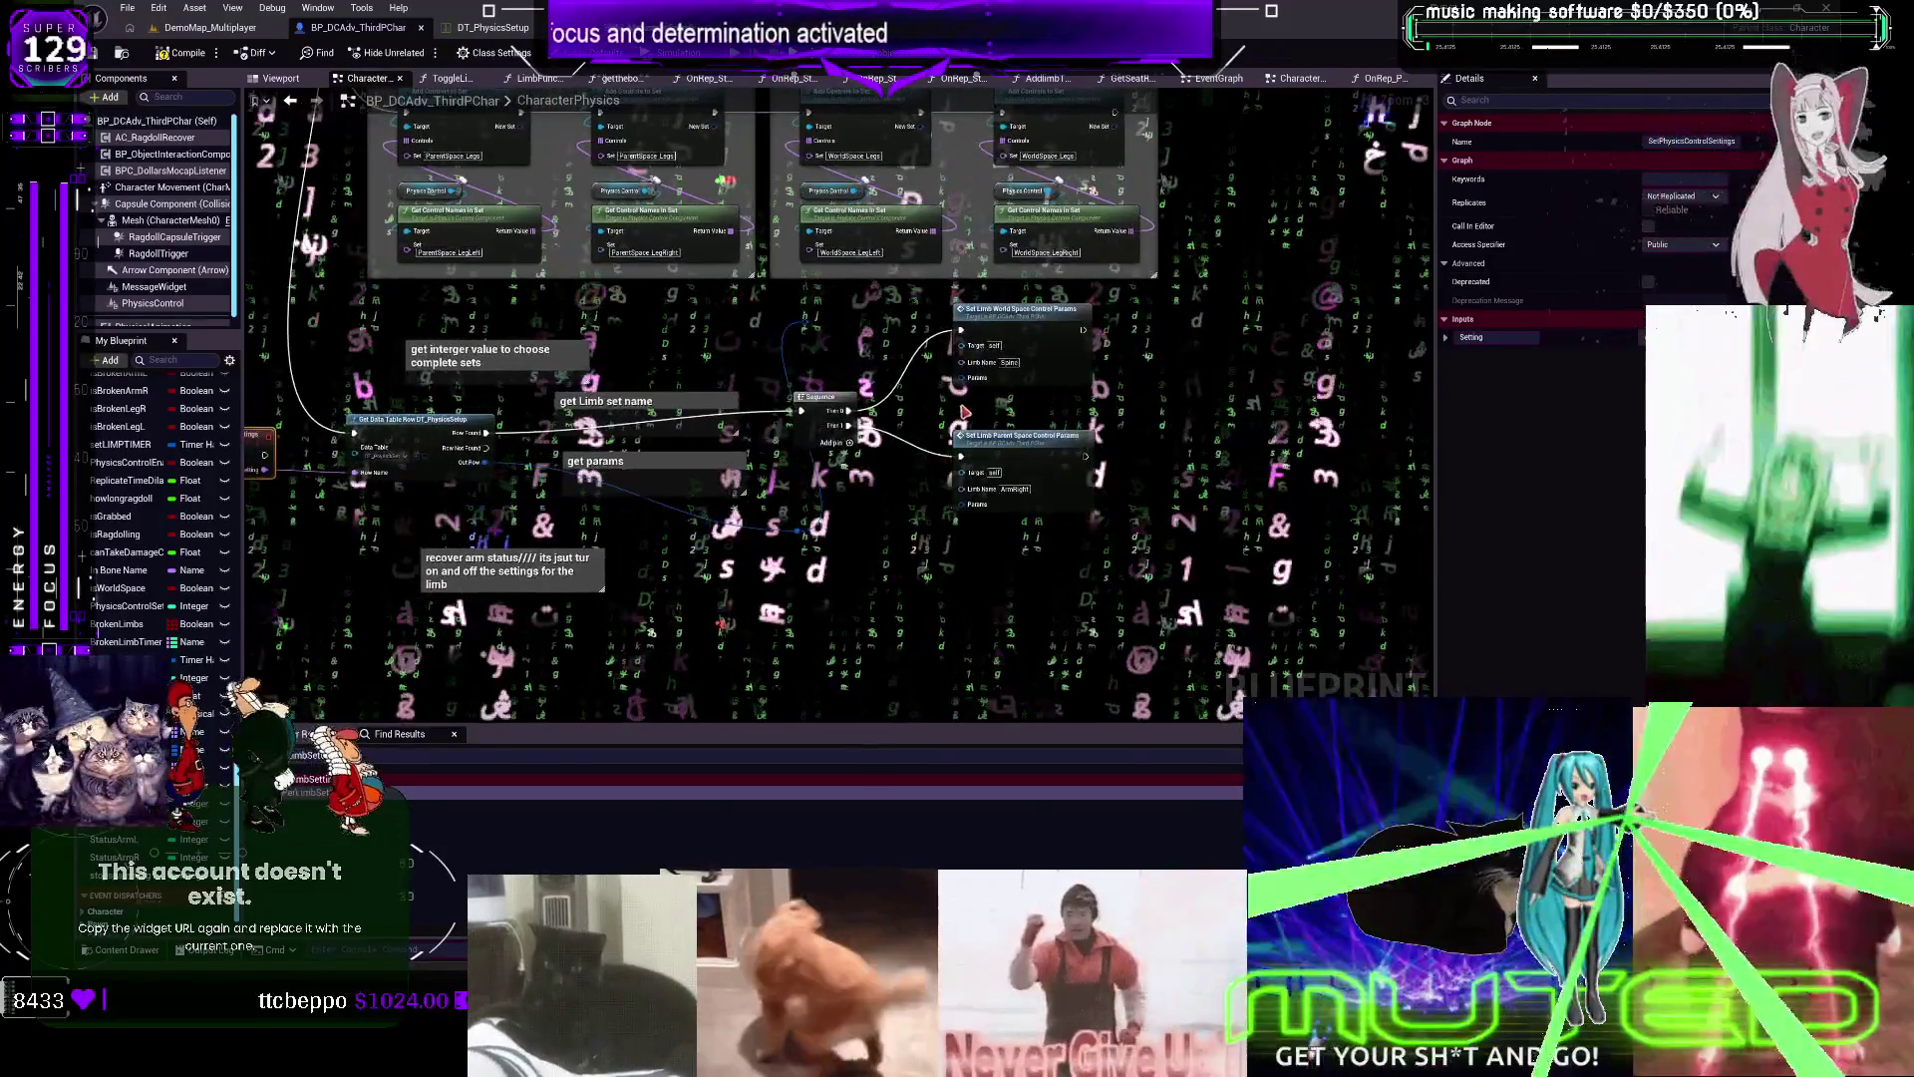
scroll(965, 411, "up", 3)
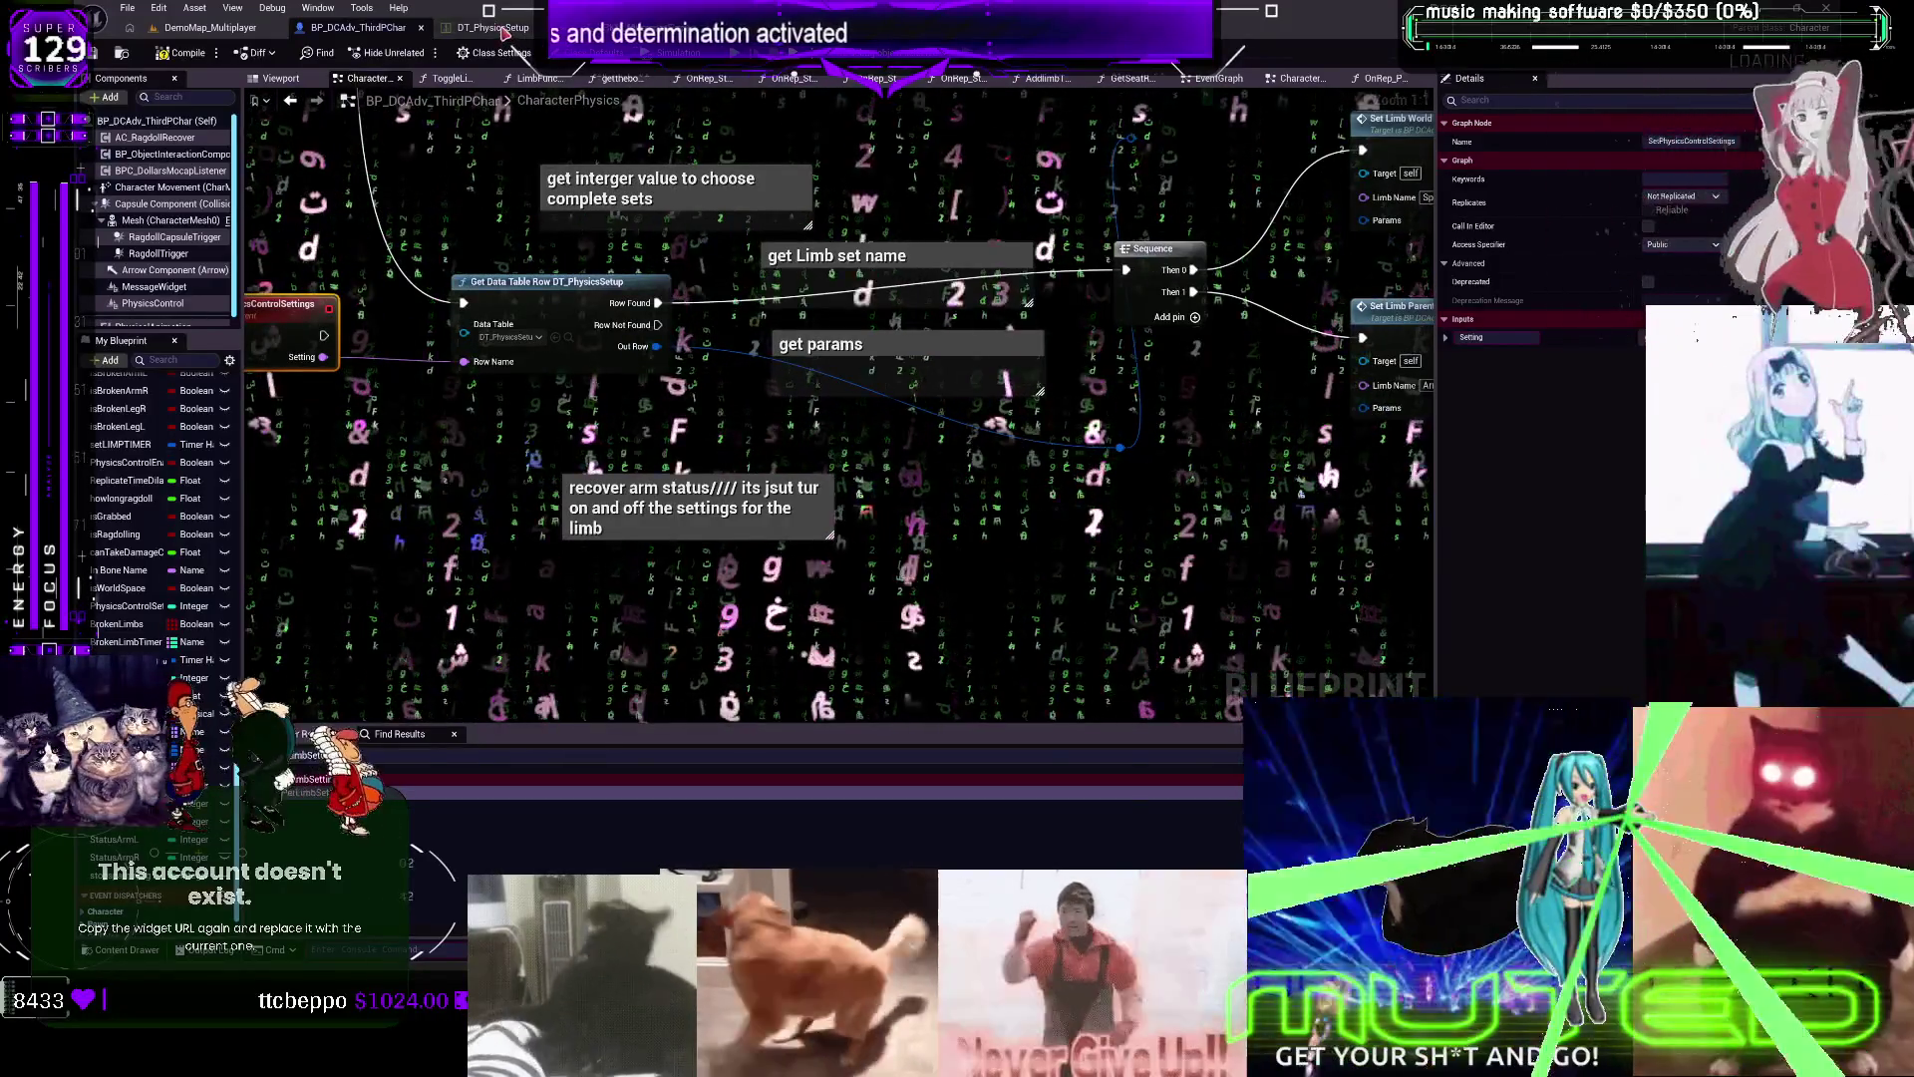
left_click(488, 27)
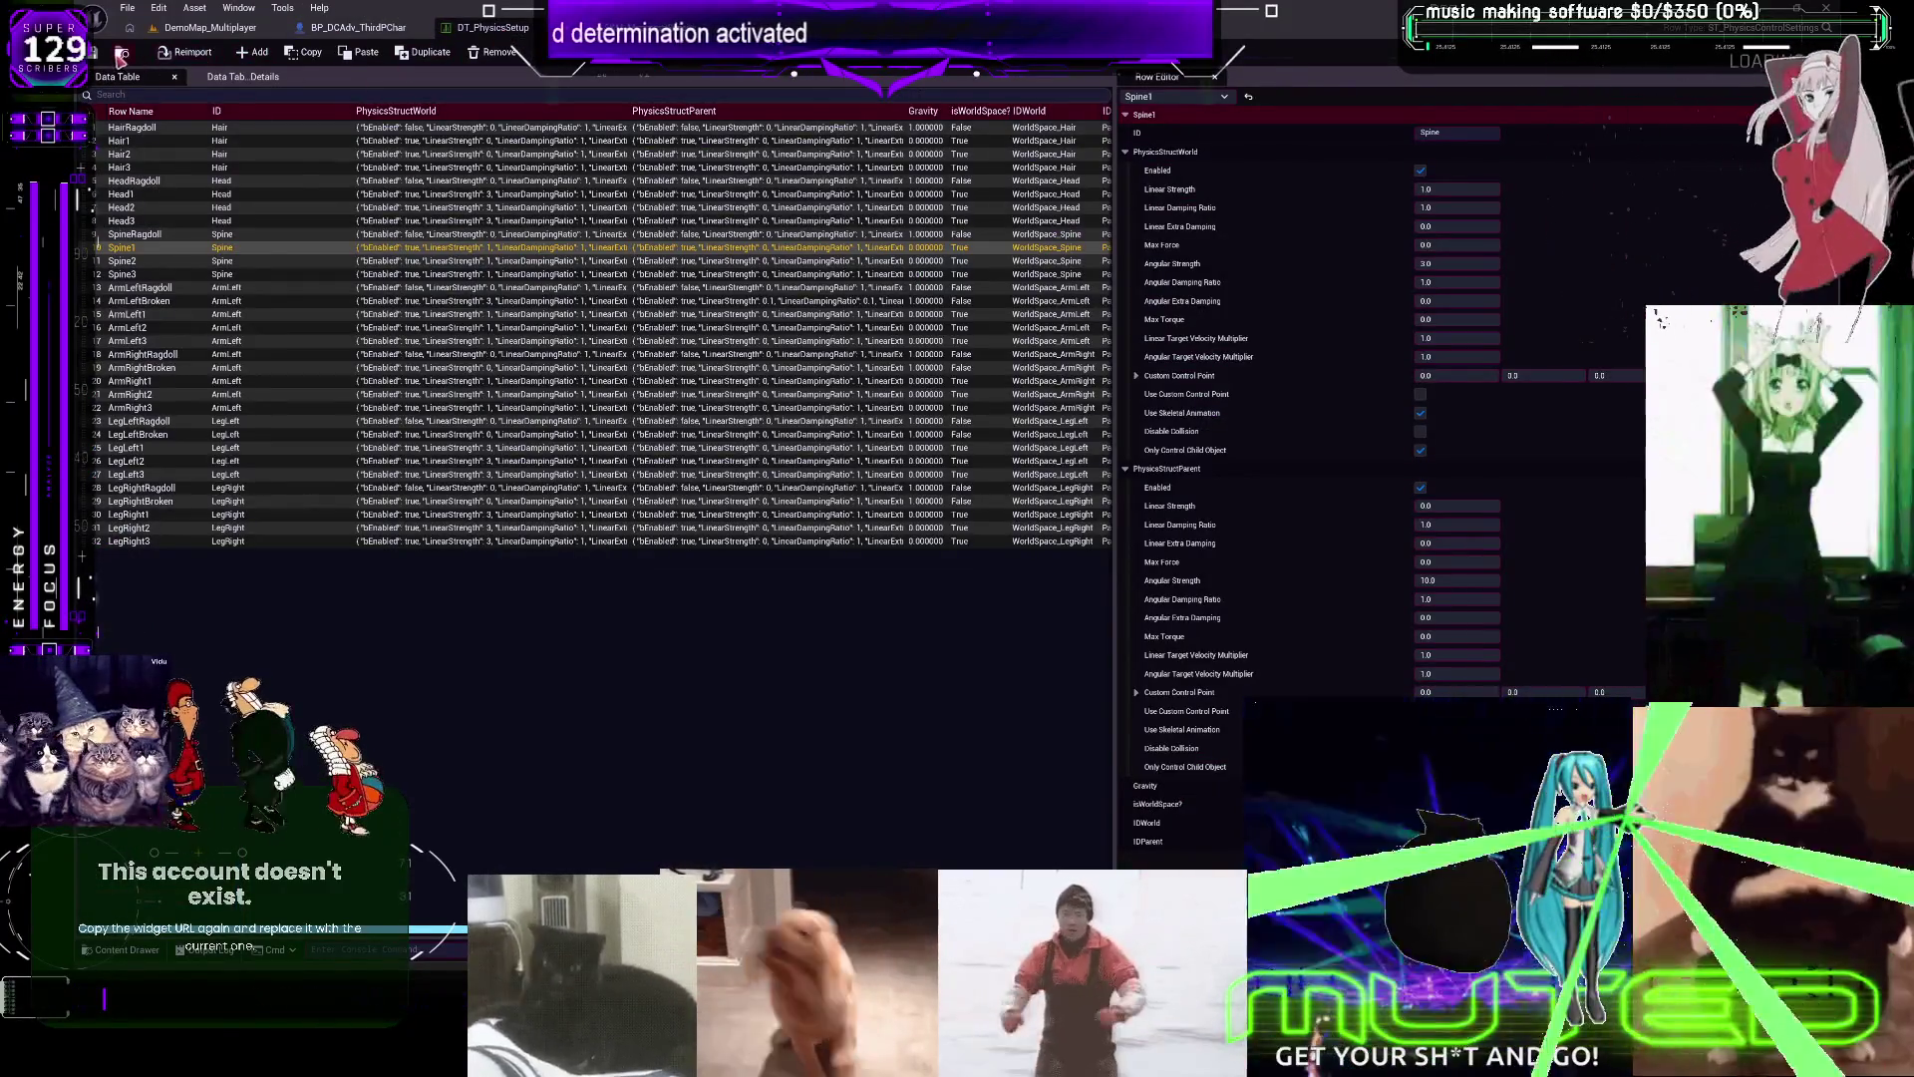
Visit the project's assets, then return to the BP_DCAdv_ThirdPChar CharacterPhysics graph
left_click(122, 52)
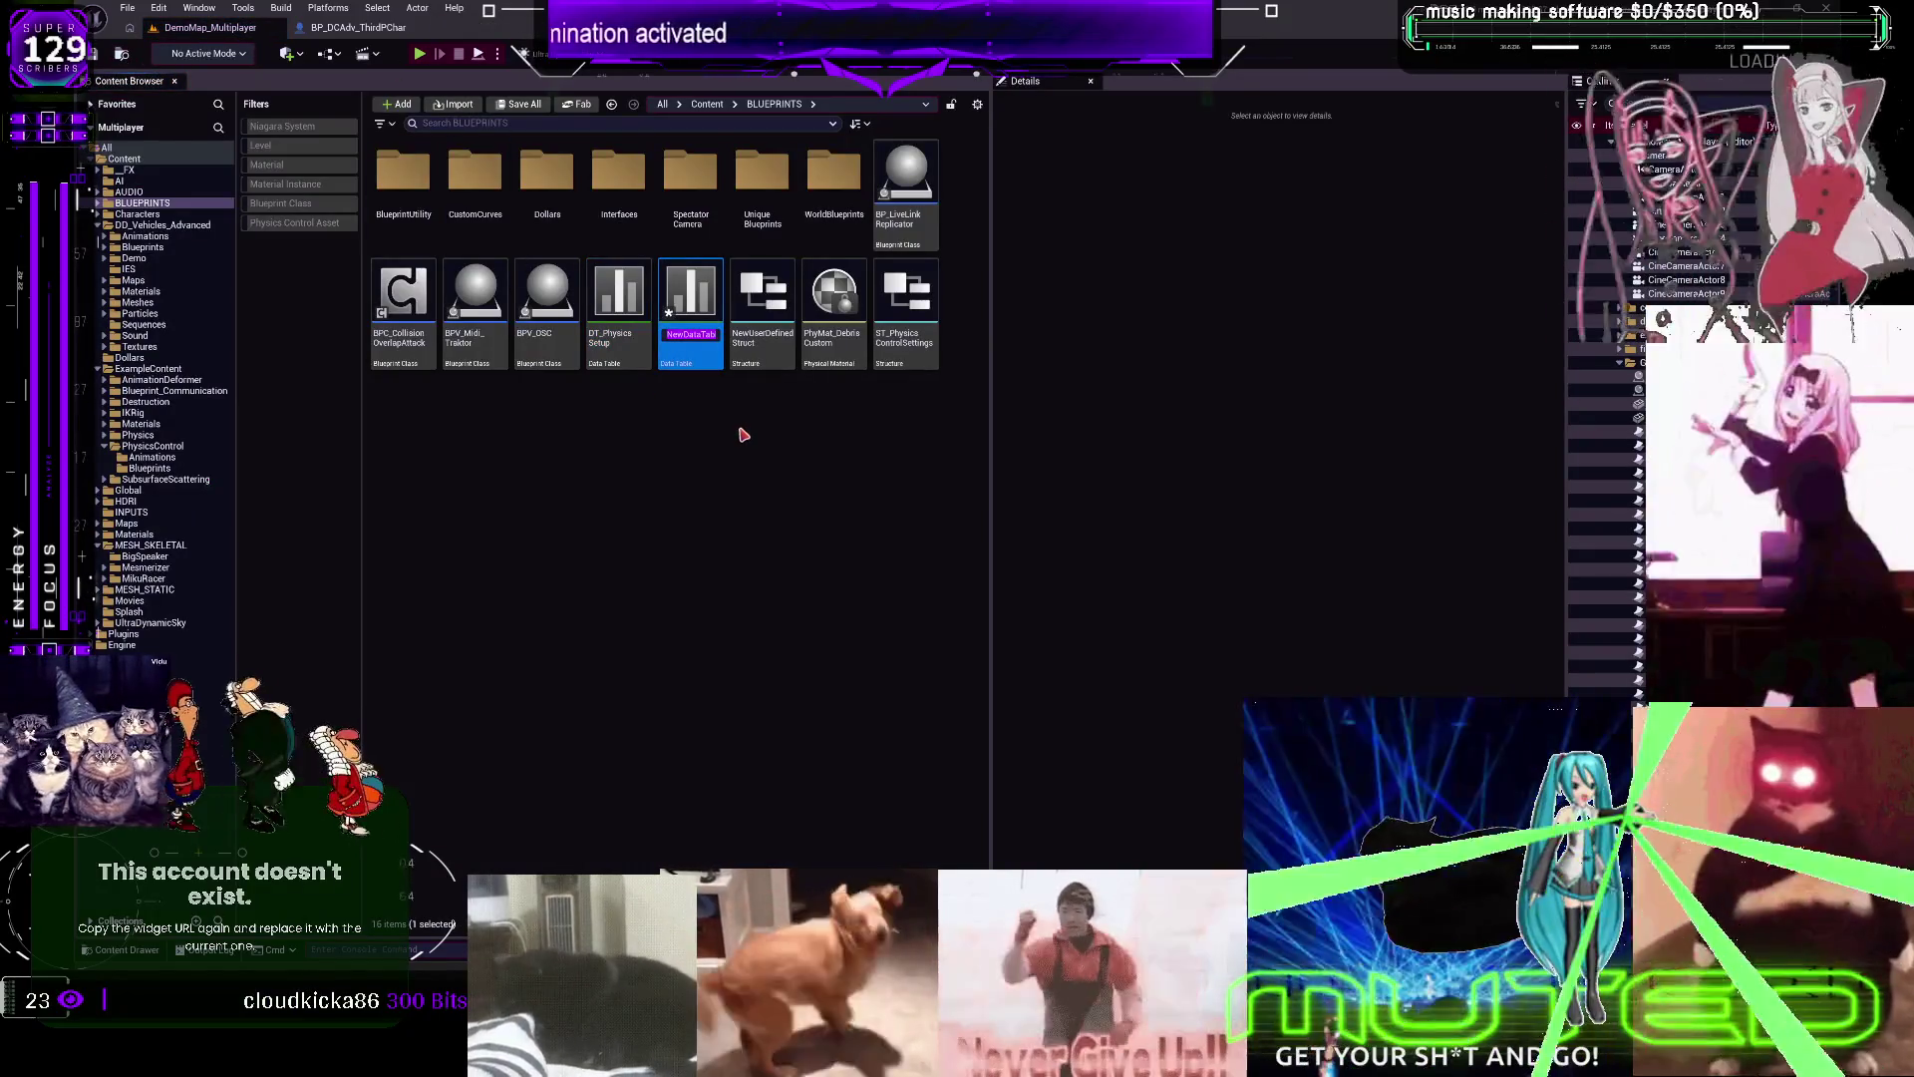
left_click(358, 26)
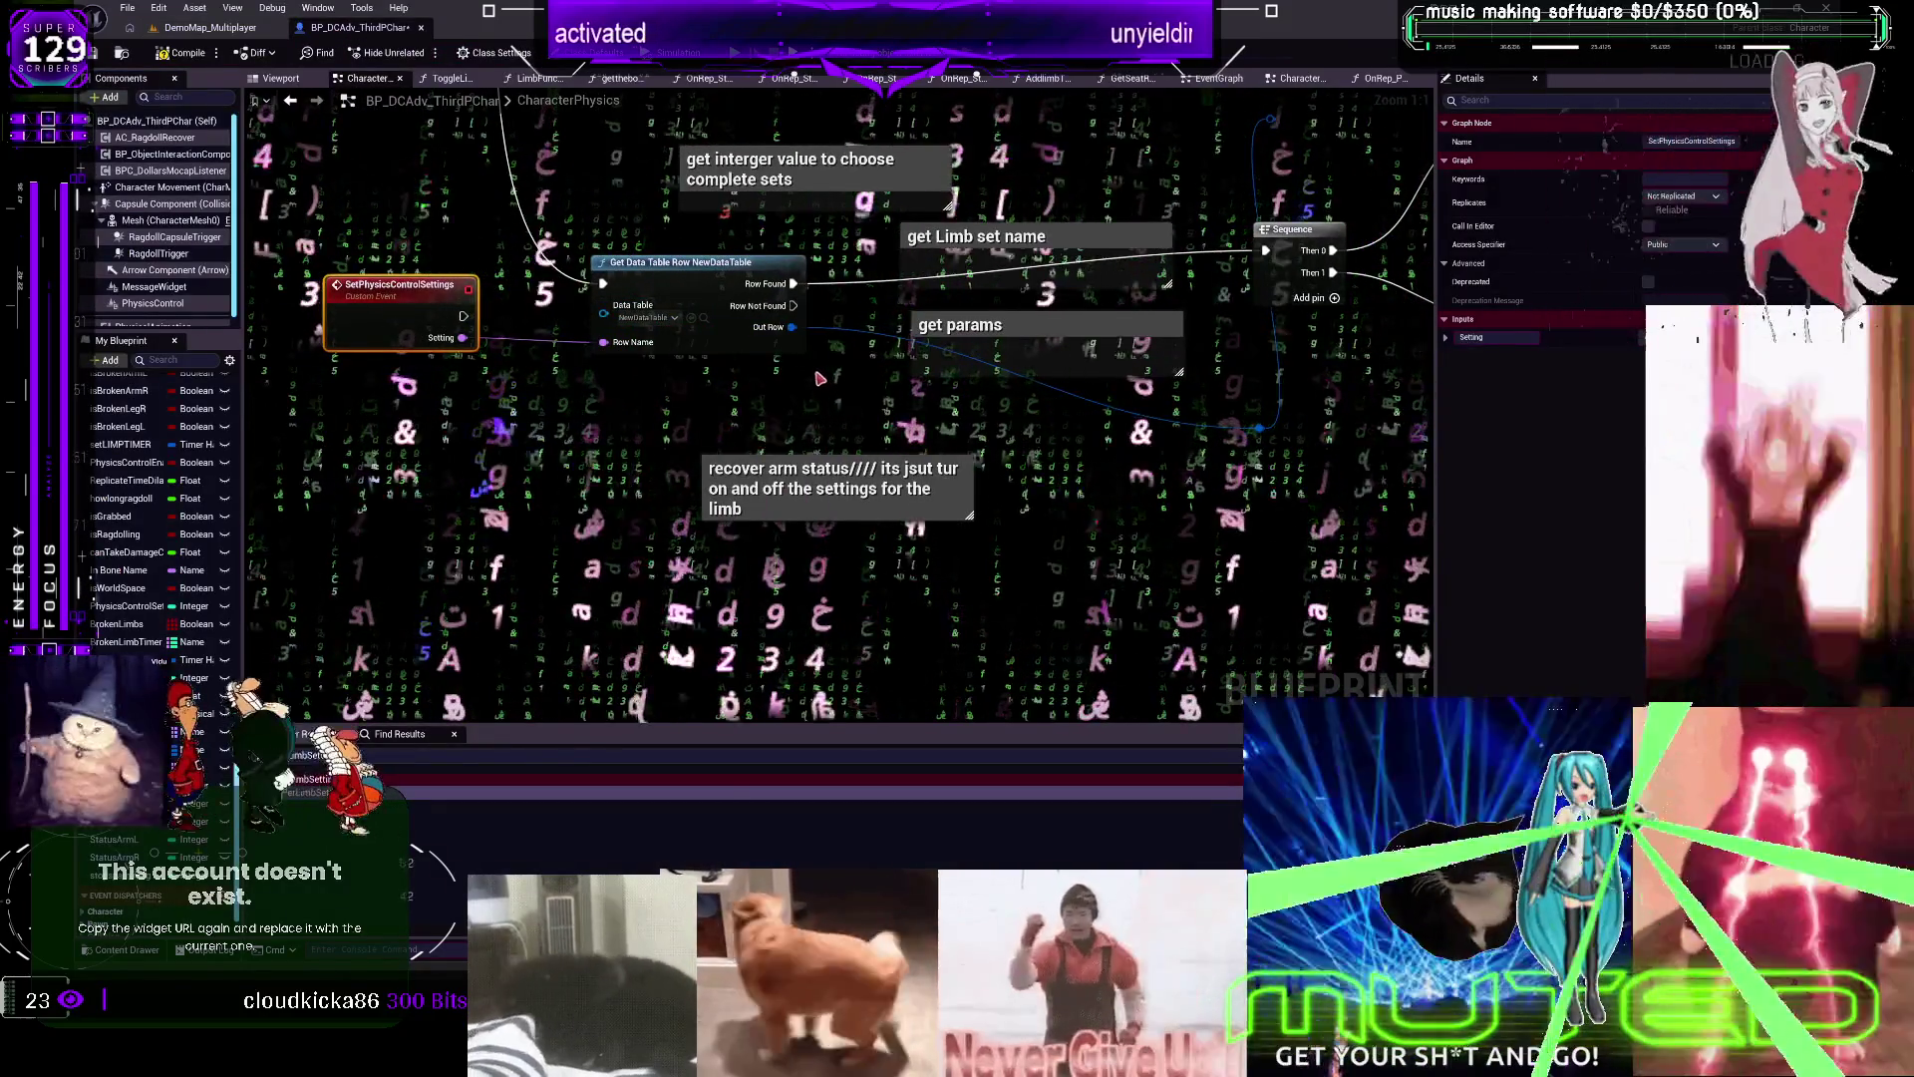
Shift the CharacterPhysics graph view slightly to the left
left_click_drag(673, 353, 635, 361)
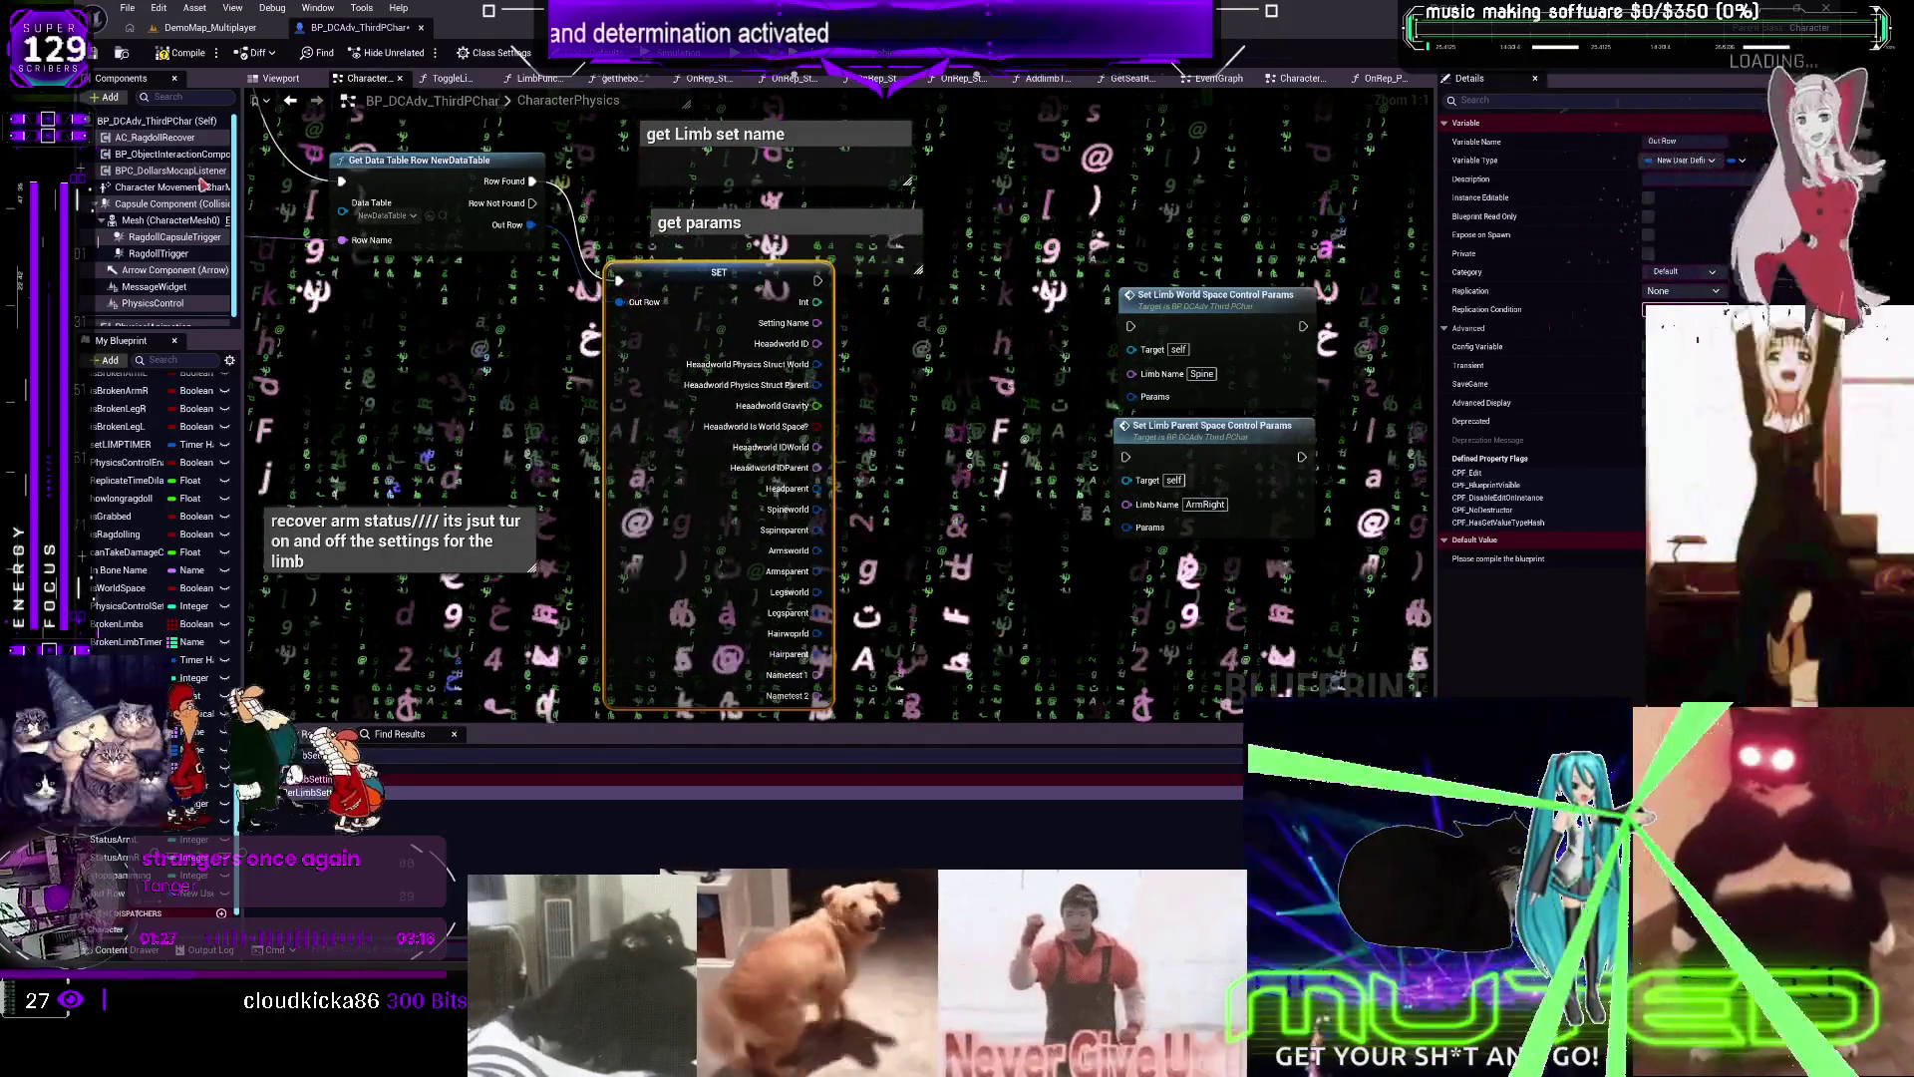
Open the Project Settings from the Edit menu and close them again
left_click(151, 10)
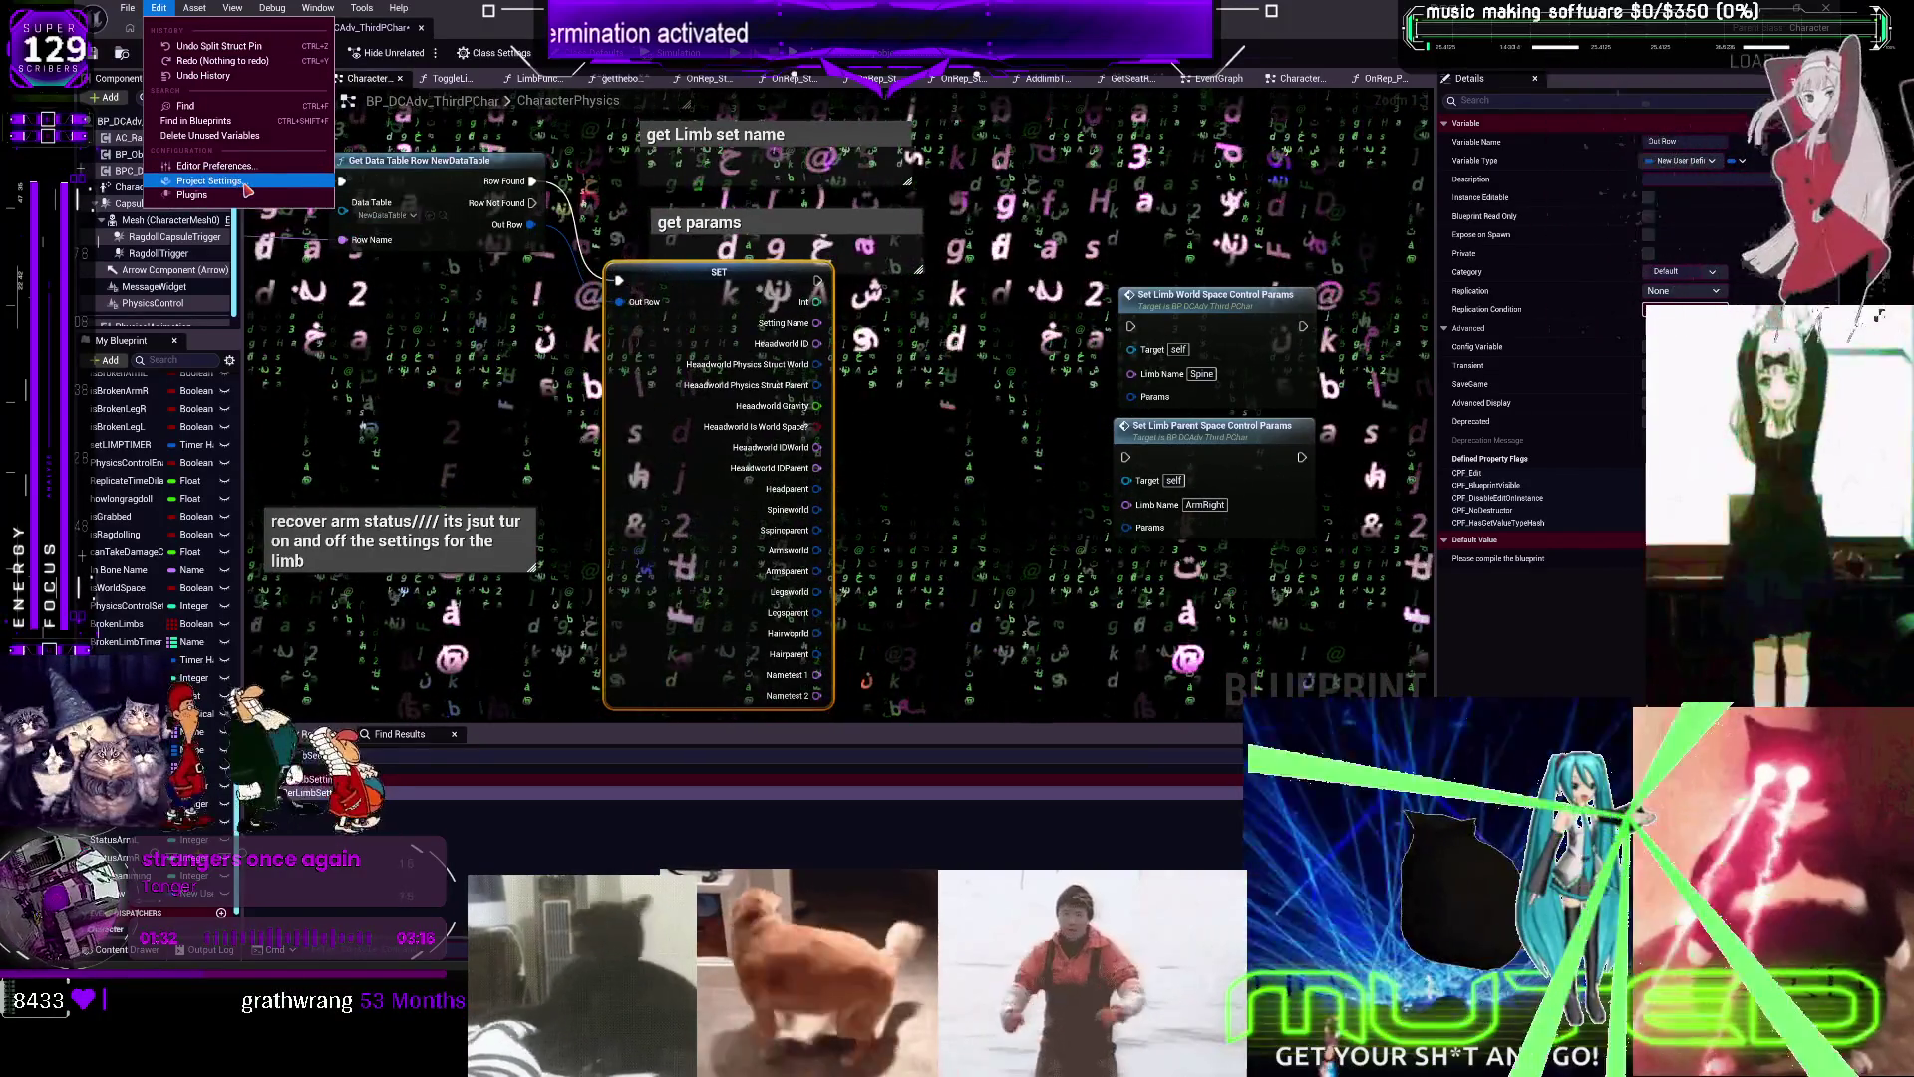
left_click(244, 182)
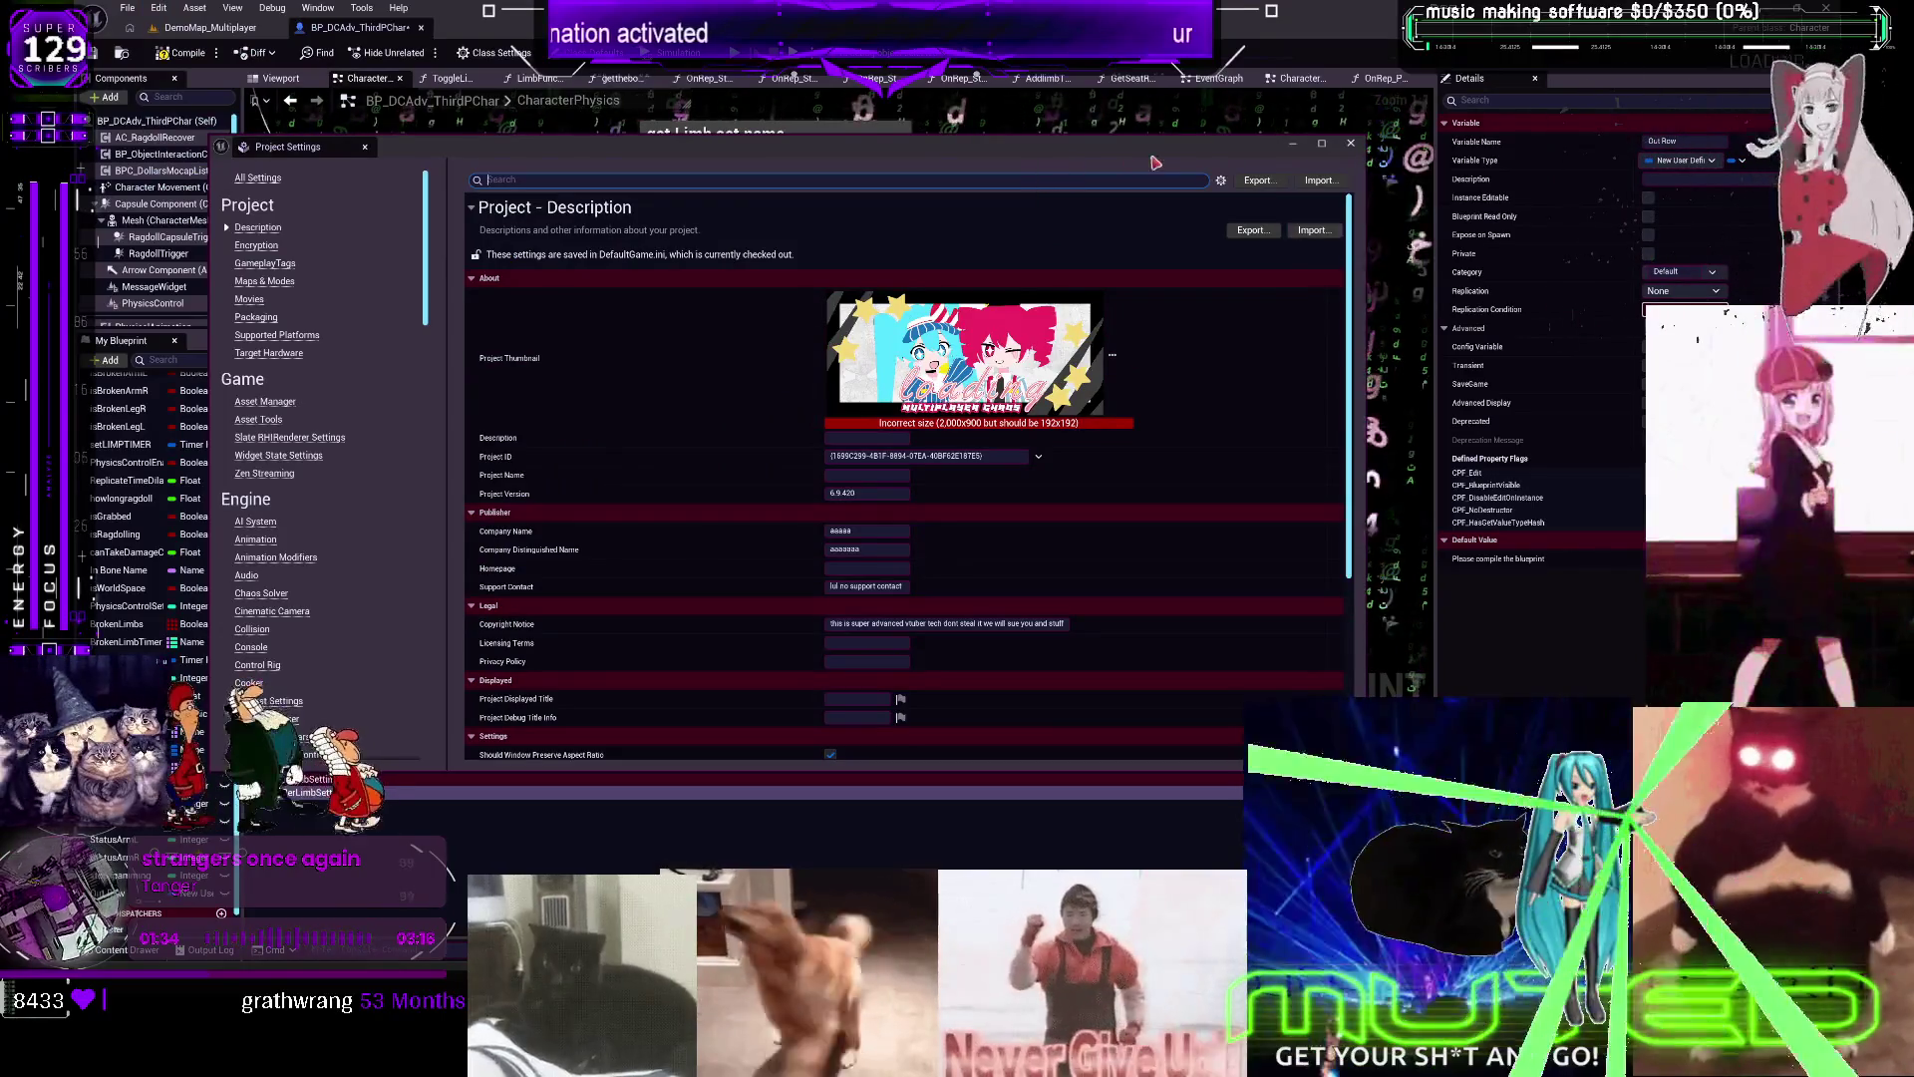
left_click(214, 20)
Show Editor Preferences' General - Appearance settings and open the BPbackground2 background material
left_click(159, 8)
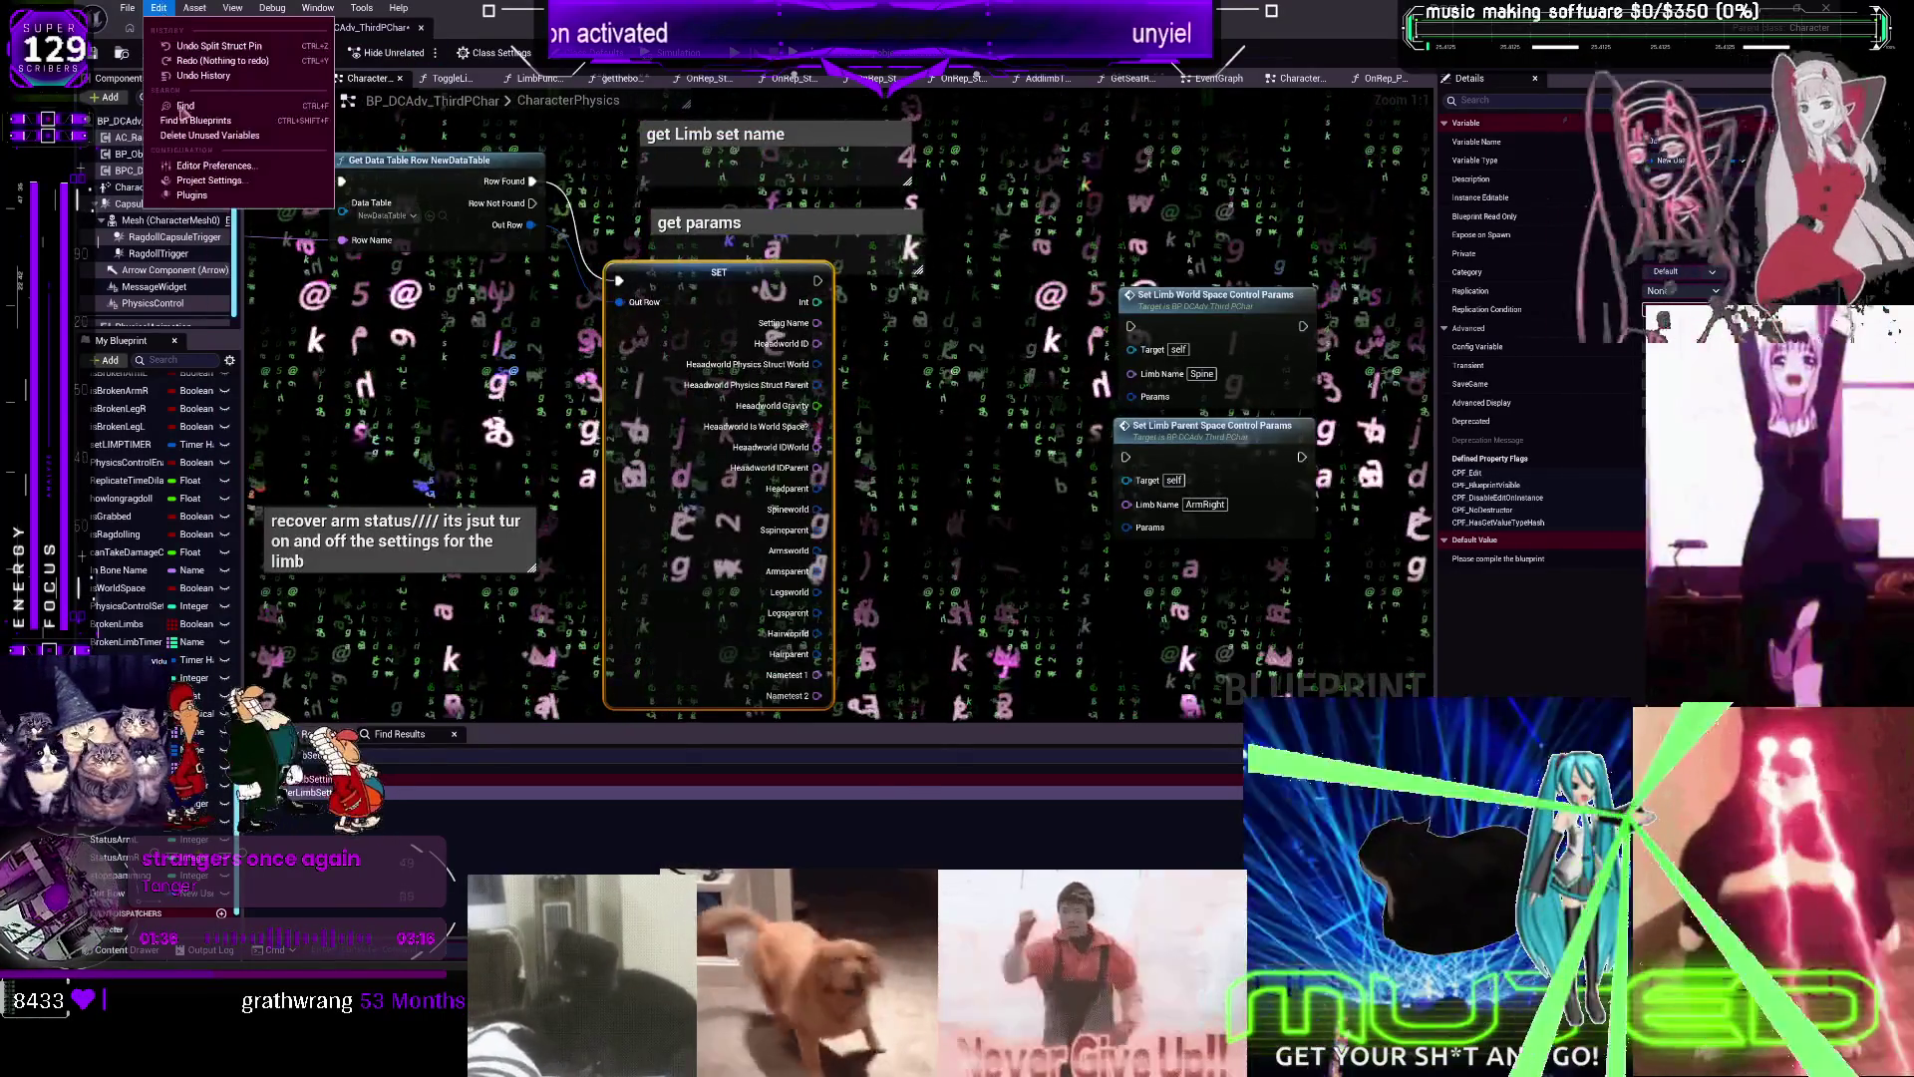
left_click(645, 292)
left_click(158, 8)
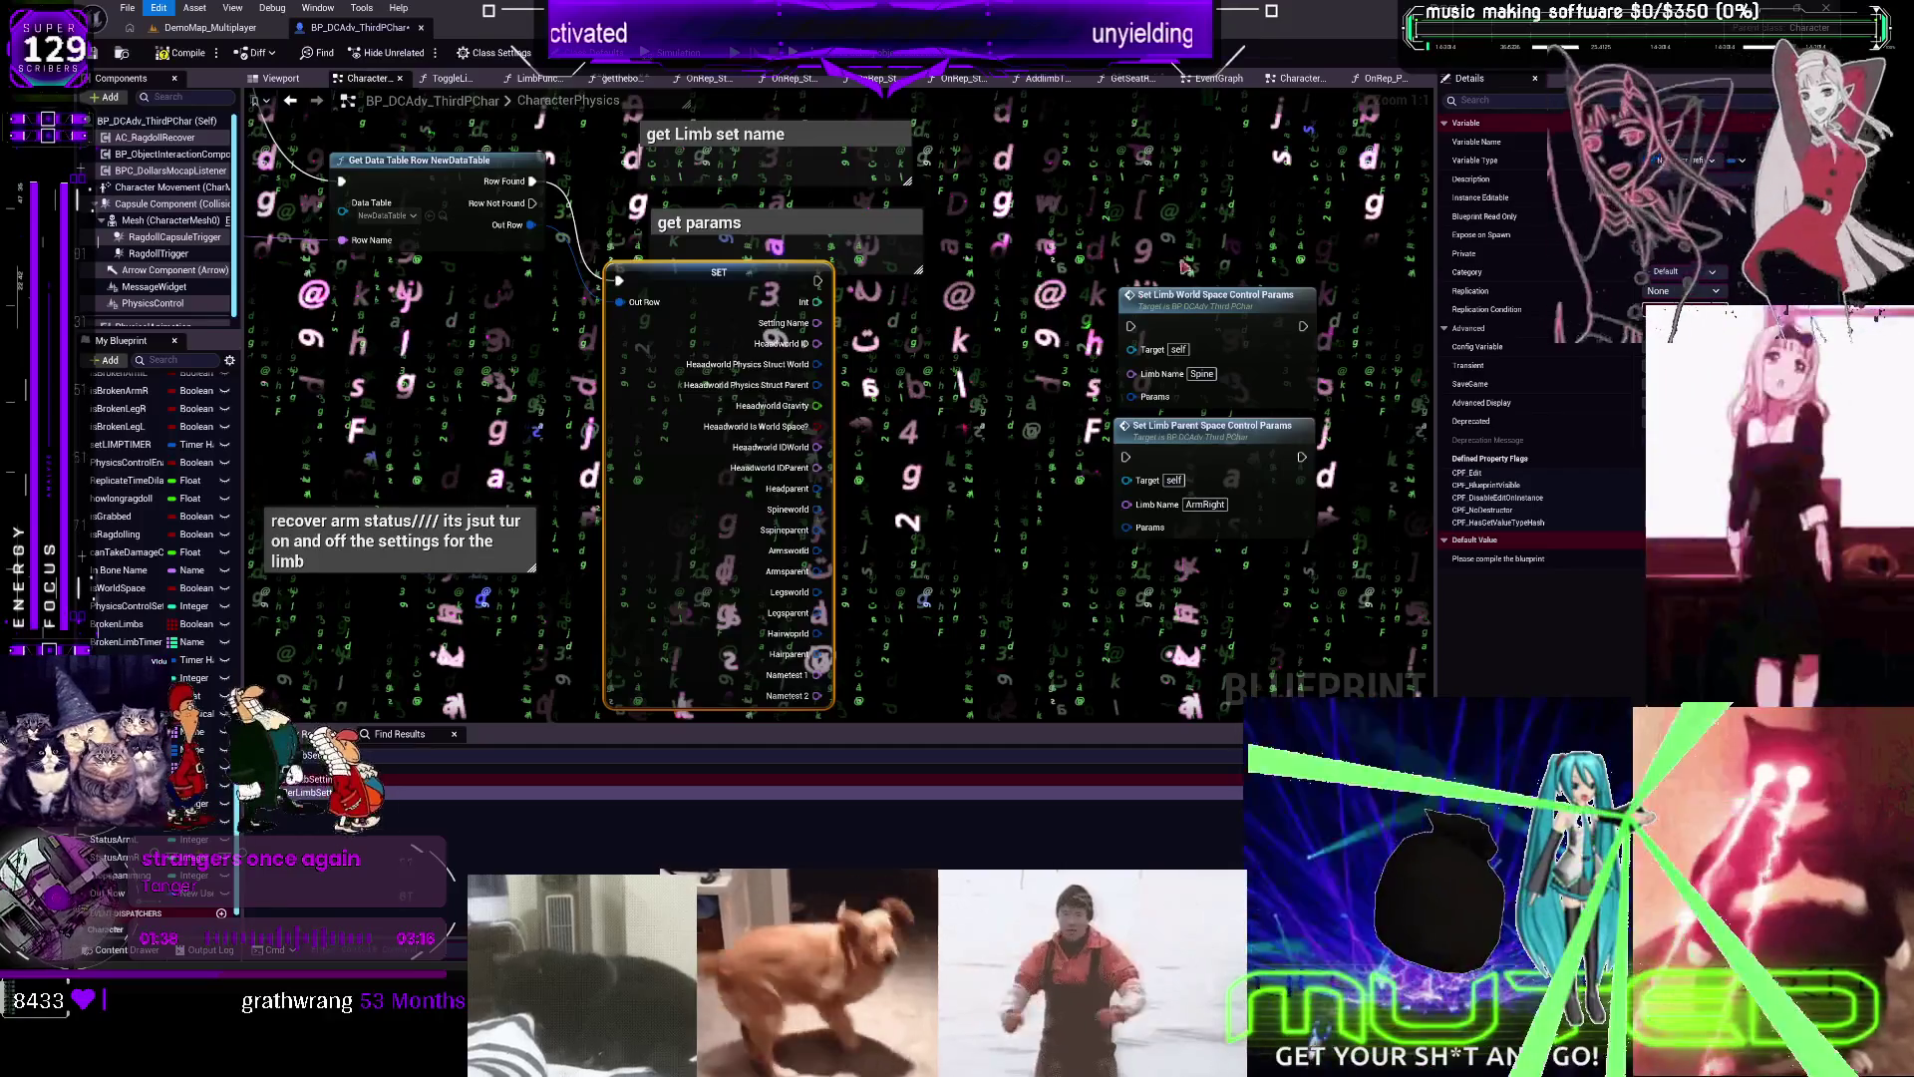
left_click(244, 160)
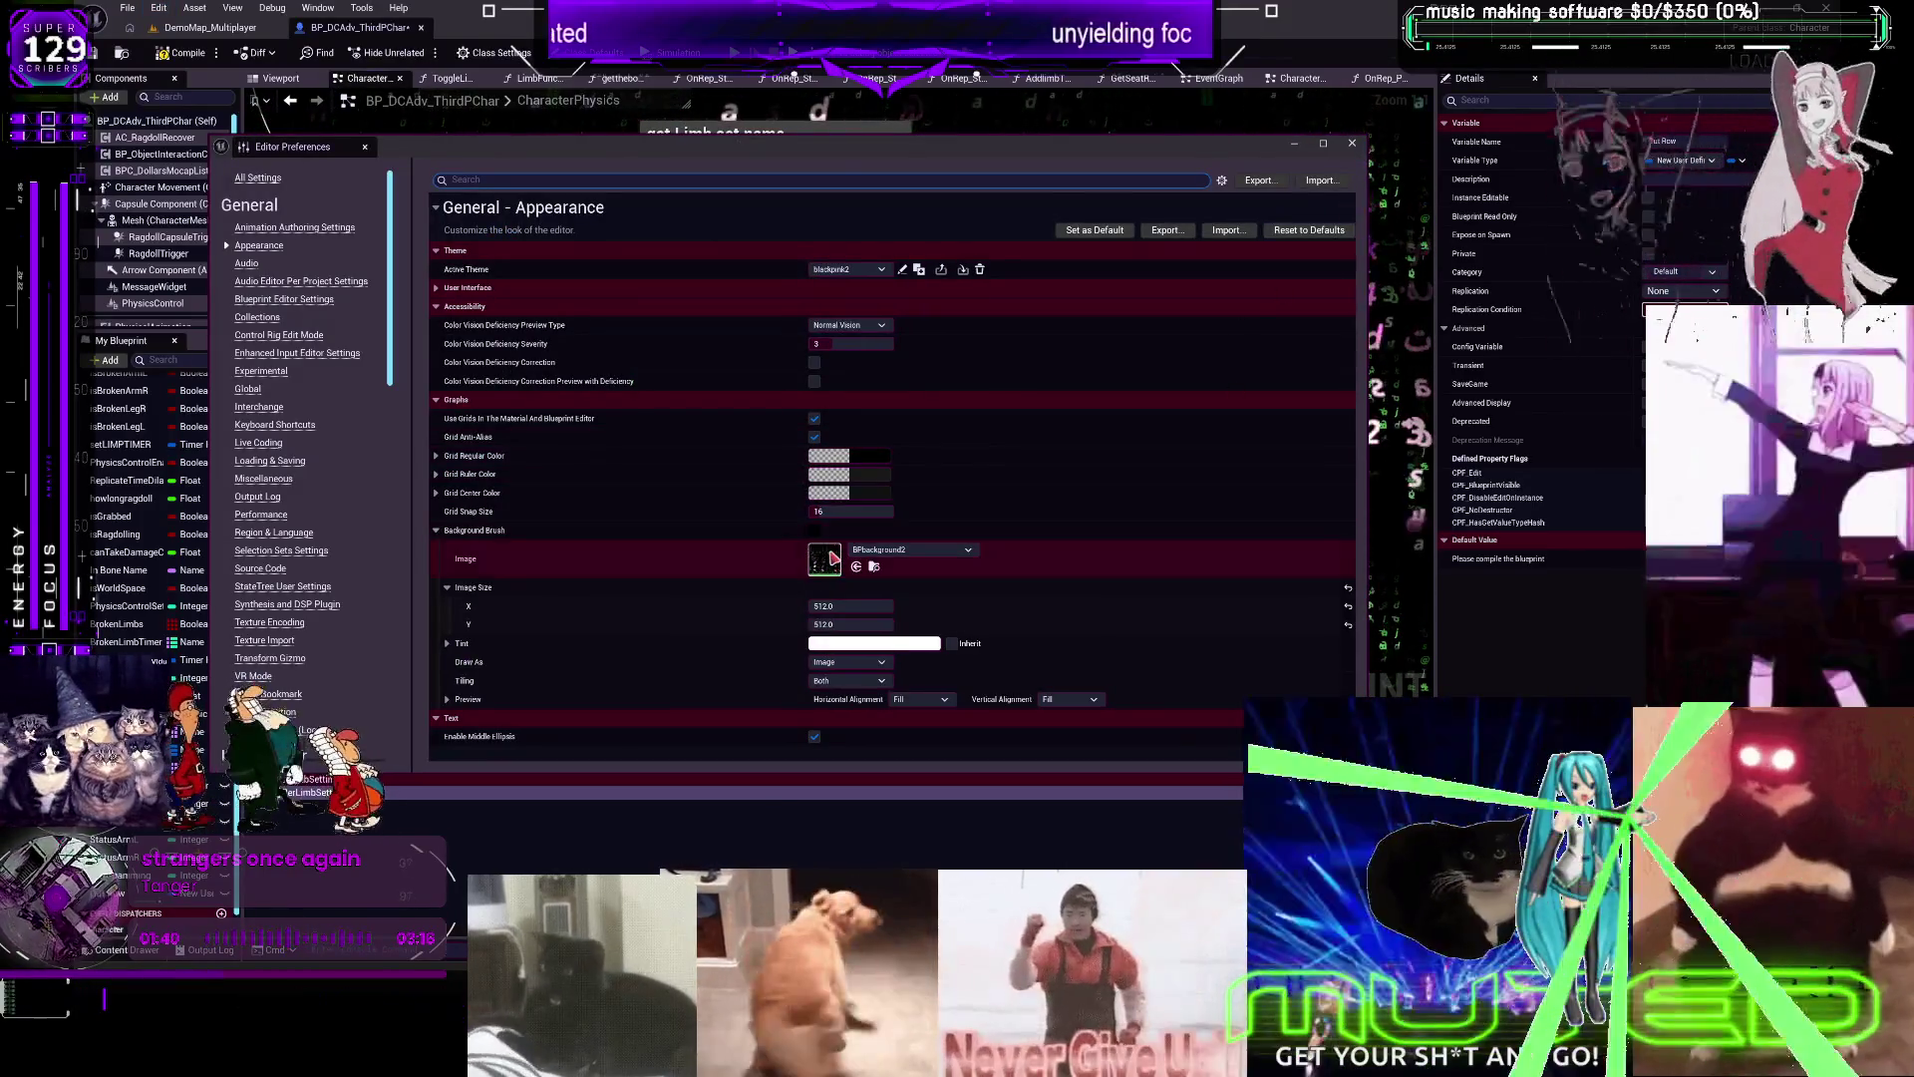
double_click(824, 559)
Try Saturate and 1-x nodes in BPbackground2, delete them, and close the material editor
left_click(1353, 145)
type("sat")
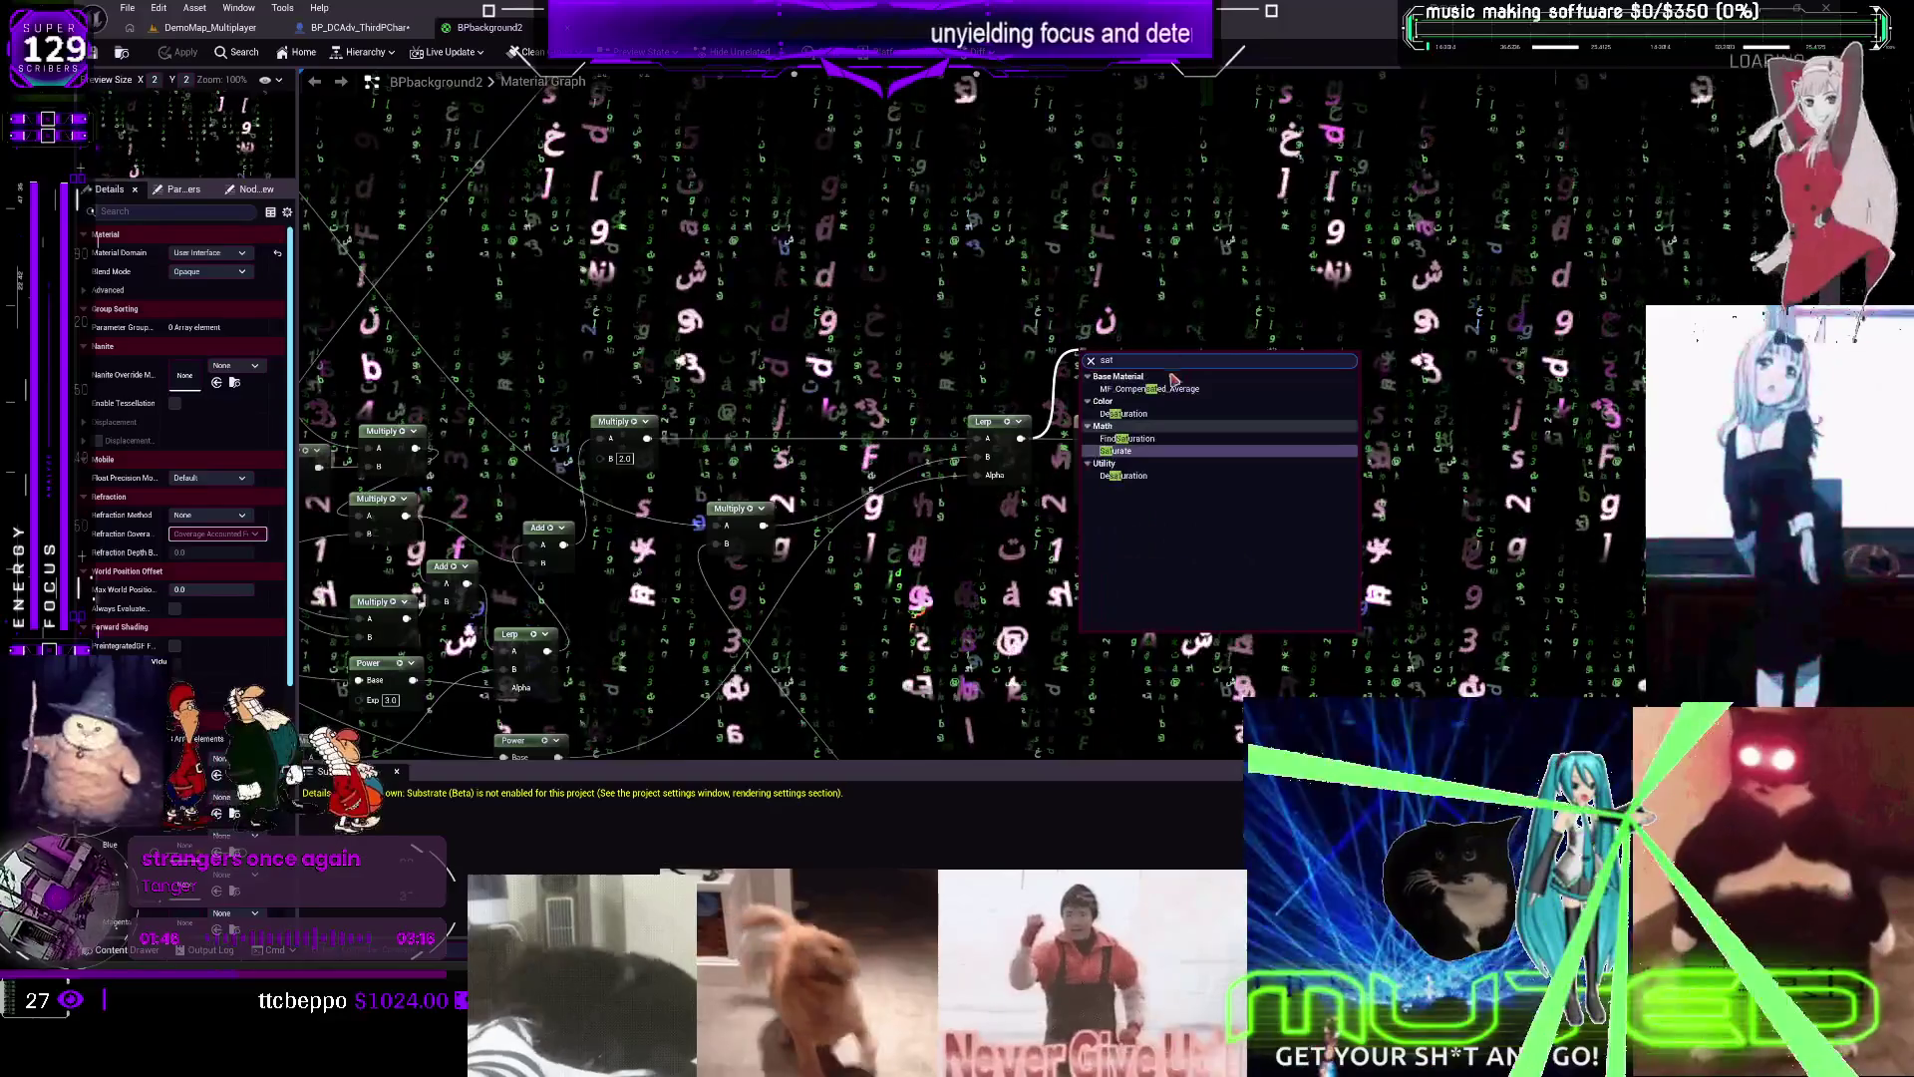
left_click(1130, 449)
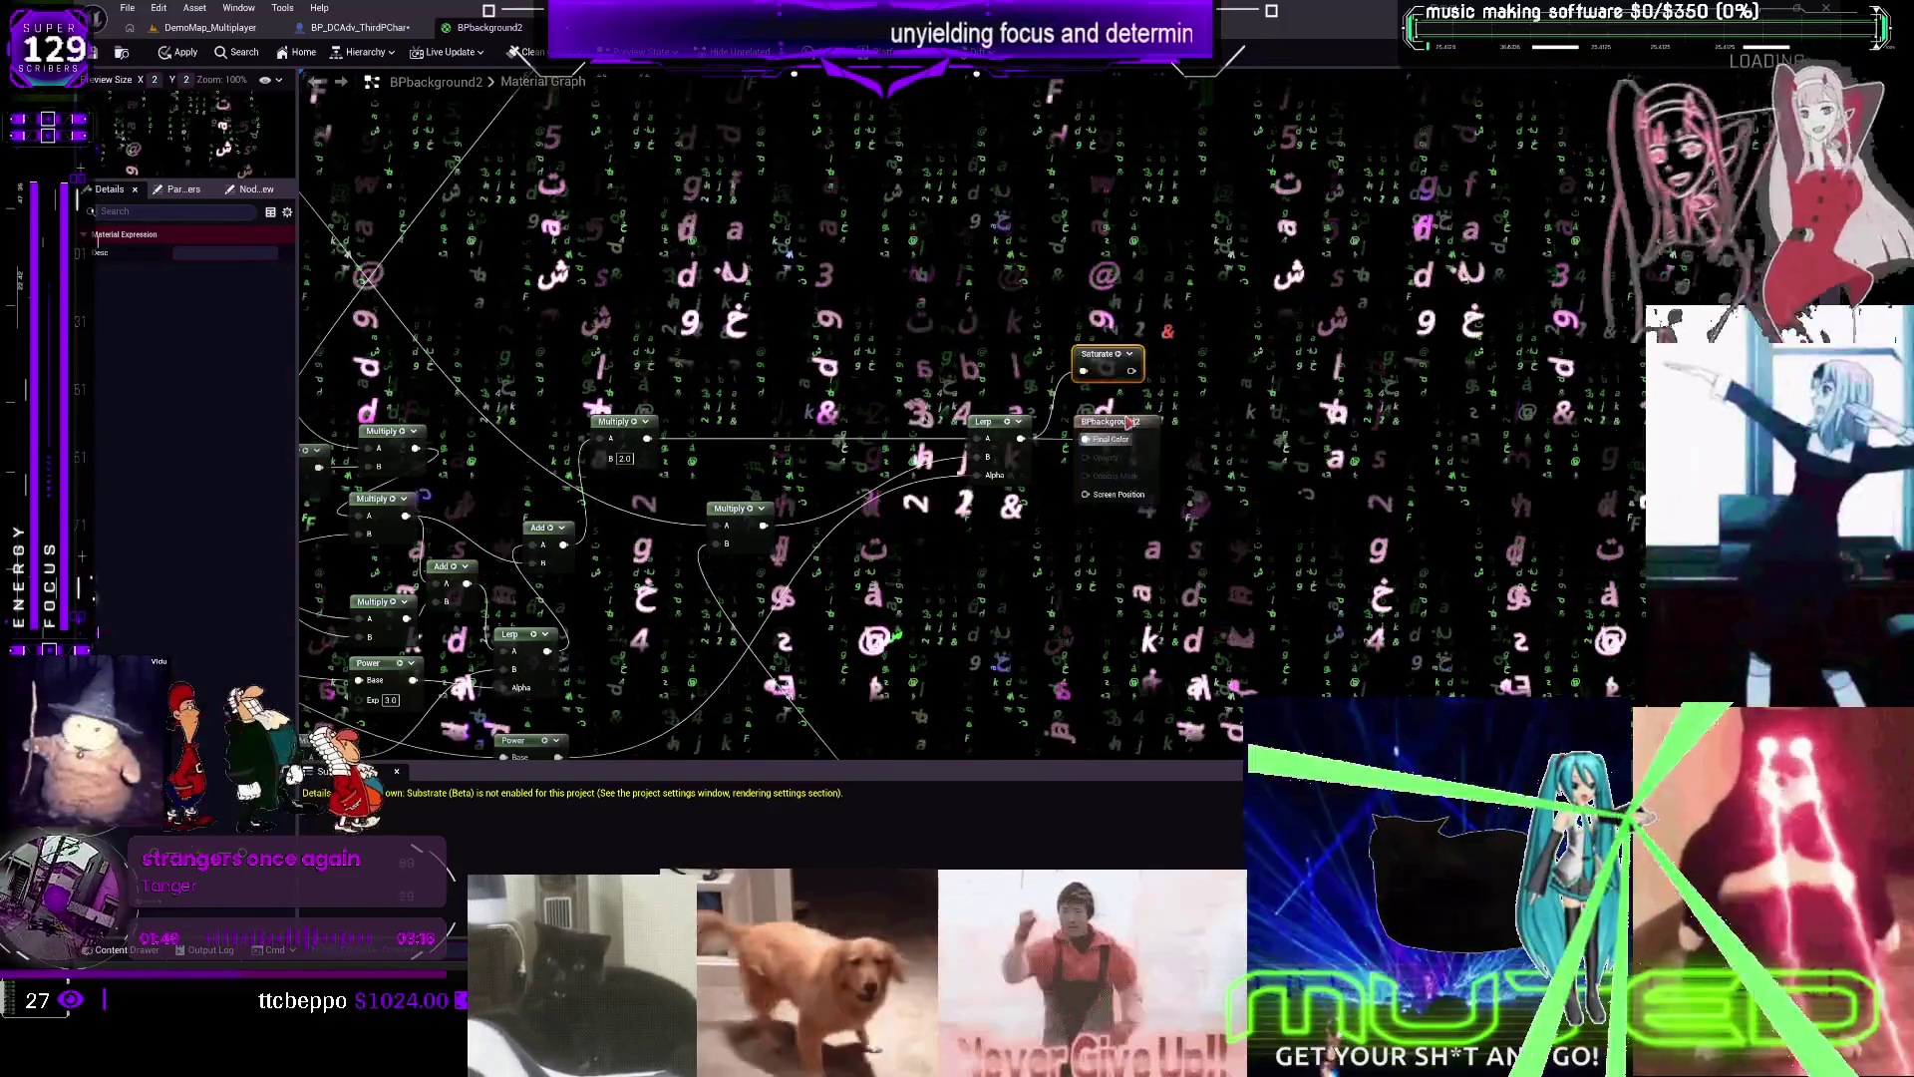
left_click_drag(1106, 420, 1184, 418)
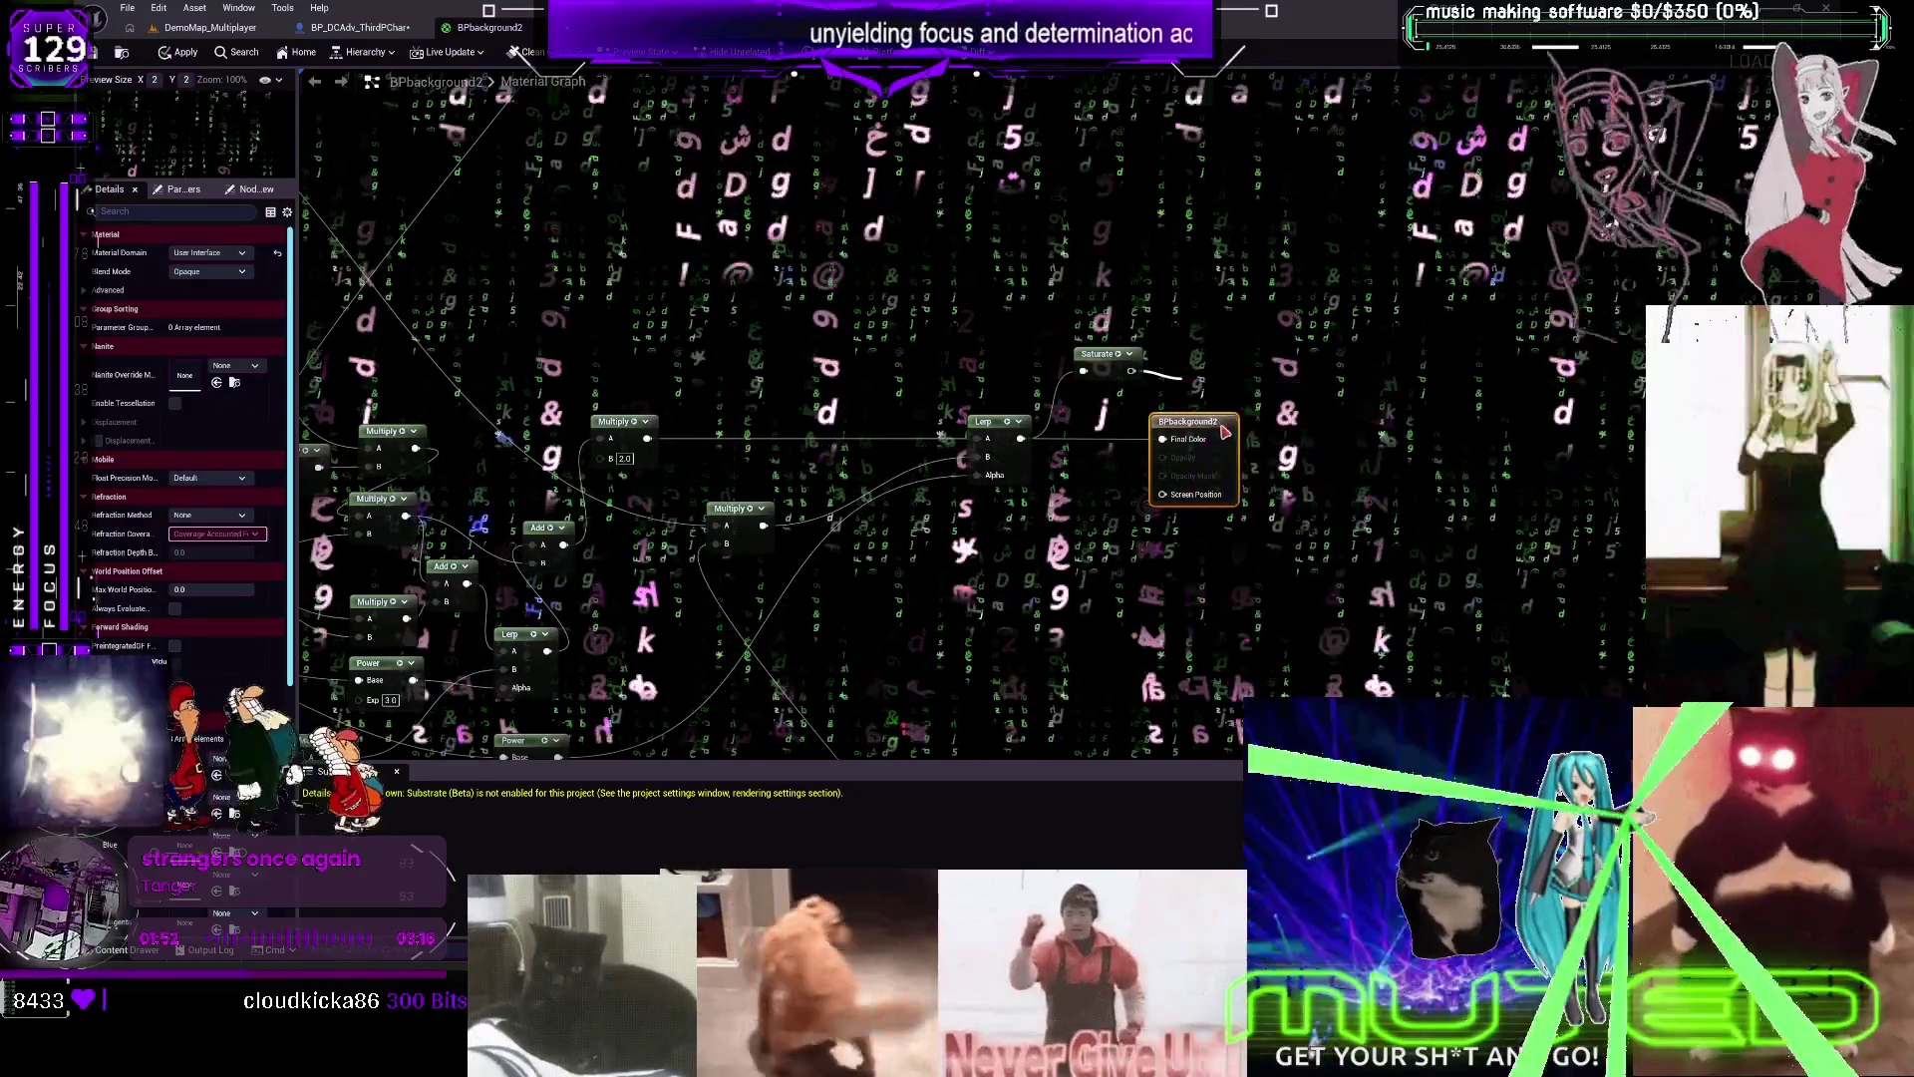
left_click(1224, 407)
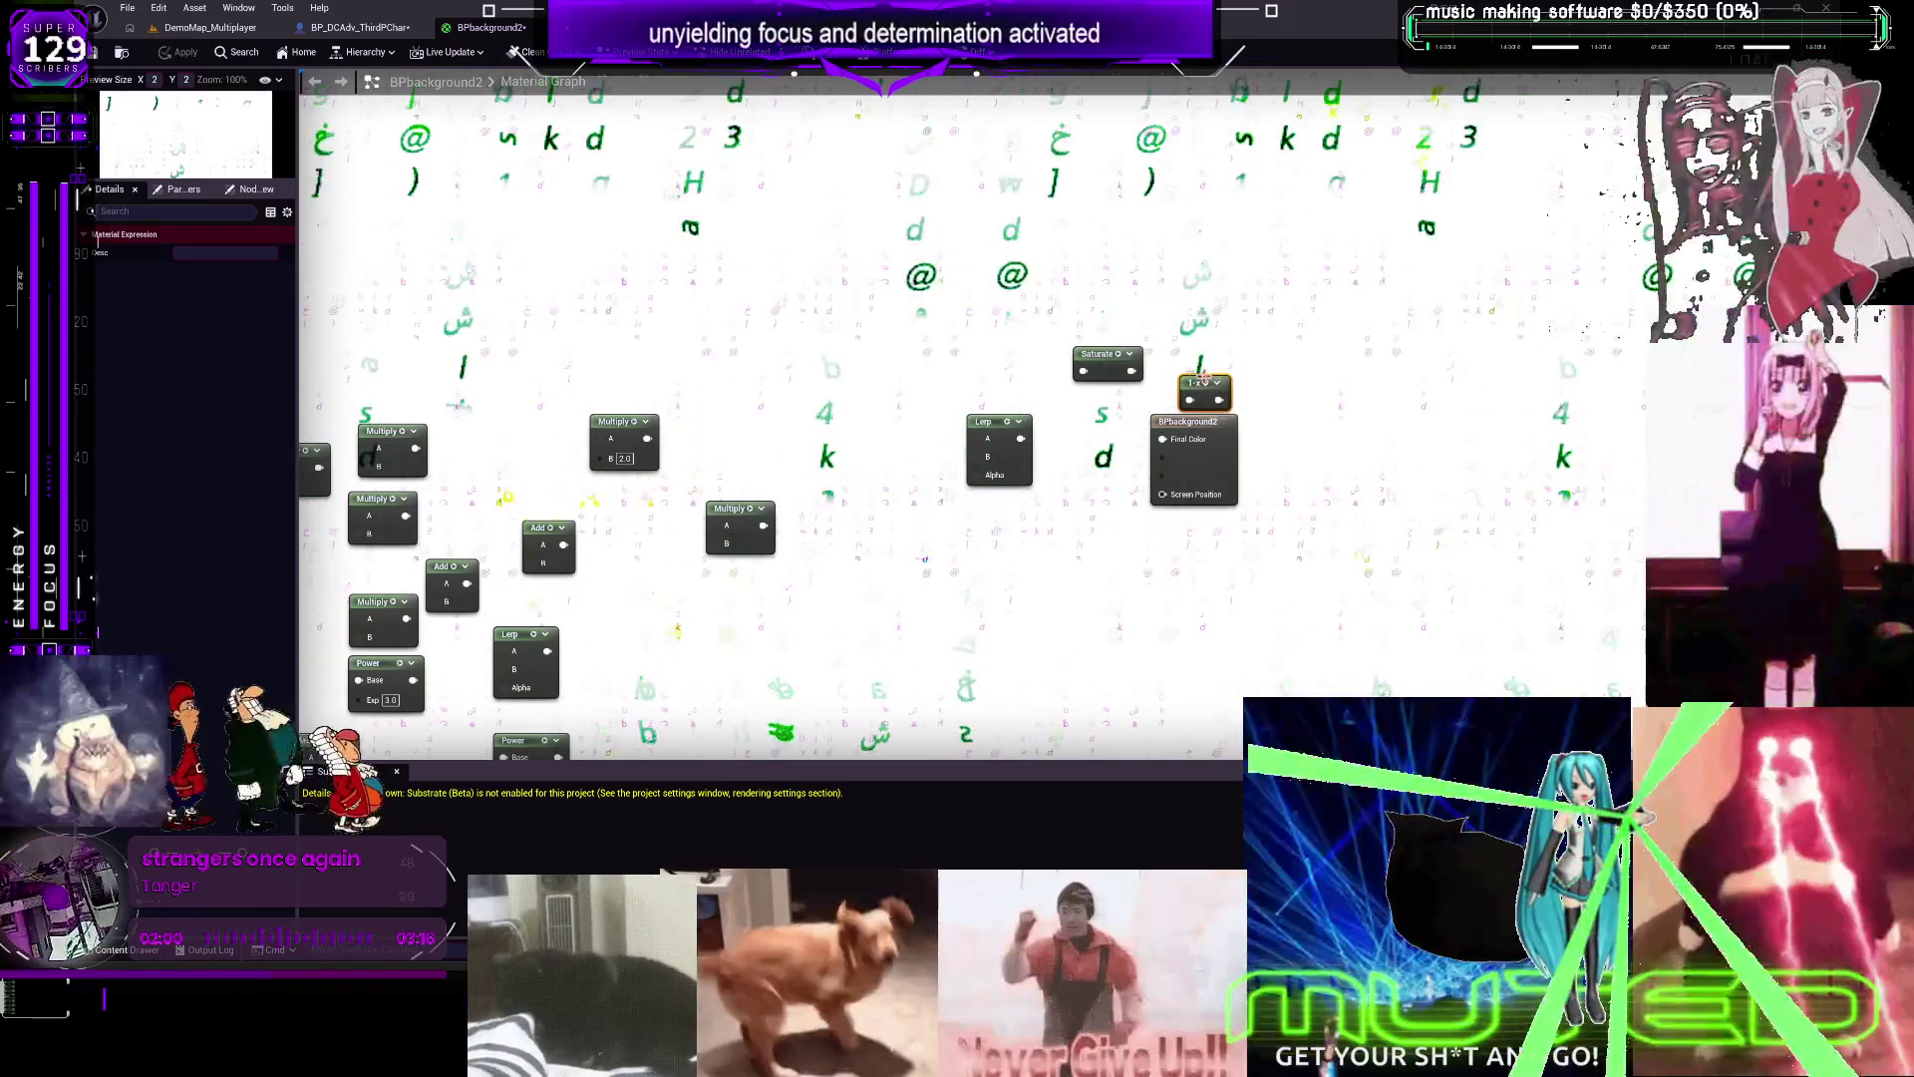
key("Delete")
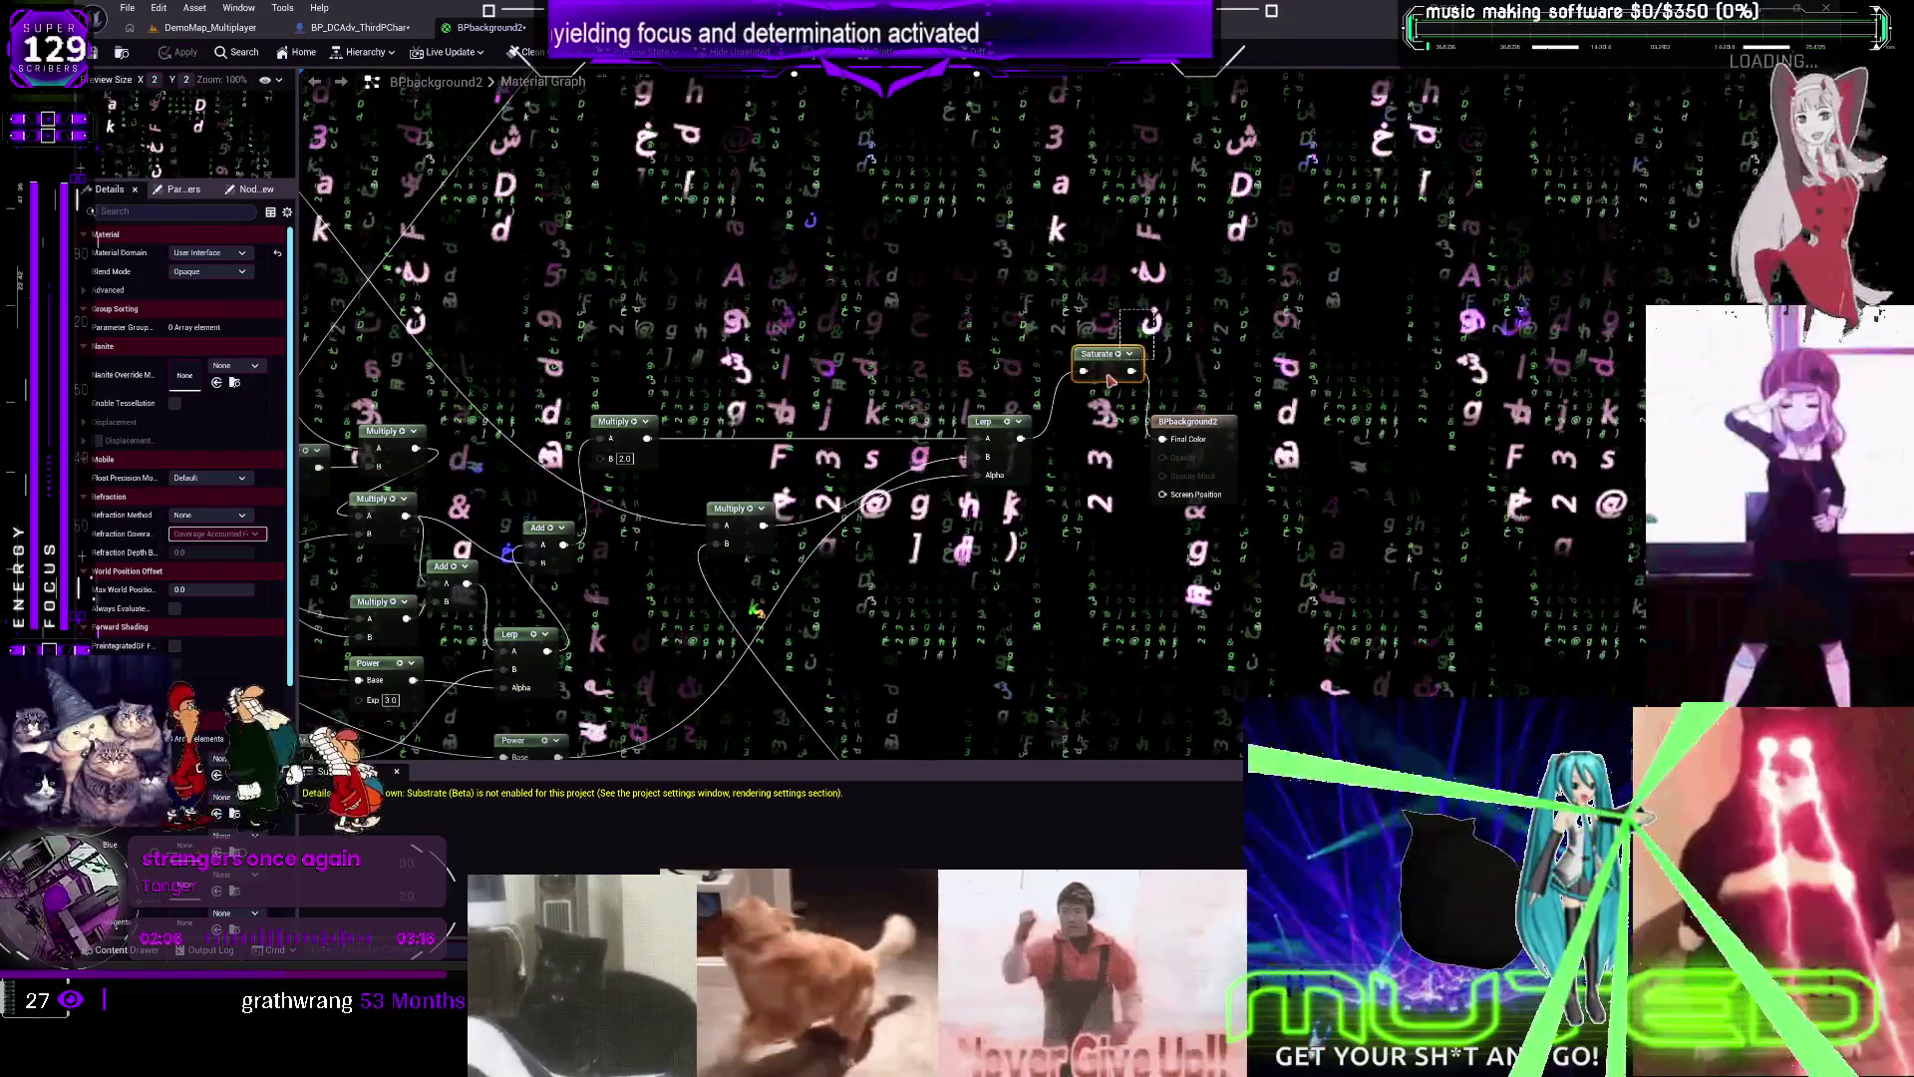
key("Delete")
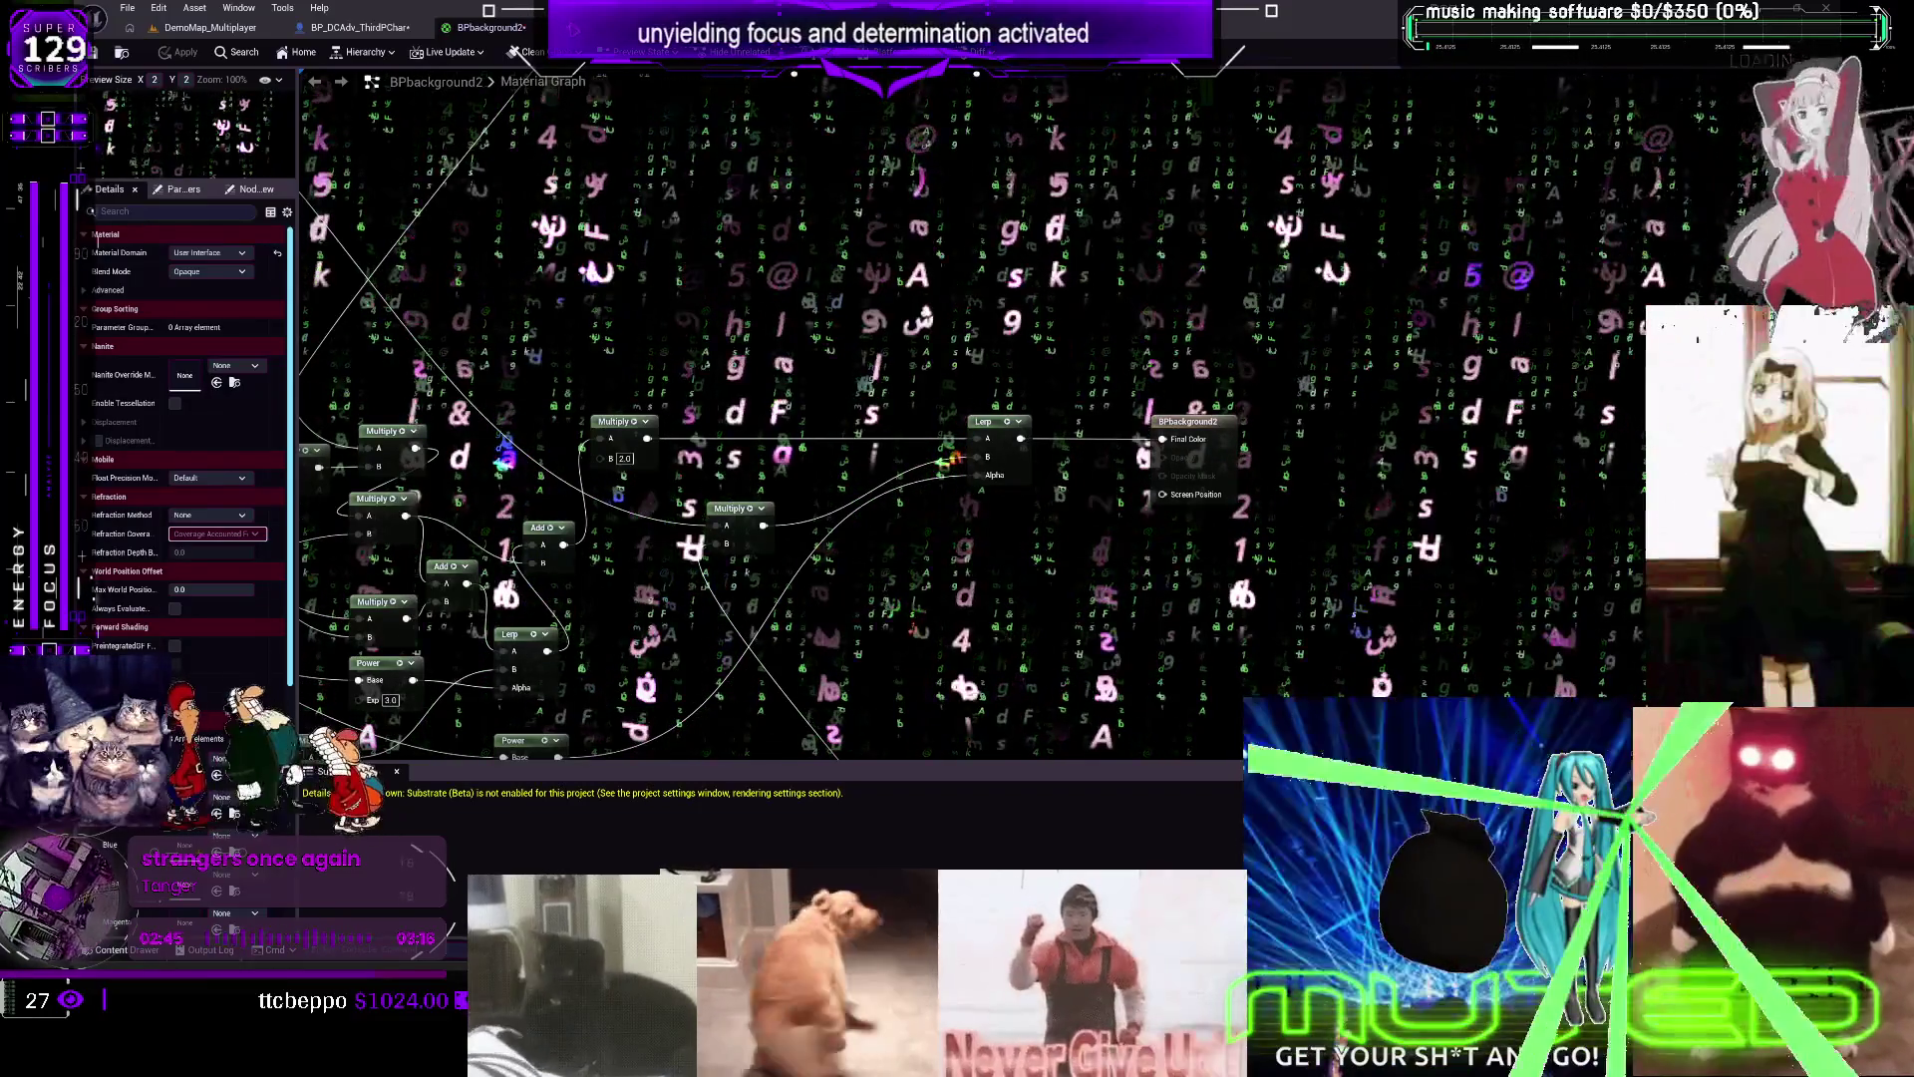
key("ctrl+w")
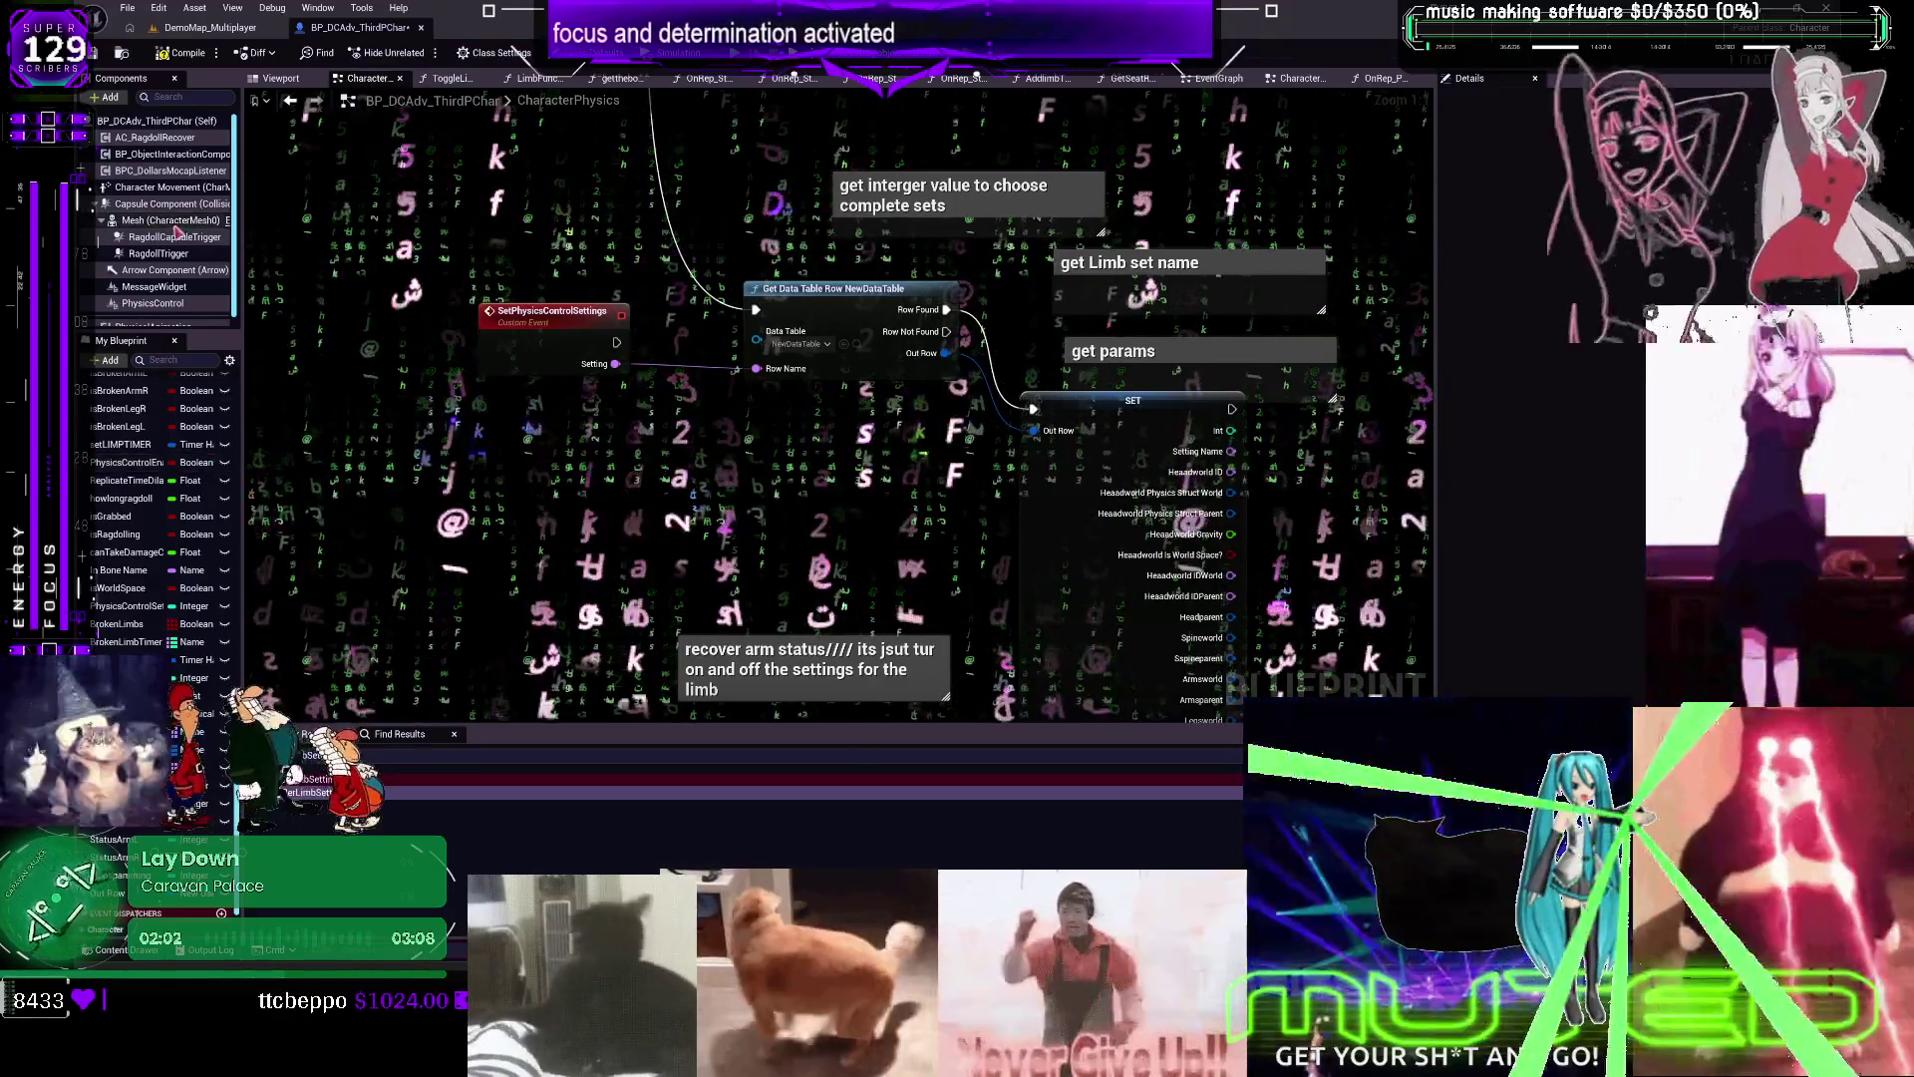
Wire the B string array variable's output into the Append node's B pin
scroll(140, 508, "up", 10)
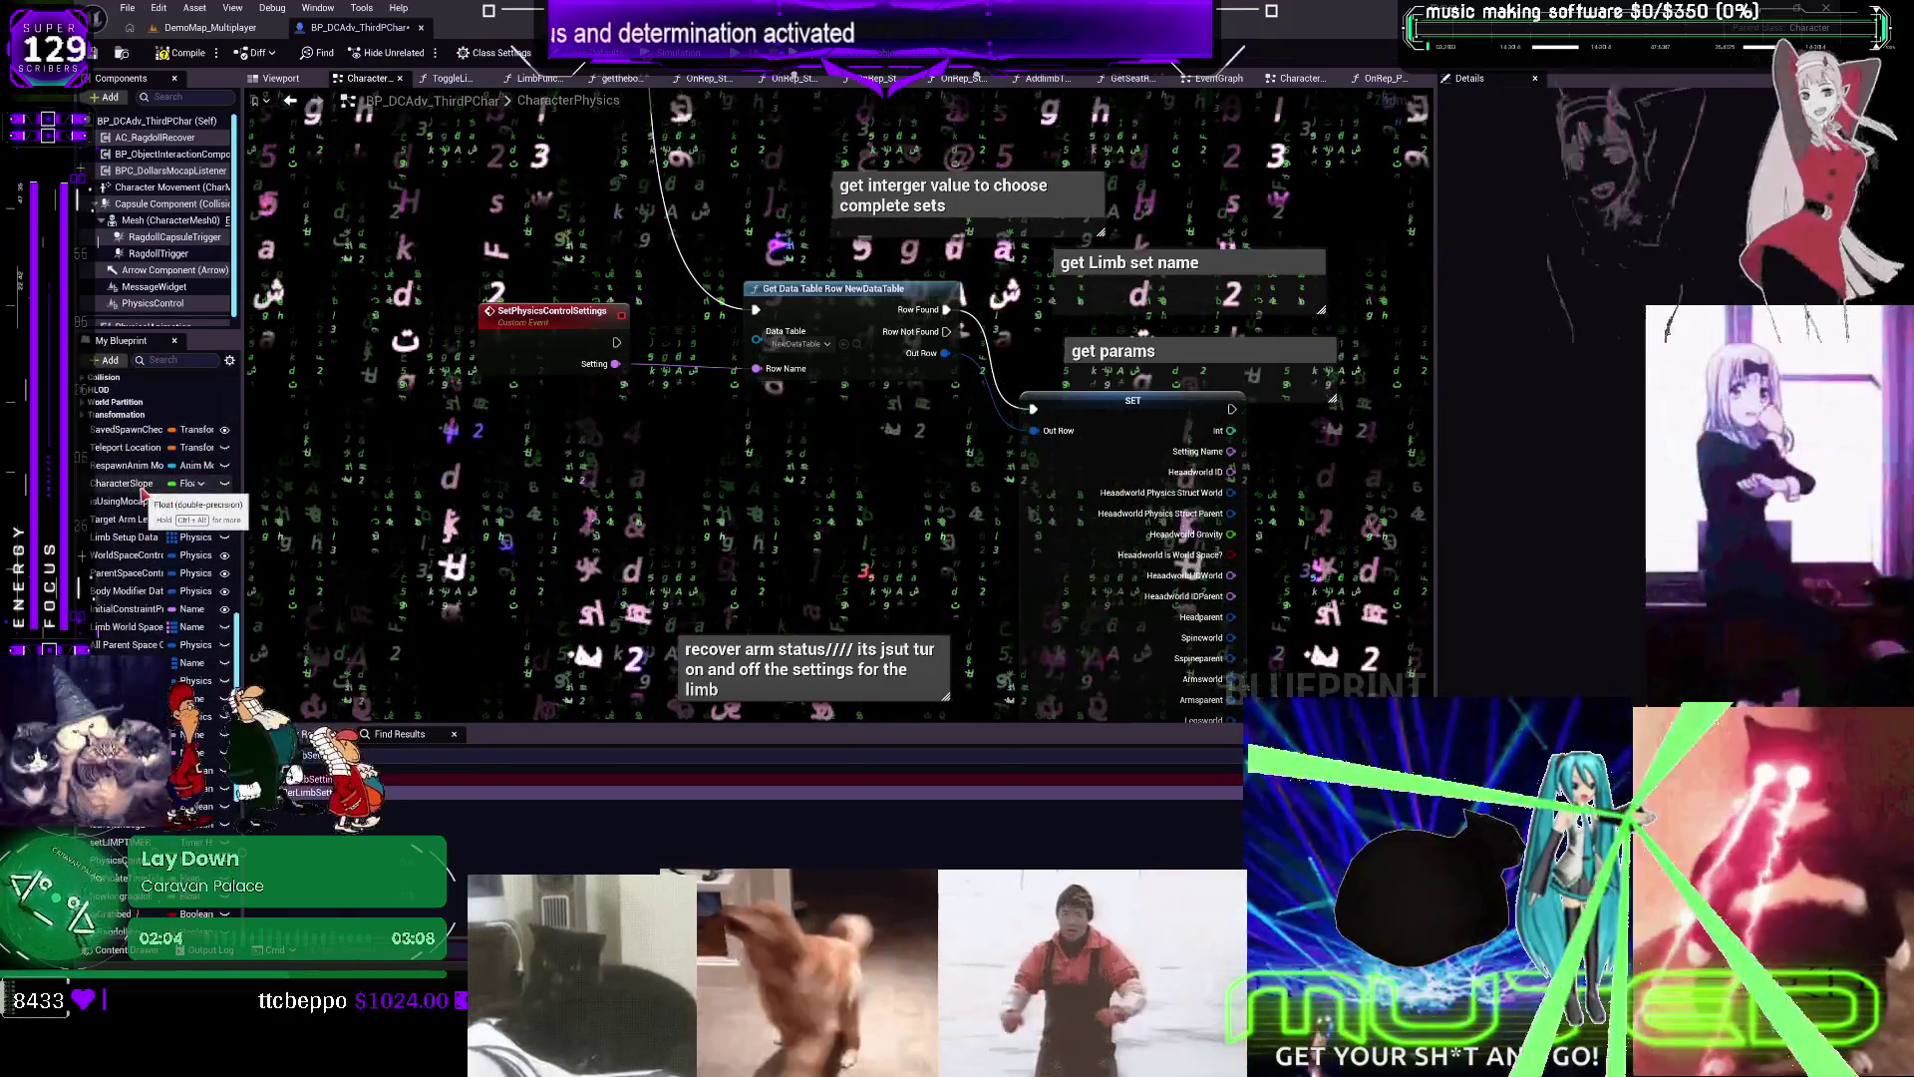
scroll(145, 499, "down", 8)
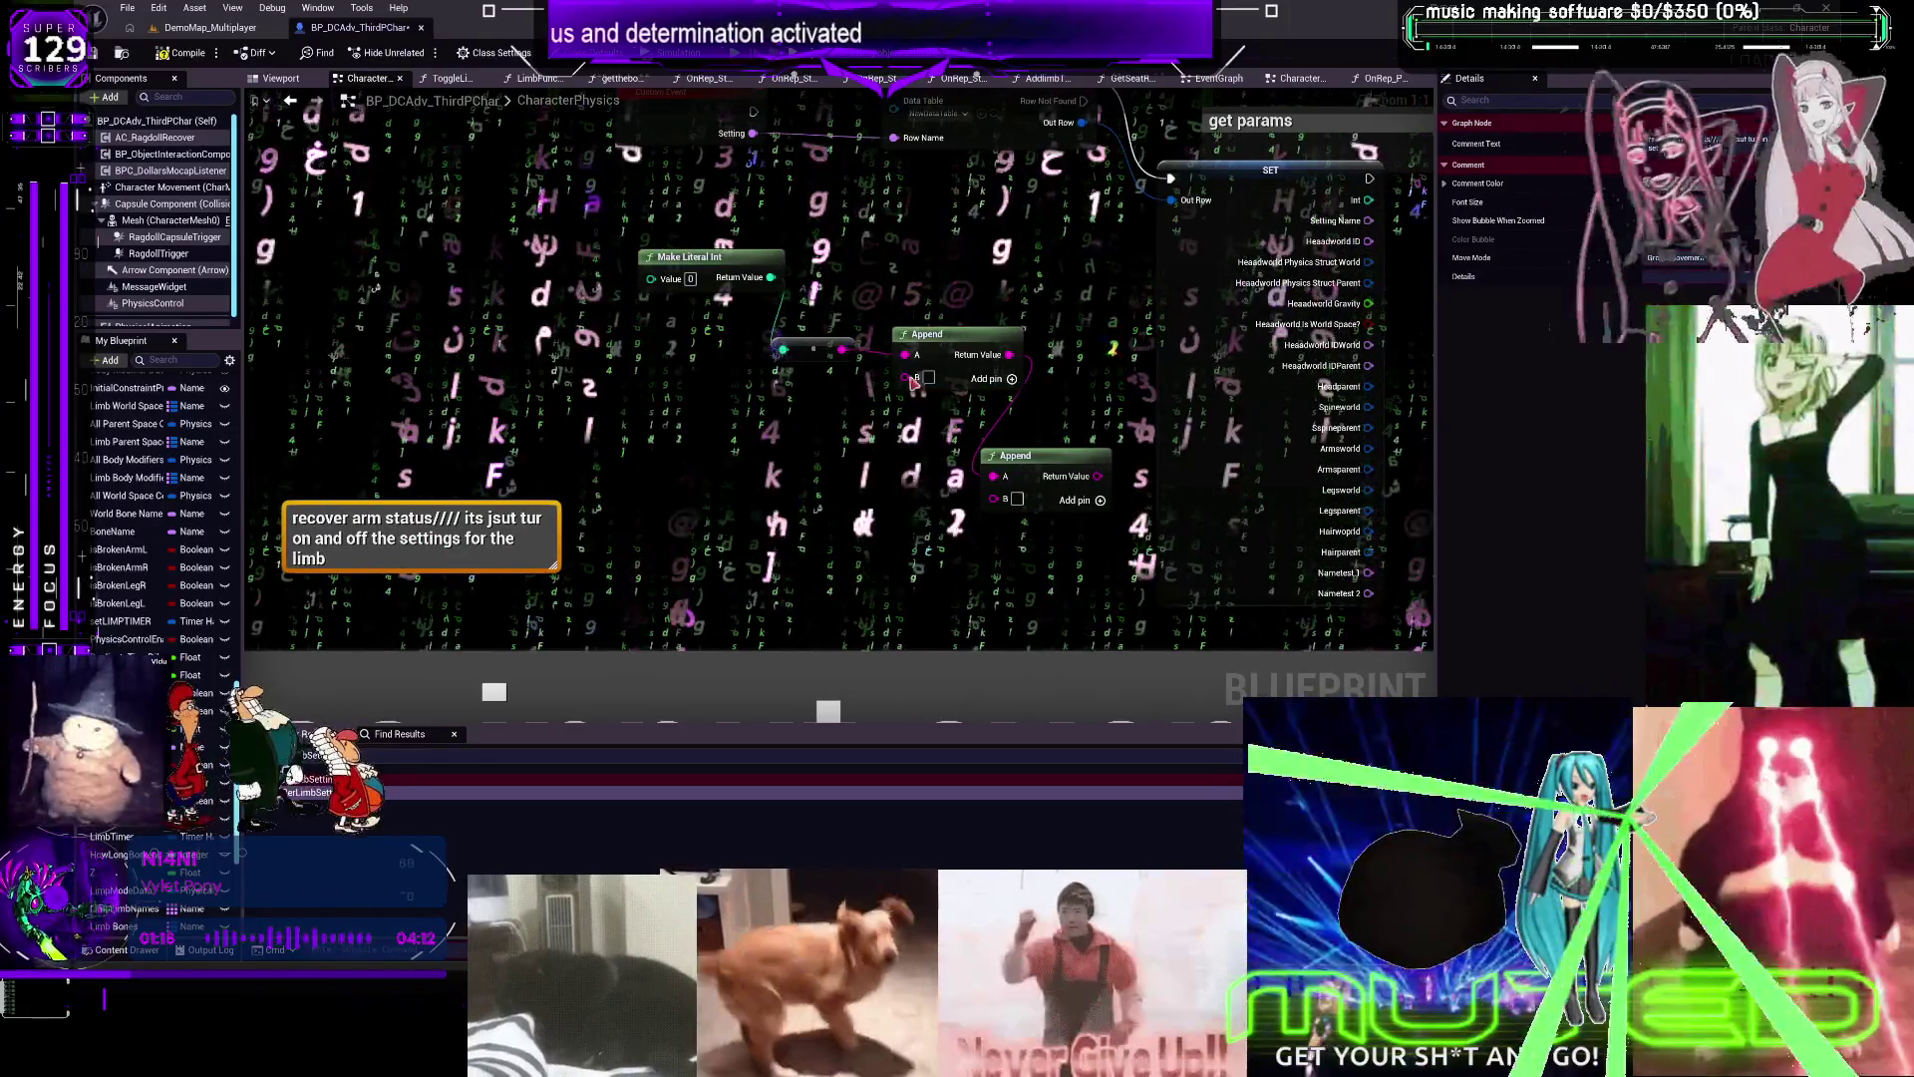
left_click_drag(843, 349, 904, 376)
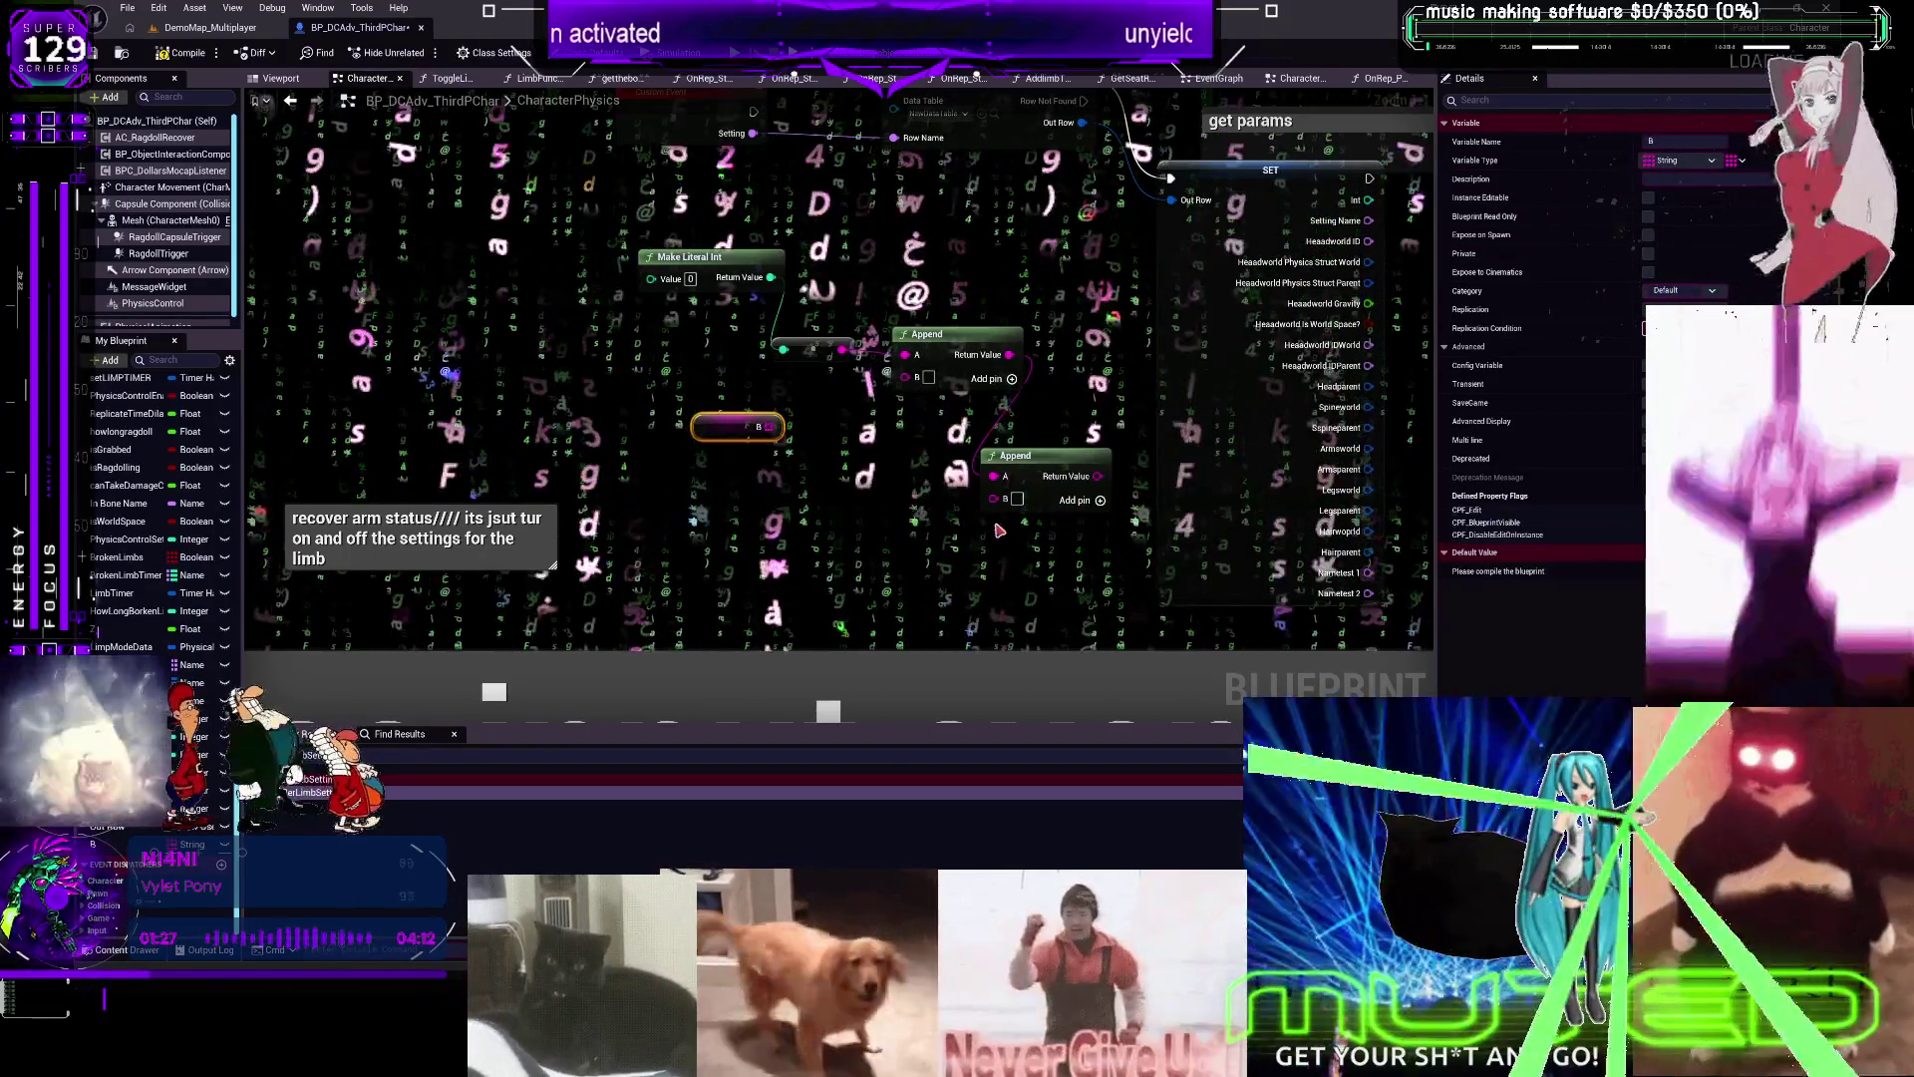
Compile with F7, select array default Index [3], then search 'for each' off the B array pin
key("F7")
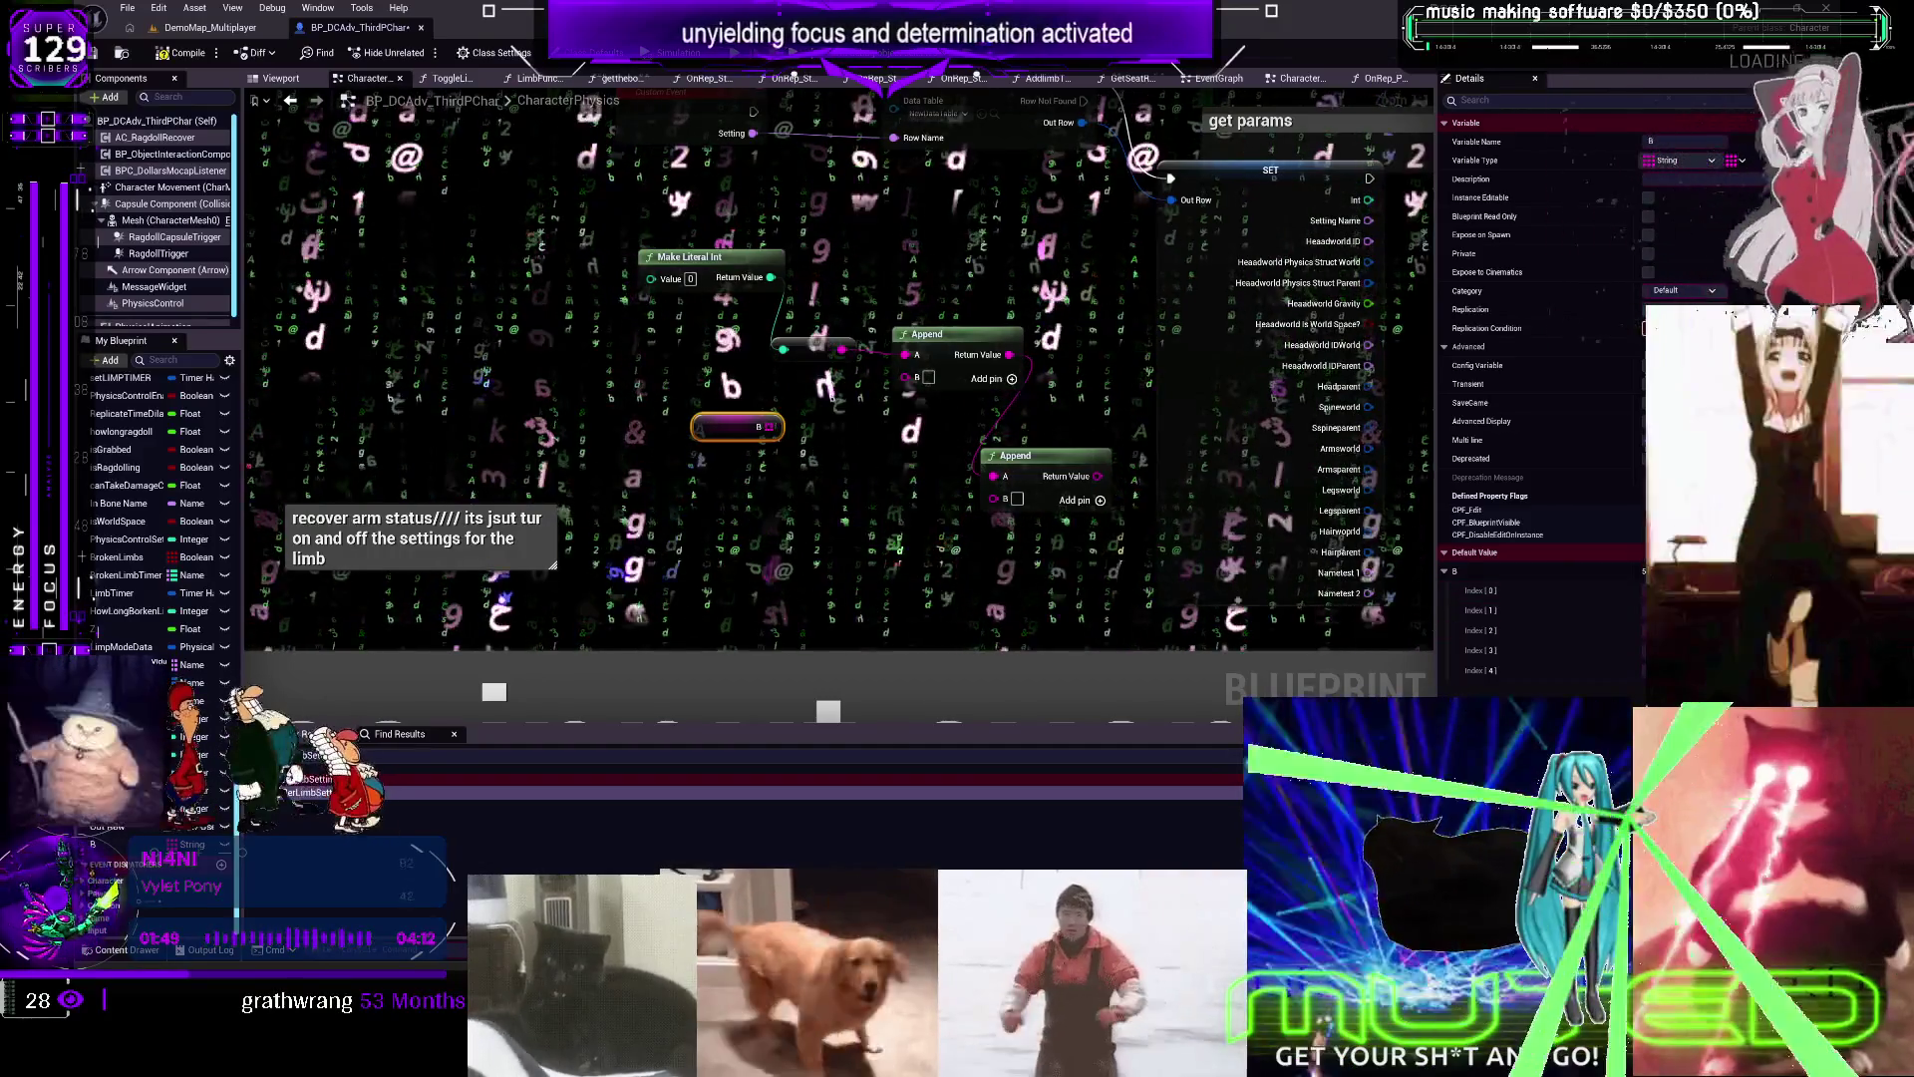
left_click(1585, 652)
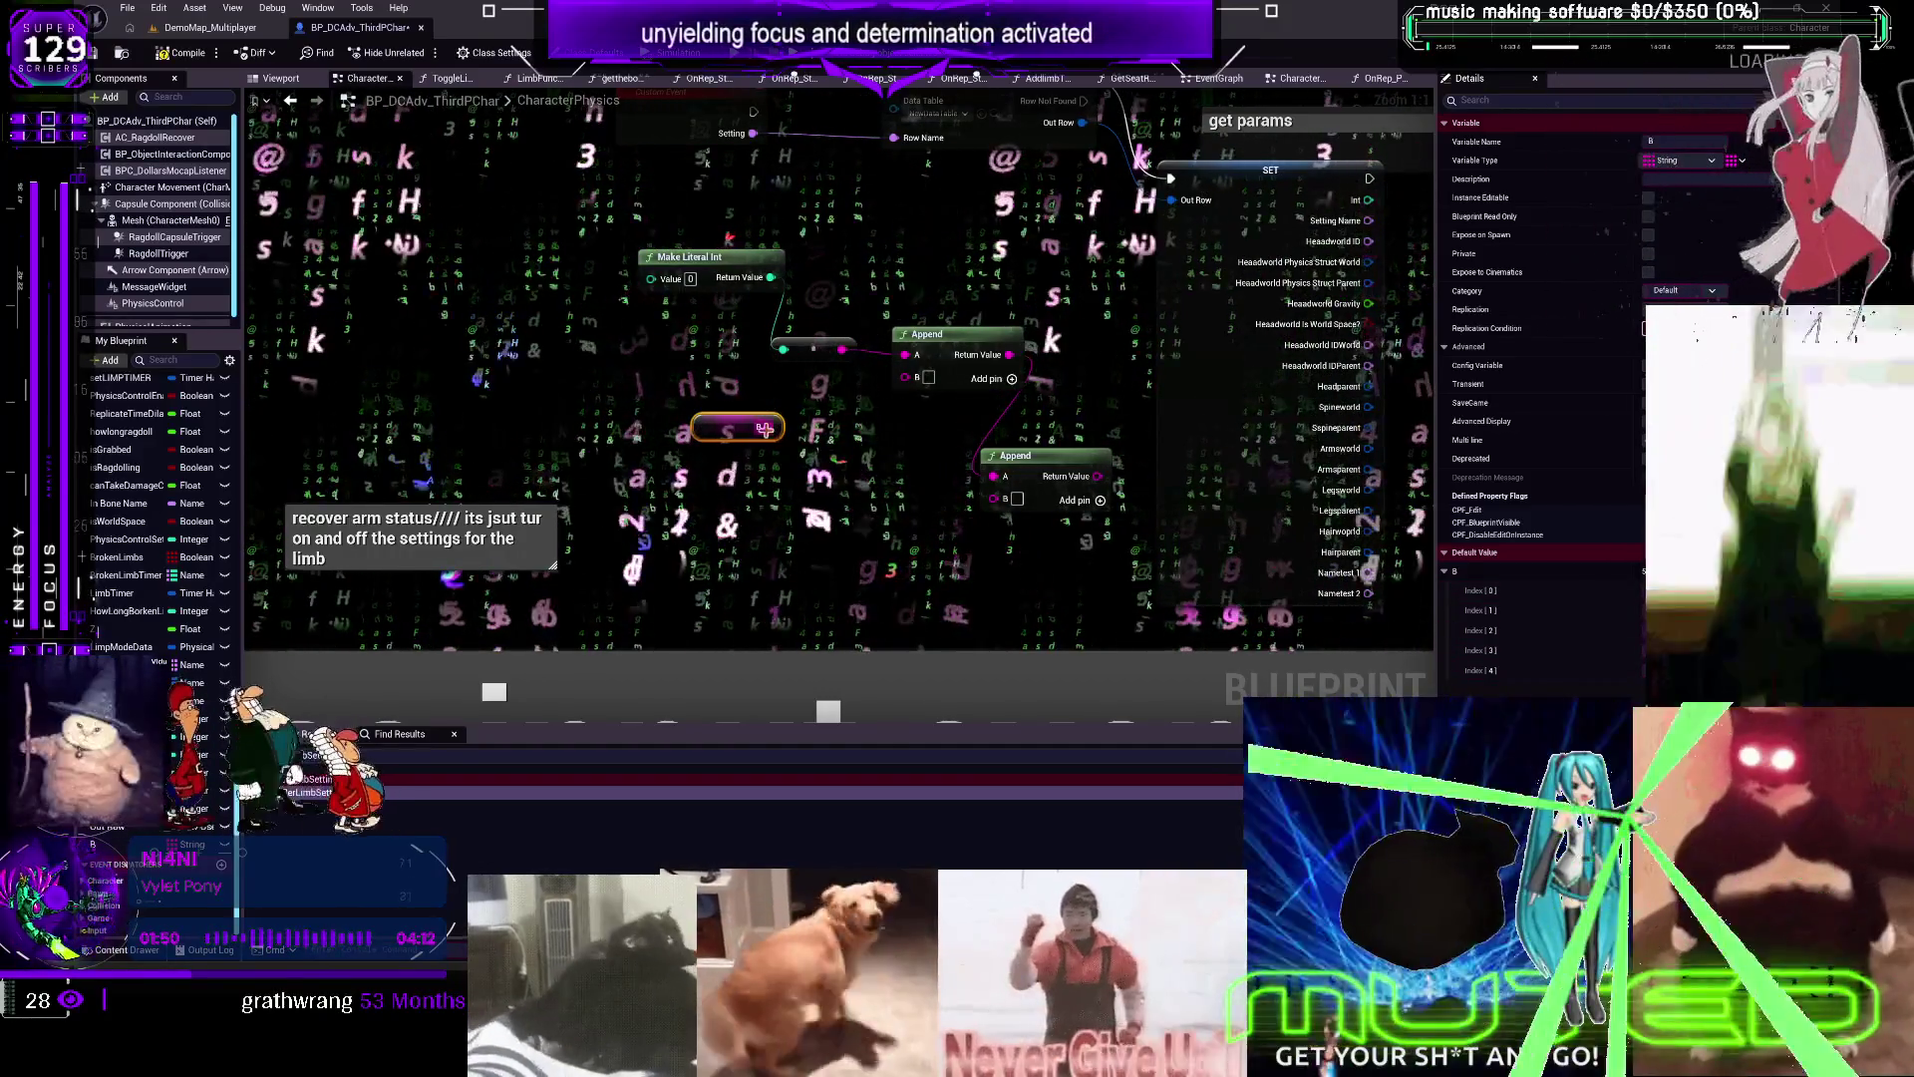
left_click_drag(768, 427, 813, 479)
type("for eac")
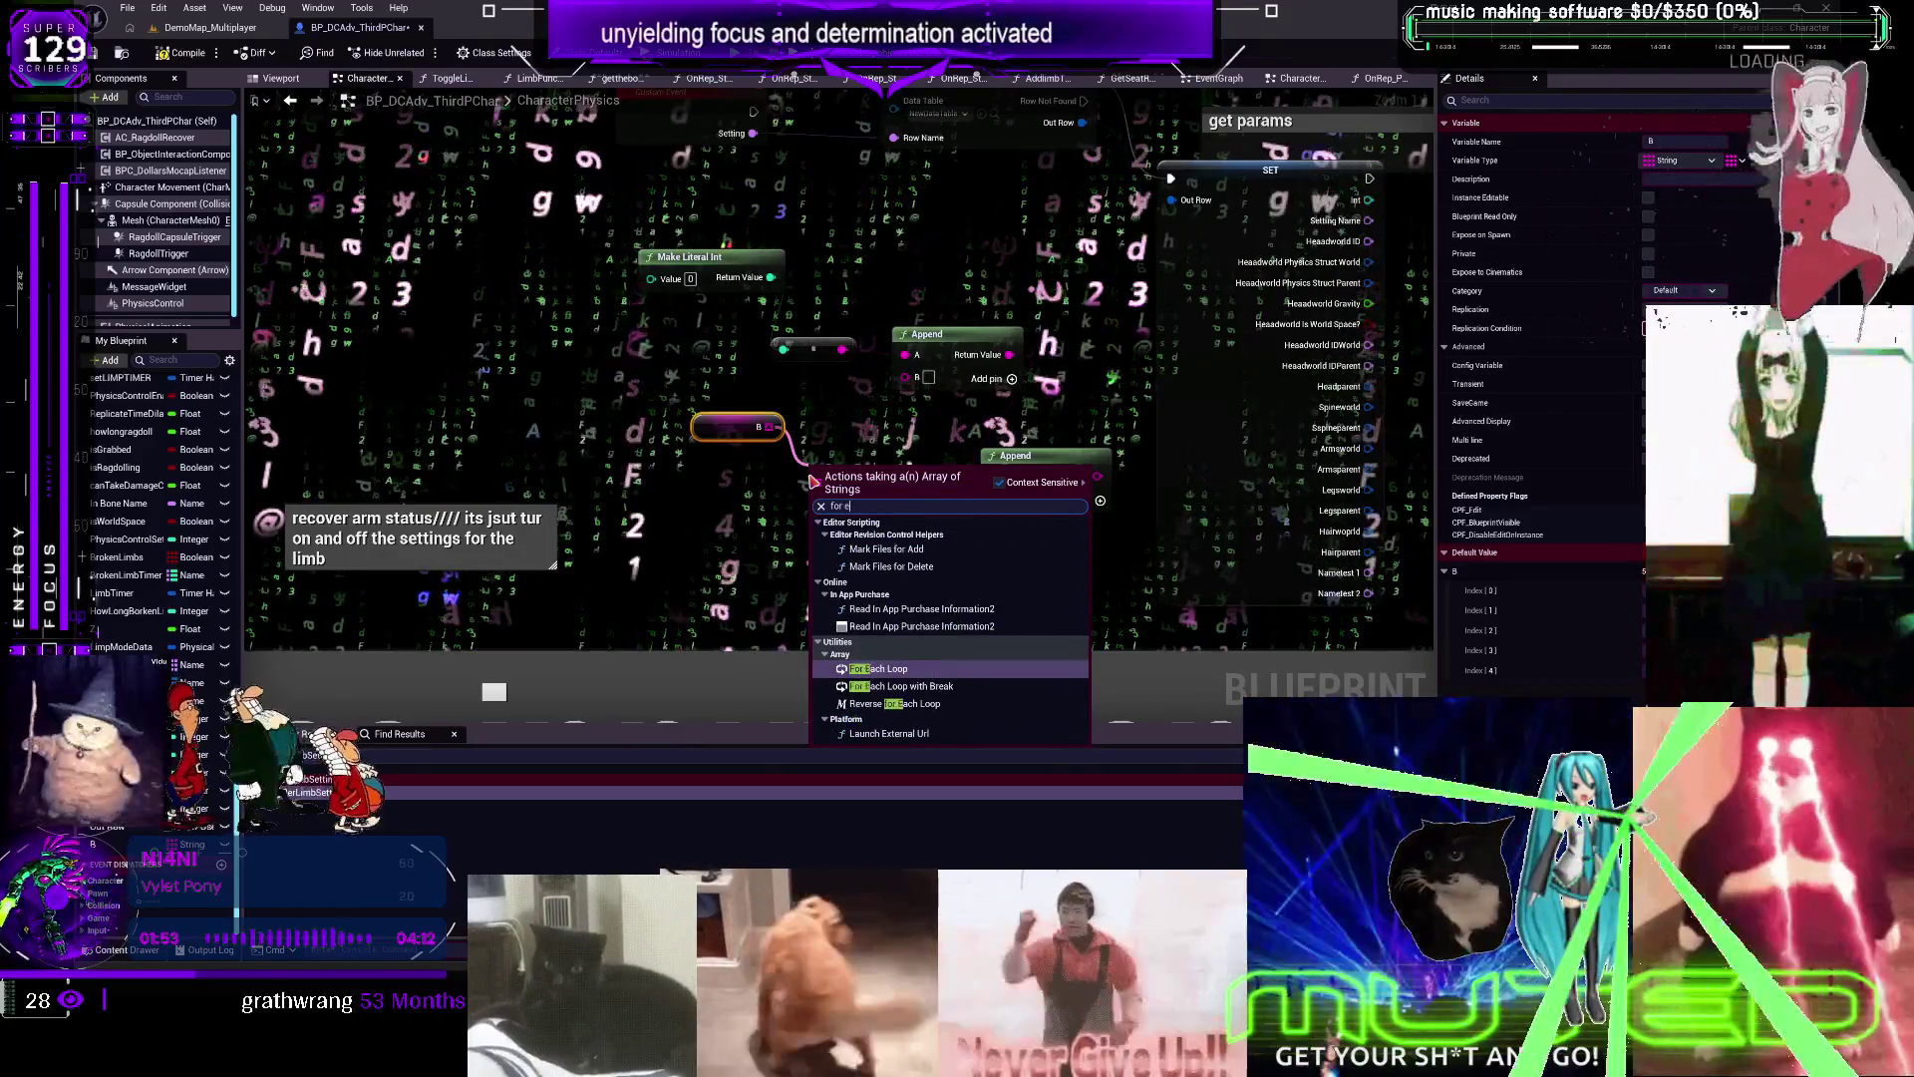
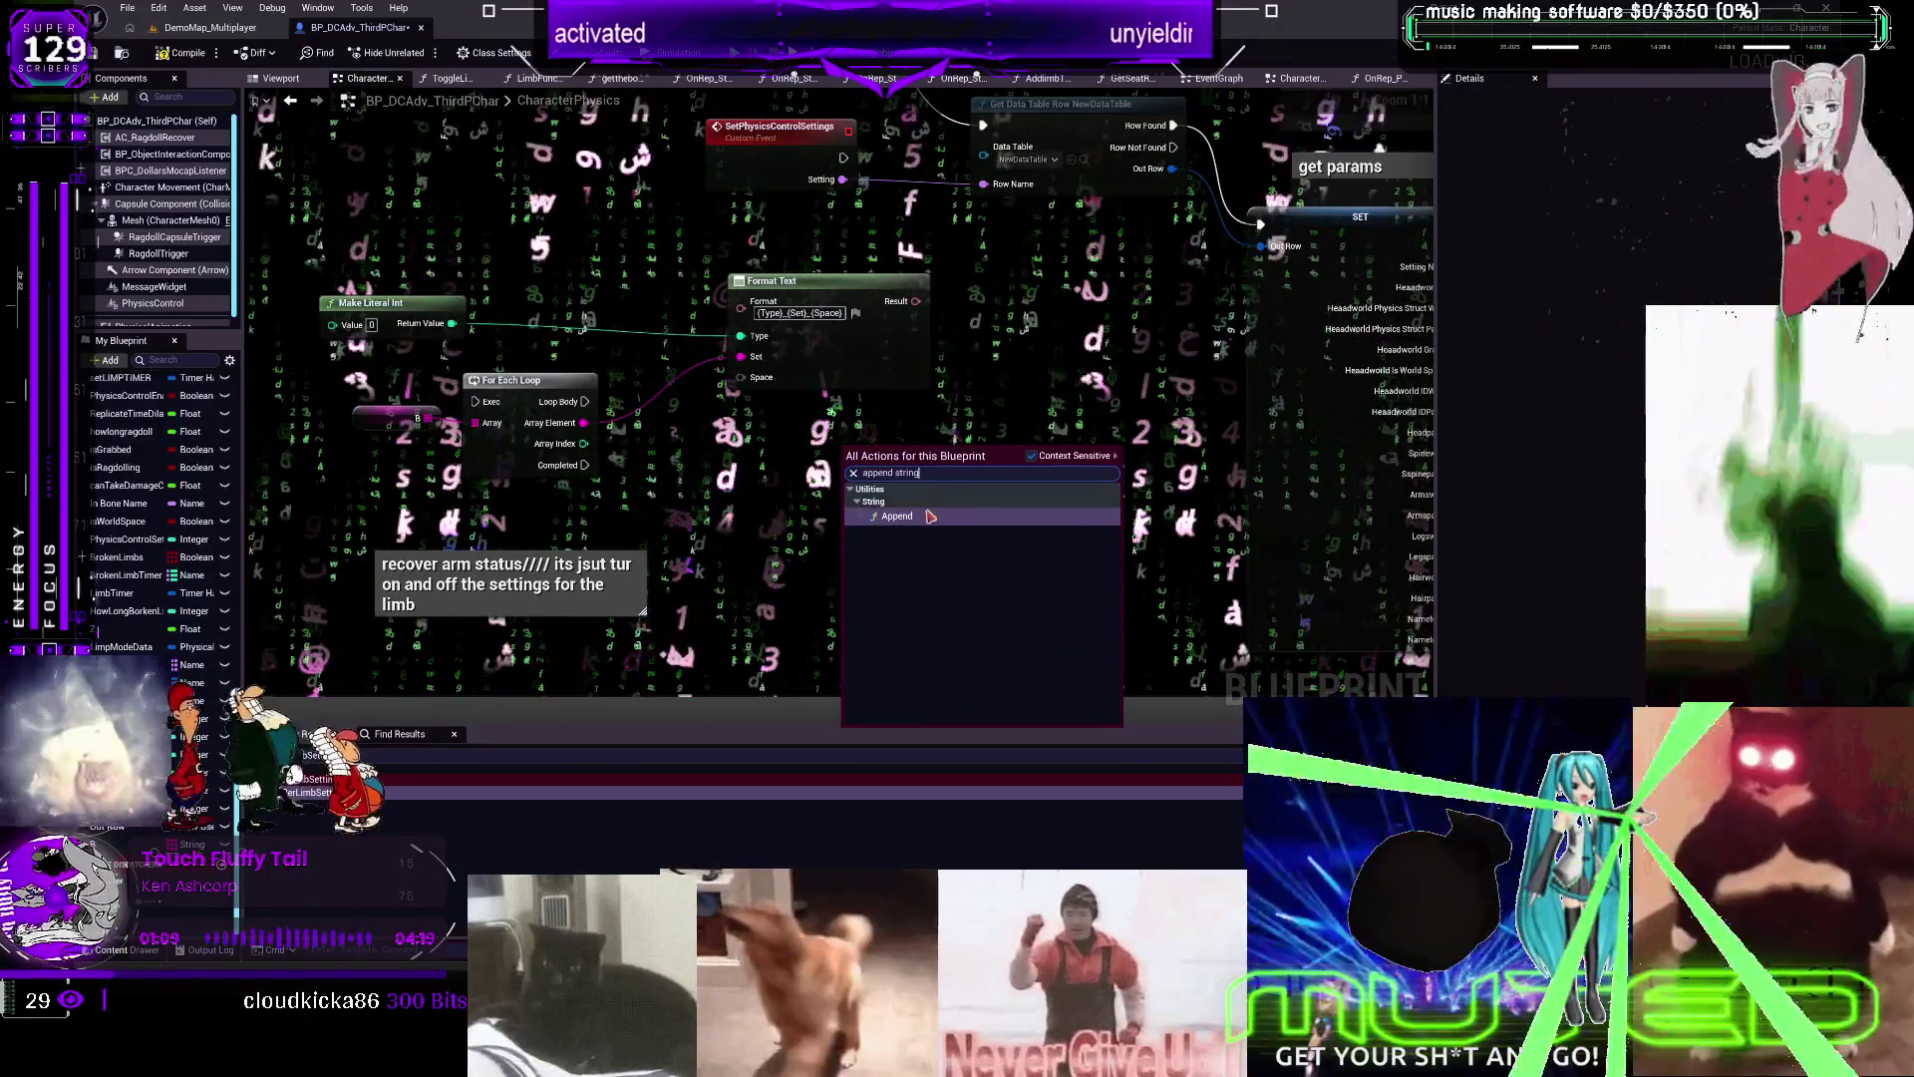
Insert the Append string node below Format Text and give it a third input pin
key("Return")
left_click(958, 495)
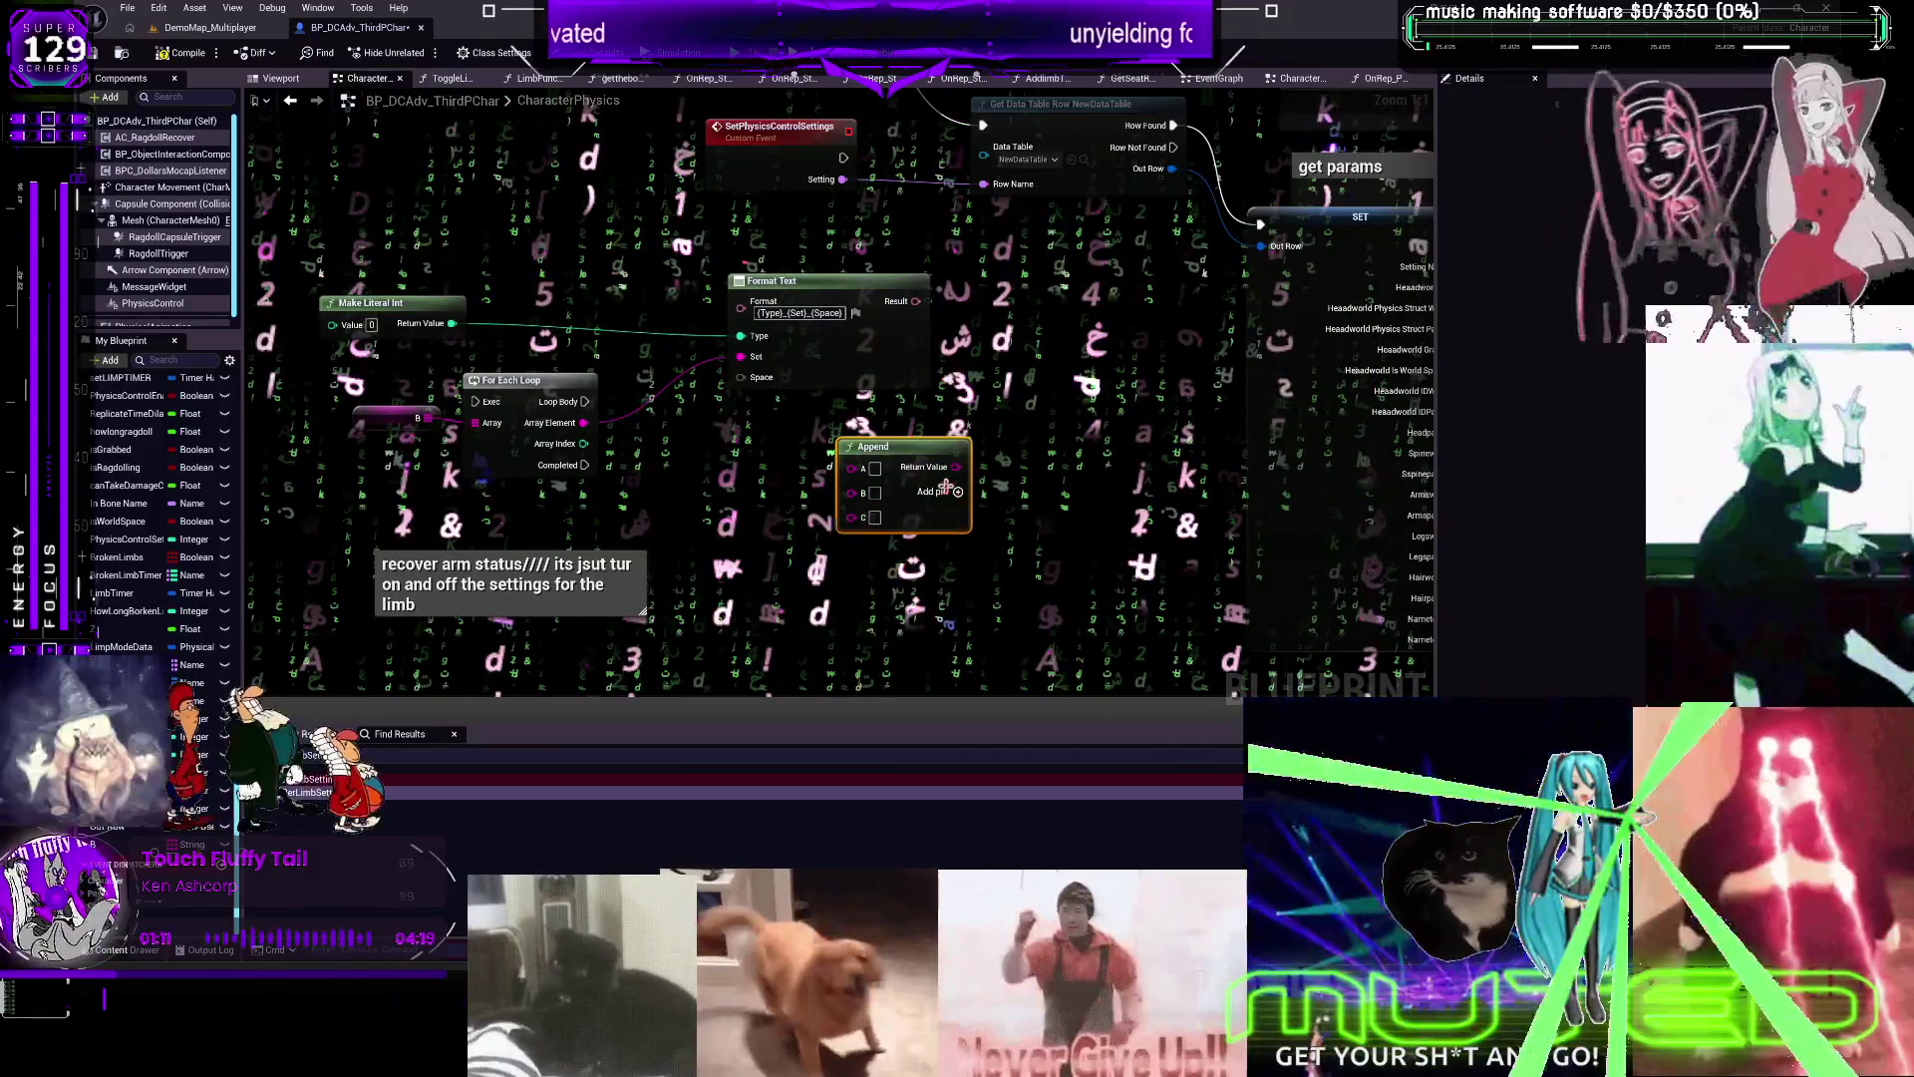